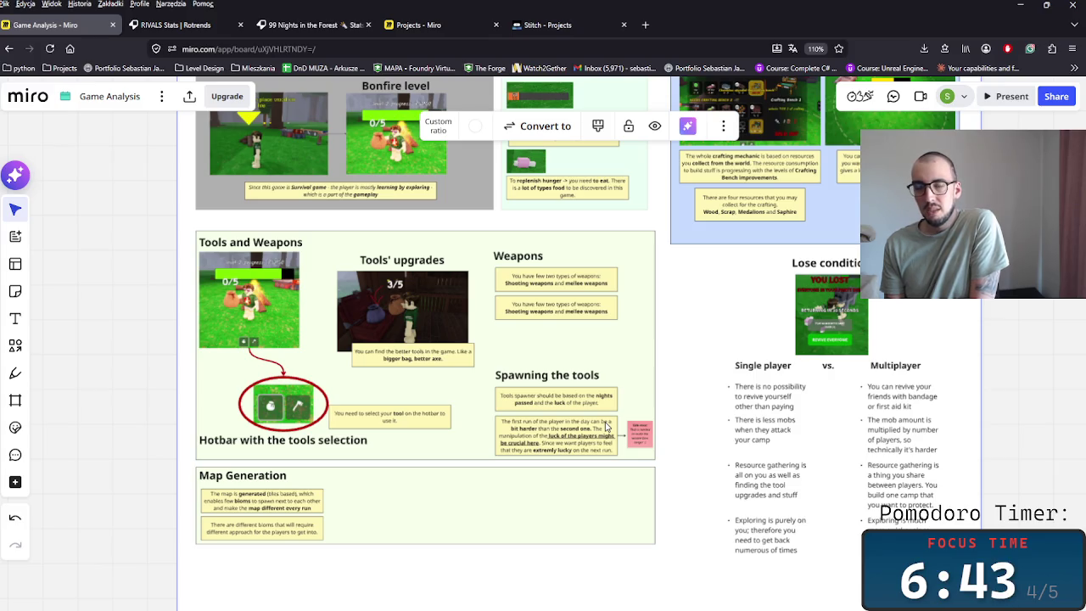
- Scroll up and down the Game Analysis board to review the section notes
scroll(529, 375, down, 5)
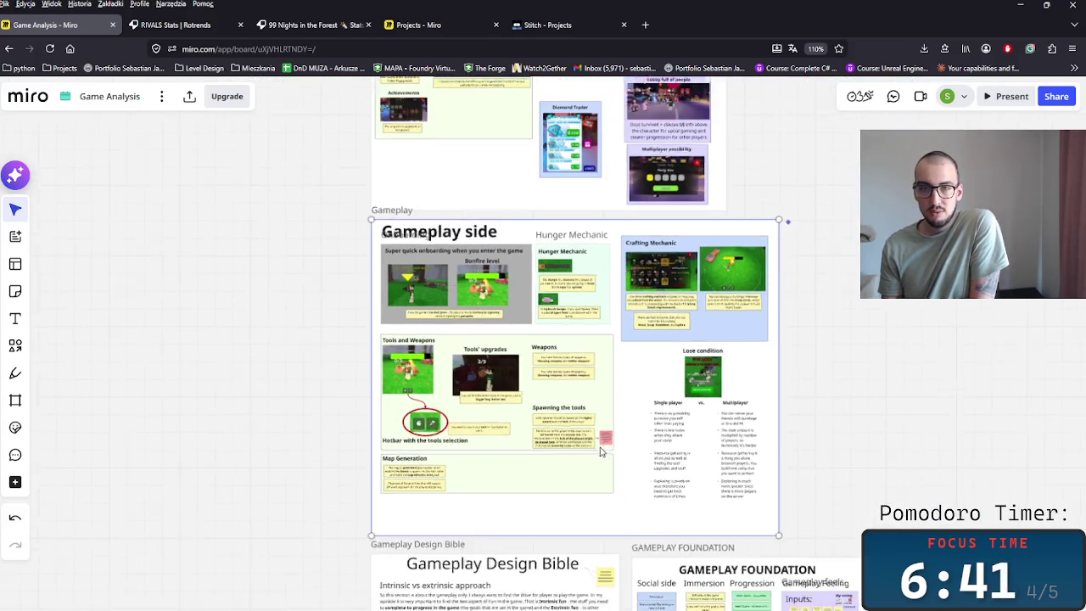
scroll(602, 407, down, 3)
scroll(712, 227, down, 3)
scroll(710, 511, up, 5)
scroll(857, 432, up, 1)
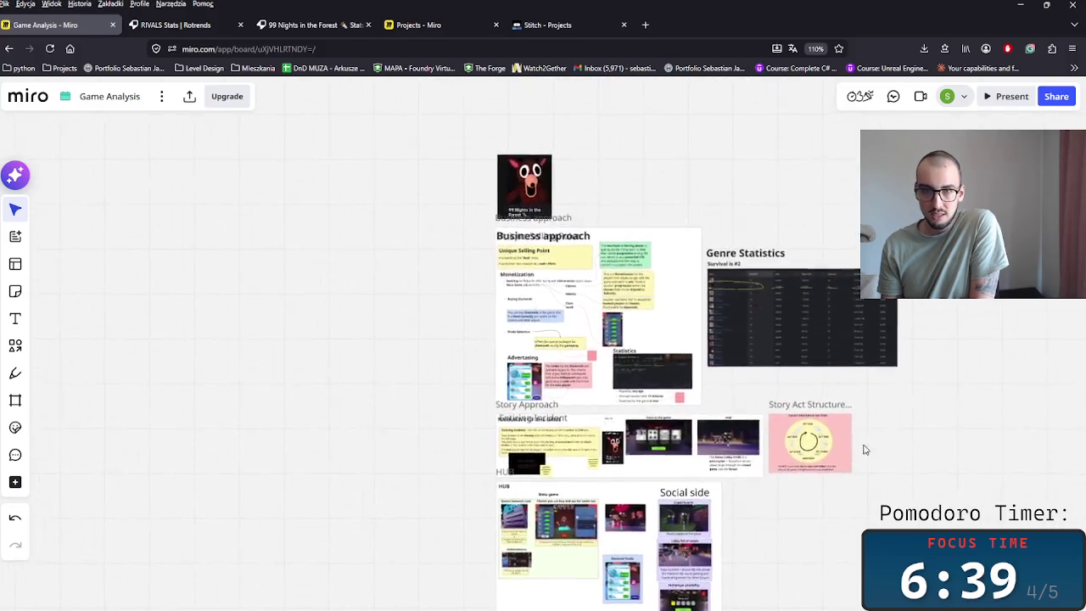
scroll(894, 337, down, 5)
scroll(866, 478, down, 2)
scroll(856, 458, up, 2)
scroll(642, 393, up, 2)
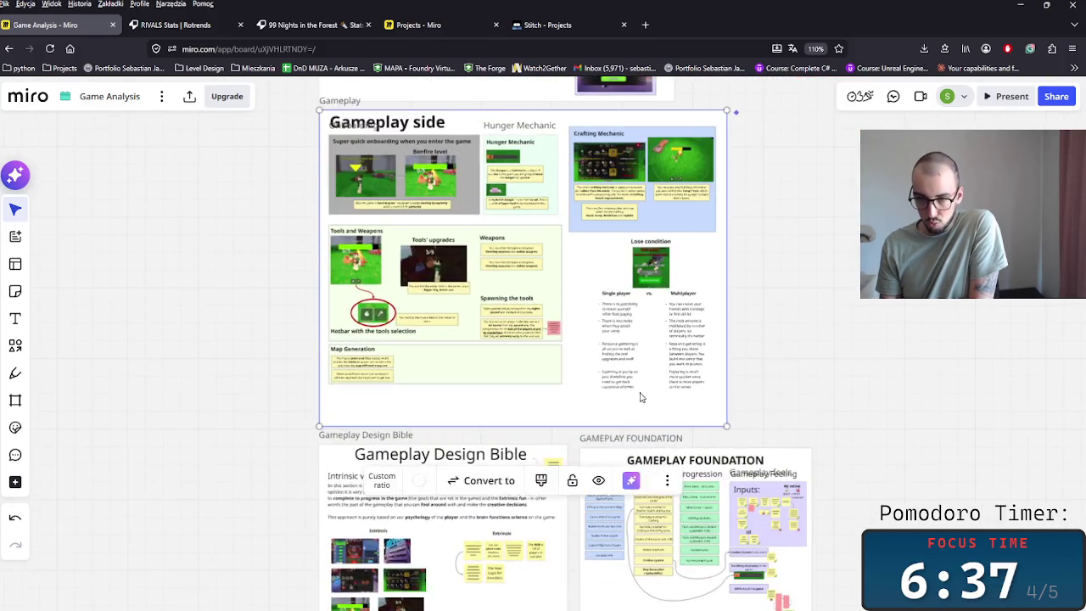
scroll(720, 376, down, 2)
scroll(606, 429, up, 4)
scroll(606, 429, up, 3)
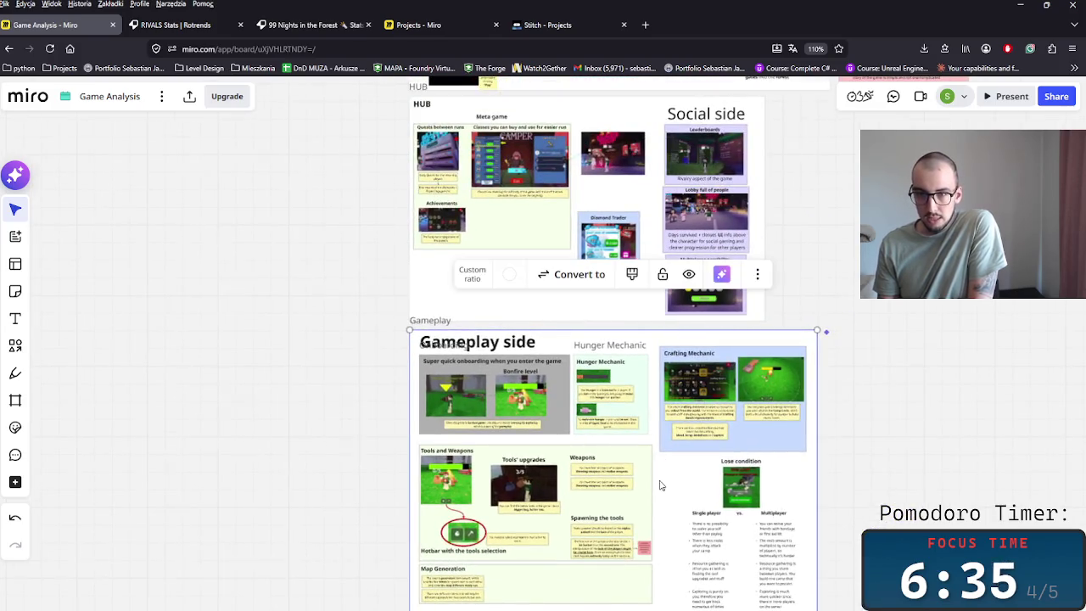
scroll(636, 485, down, 3)
scroll(693, 439, down, 4)
scroll(603, 484, up, 2)
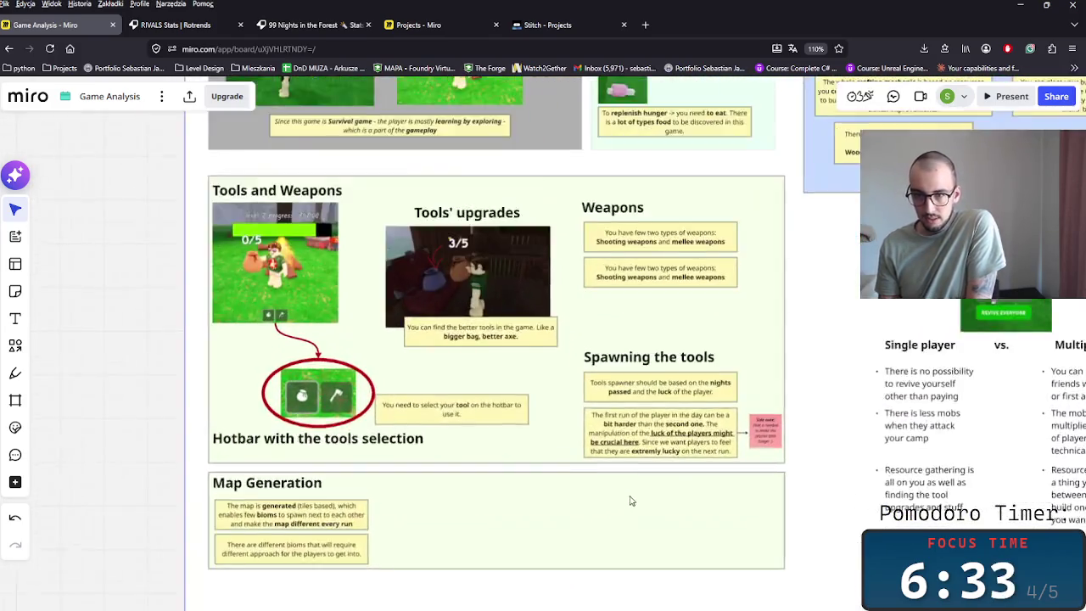
scroll(629, 500, up, 2)
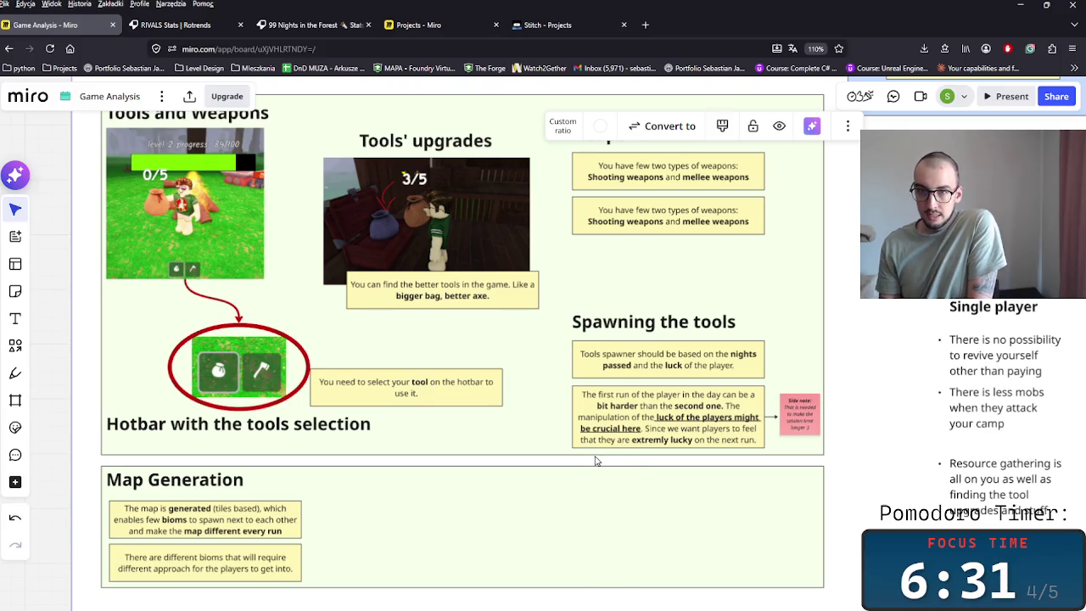
scroll(524, 447, down, 2)
scroll(528, 445, down, 2)
scroll(531, 443, down, 2)
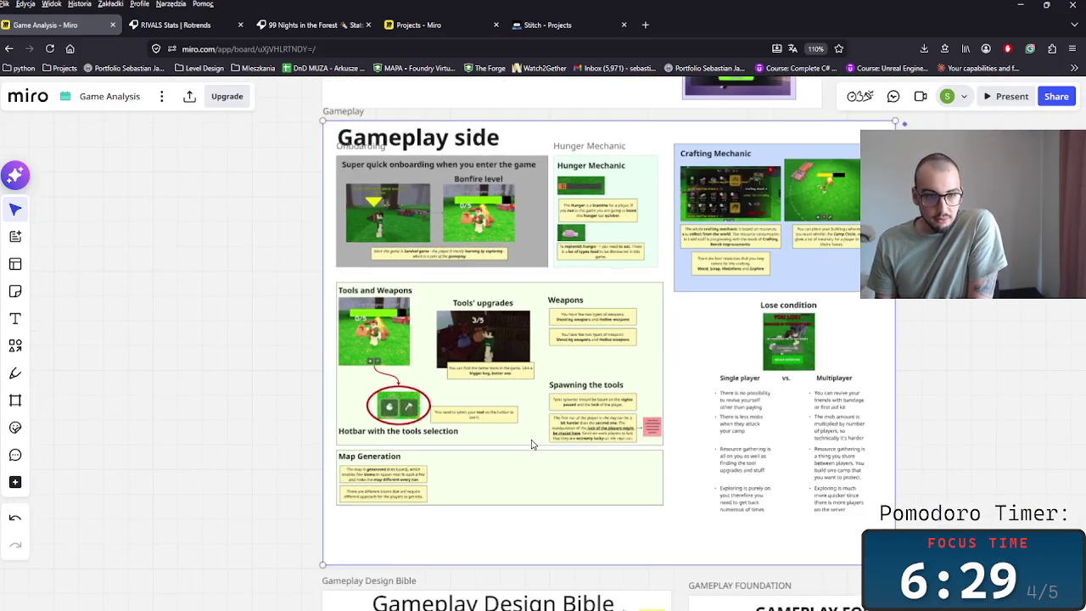
scroll(456, 481, up, 2)
scroll(450, 462, up, 2)
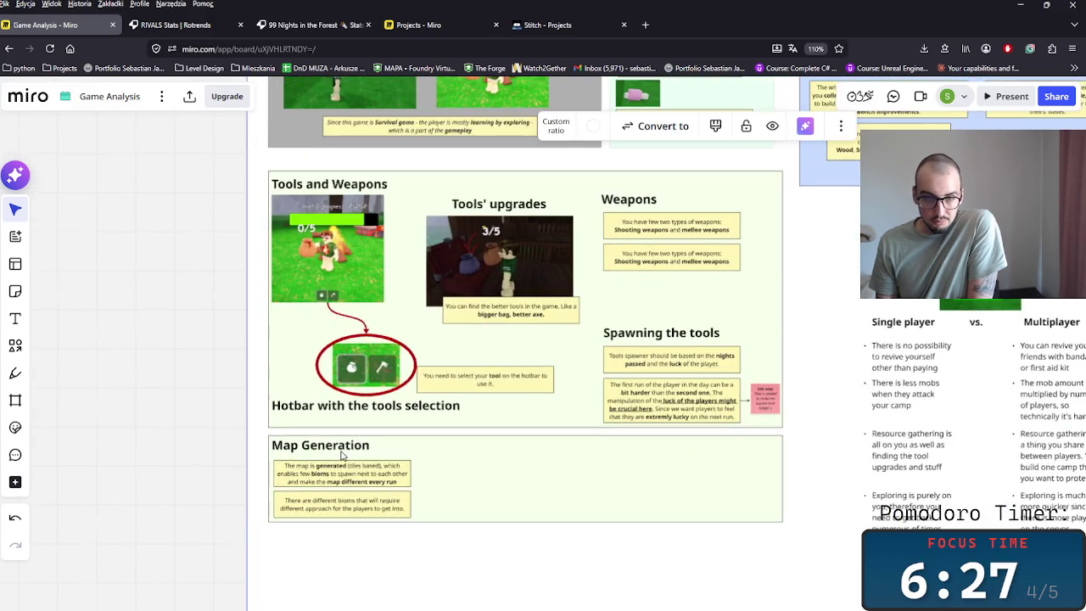
- Select and slightly nudge the Map Generation heading, then select its second sticky note
click(322, 447)
drag(322, 447, 316, 450)
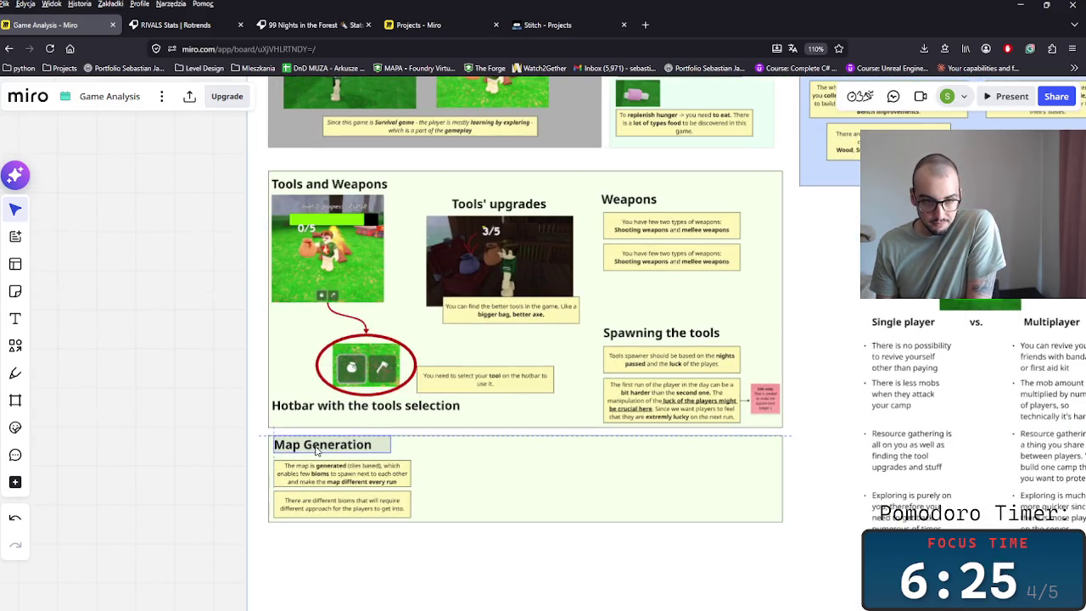
scroll(407, 509, up, 2)
click(363, 498)
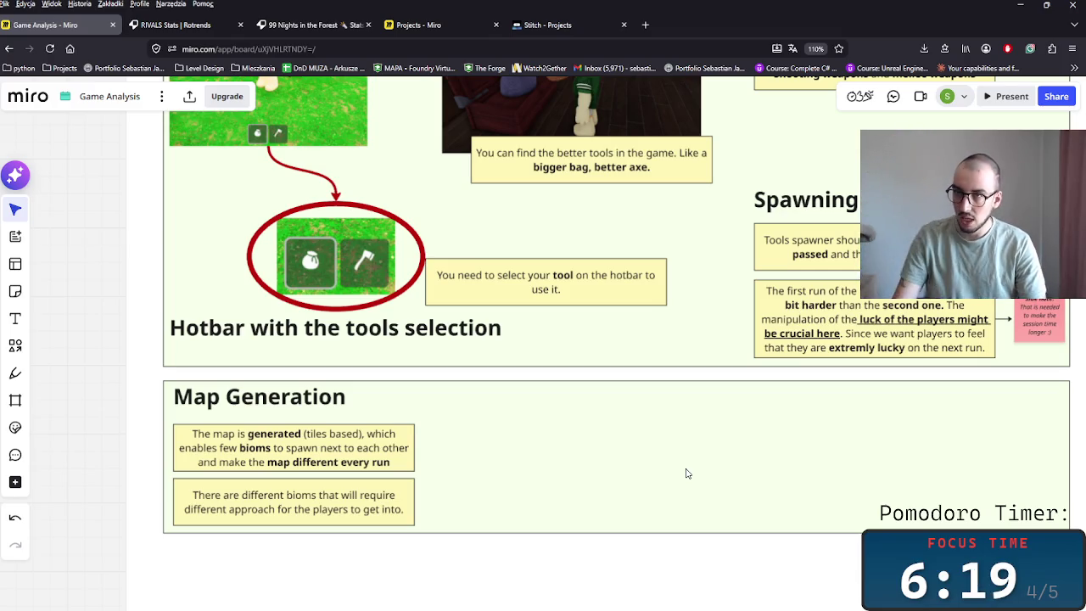
- Delete the duplicate Weapons sticky note, then return to Roblox
scroll(776, 413, up, 3)
scroll(776, 413, right, 4)
scroll(721, 339, left, 2)
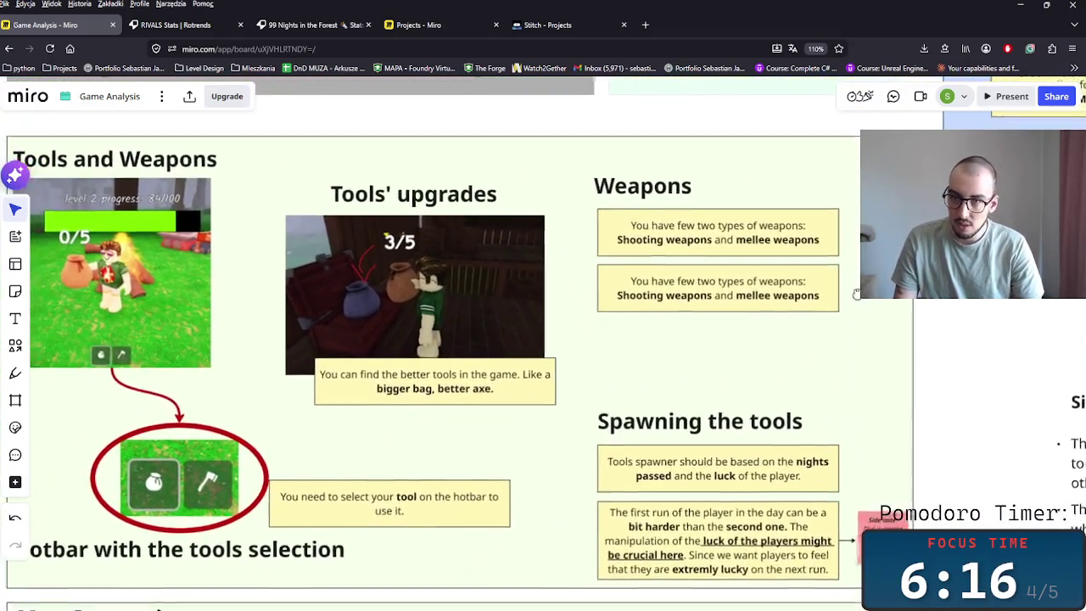
scroll(832, 247, down, 2)
scroll(832, 247, left, 1)
click(797, 241)
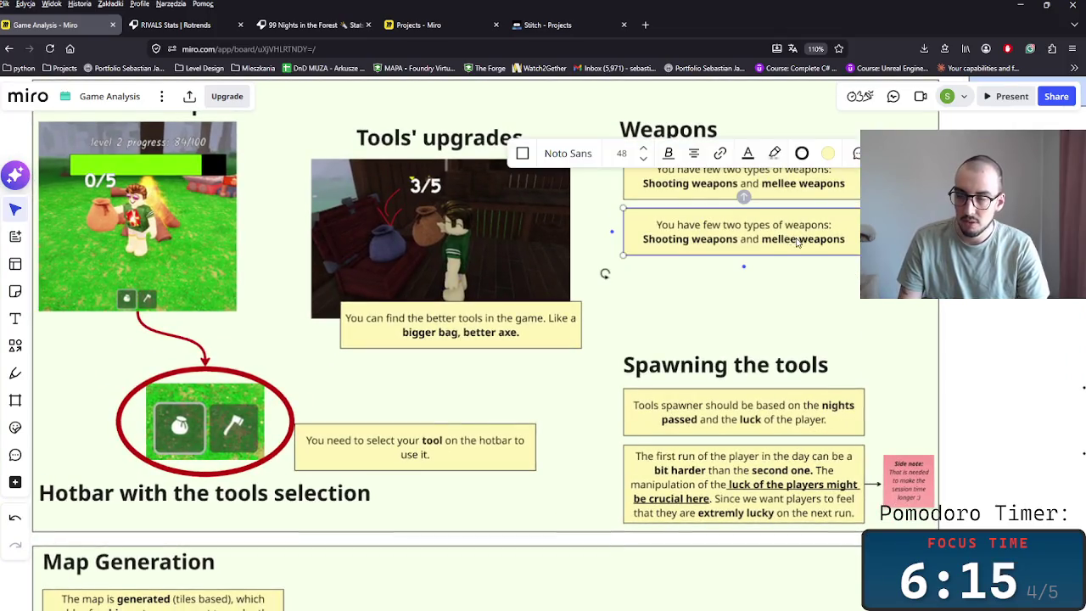
key(Delete)
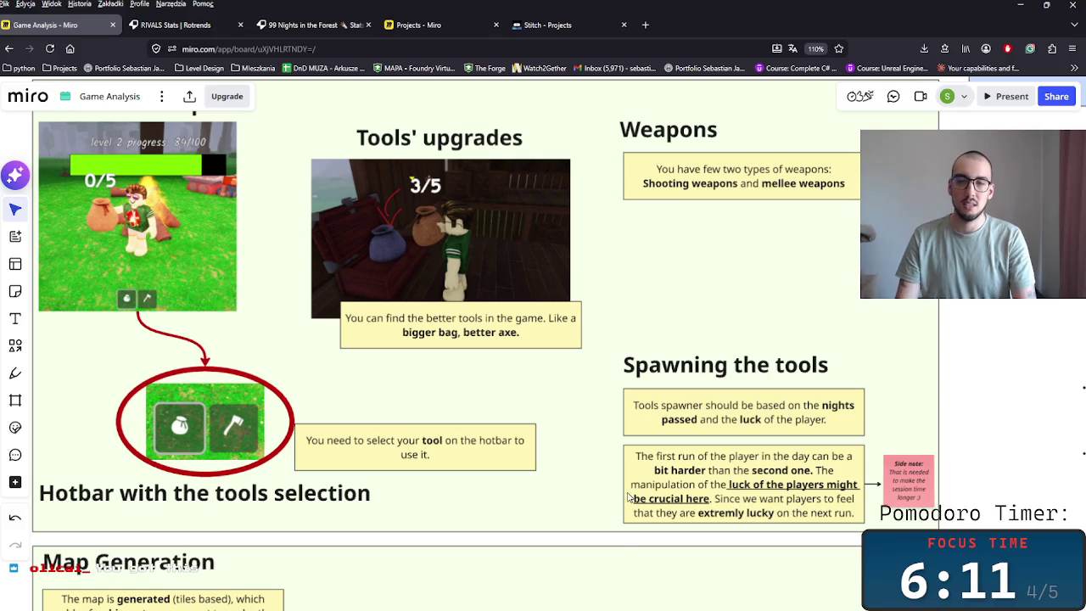
mouse_move(543, 603)
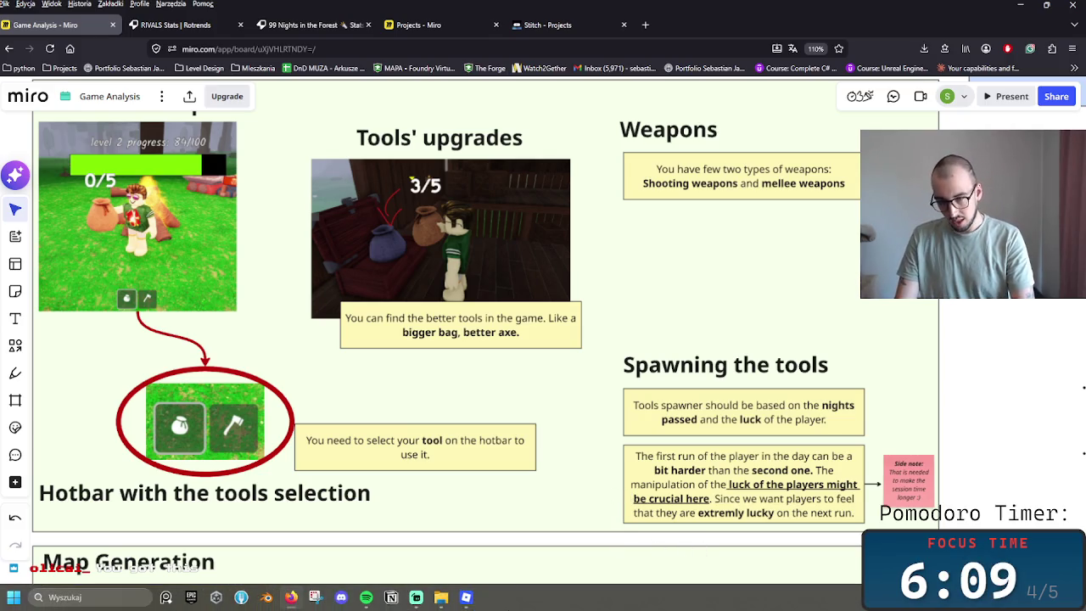
click(431, 599)
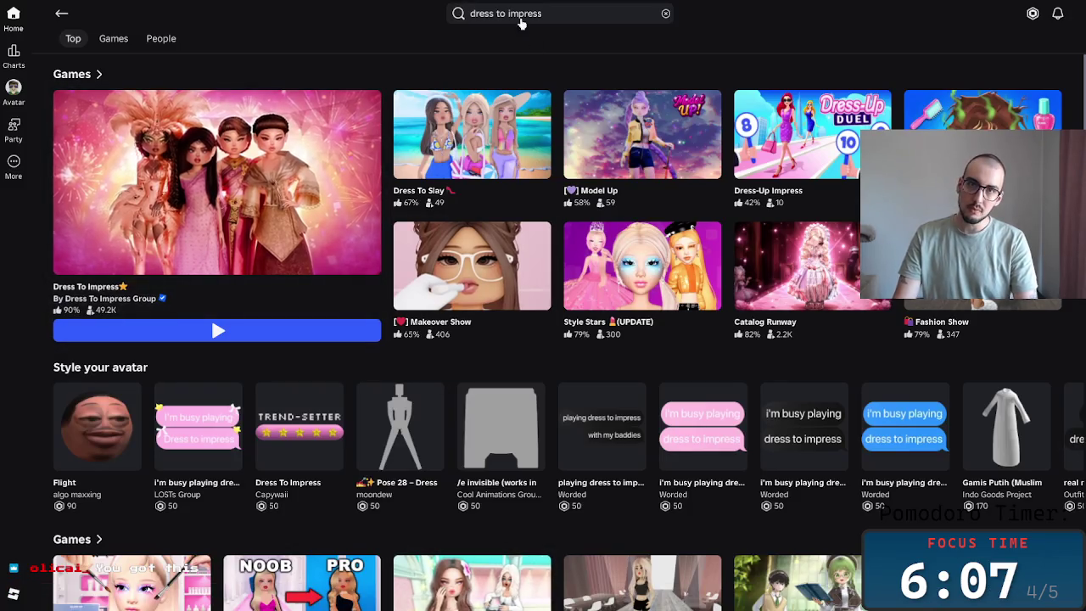
- Clear the 'dress to impress' search and launch 99 Nights in the Forest
click(642, 14)
click(809, 14)
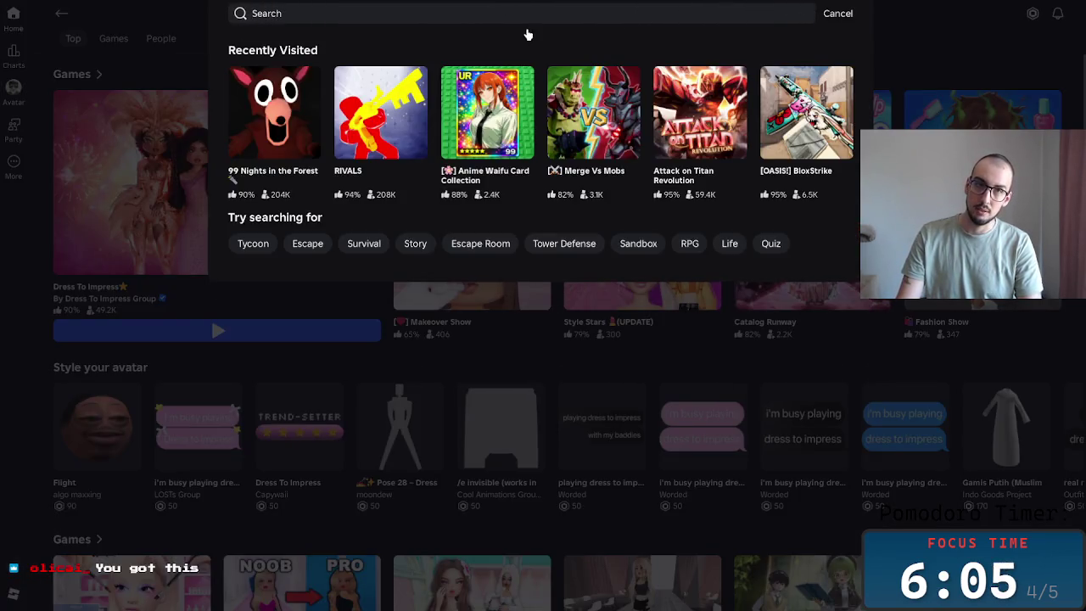
click(287, 157)
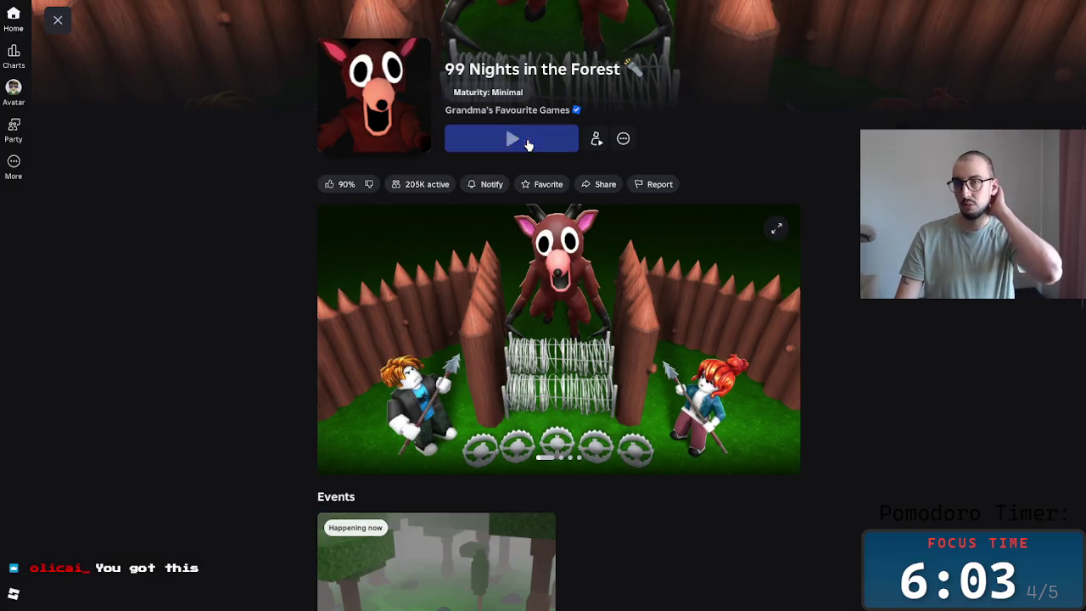
click(511, 138)
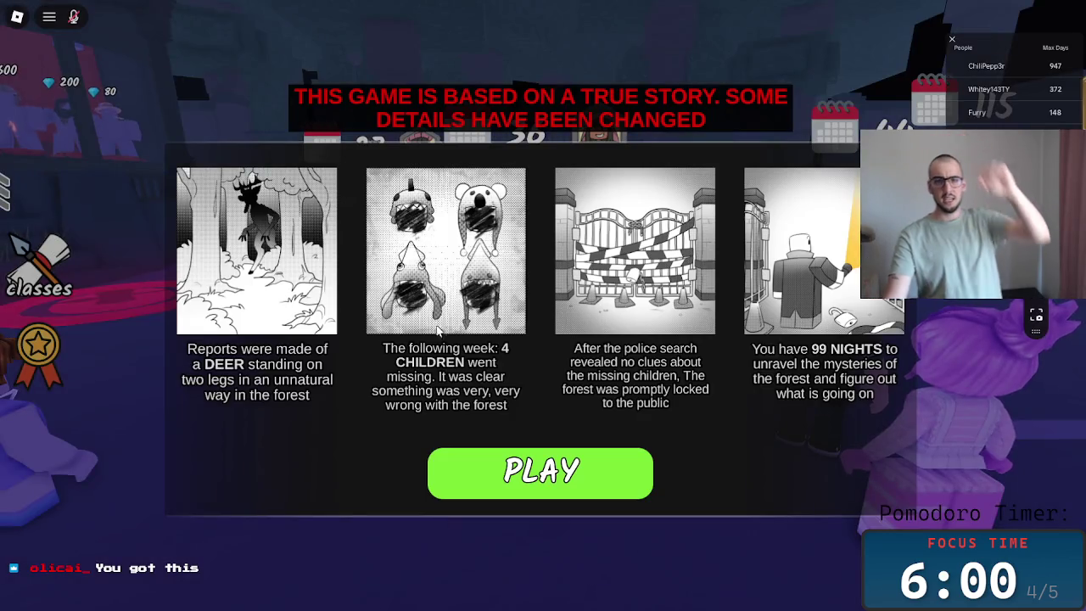
- Start playing, walk into a party zone and choose a one-player party
click(536, 466)
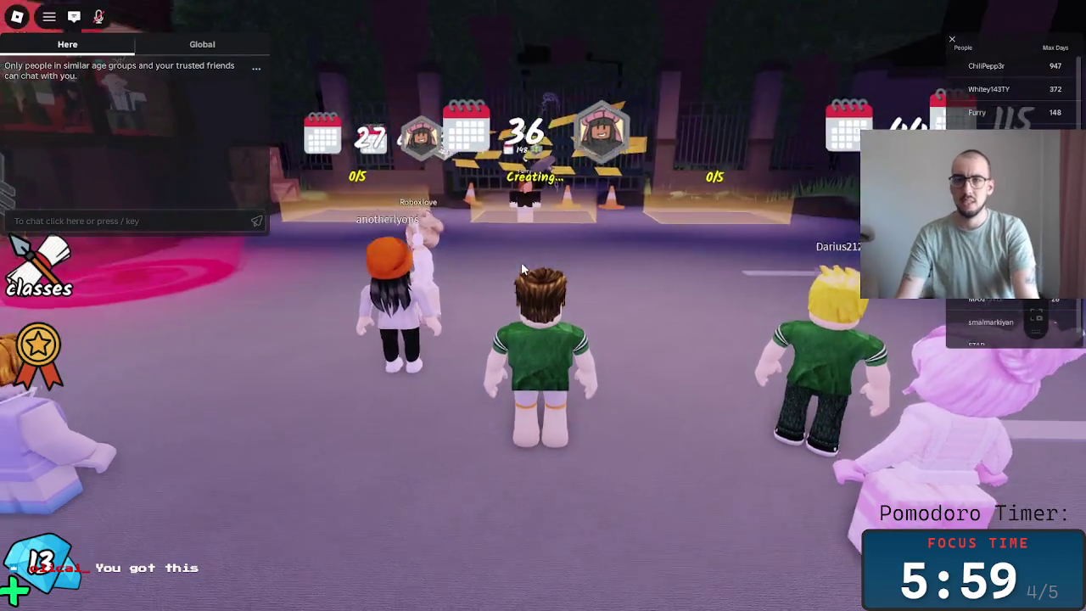
key(w)
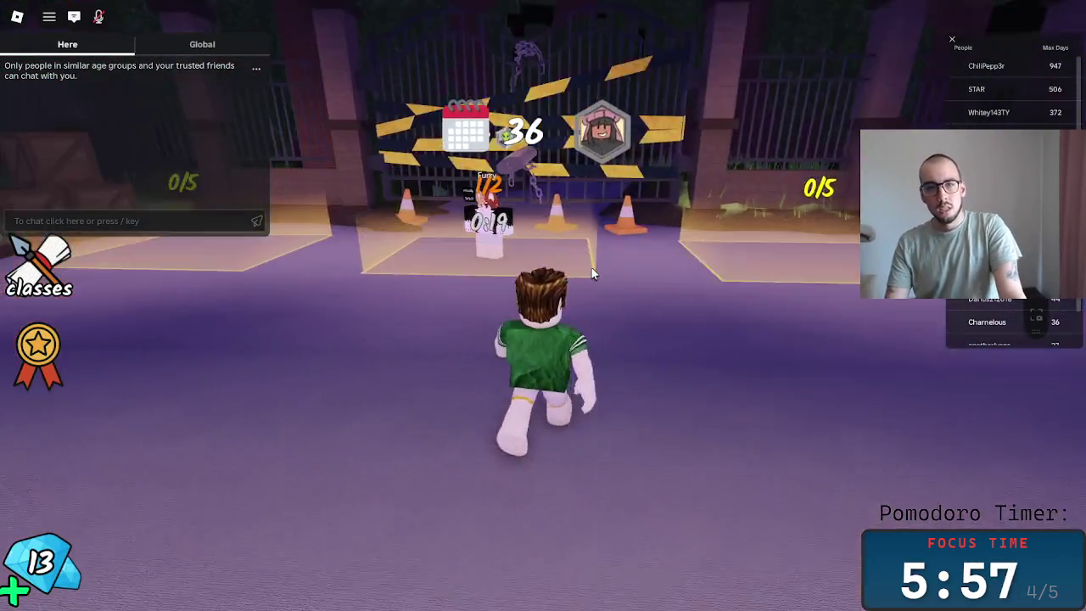
key(d)
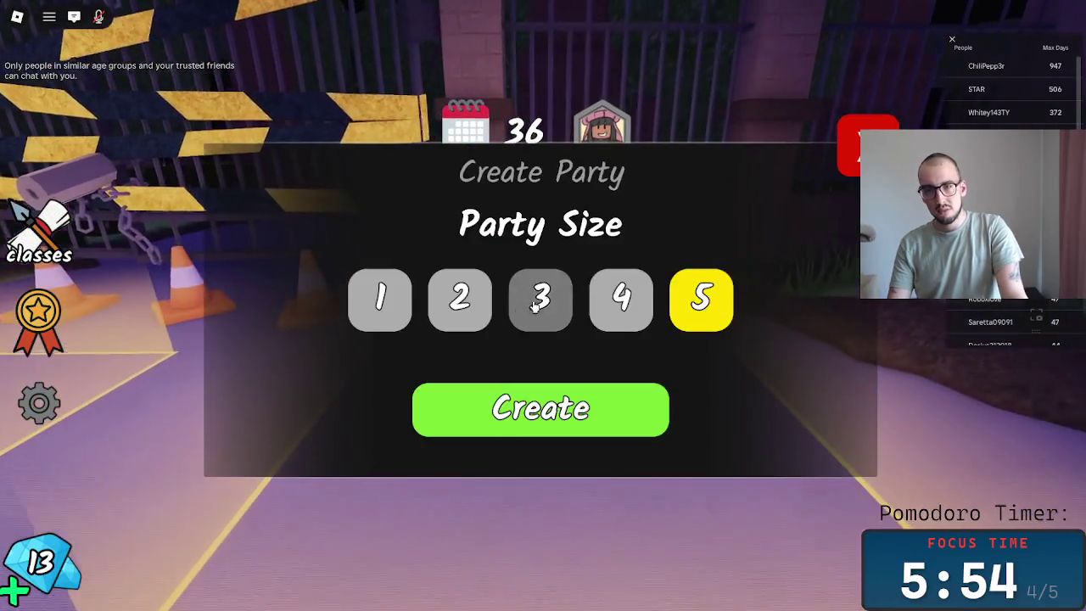
click(379, 298)
- Start the solo party, walk into the forest and equip the axe
click(547, 402)
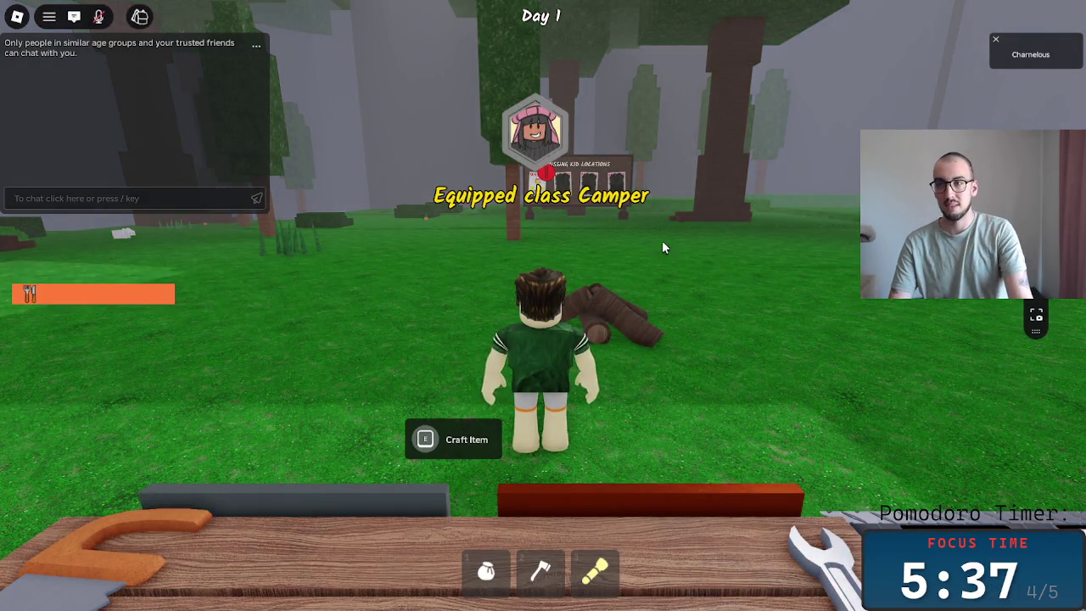
key(w)
key(a)
key(w)
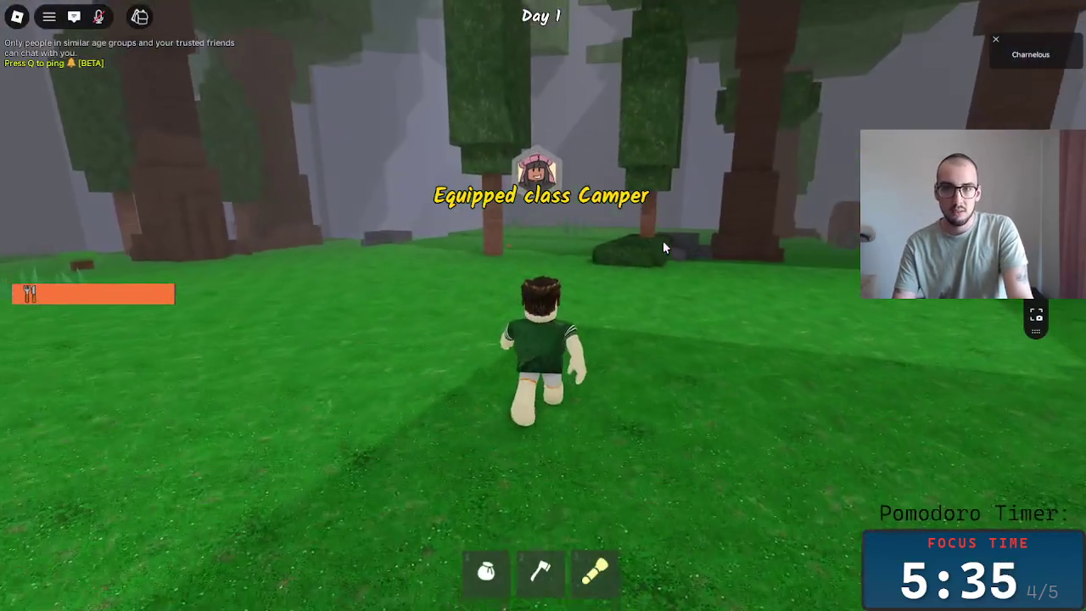
key(1)
key(2)
- Walk up to the nearest tree and chop it down into logs
key(w)
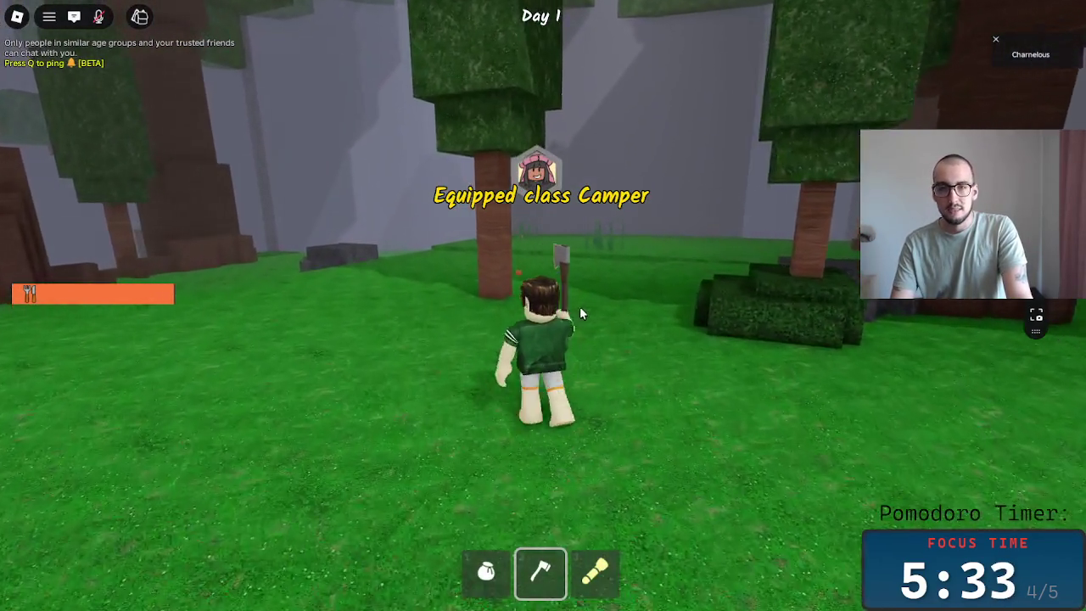
key(w)
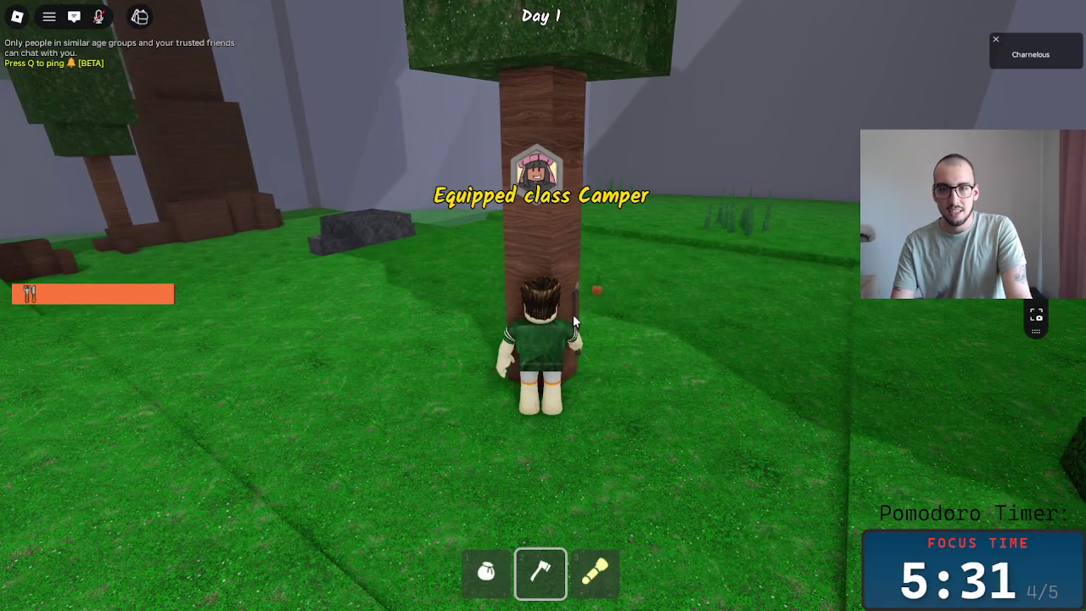
key(a)
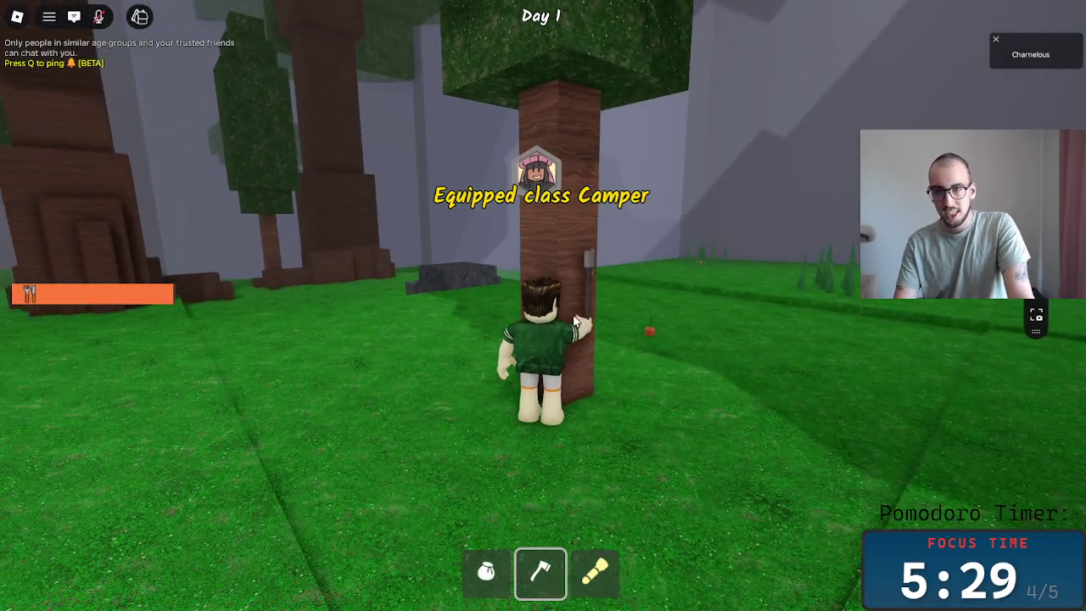
click(572, 320)
key(a)
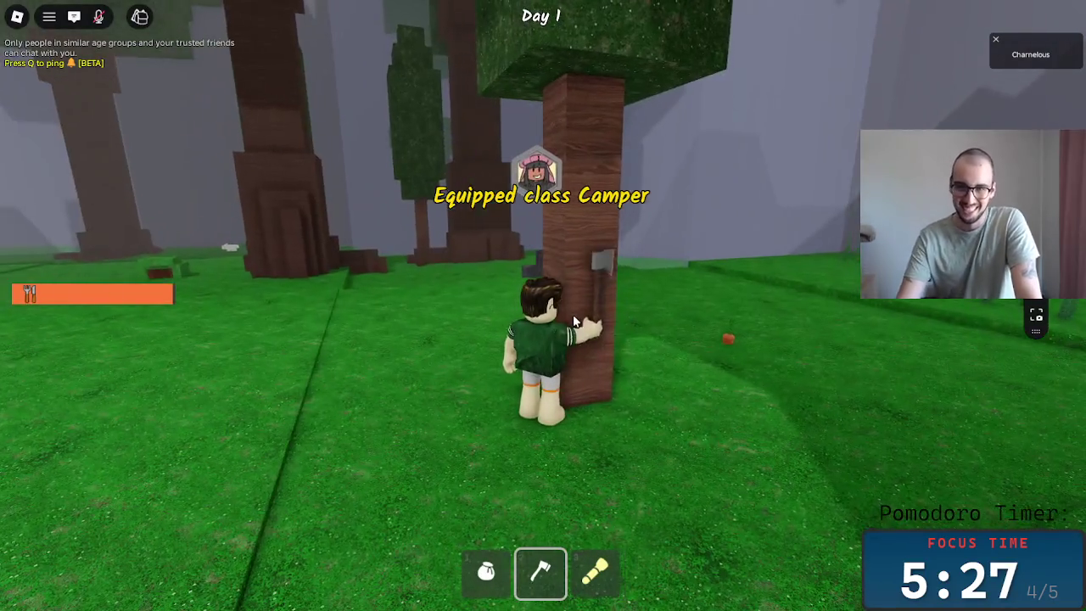
key(a)
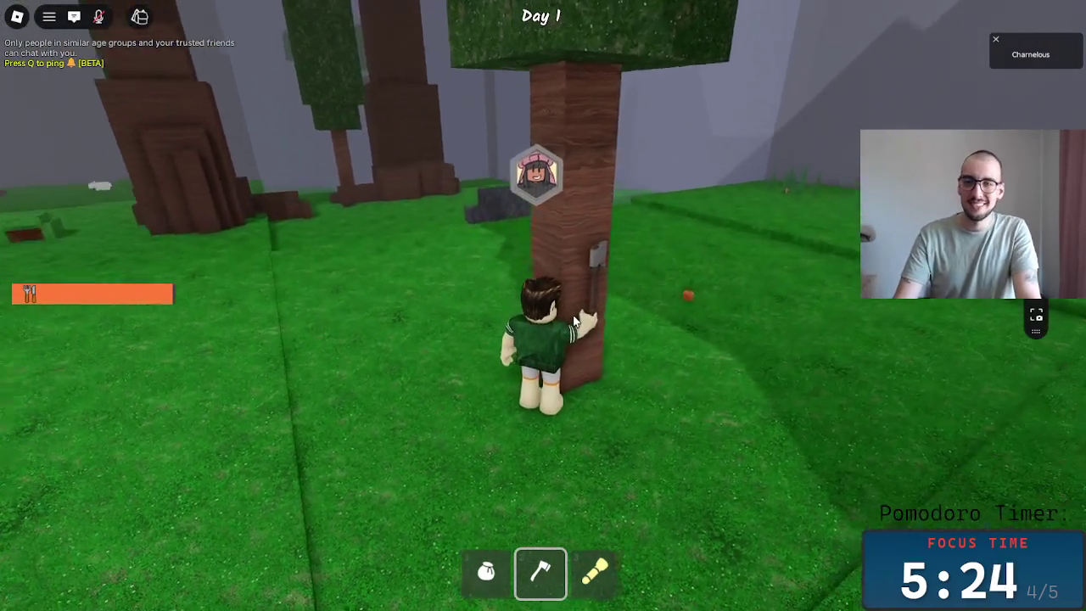
click(574, 320)
- Pick up the sapling with the sack and plant it near the campfire
key(1)
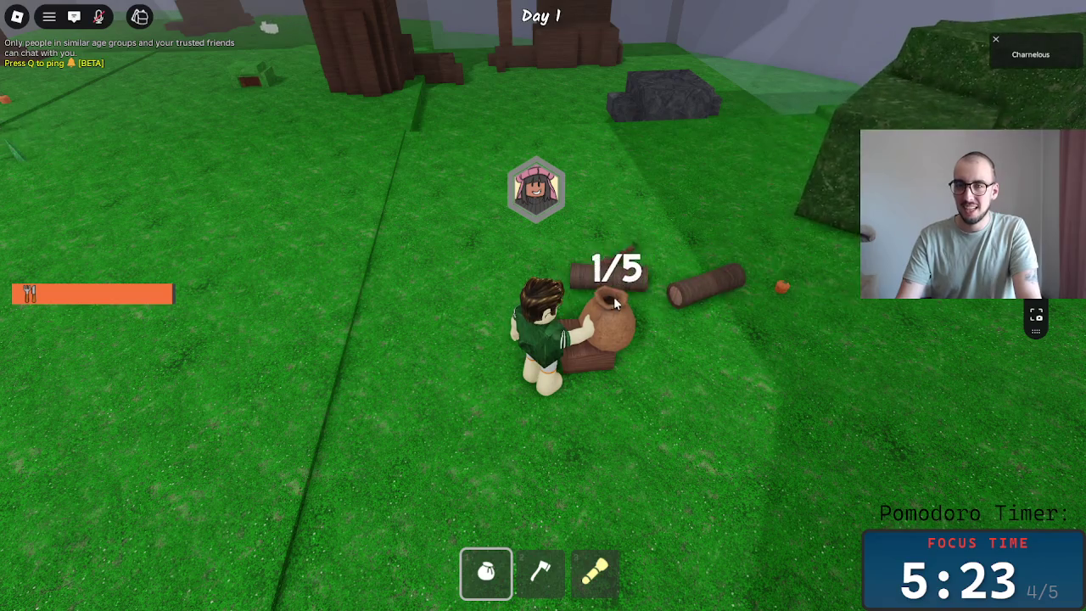
click(617, 265)
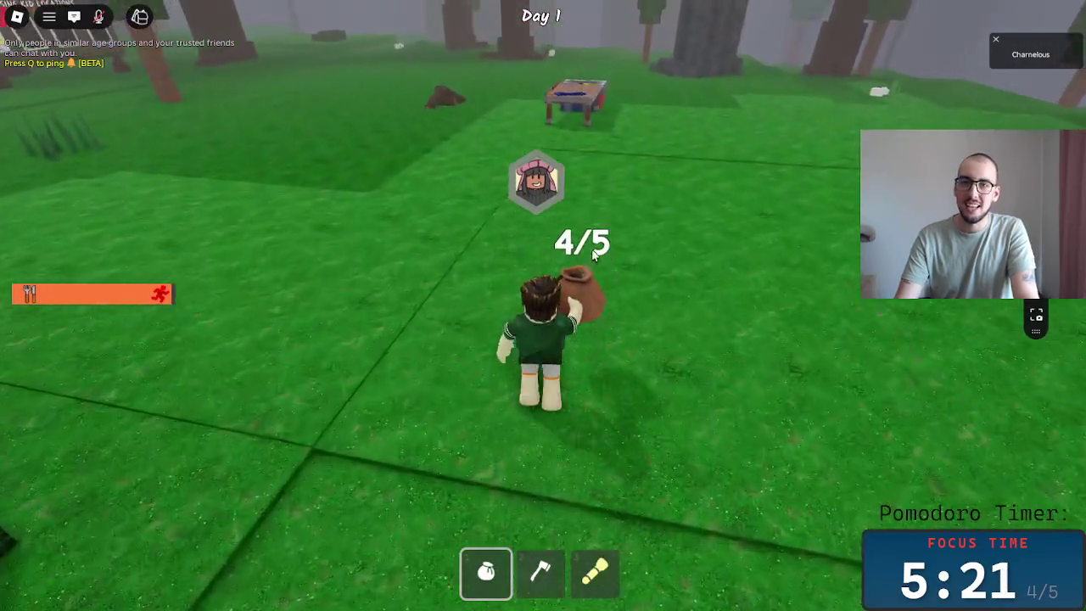
key(w)
key(d)
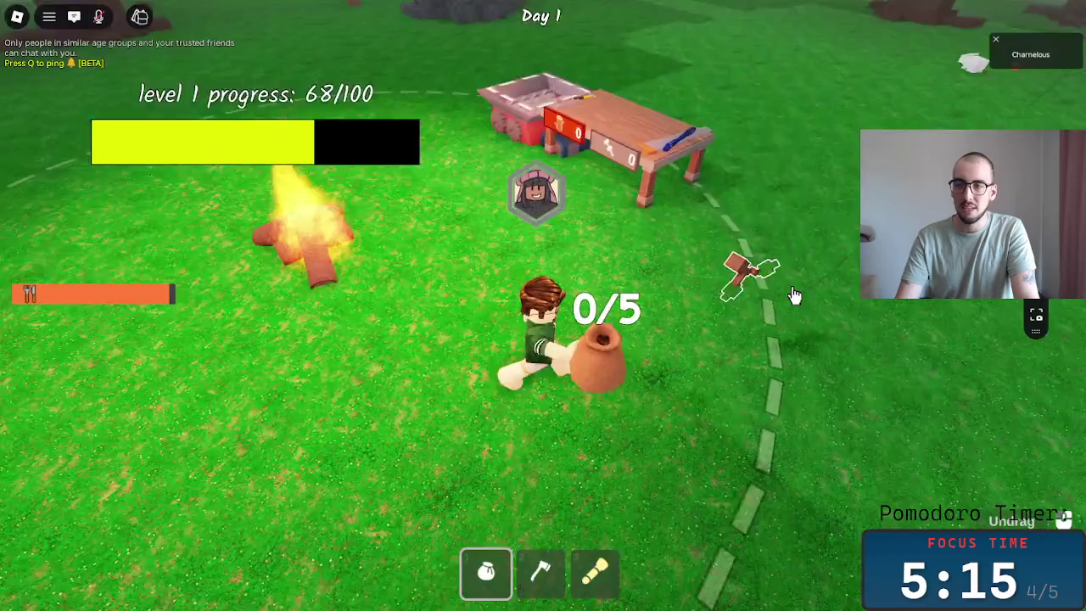
click(792, 296)
key(w)
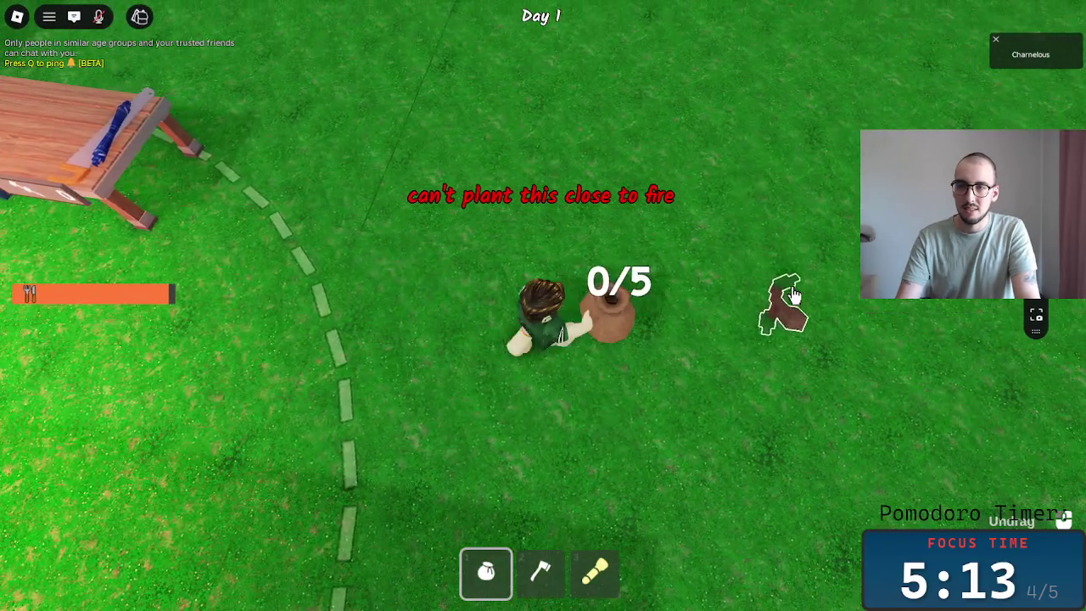
- Equip the axe and fell a nearby tree into logs
key(2)
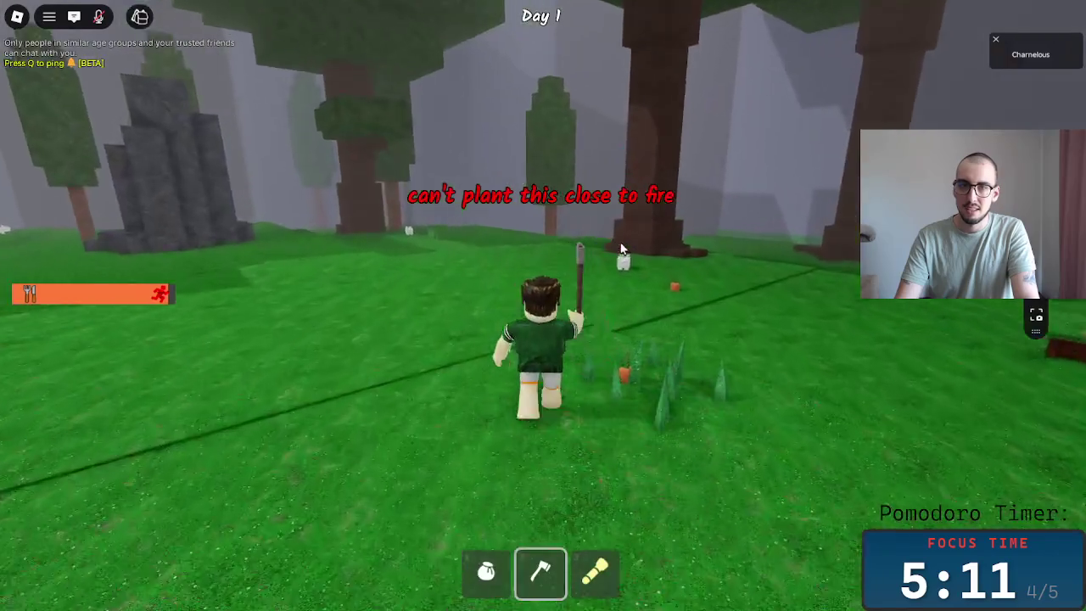
key(w)
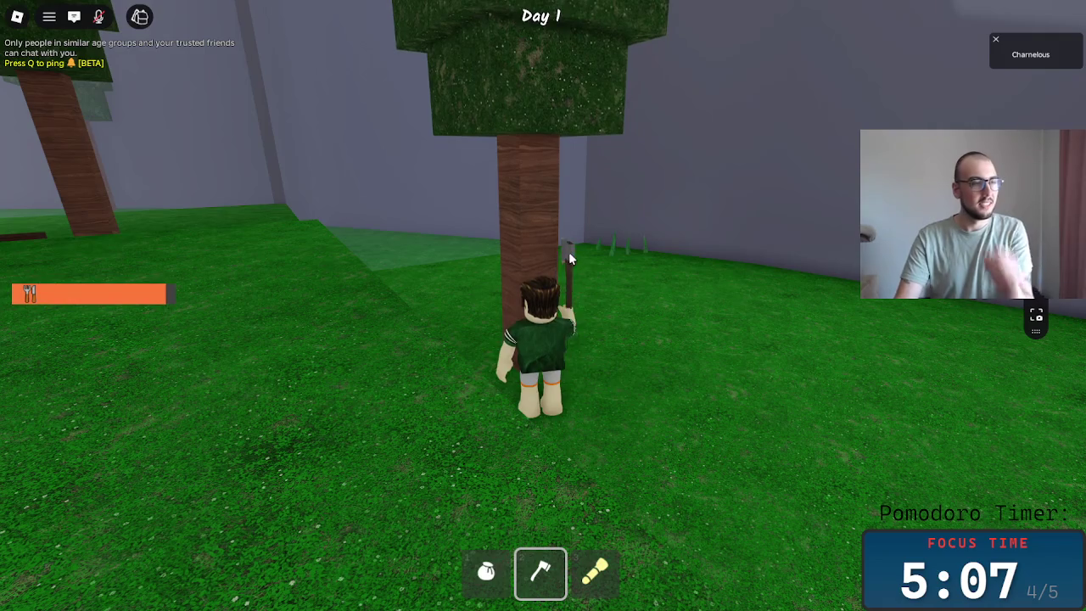
click(591, 257)
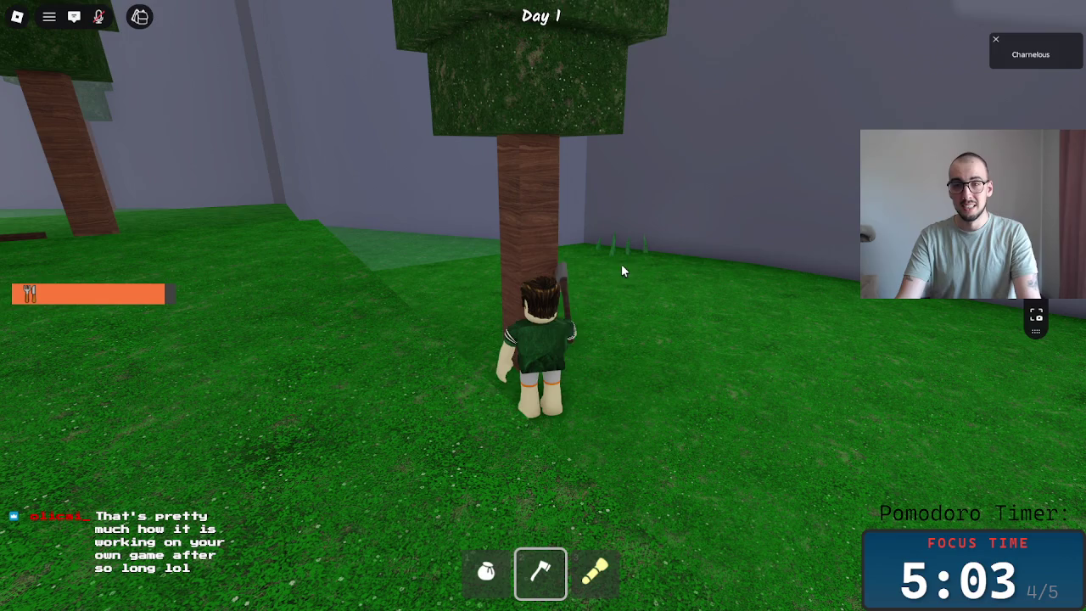
click(620, 265)
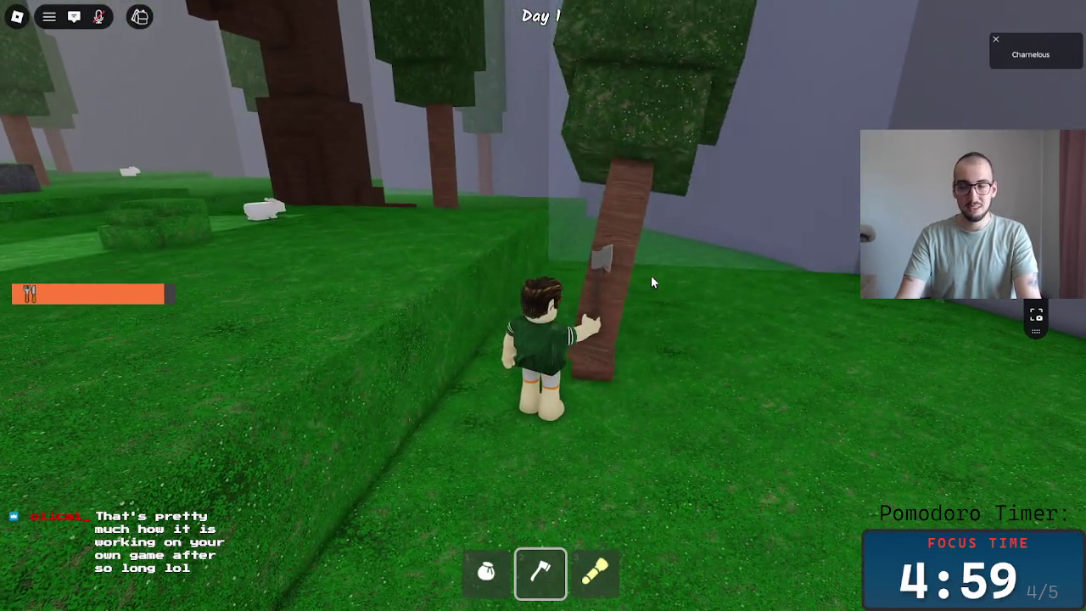
click(617, 329)
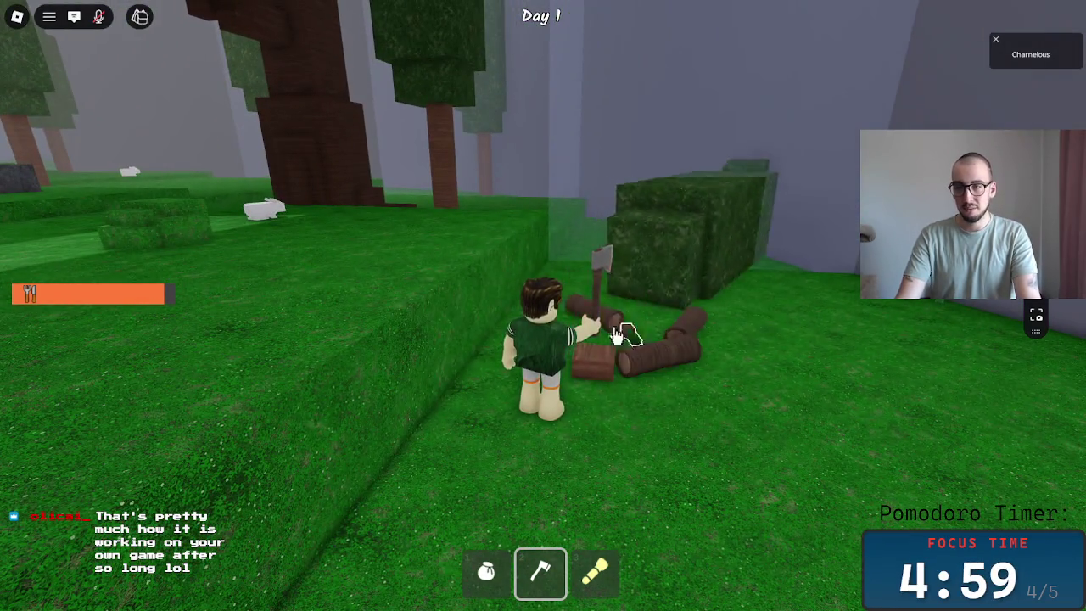
- Carry the logs in the sack to the campfire and feed them in
key(1)
key(w)
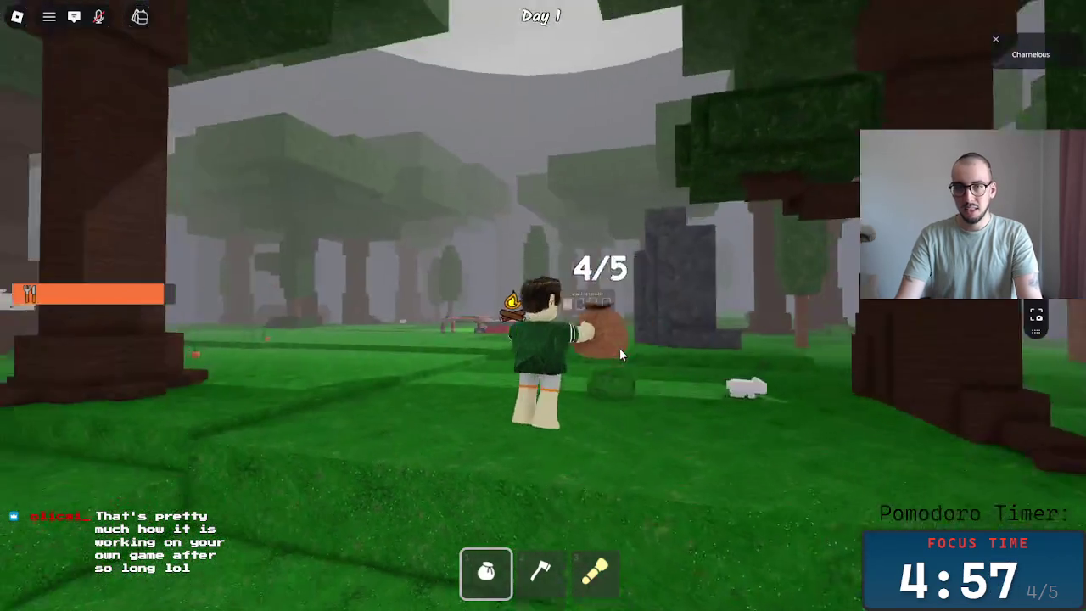
key(w)
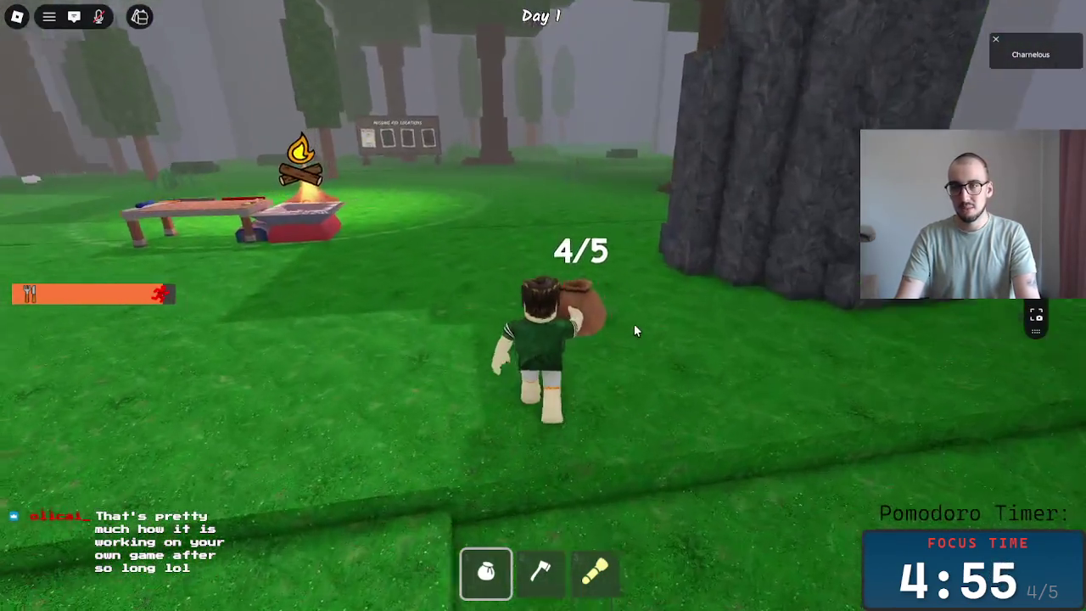
key(w)
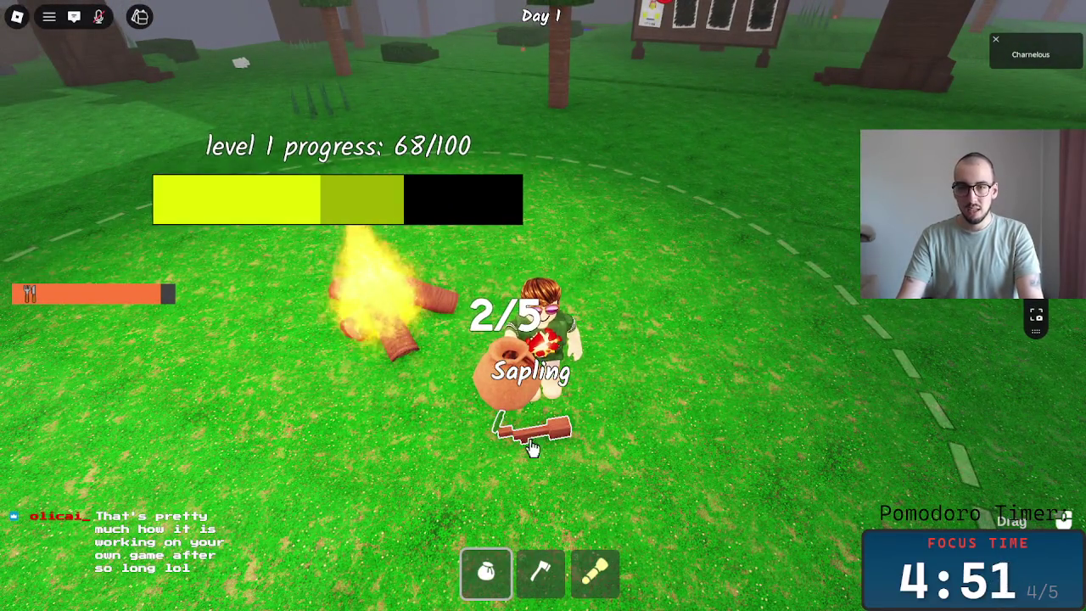
key(w)
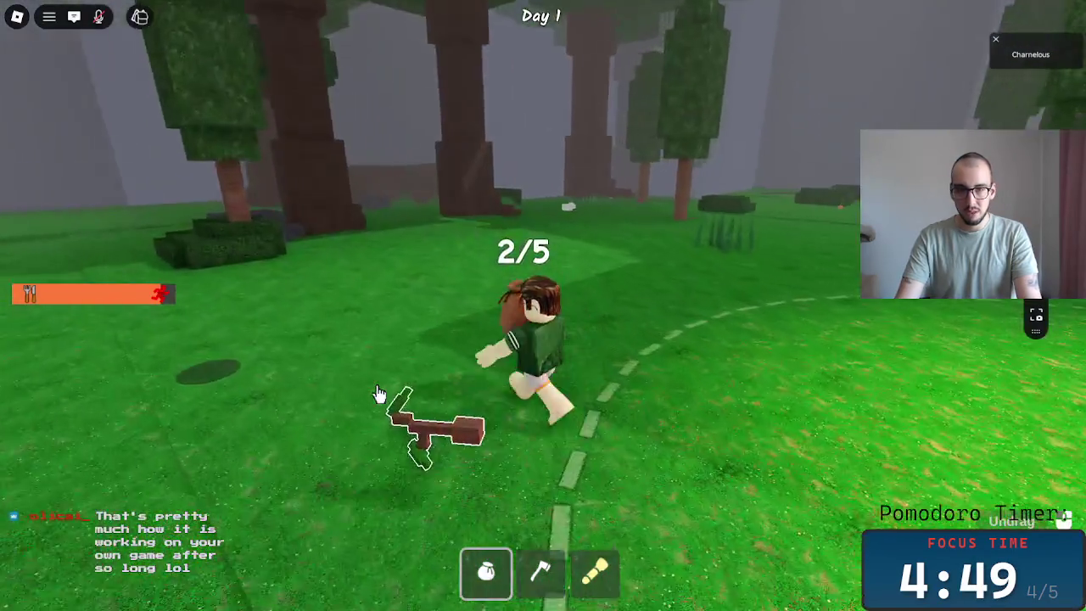
key(w)
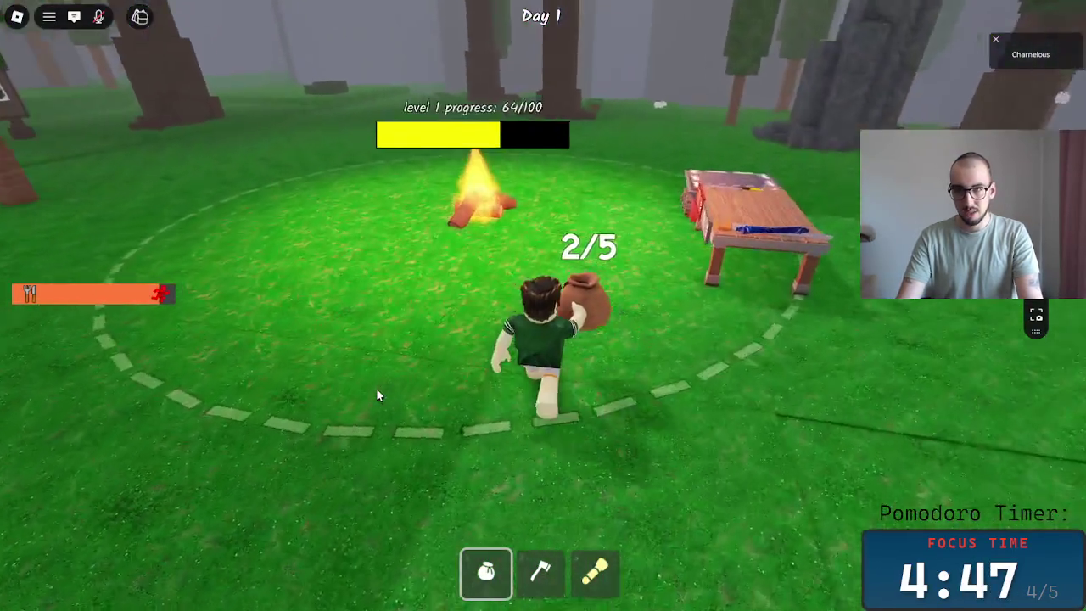
key(w)
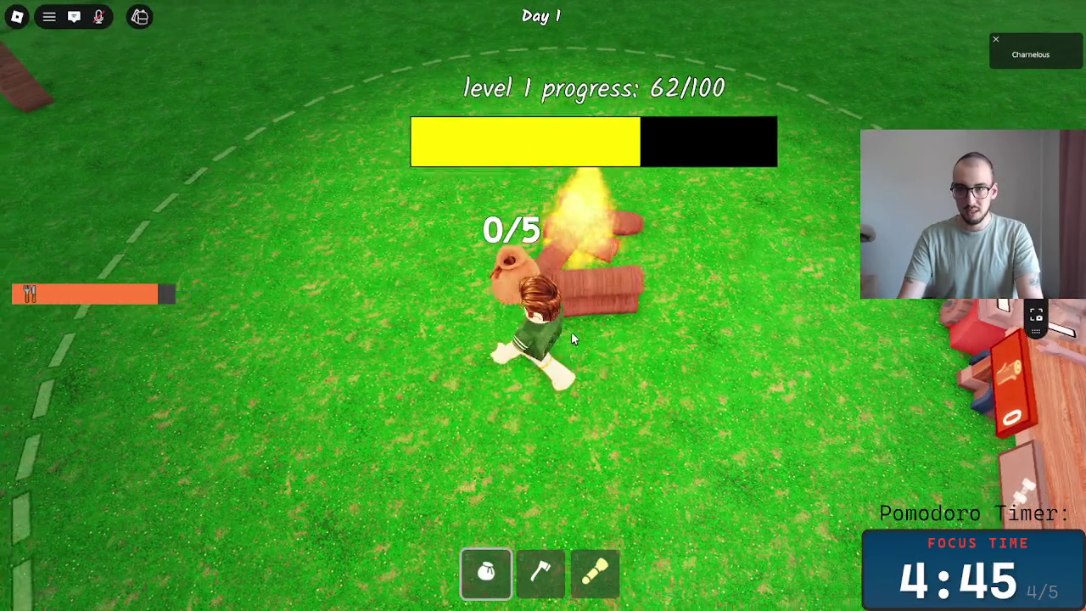
key(w)
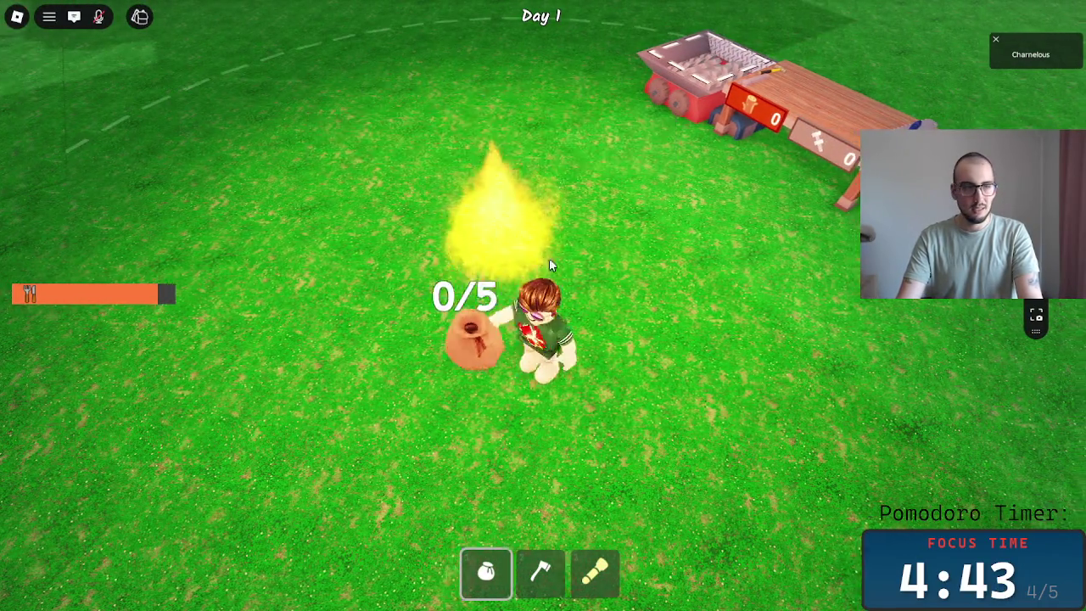
key(w)
- Equip the axe and walk across the field toward the rocks and trees
key(2)
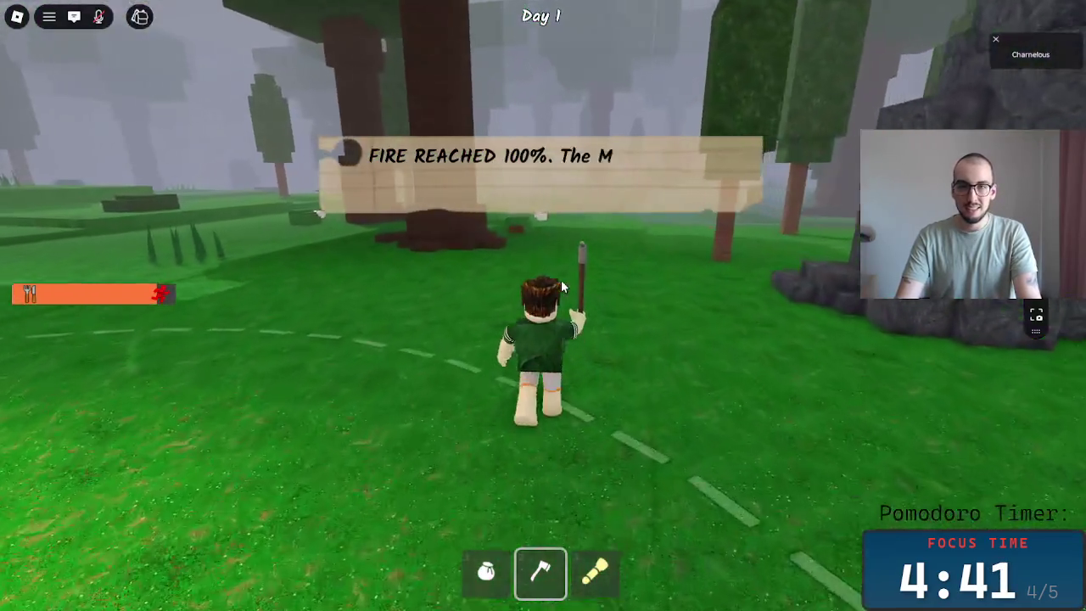
key(w)
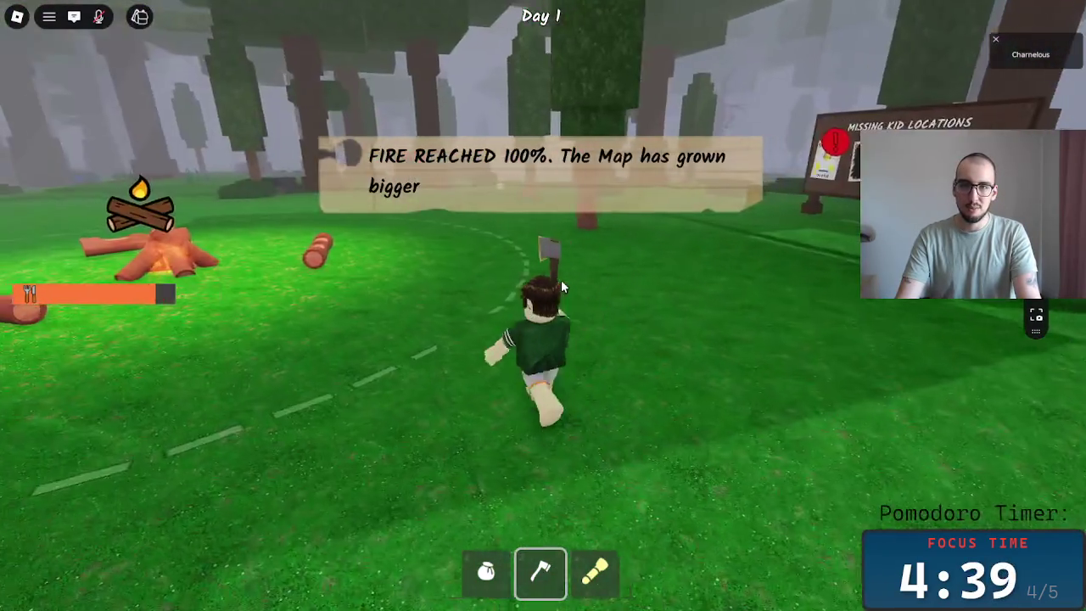
key(w)
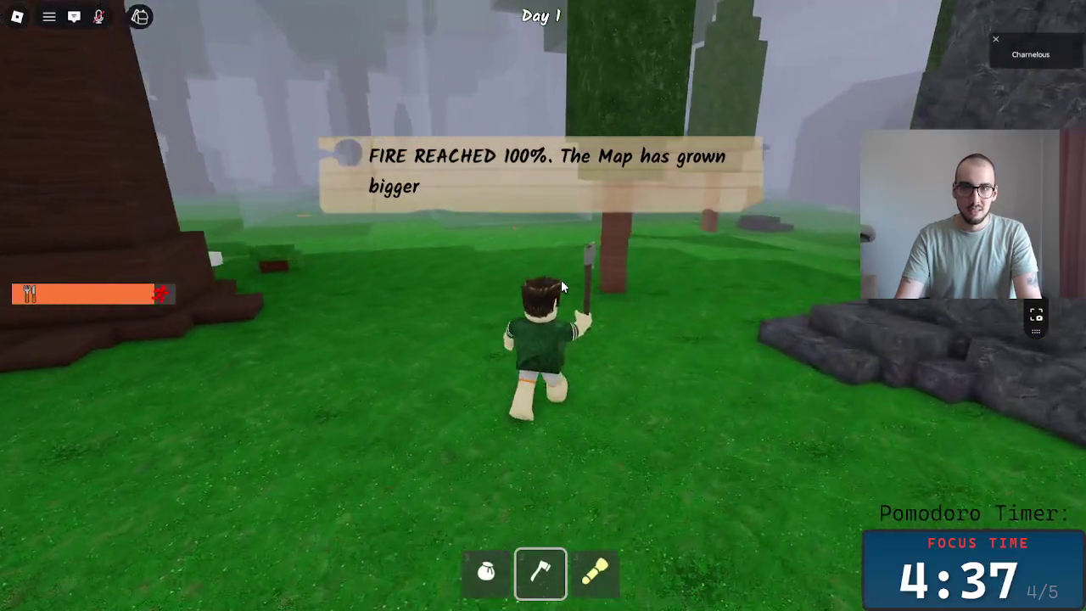
key(1)
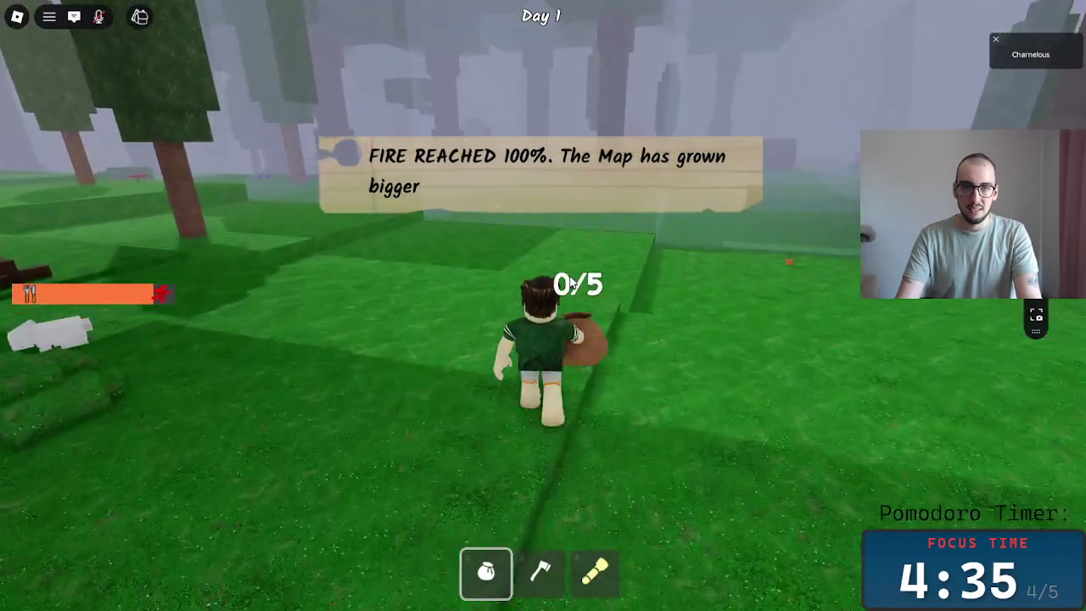
key(2)
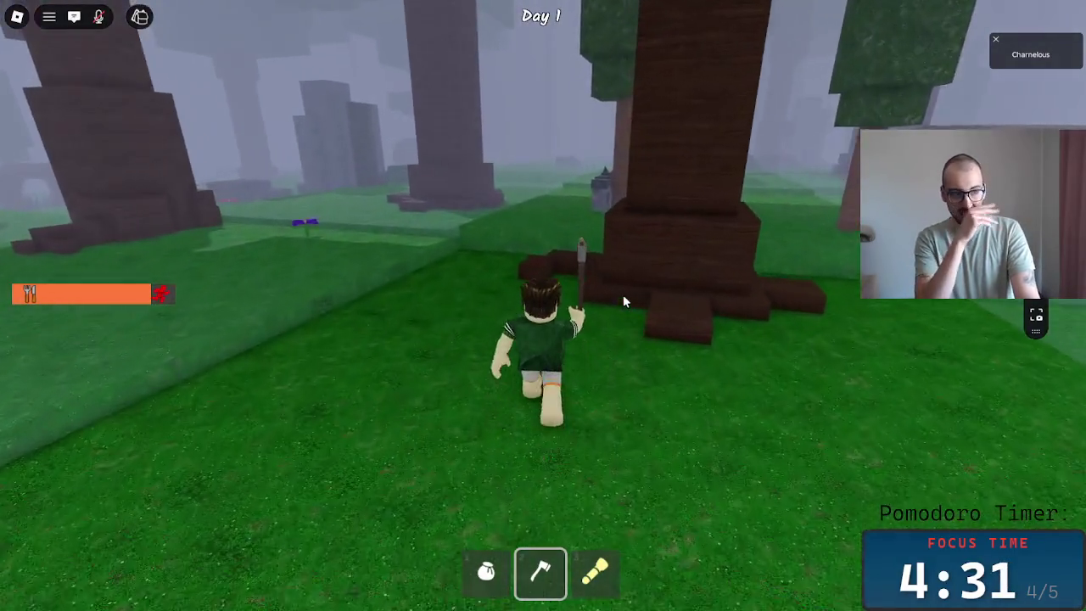
key(a)
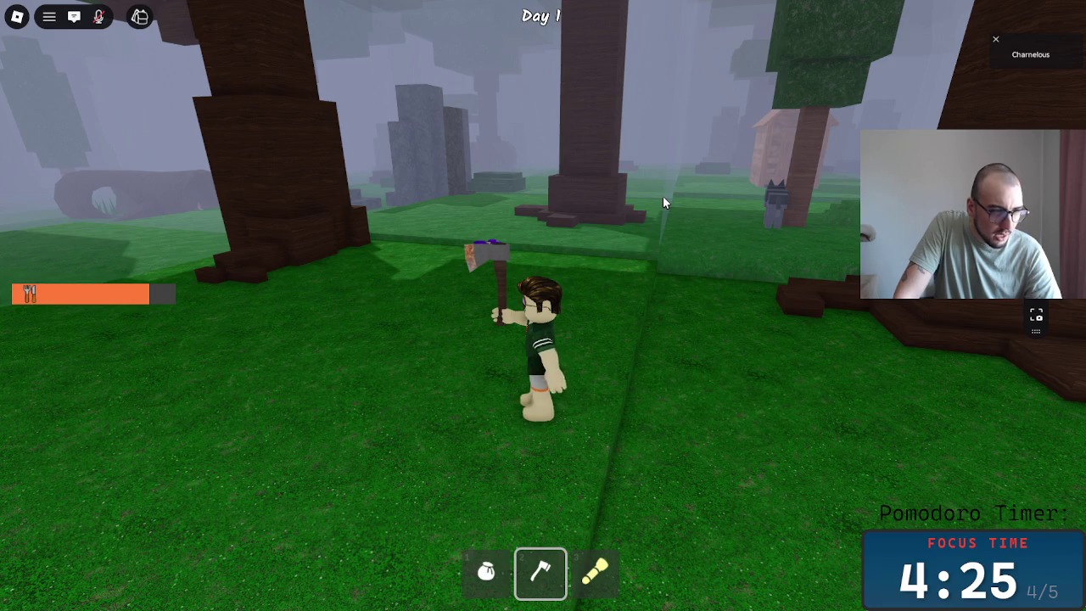
key(w)
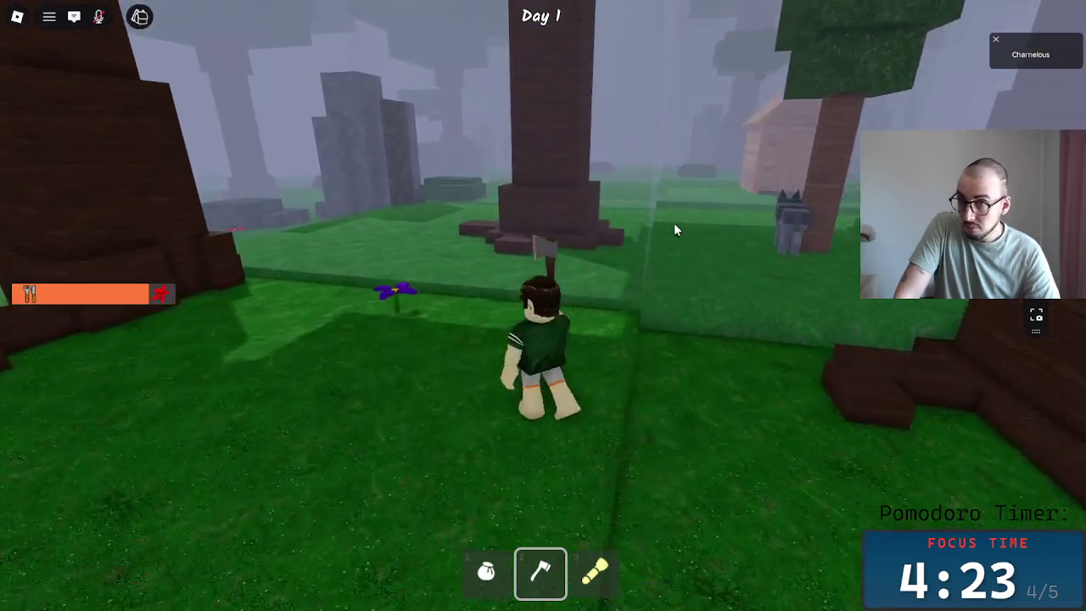
- Go through the wooden house into the hollow log tunnel and collect the coal
key(a)
key(w)
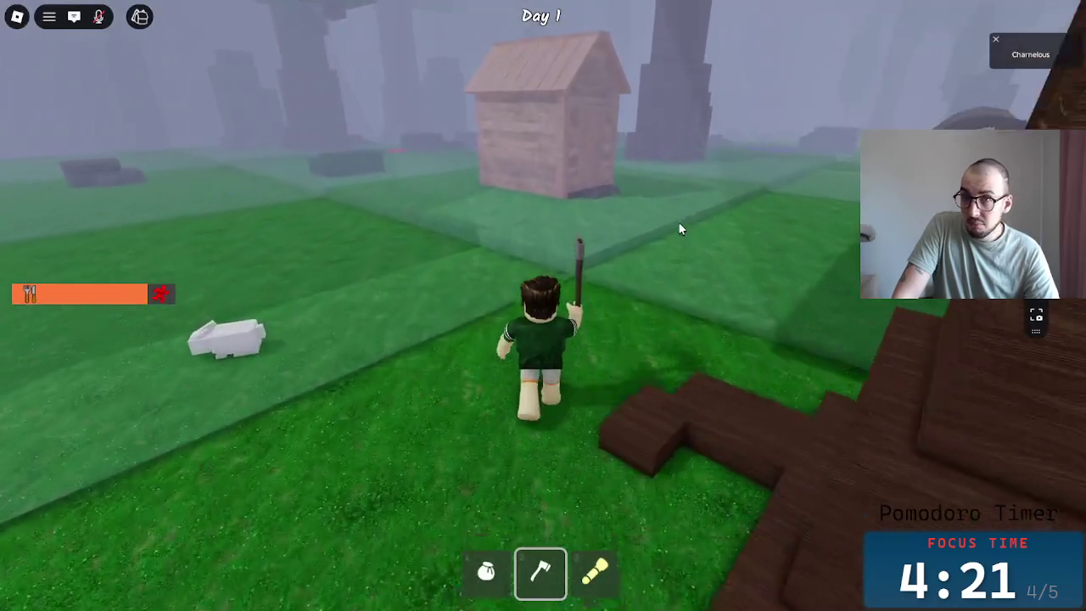
key(w)
key(a)
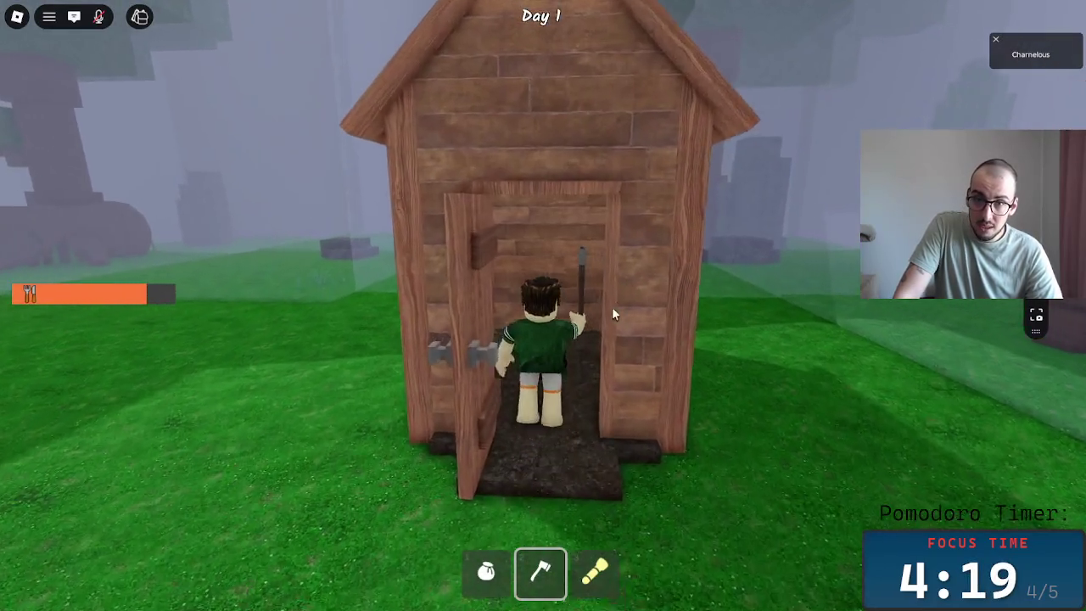
key(s)
key(w)
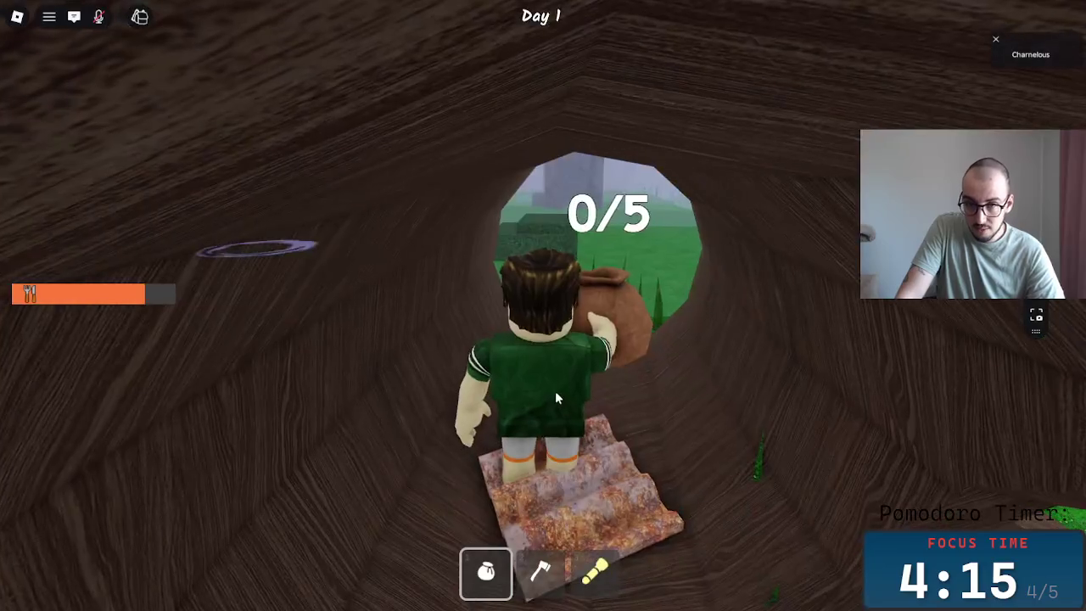
key(s)
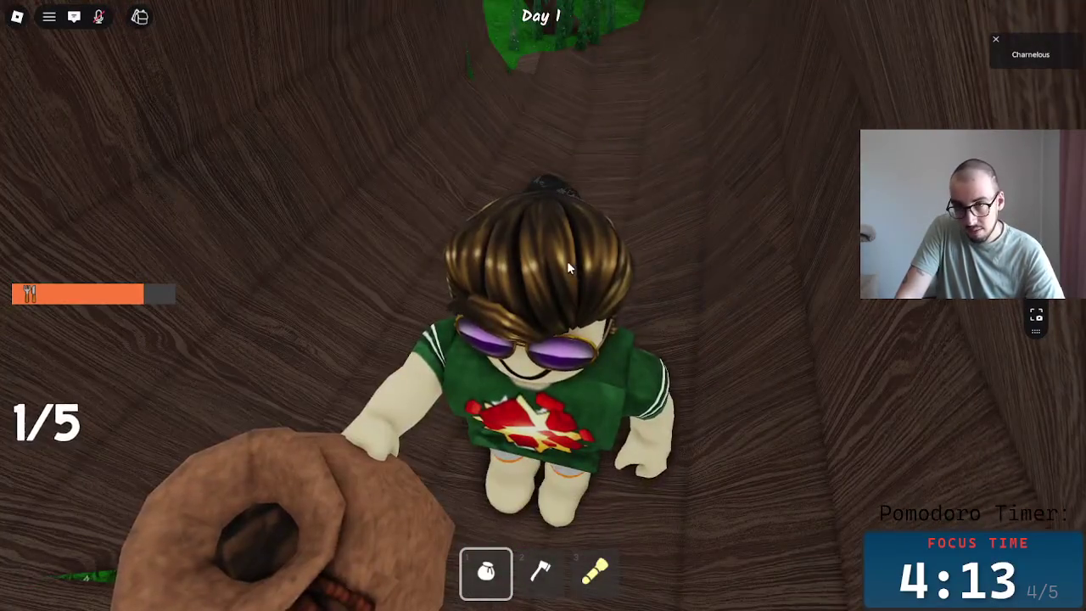
key(w)
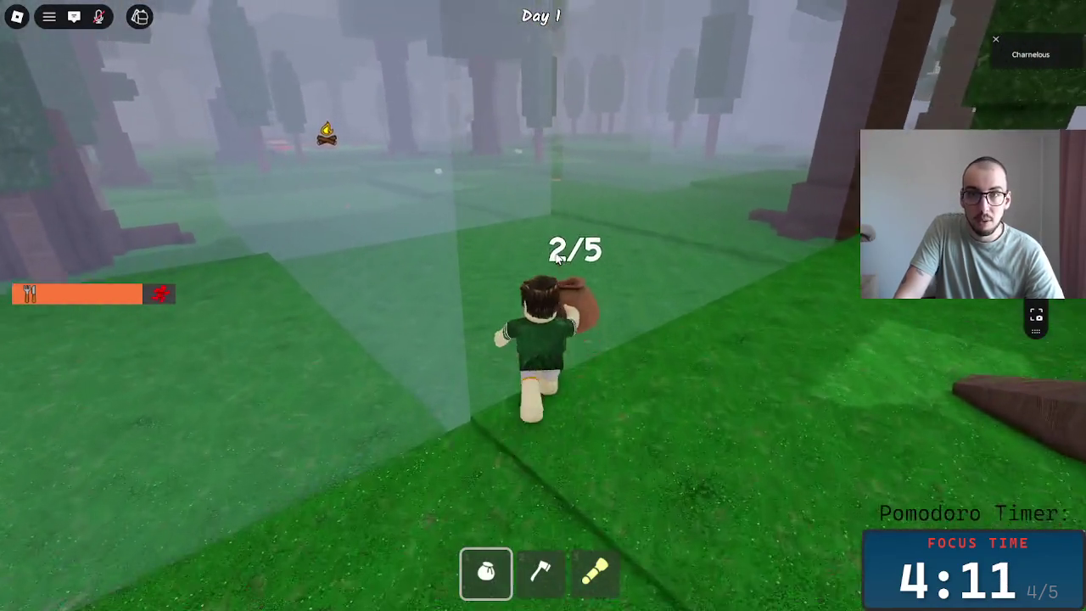
- Run back and feed the remaining wood into the campfire, reaching 79/100 level 2 progress
key(w)
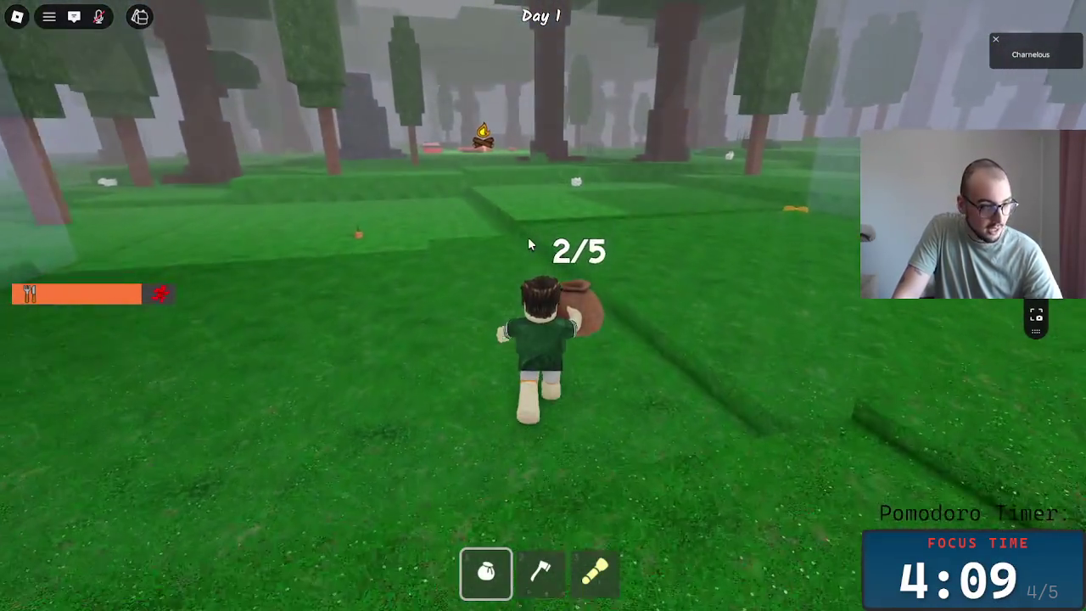
key(w)
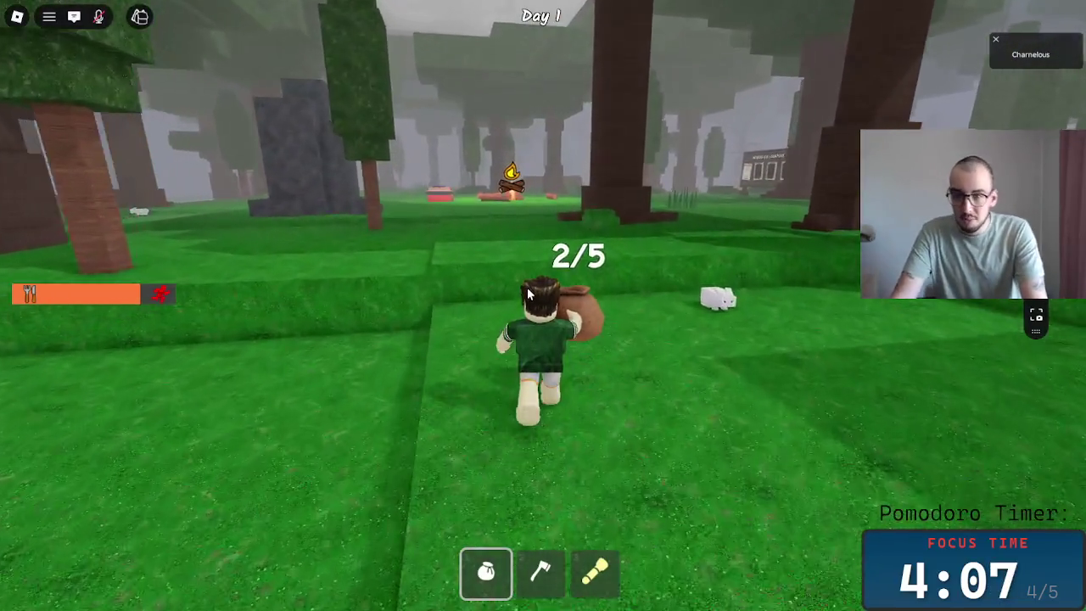
key(w)
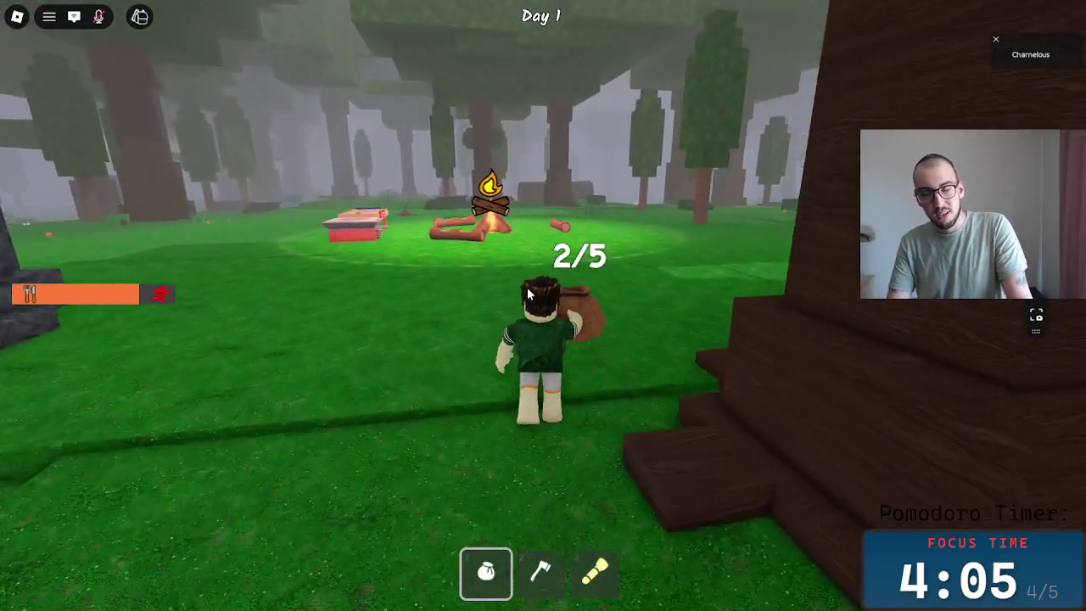
key(w)
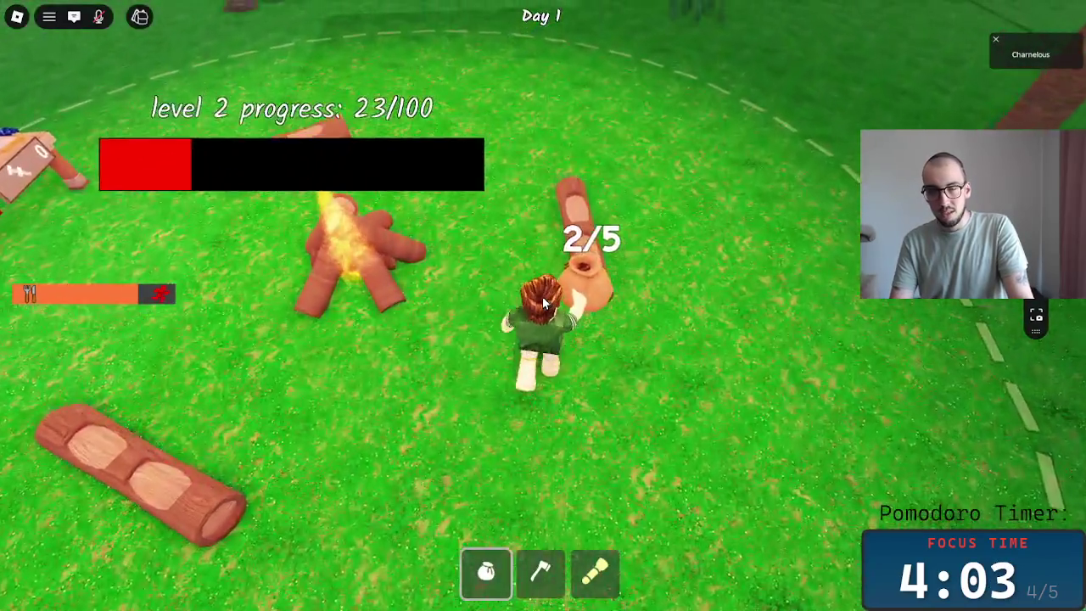
key(a)
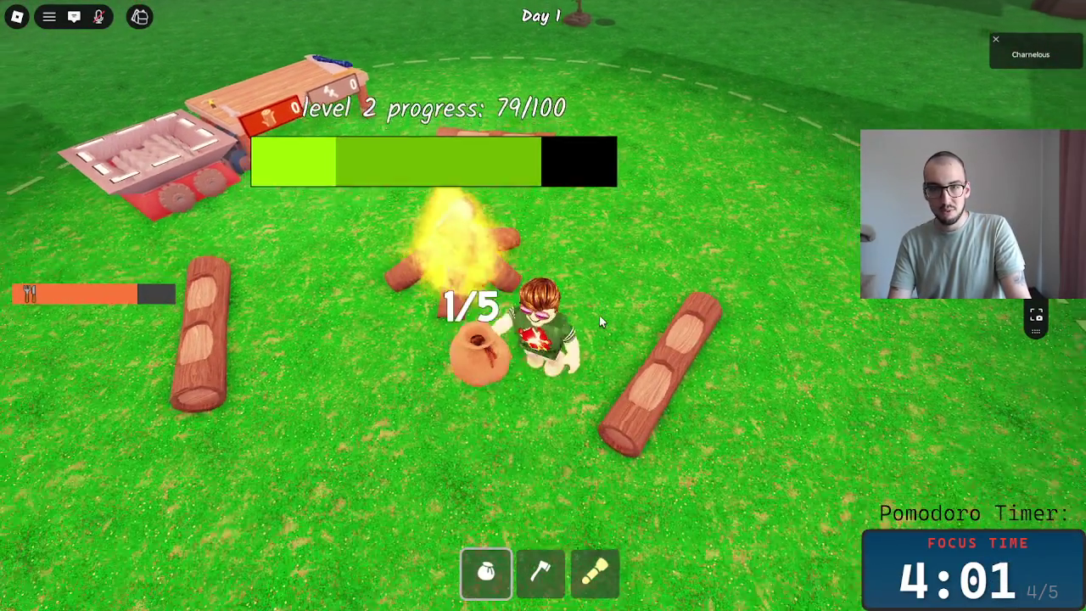
key(a)
key(w)
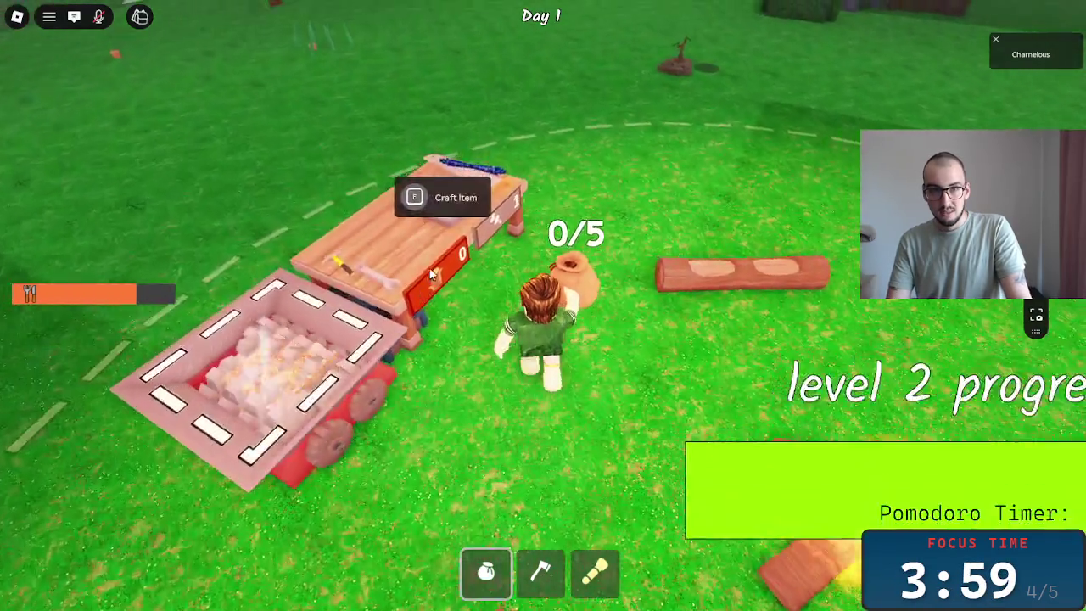
key(2)
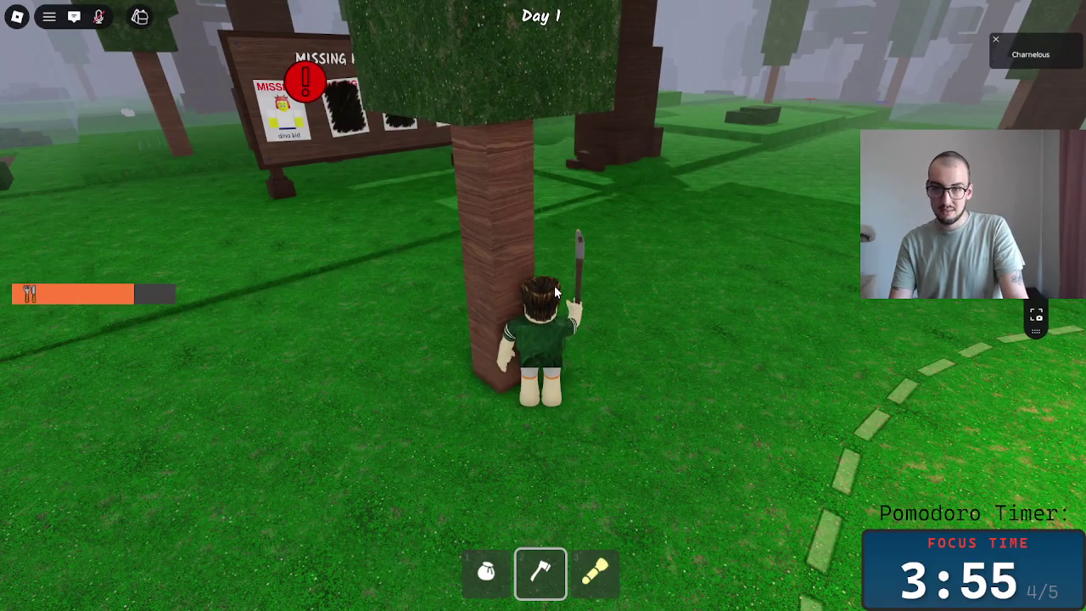
- Fell another tree and carry its logs to the campfire, bringing the fire to 100%
click(556, 290)
key(a)
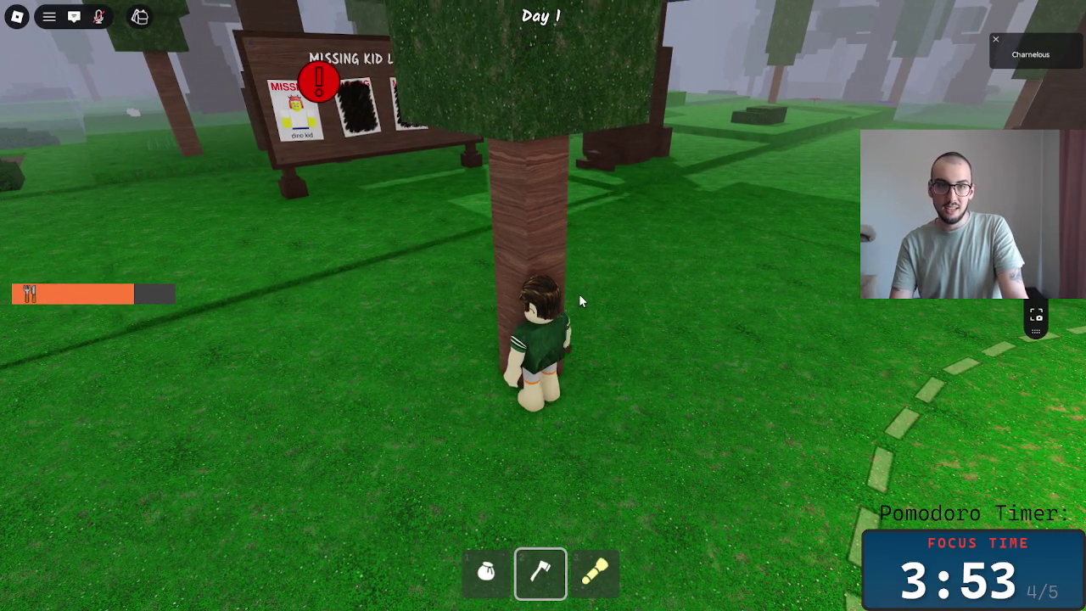
click(586, 293)
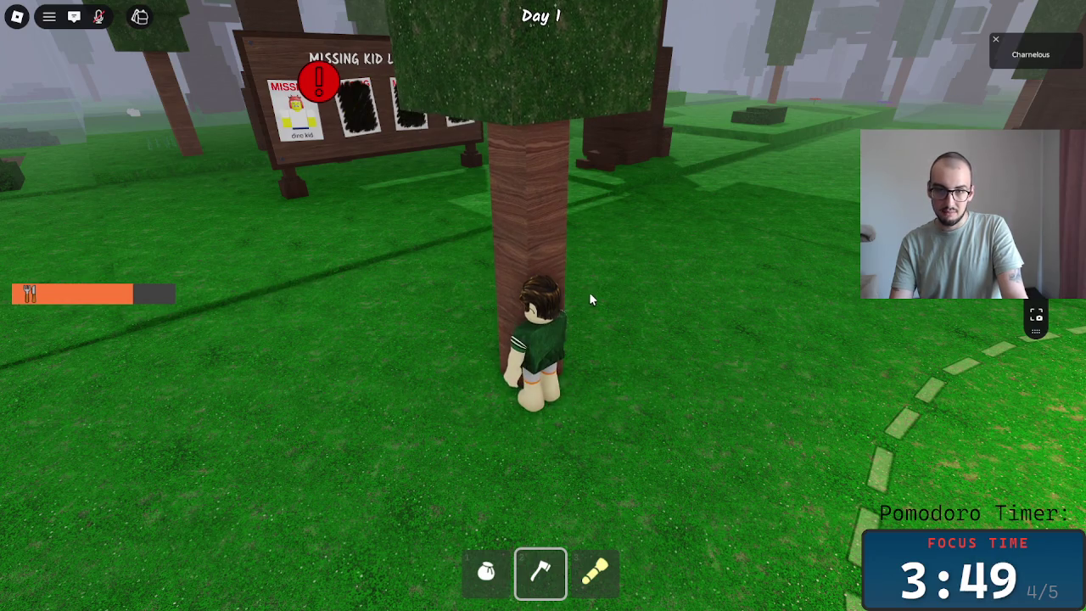
click(591, 299)
key(1)
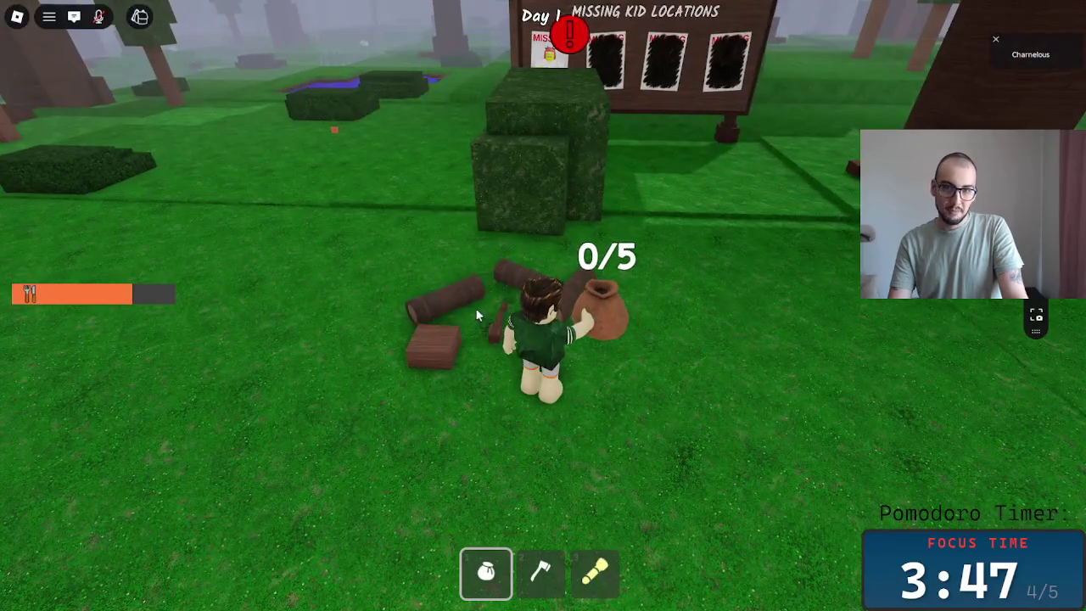
key(w)
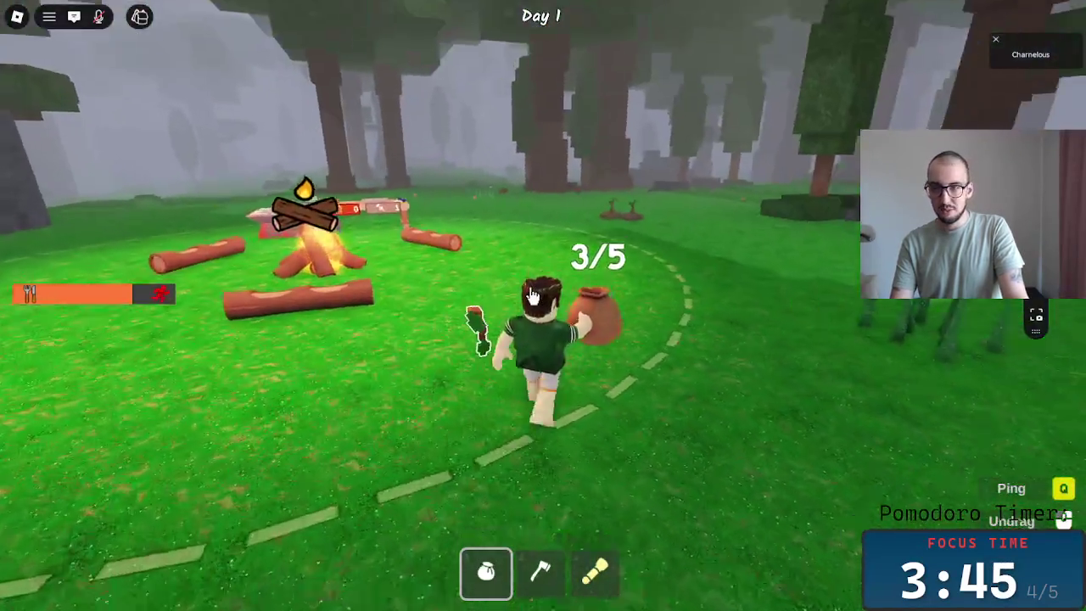
key(w)
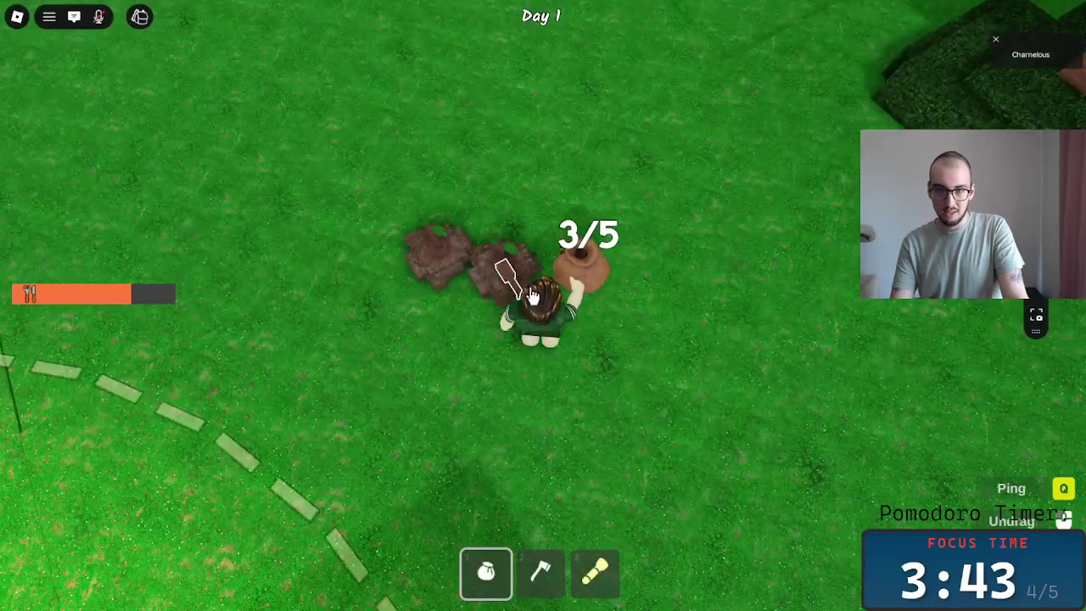
key(w)
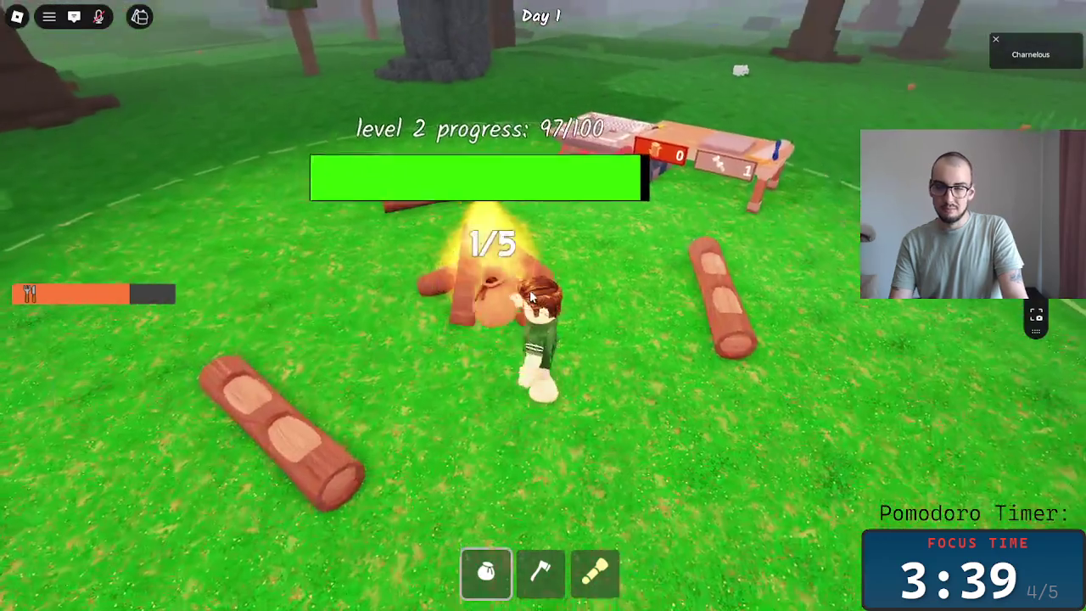
- Equip the axe and walk through the enlarged forest to the treehouse stairs
key(w)
key(2)
key(w)
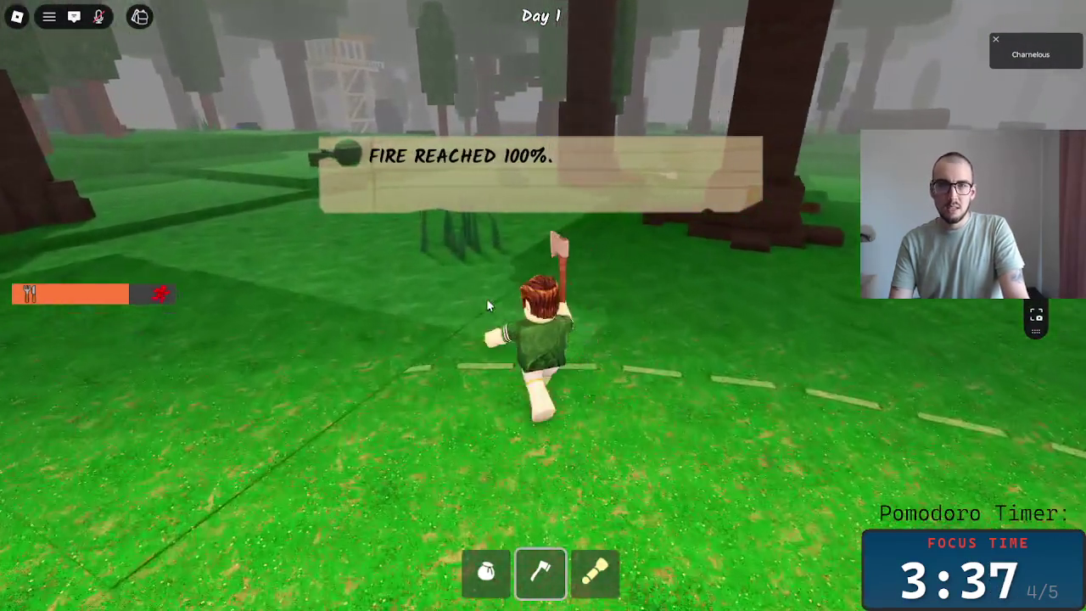
key(w)
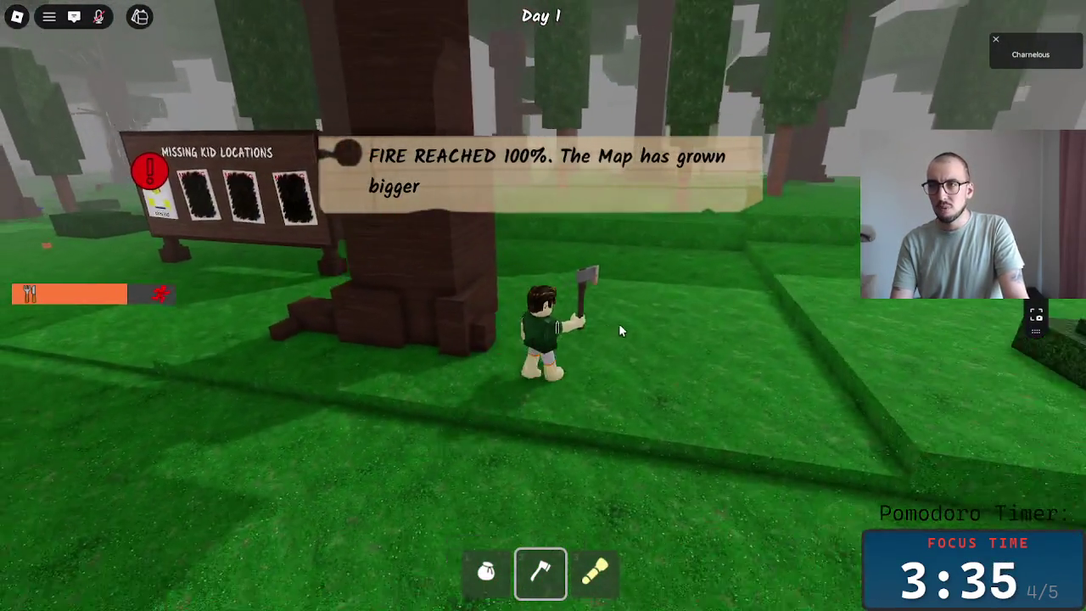
key(w)
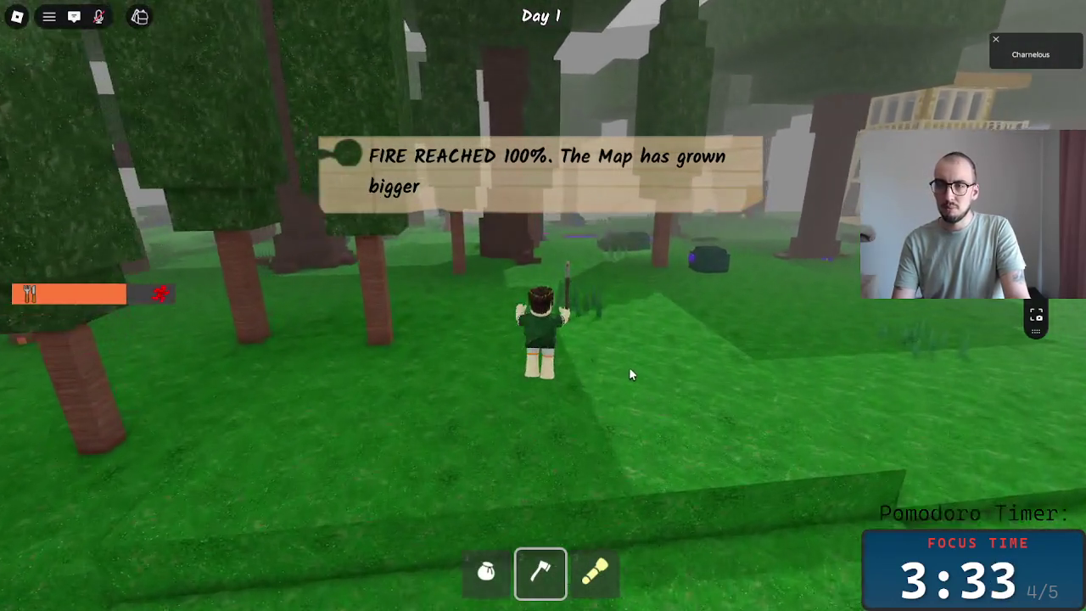
key(w)
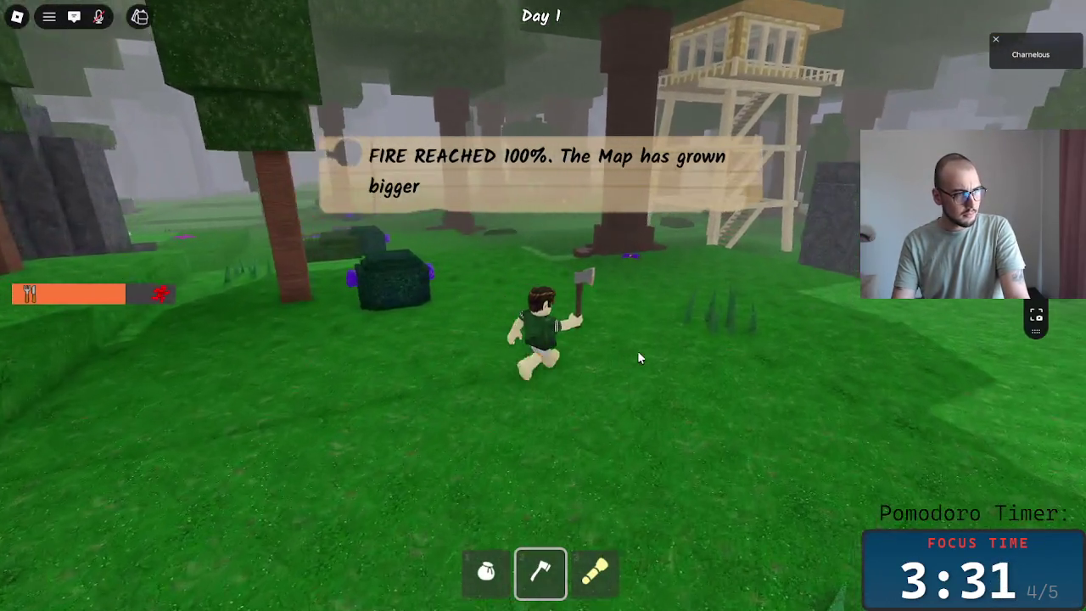
key(w)
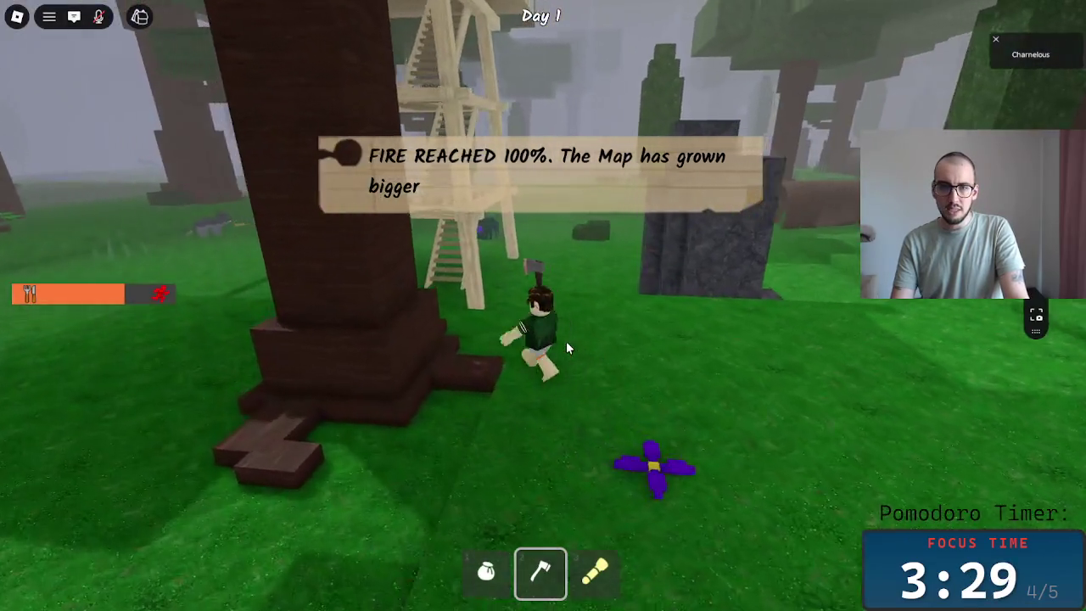
- Climb the treehouse levels and collect the balcony Coin Stack, raising coins to 5
key(w)
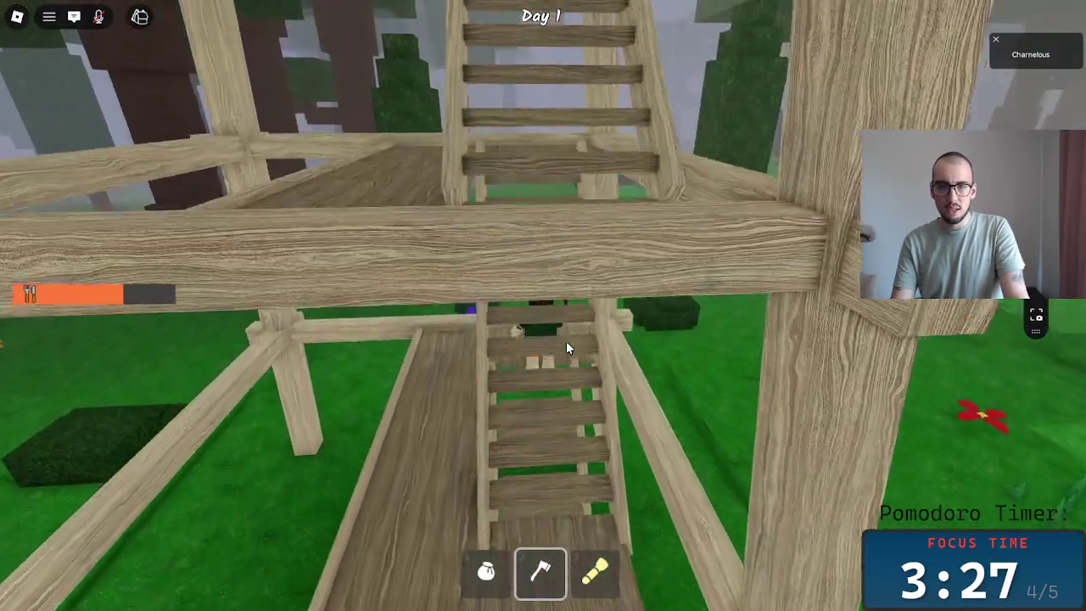
key(w)
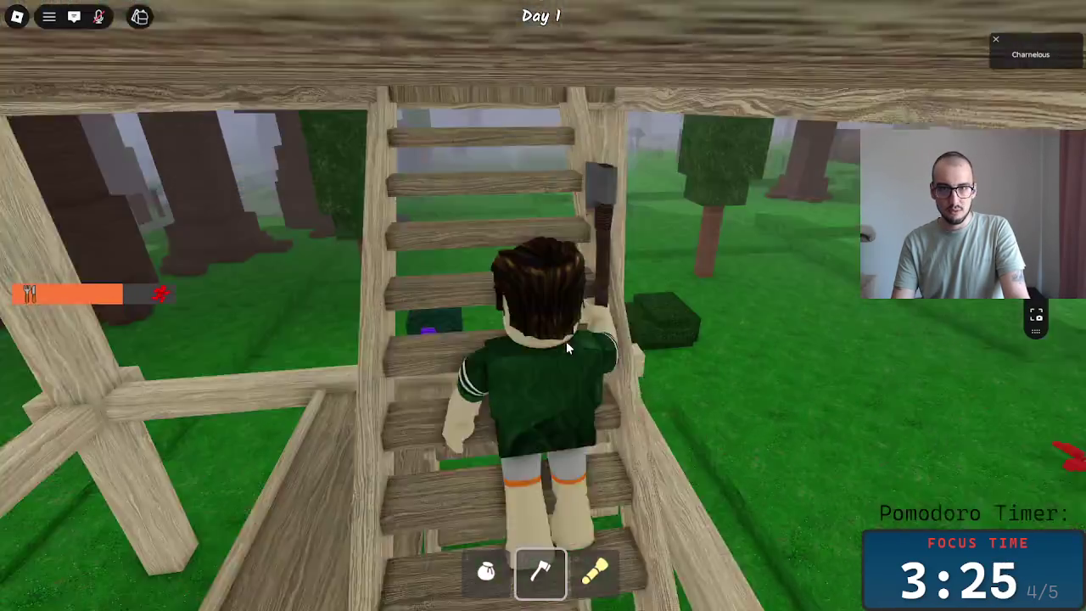
key(w)
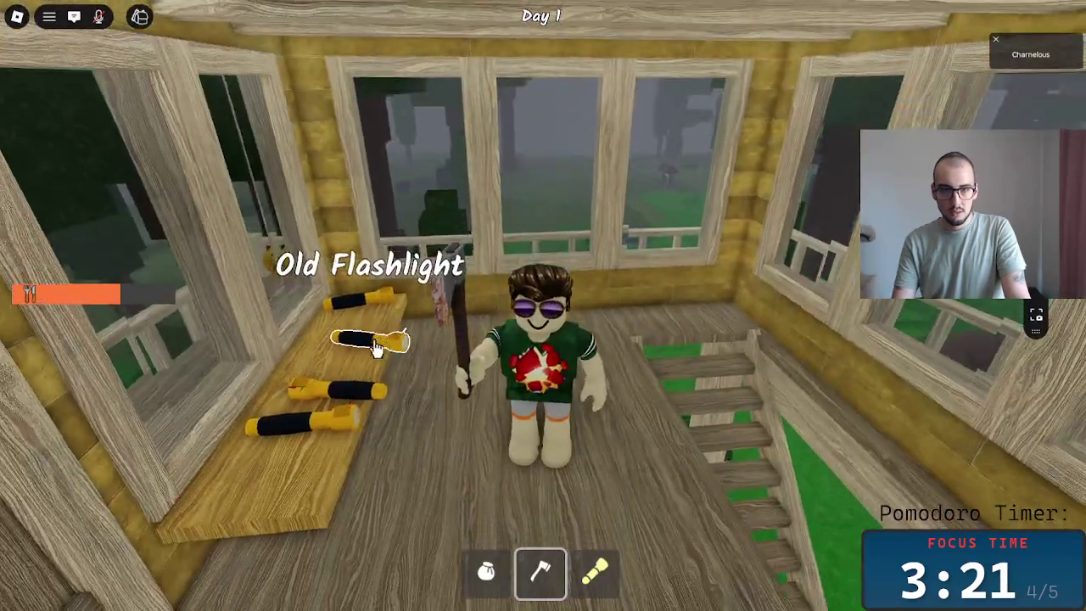
scroll(376, 349, down, 5)
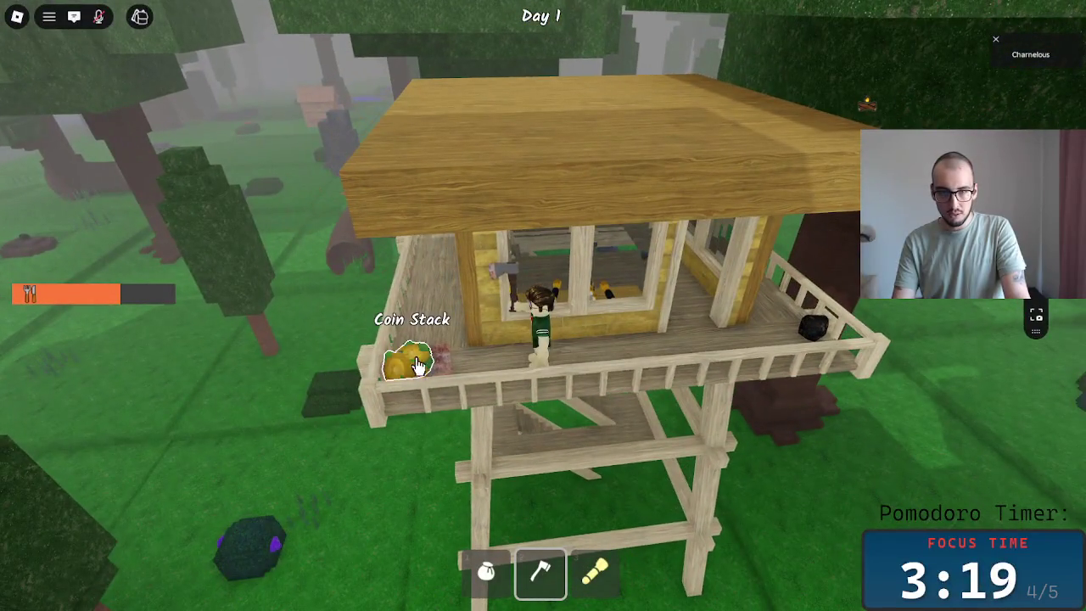
scroll(506, 360, up, 5)
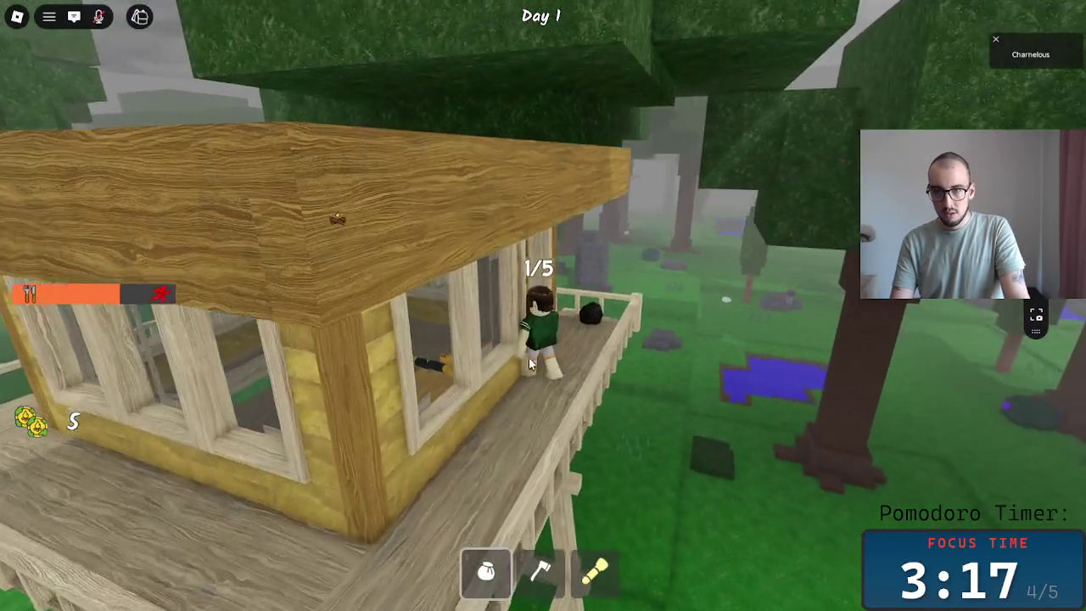
click(595, 314)
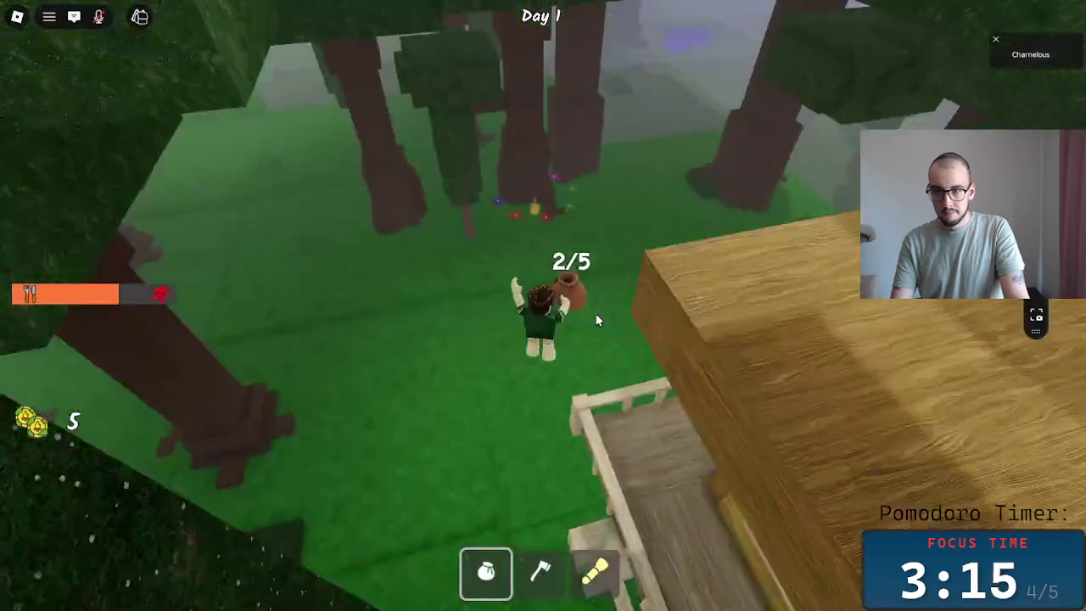
- Collect the Coin Stacks by the tree and the Fuel Canister into the sack
key(2)
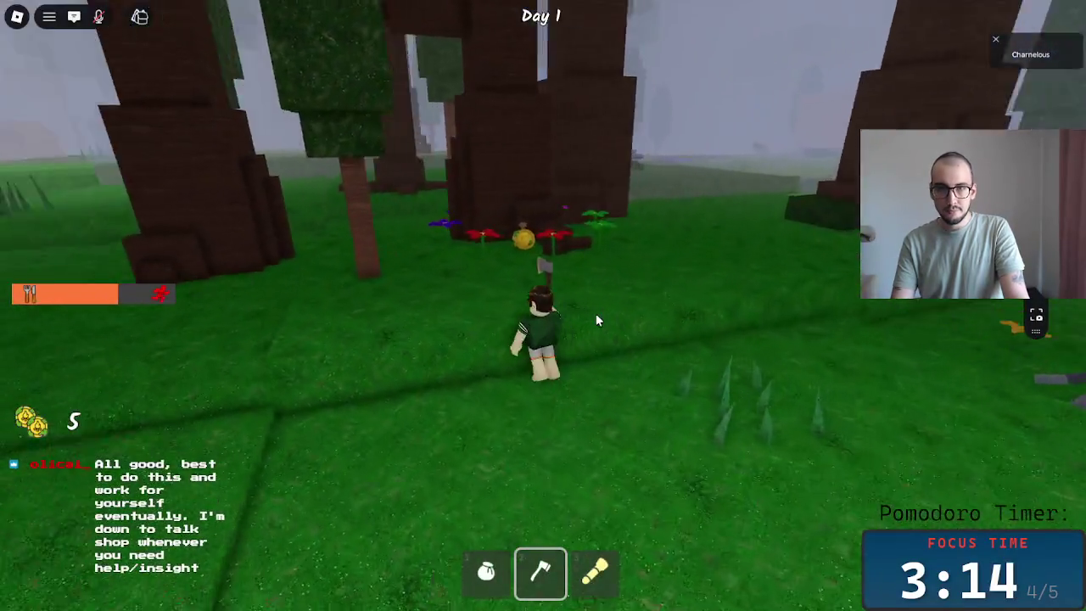
click(595, 320)
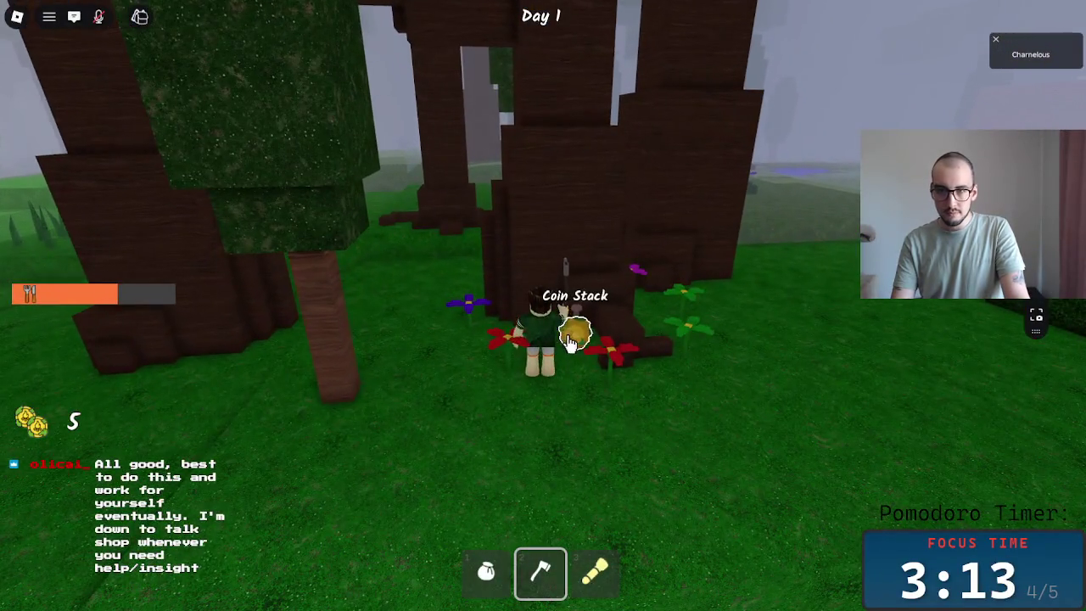
key(1)
key(2)
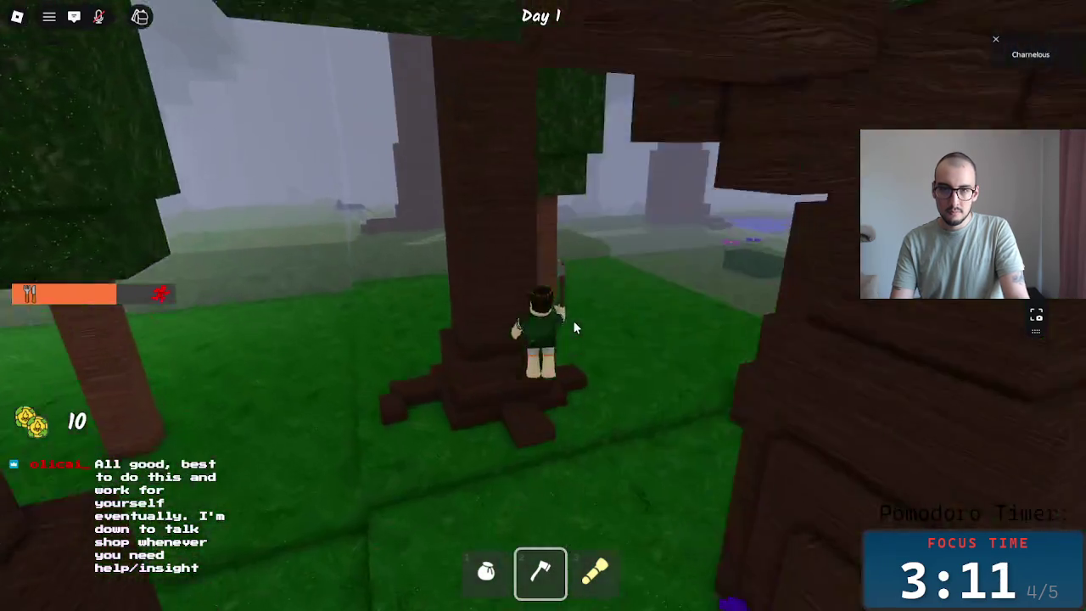
key(w)
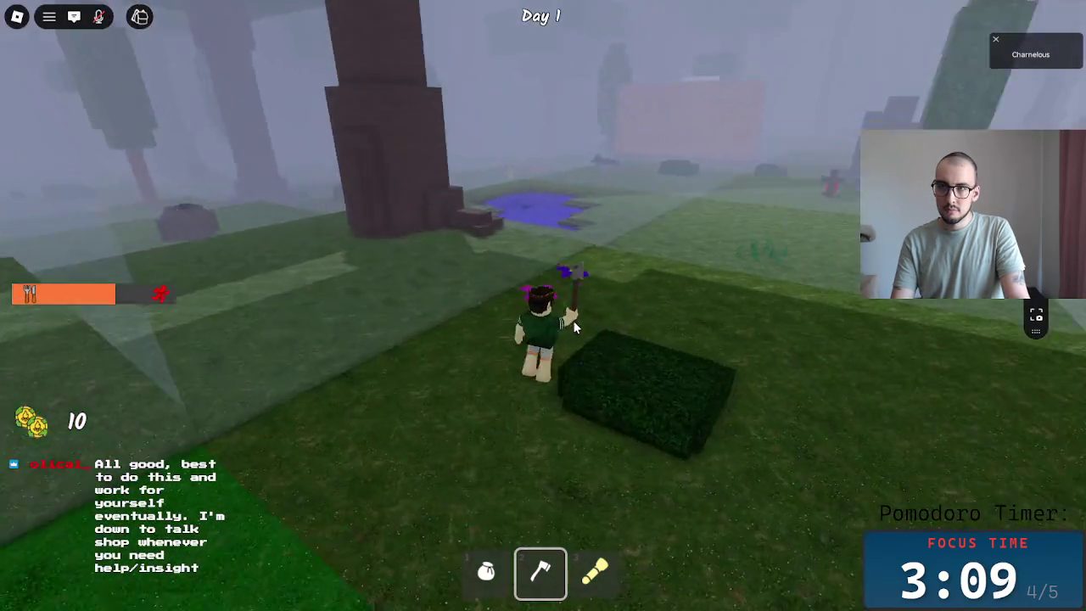
key(w)
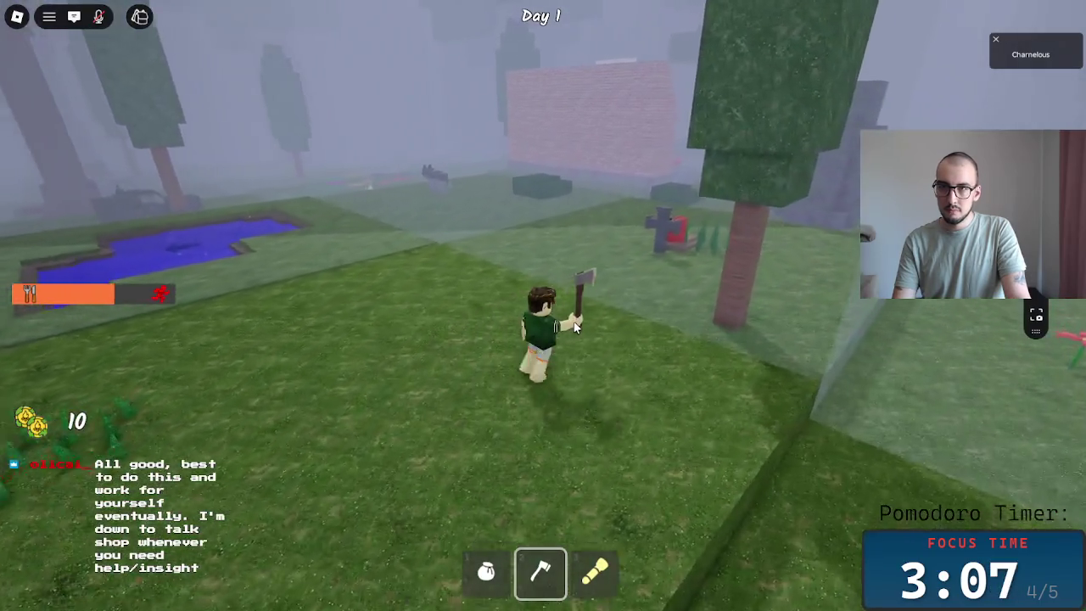
key(1)
click(654, 324)
- Walk to the chest on the basketball court, open it and pick up the spear
key(w)
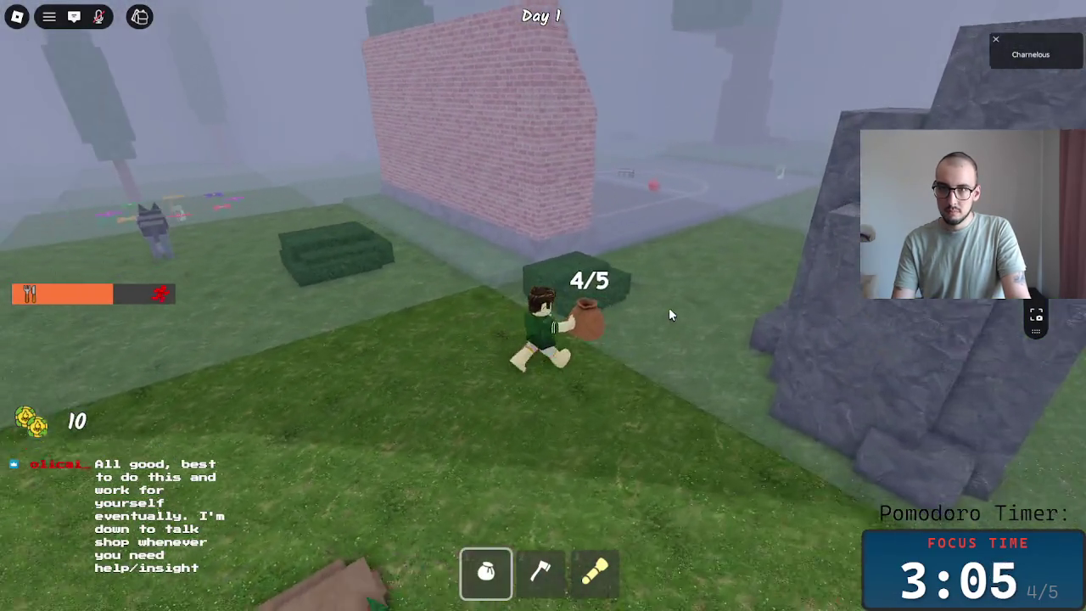
key(w)
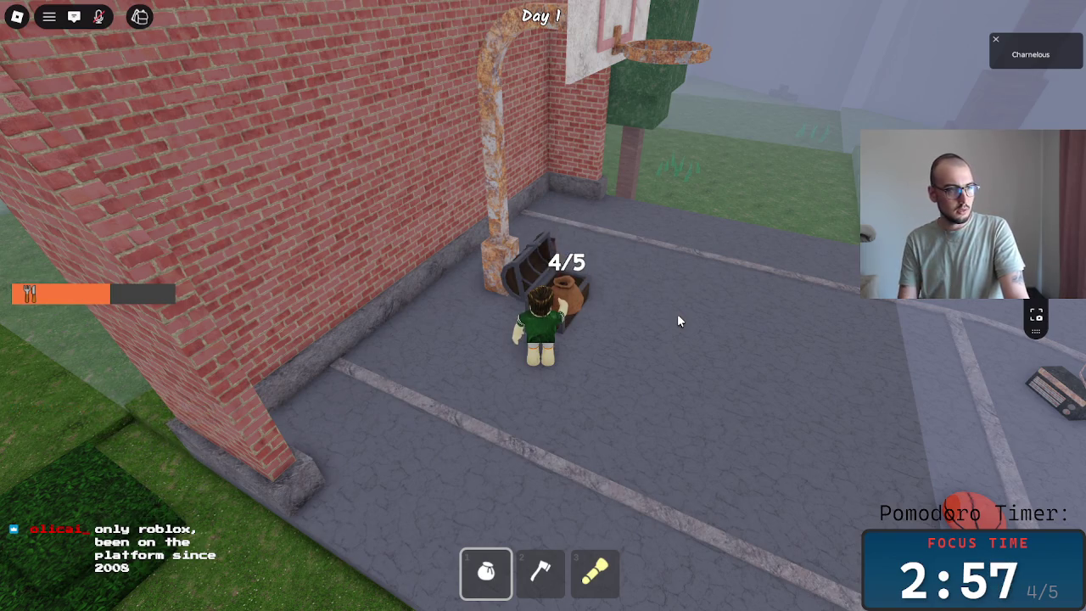
key(a)
key(Left)
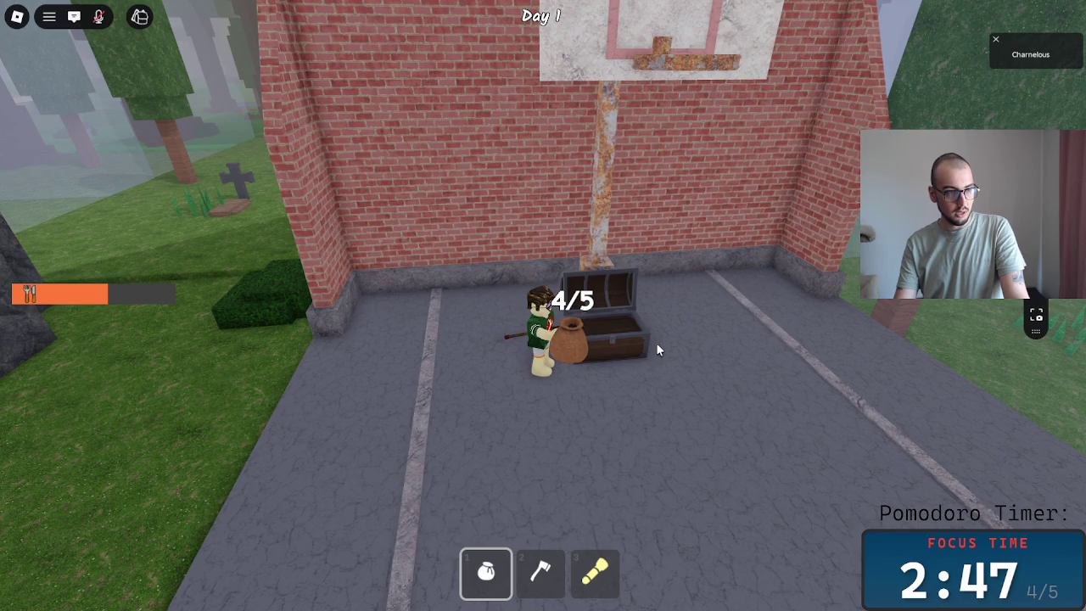
key(w)
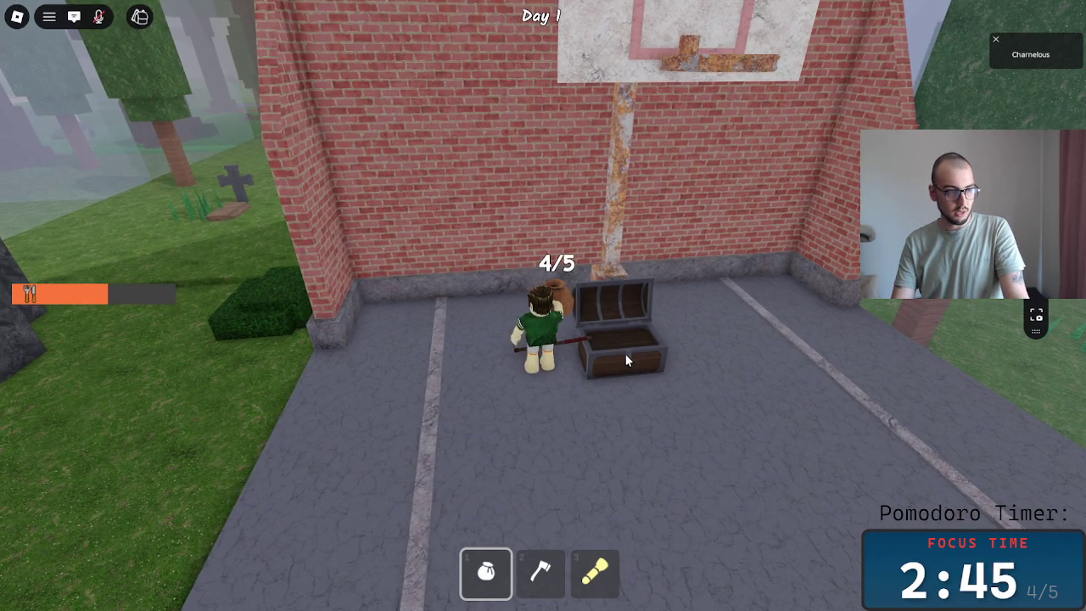
key(a)
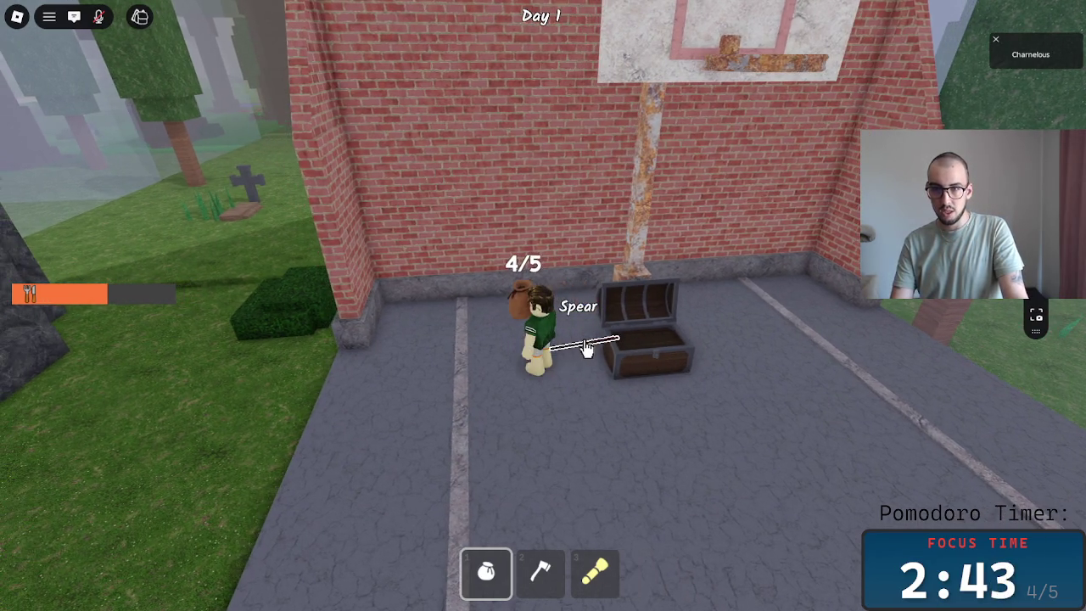
click(587, 350)
- Run the 4/5-full sack past the graveyard, pond and purple rocks back to the campfire
key(a)
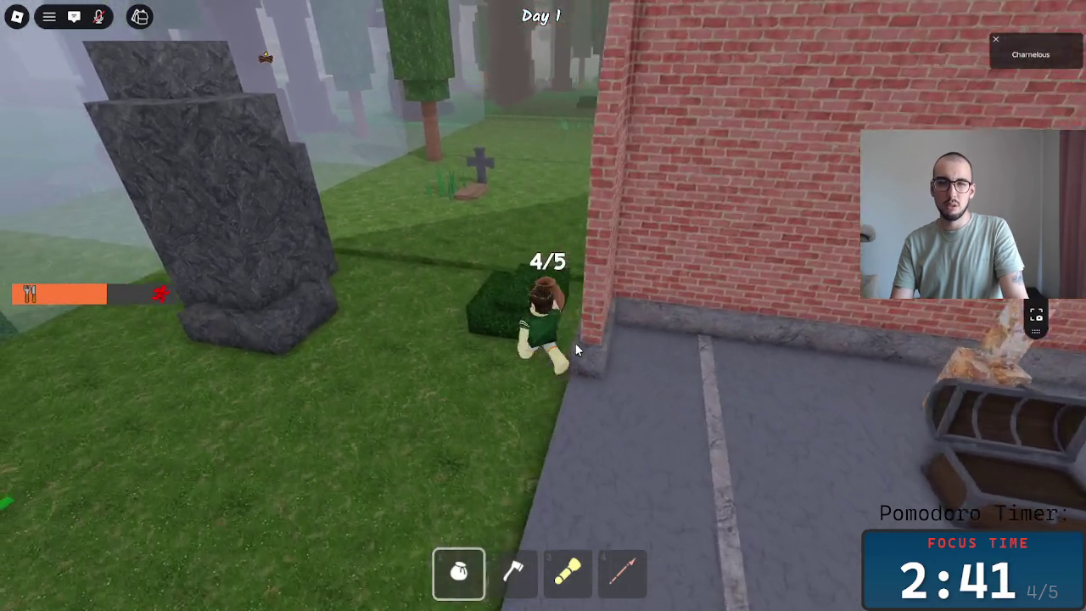
key(w)
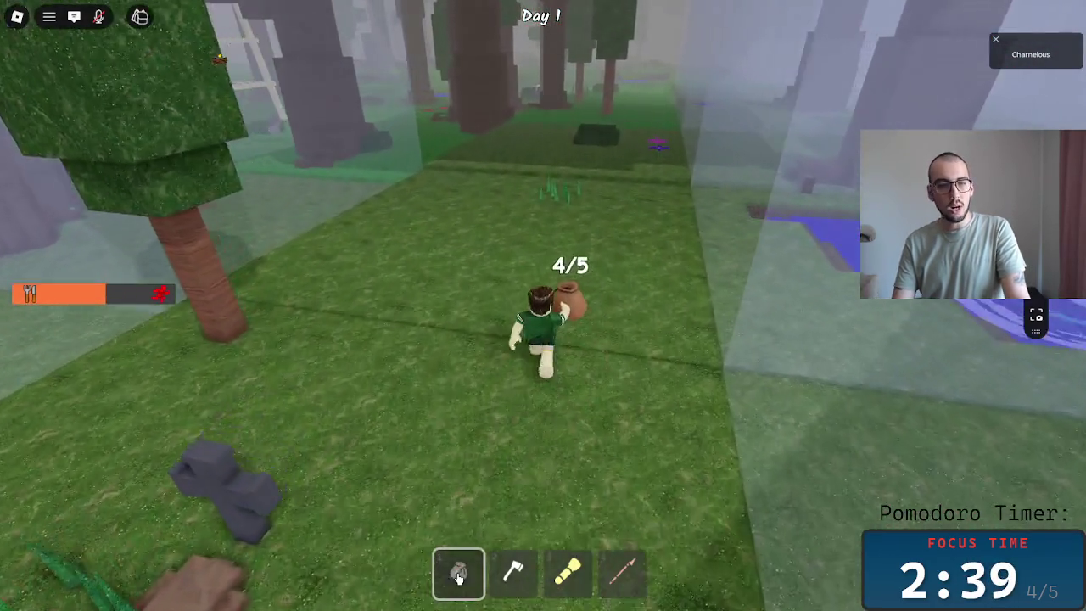
key(a)
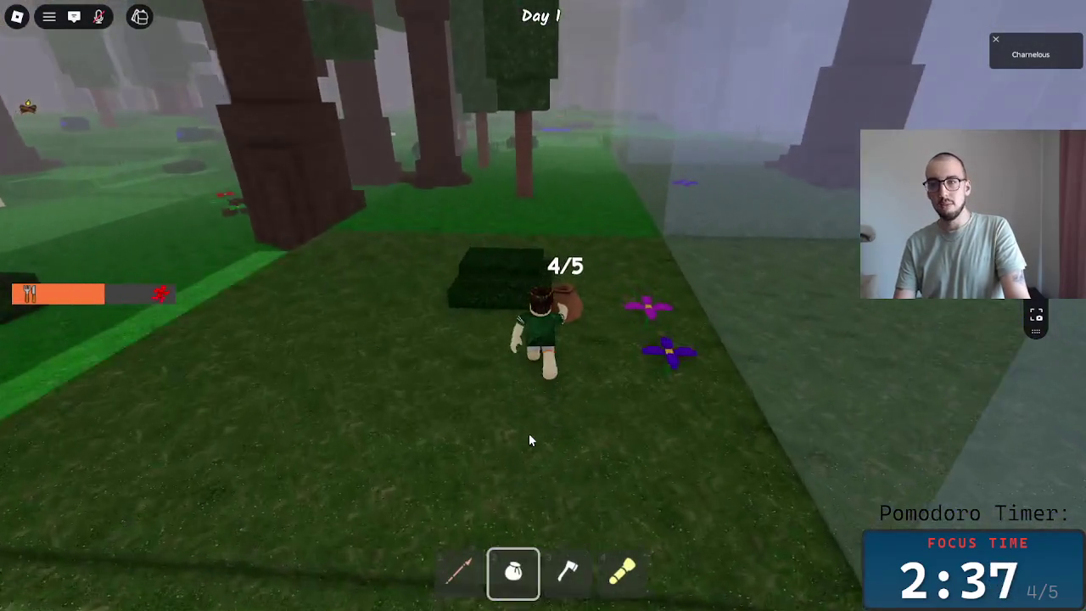
key(w)
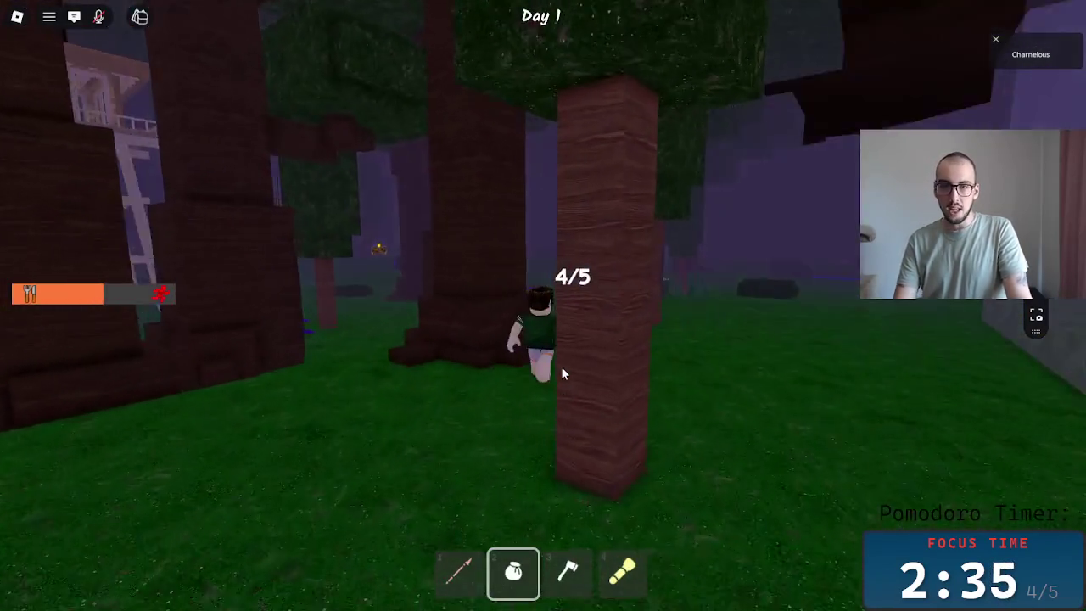
key(w)
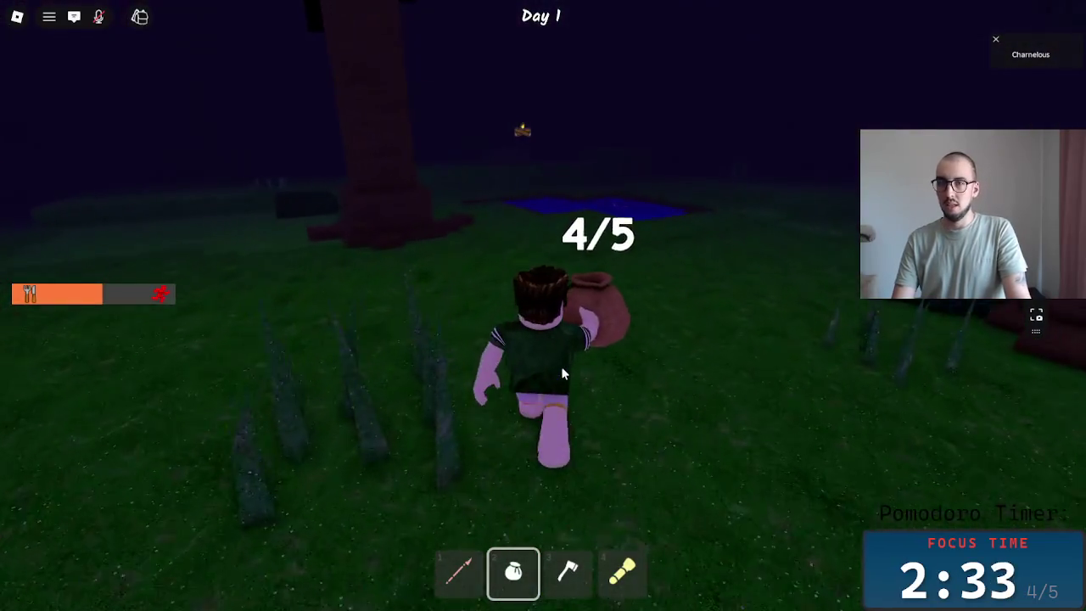
key(a)
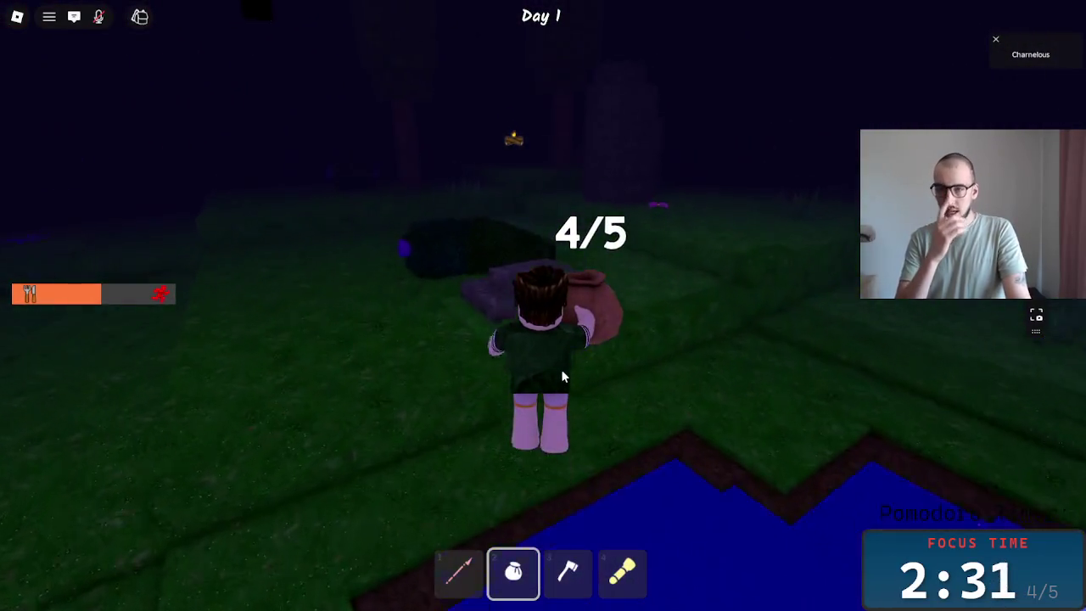
key(w)
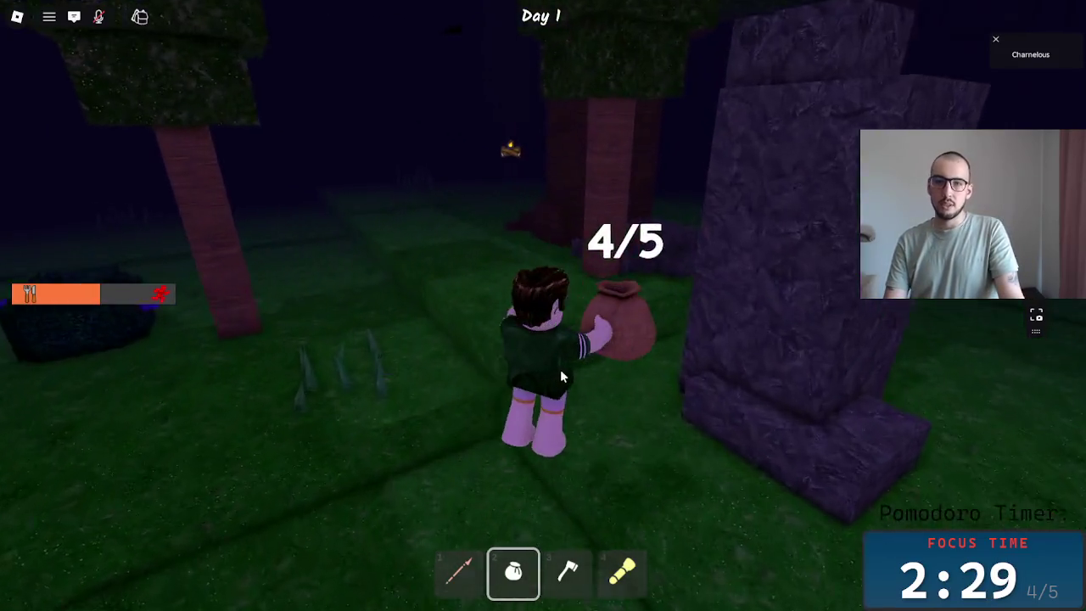
key(a)
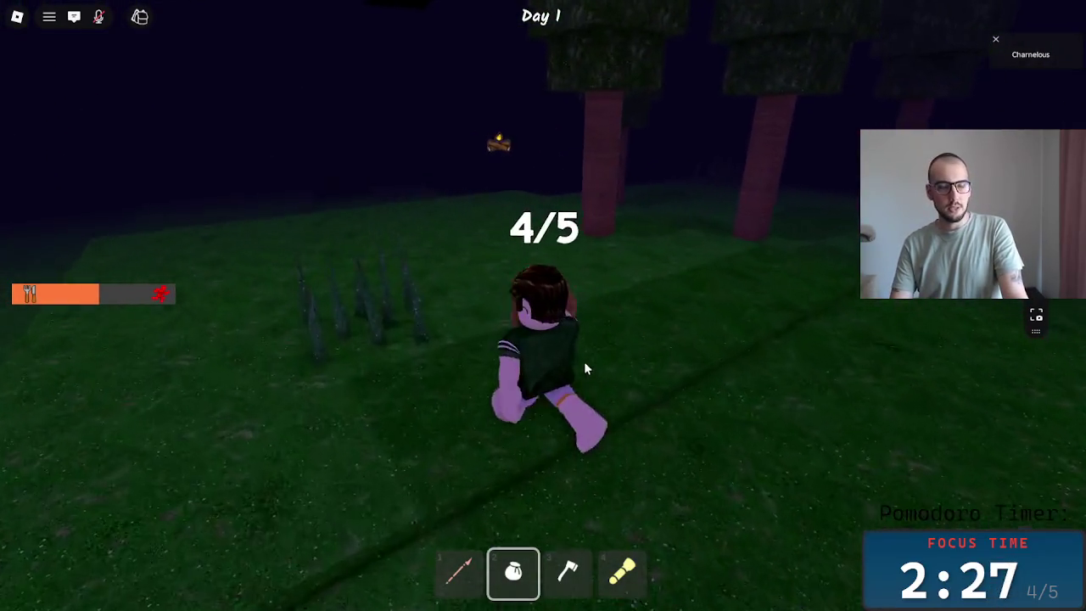
key(w)
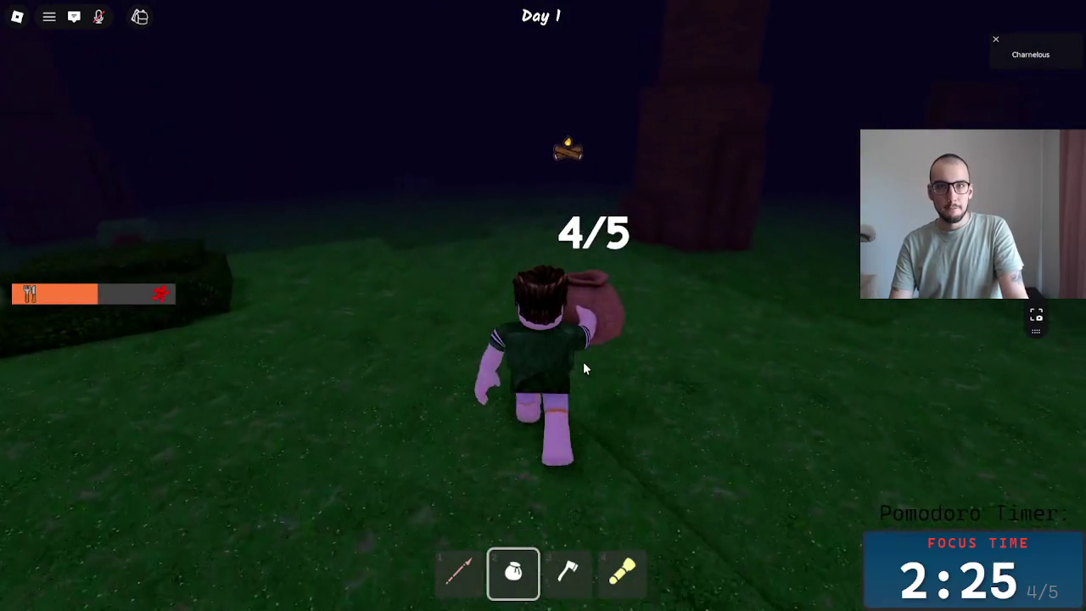
key(w)
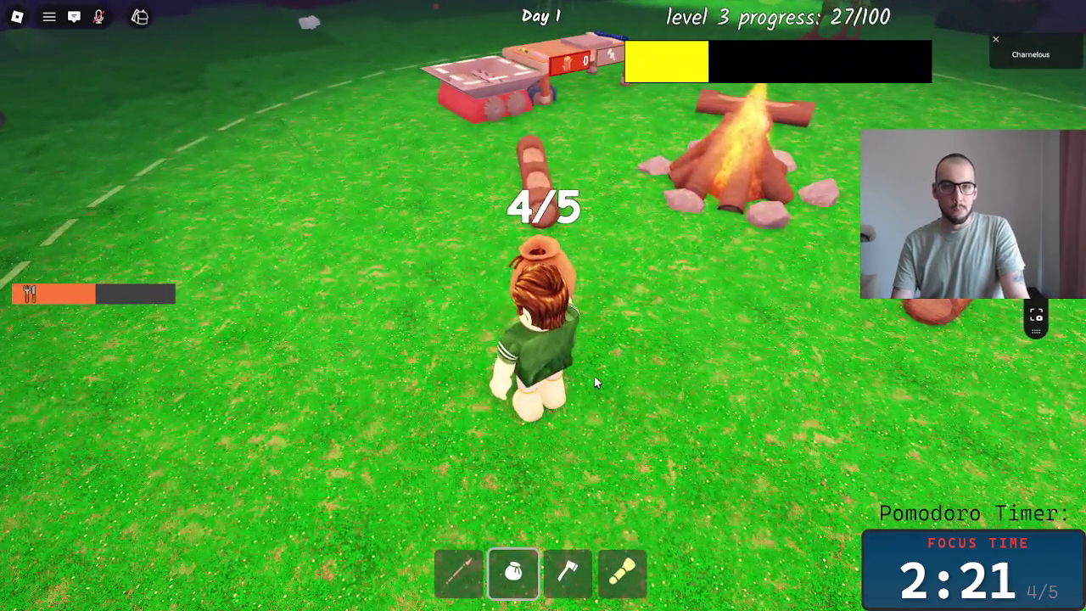
- Drop the sack's items, including the red fuel can and a rock, into the campfire and crafting table
click(593, 376)
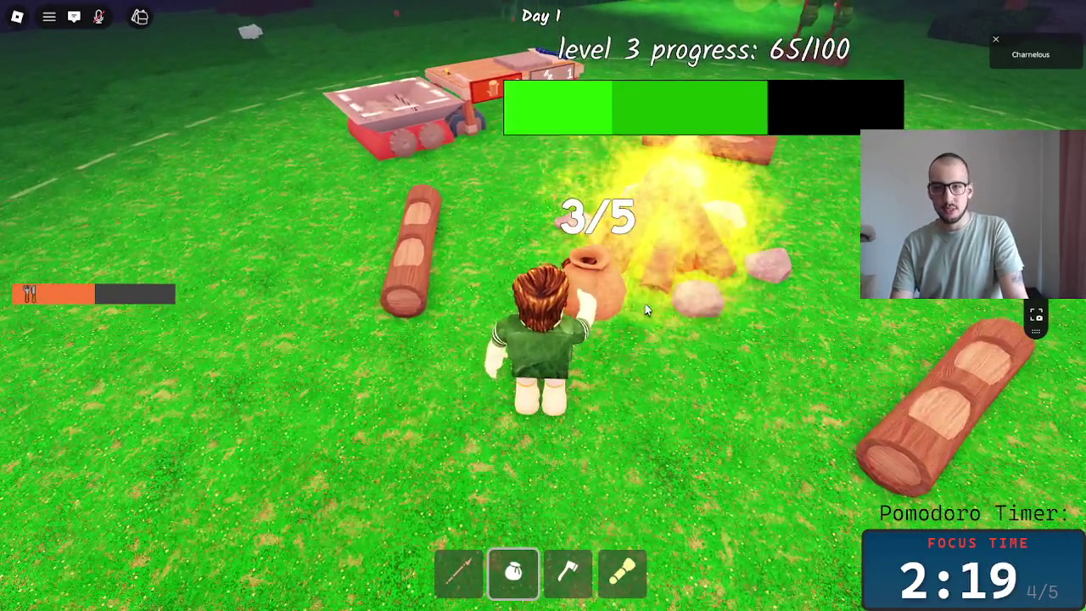
click(679, 457)
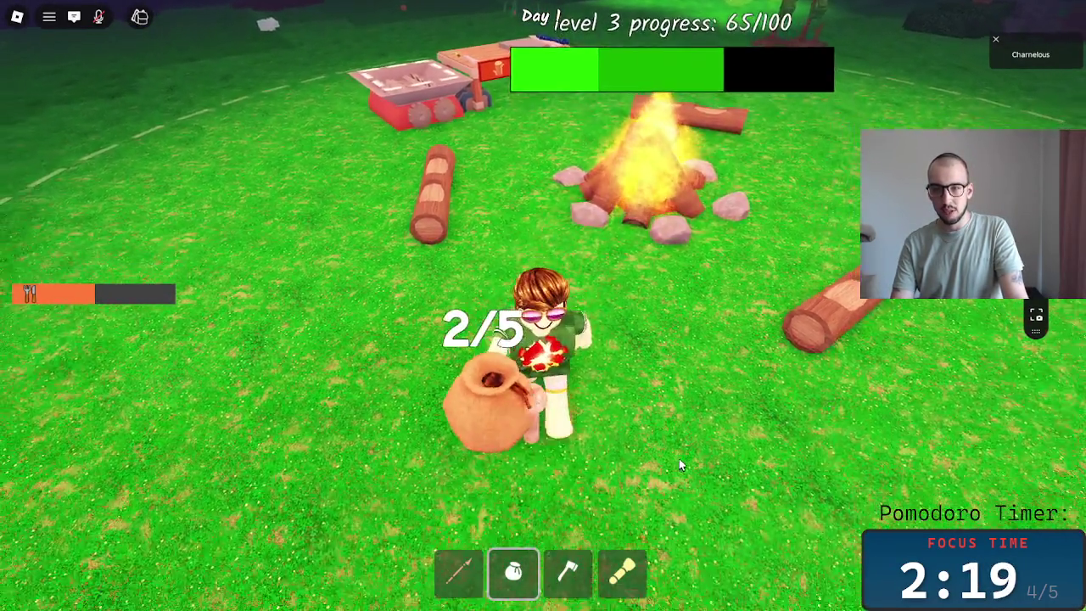
key(w)
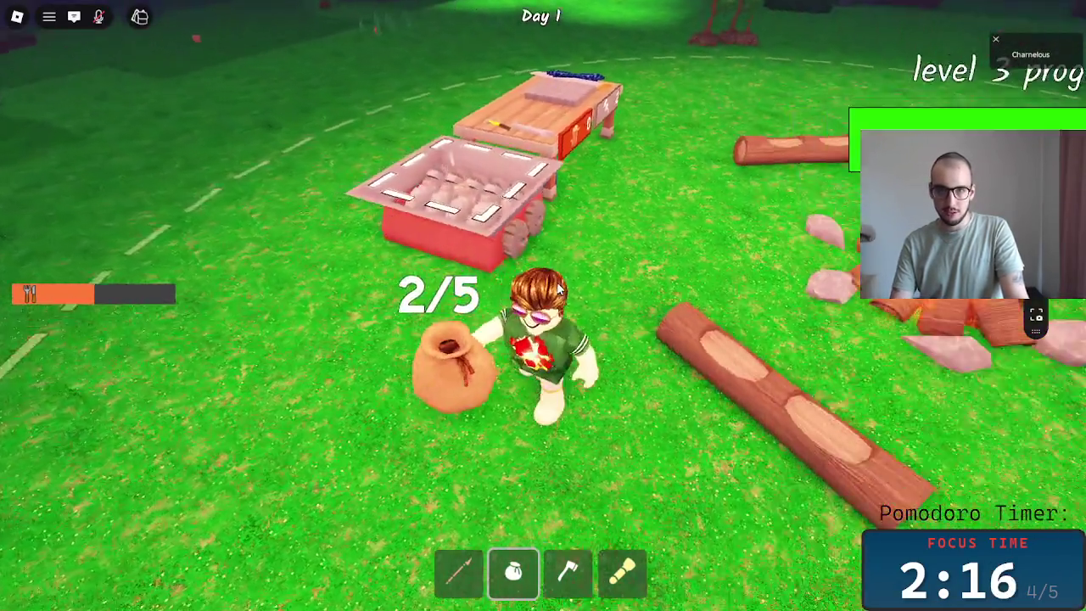
click(532, 148)
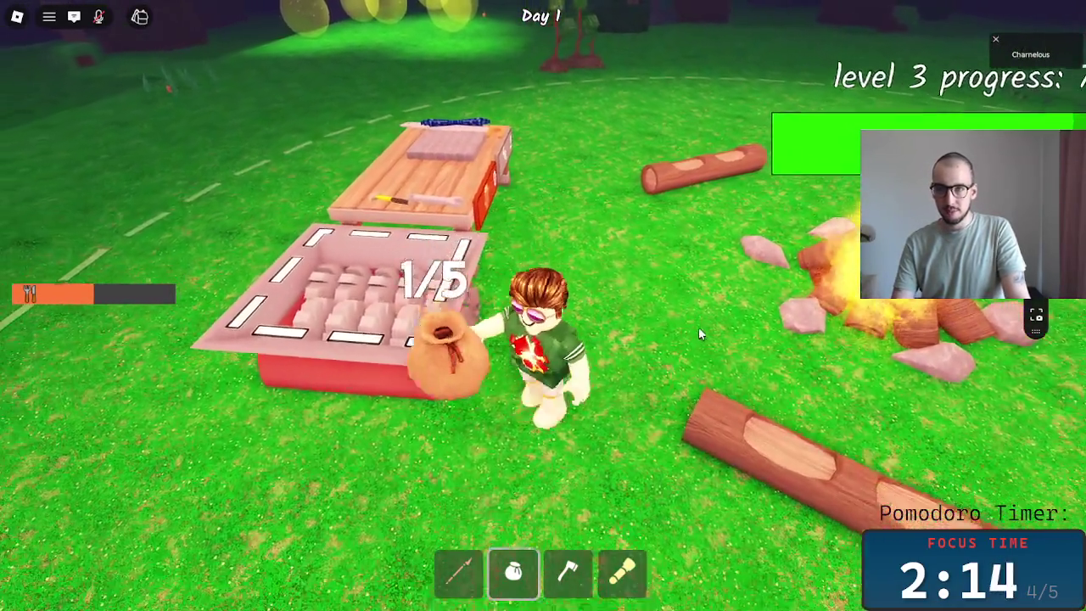
click(504, 342)
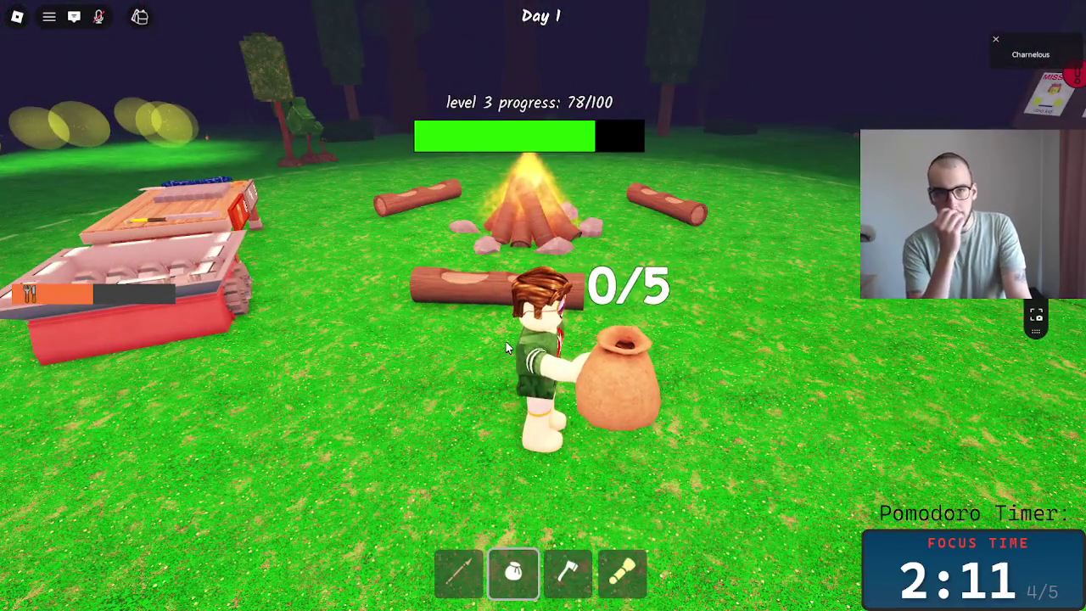
key(w)
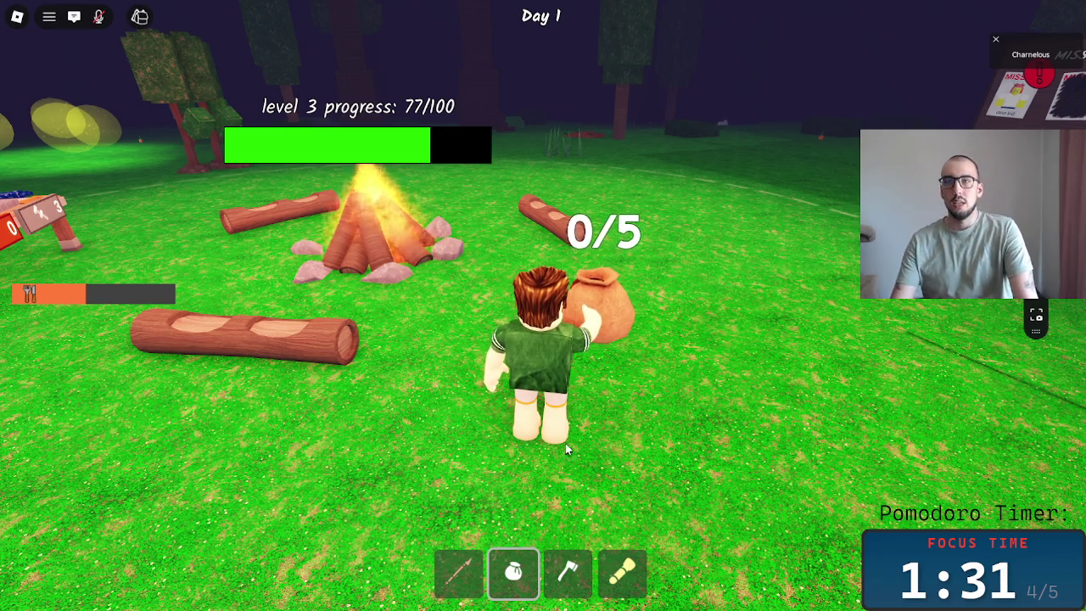
- Put away the empty sack, equip the spear, and walk back past the campfire
key(2)
key(w)
key(1)
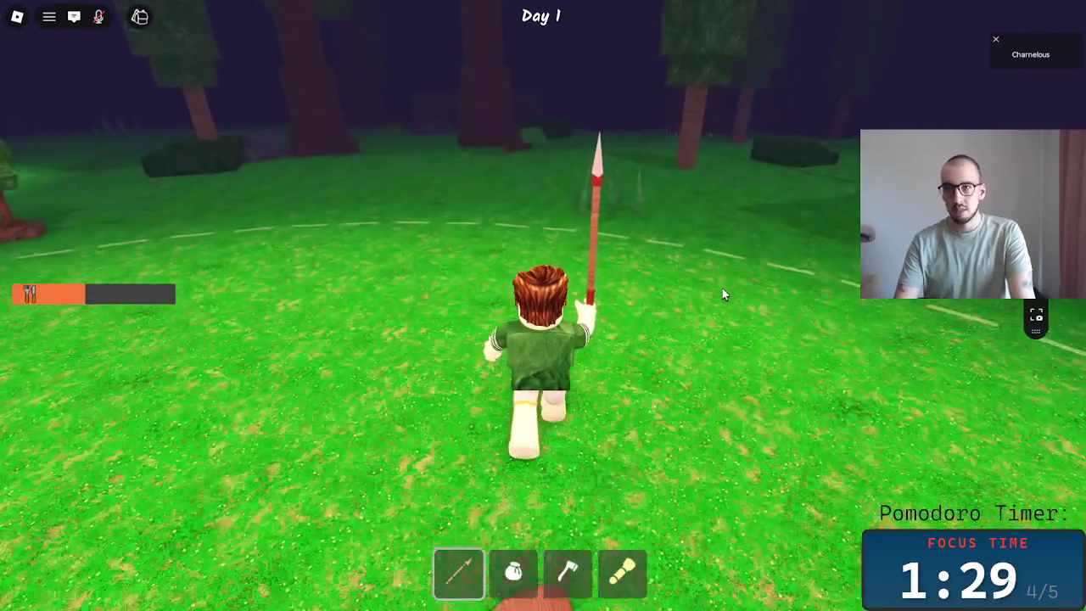
scroll(704, 297, down, 3)
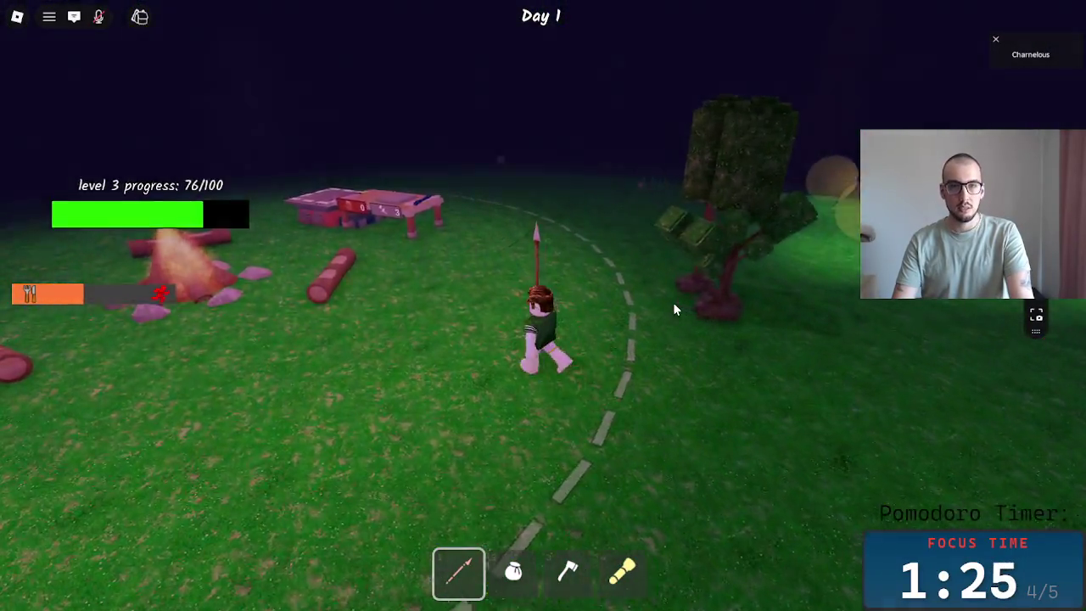
scroll(672, 303, up, 2)
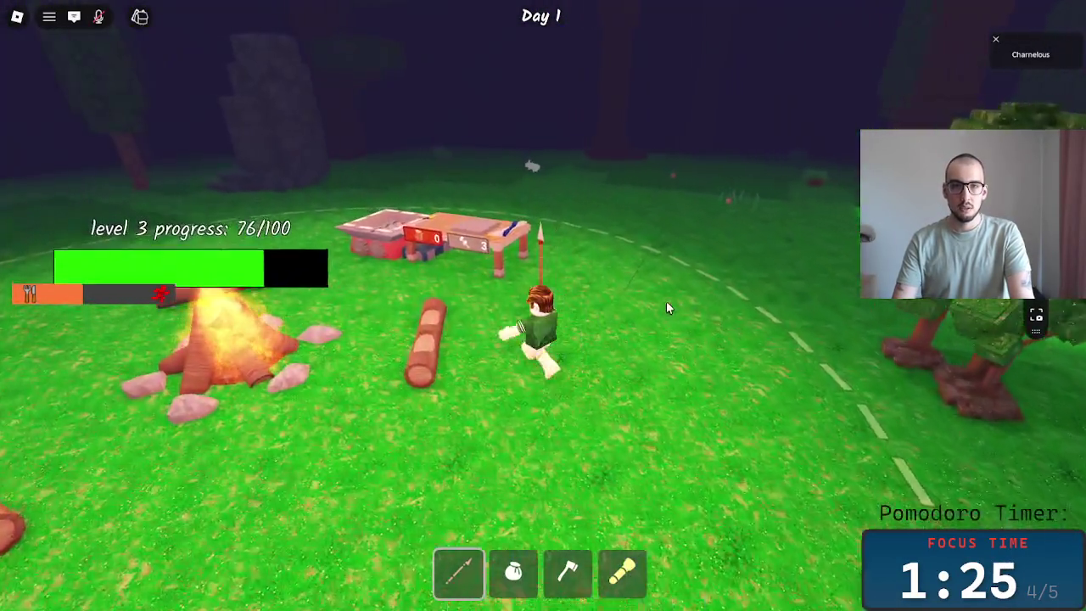
key(w)
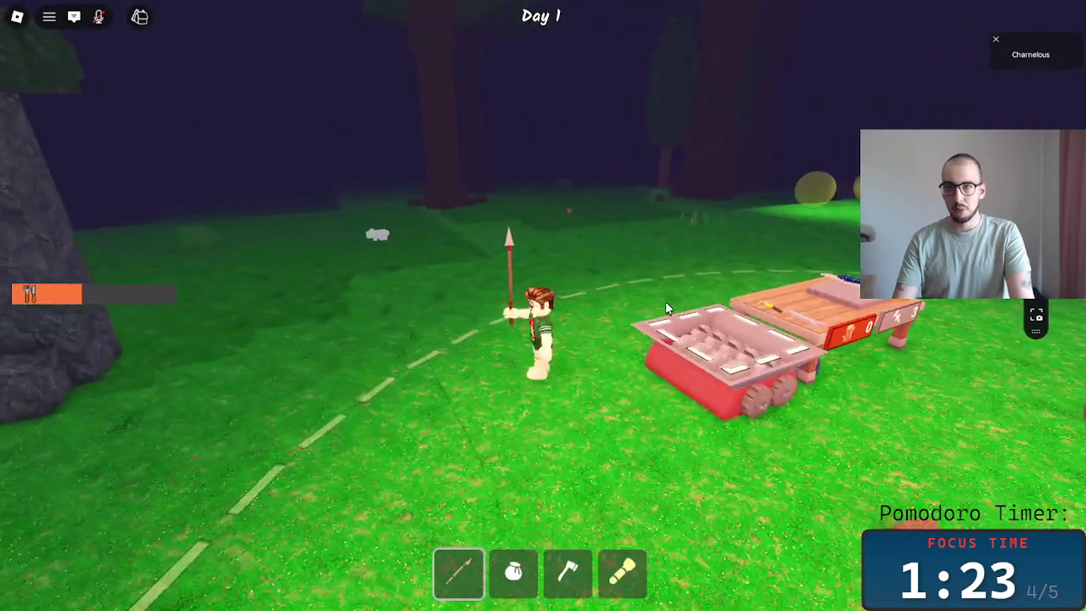
key(d)
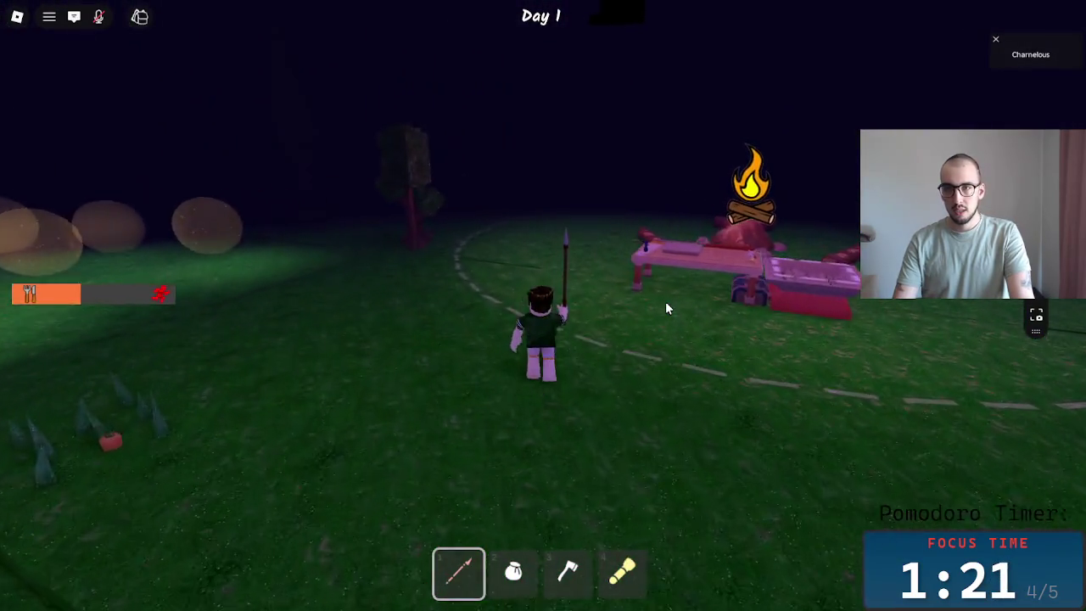
key(w)
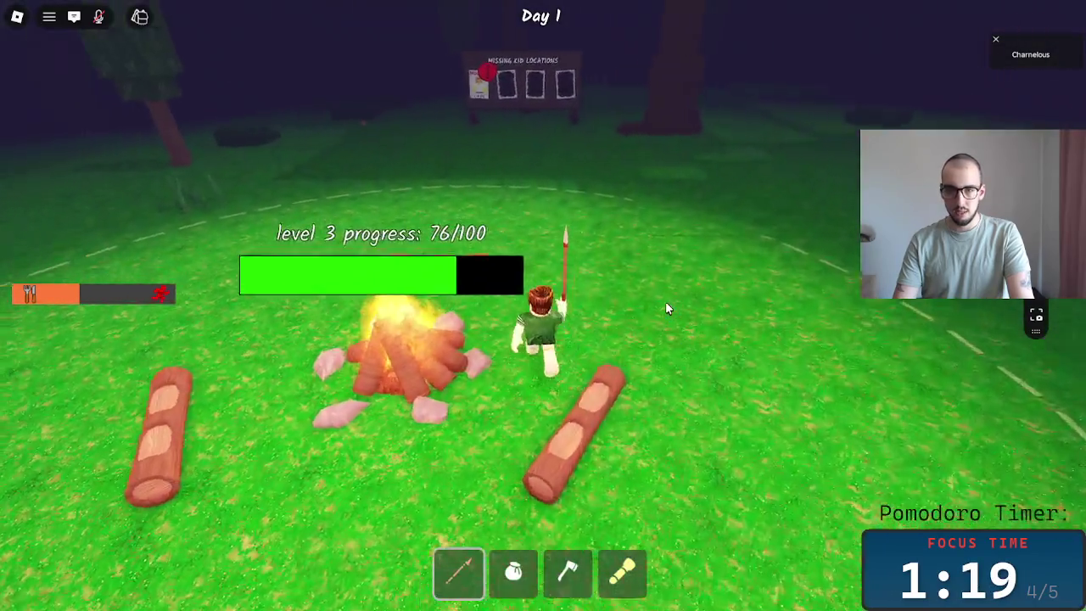
- Pace around the campfire, briefly swapping to the sack and back to the spear, as Day 2 begins
key(s)
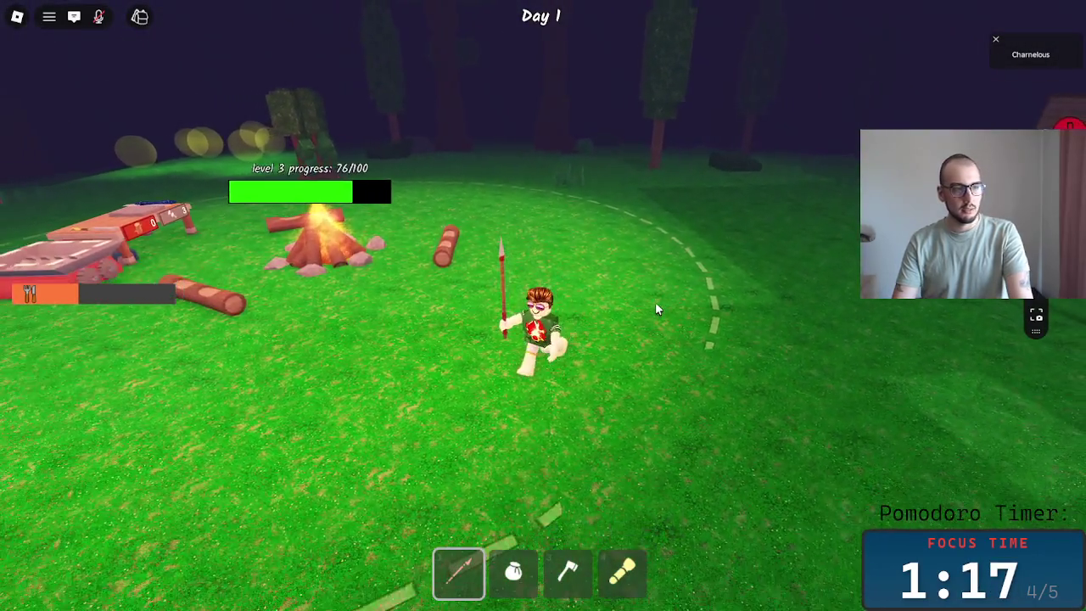
key(a)
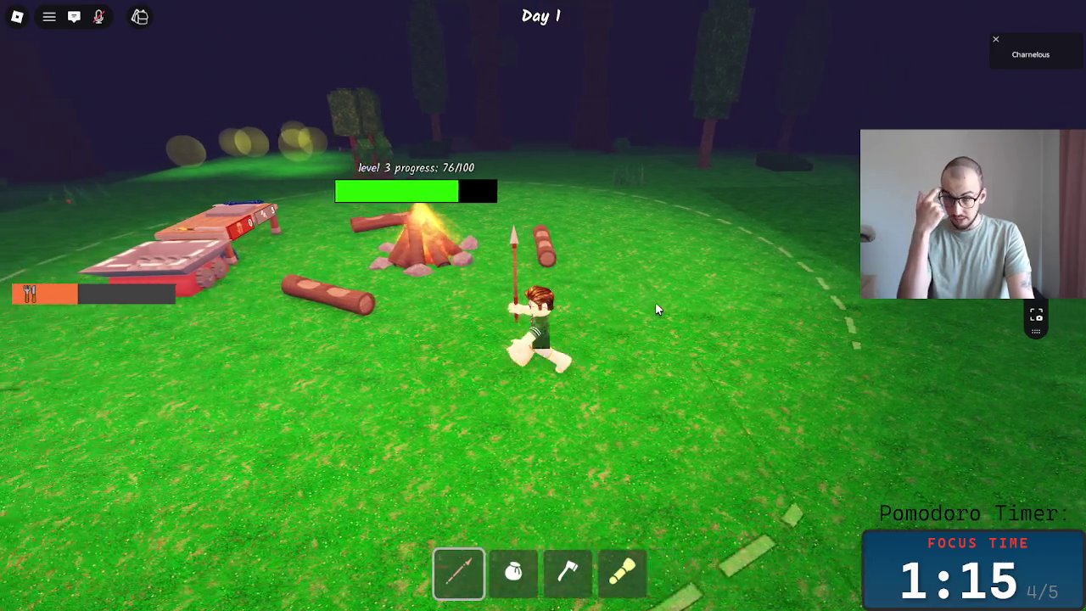
key(d)
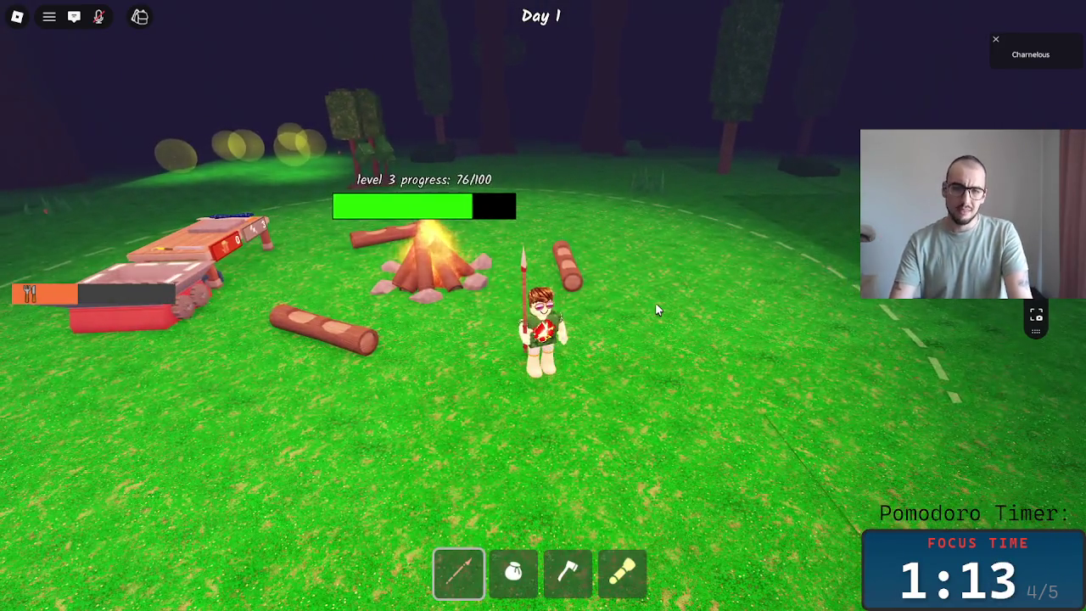
key(w)
key(2)
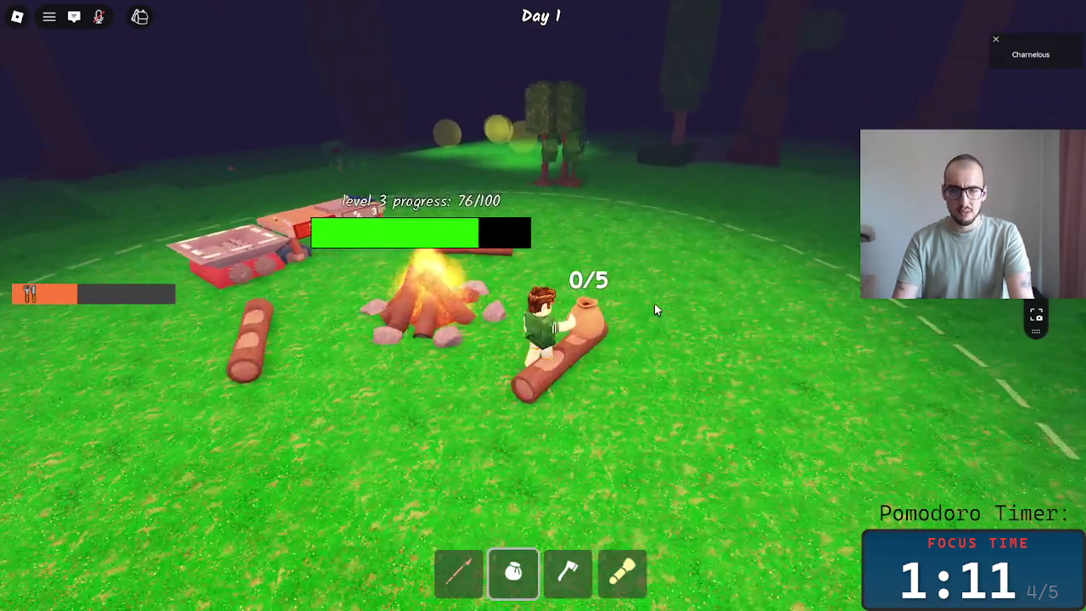
key(1)
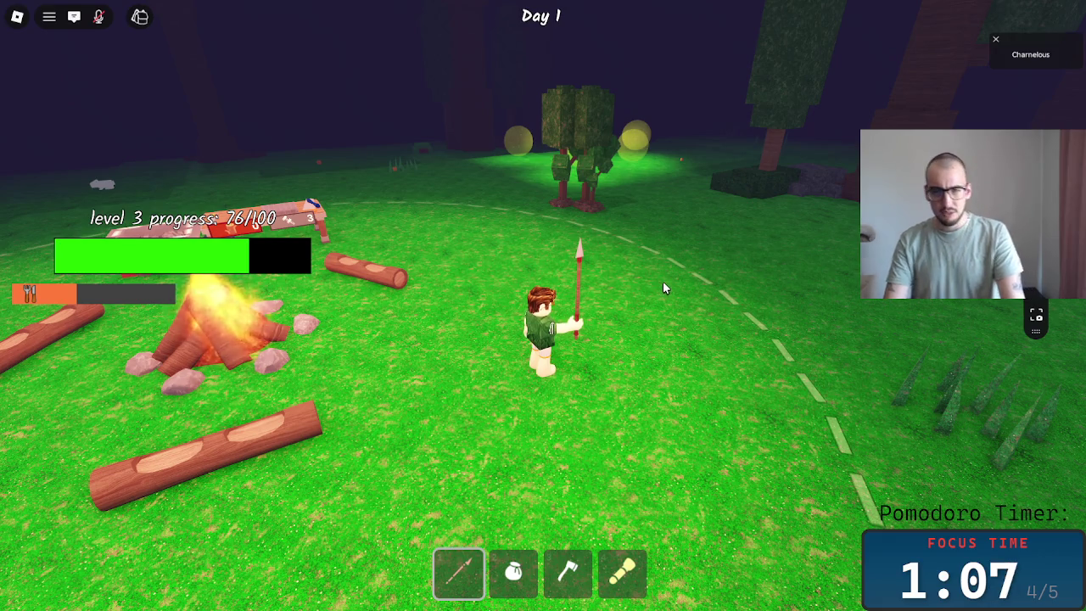
key(w)
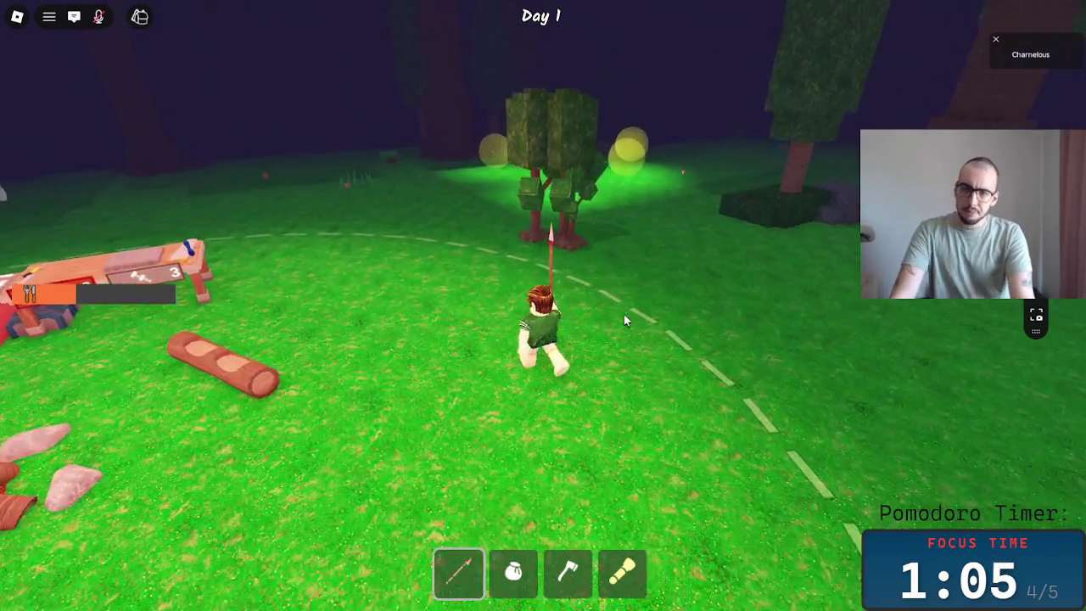
key(s)
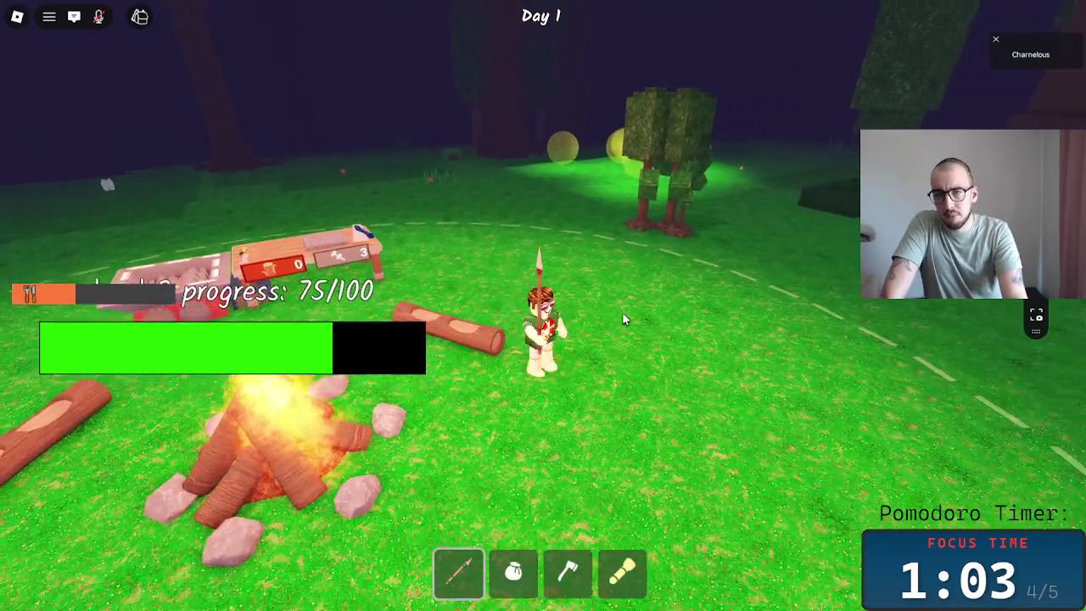
key(s)
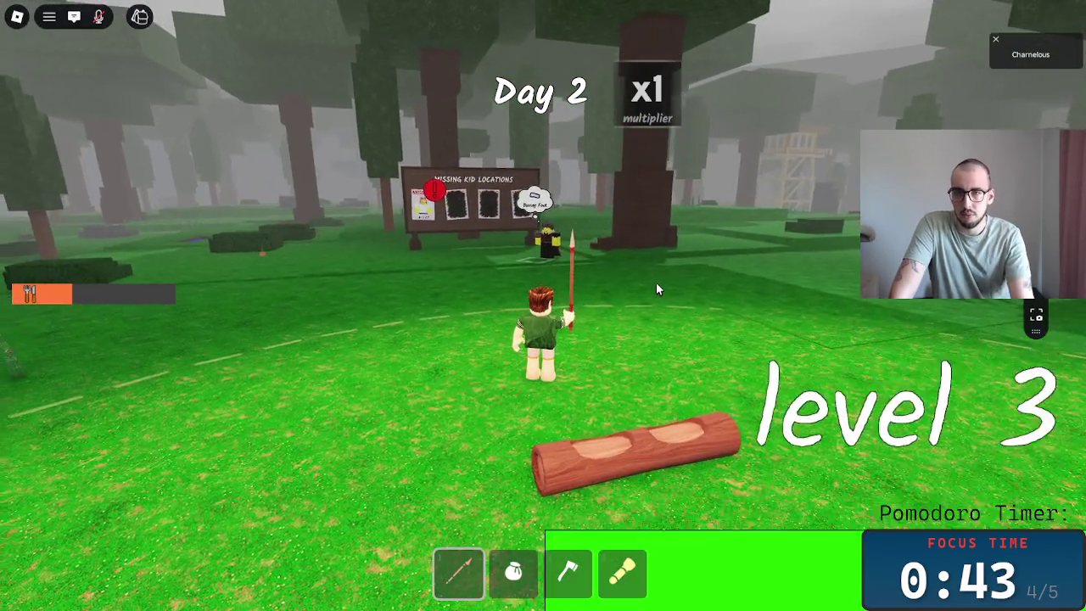
- Zoom into first person and walk up to the Pelt Trader beside the Missing Kid Locations board
scroll(655, 285, up, 5)
key(w)
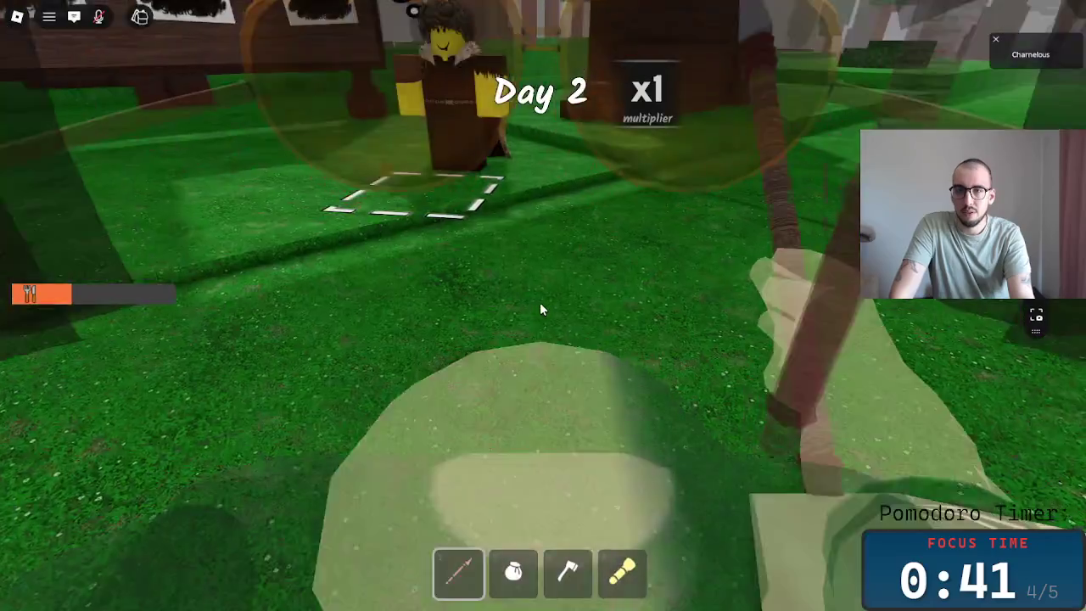
key(w)
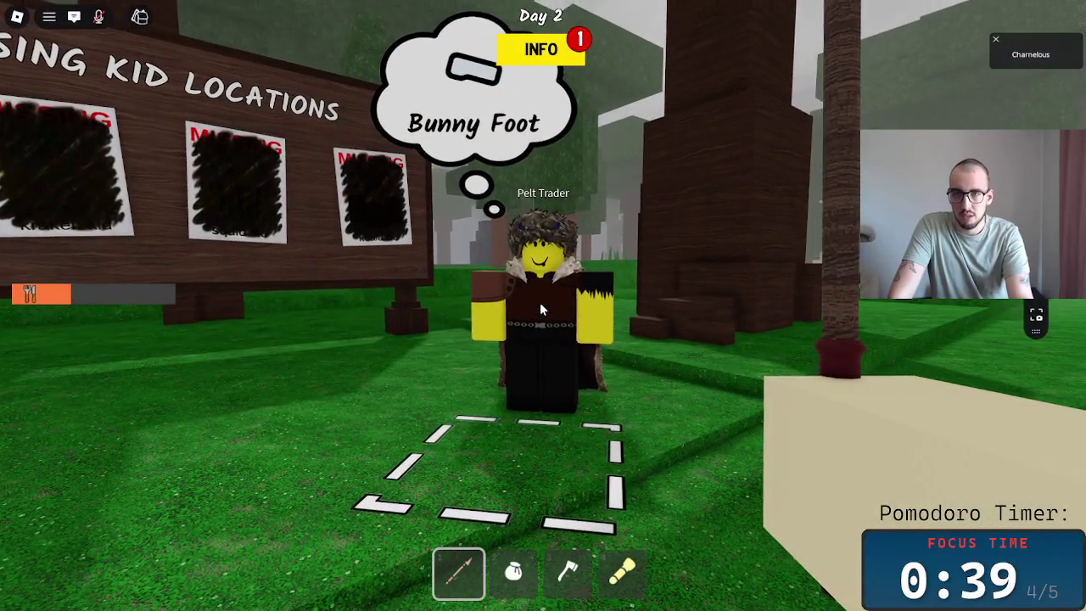
key(w)
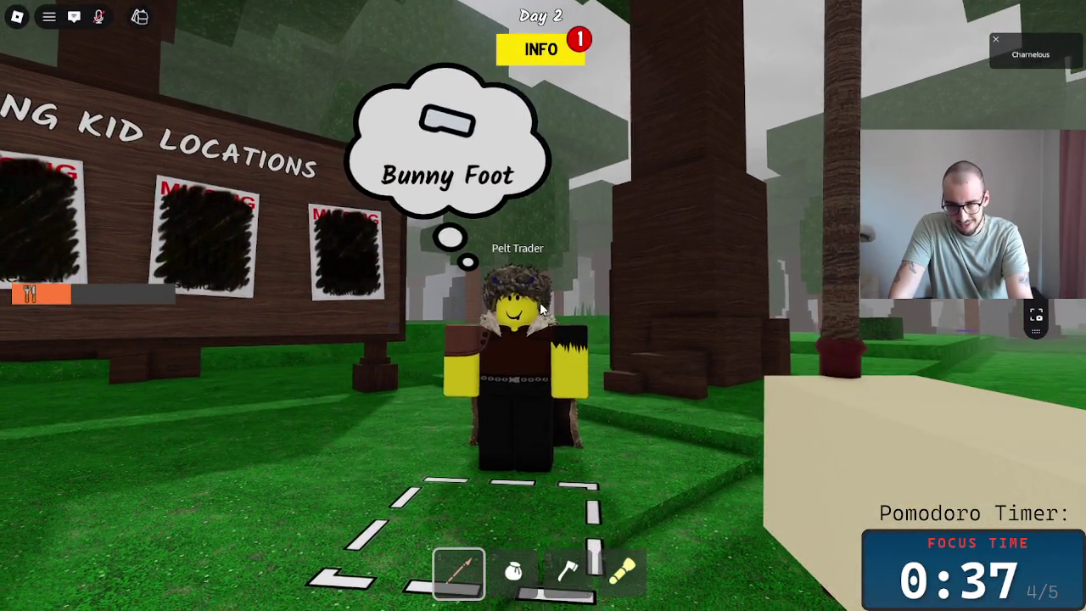
- Briefly switch to the Miro board and streaming software window, then return to the game
key(alt+Tab)
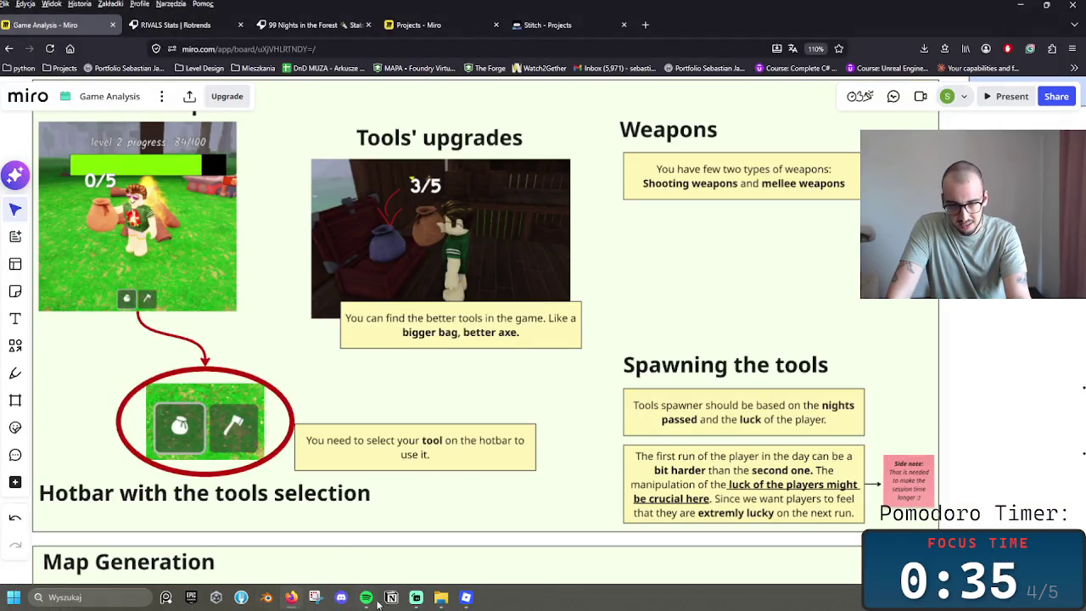
mouse_move(416, 597)
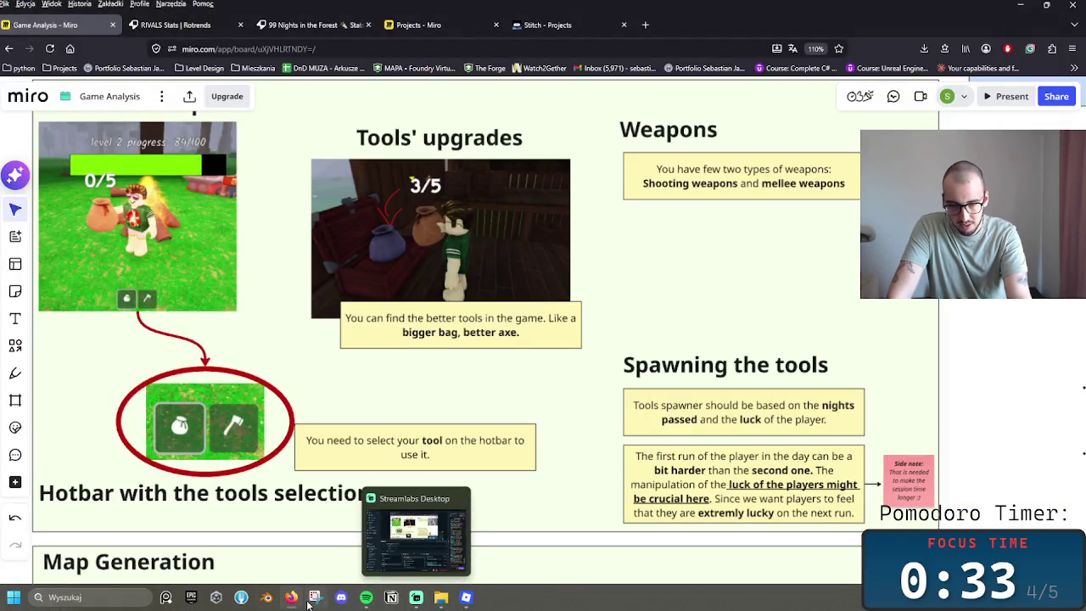
click(311, 599)
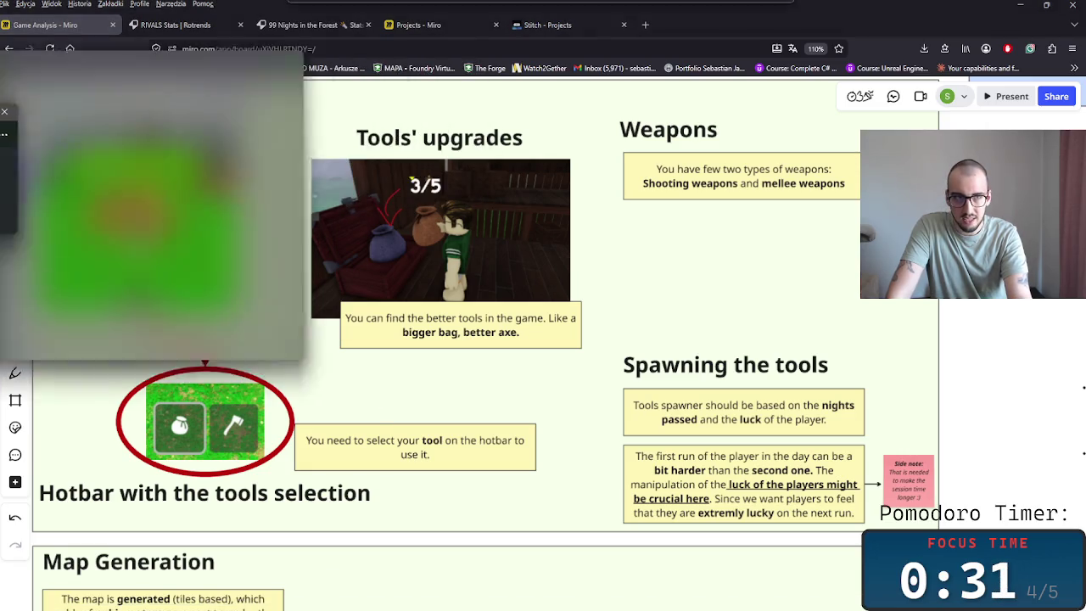
click(667, 74)
click(1019, 7)
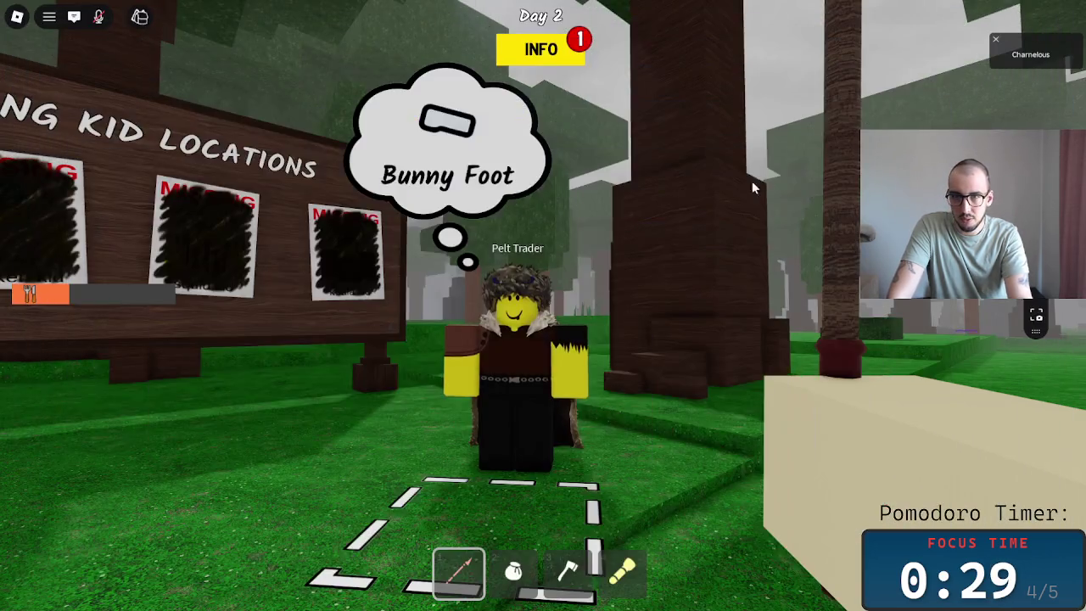
- Snip a screenshot of the Pelt Trader, cancel saving it to a file, and close the preview
key(super+shift+s)
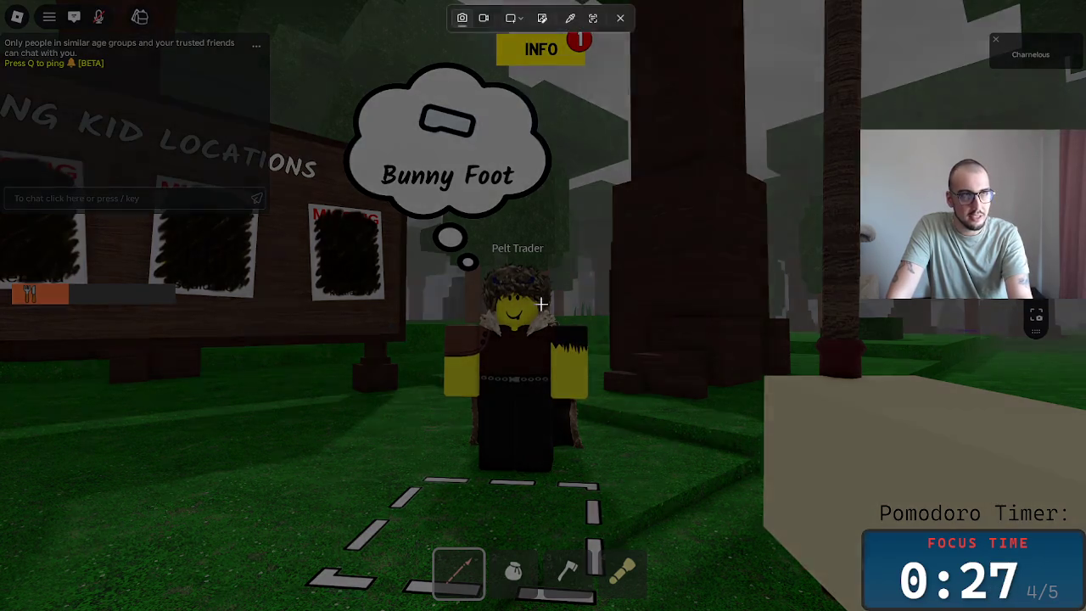
drag(276, 36, 683, 607)
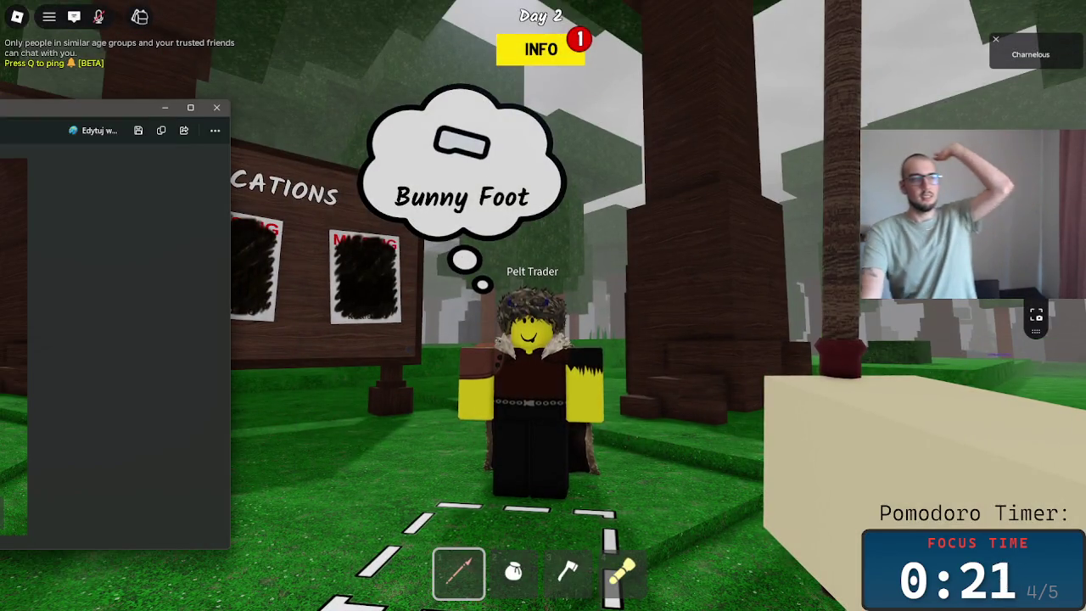
key(ctrl+s)
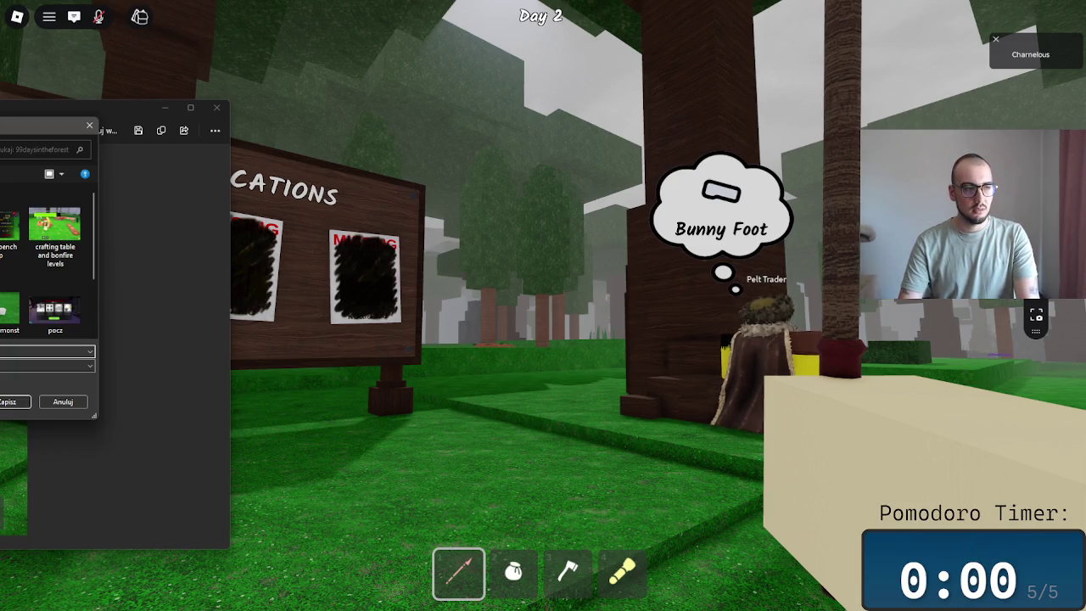
click(65, 402)
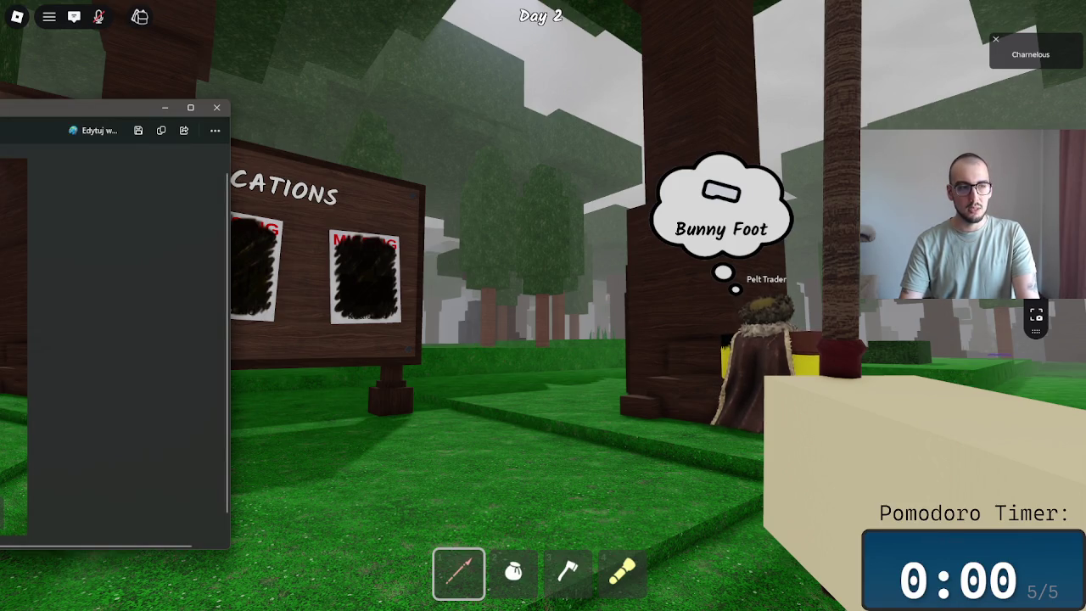
click(164, 107)
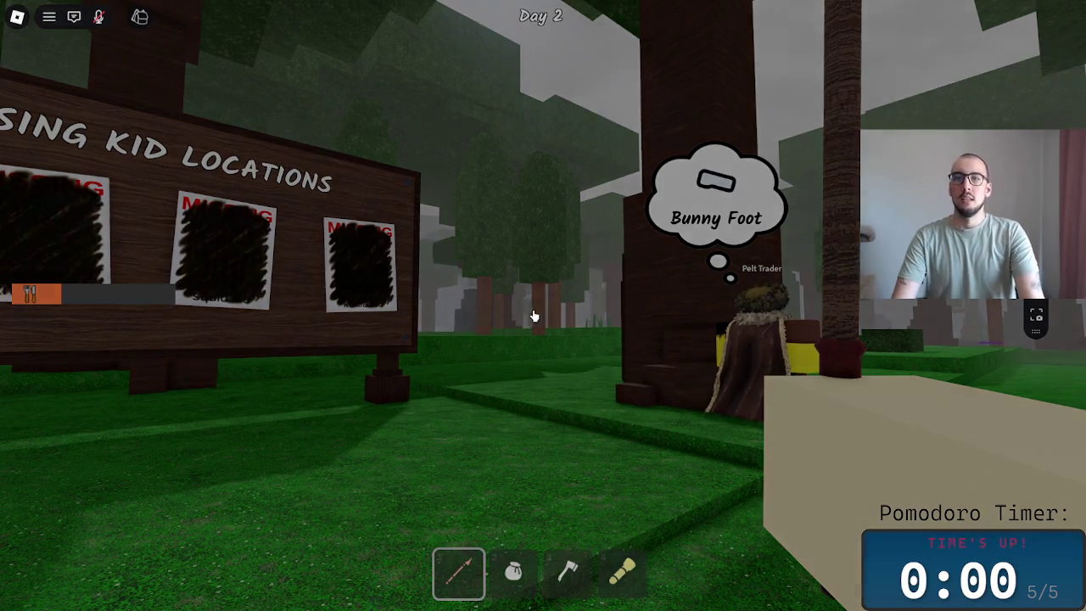
- Open the pause menu, decline leaving the experience, and resume the game
key(Escape)
click(387, 494)
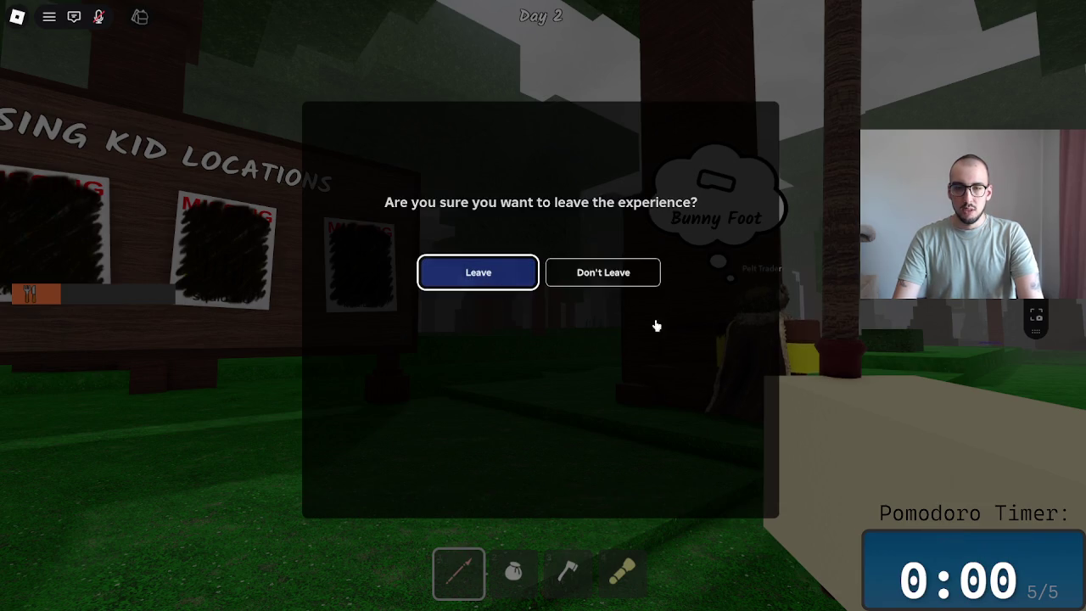
click(625, 279)
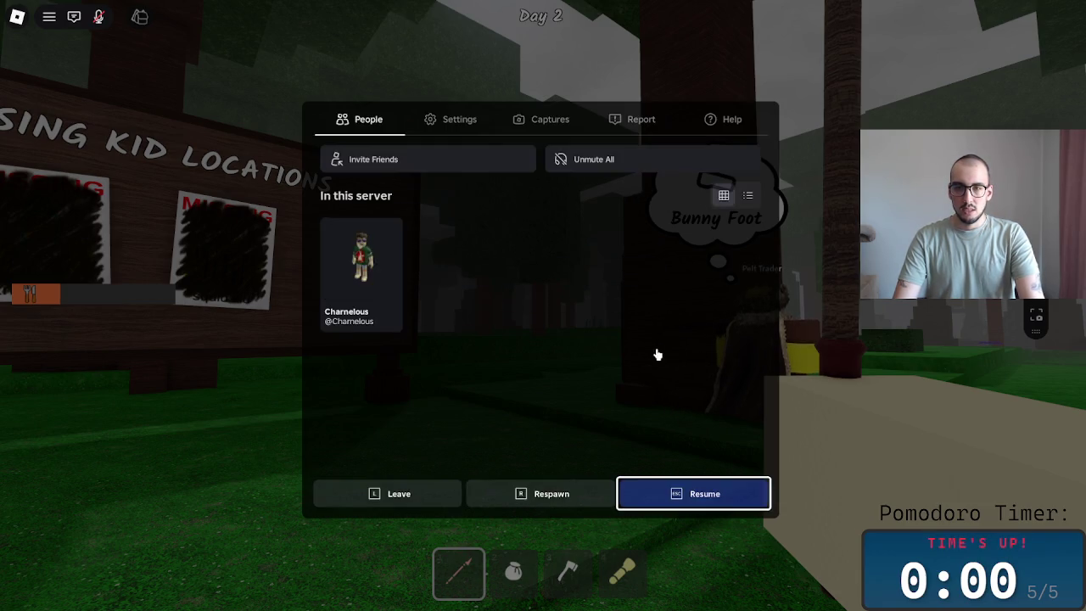
key(Escape)
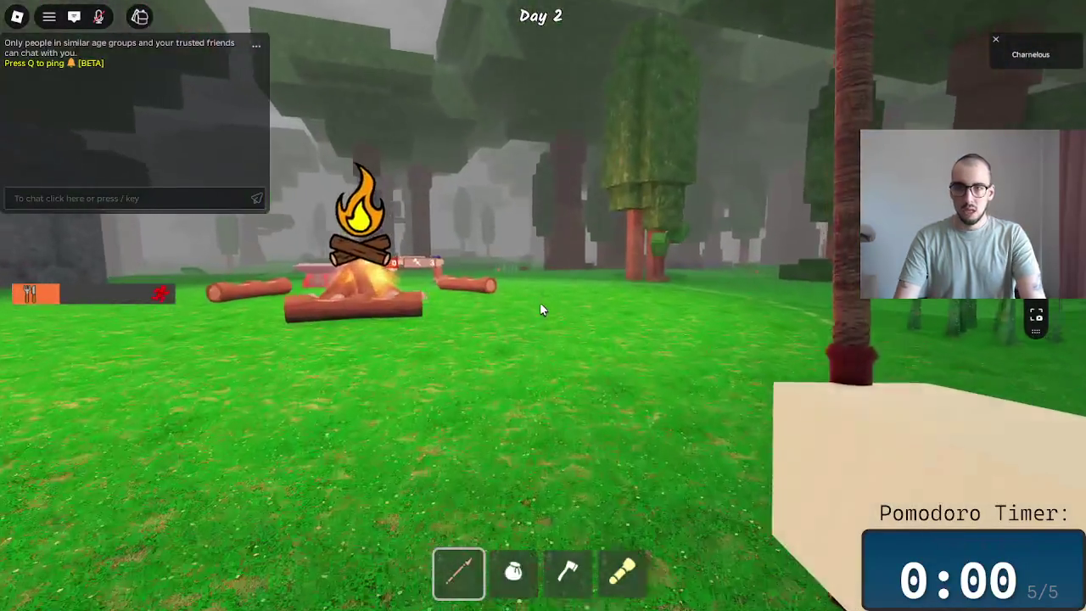
- Switch from Roblox to the 'Game Analysis – Miro' window and zoom to the Gameplay side frame
key(w)
key(alt+Tab)
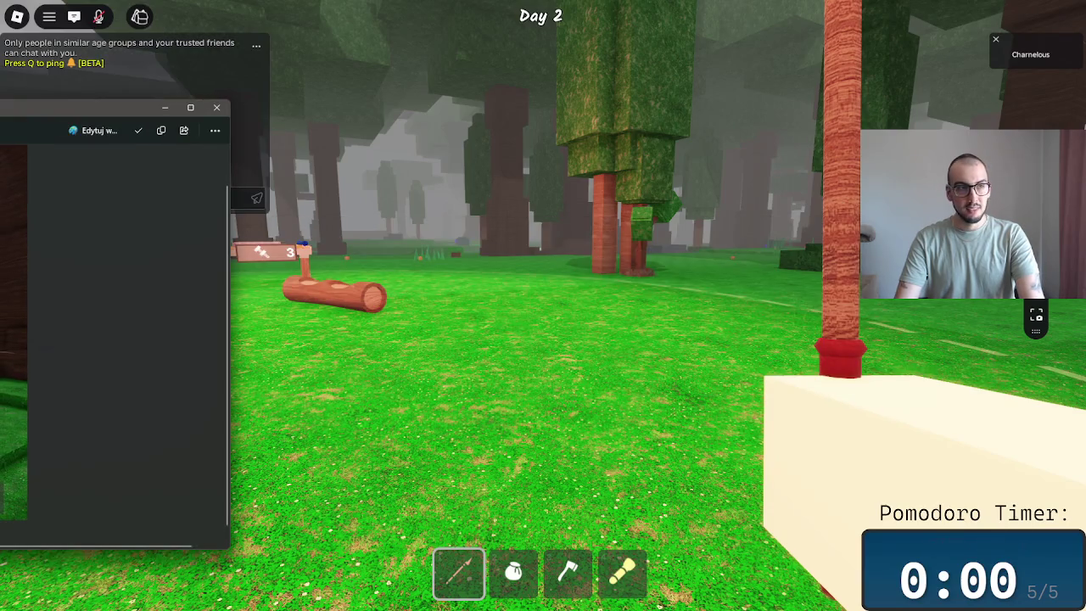
key(alt+Tab)
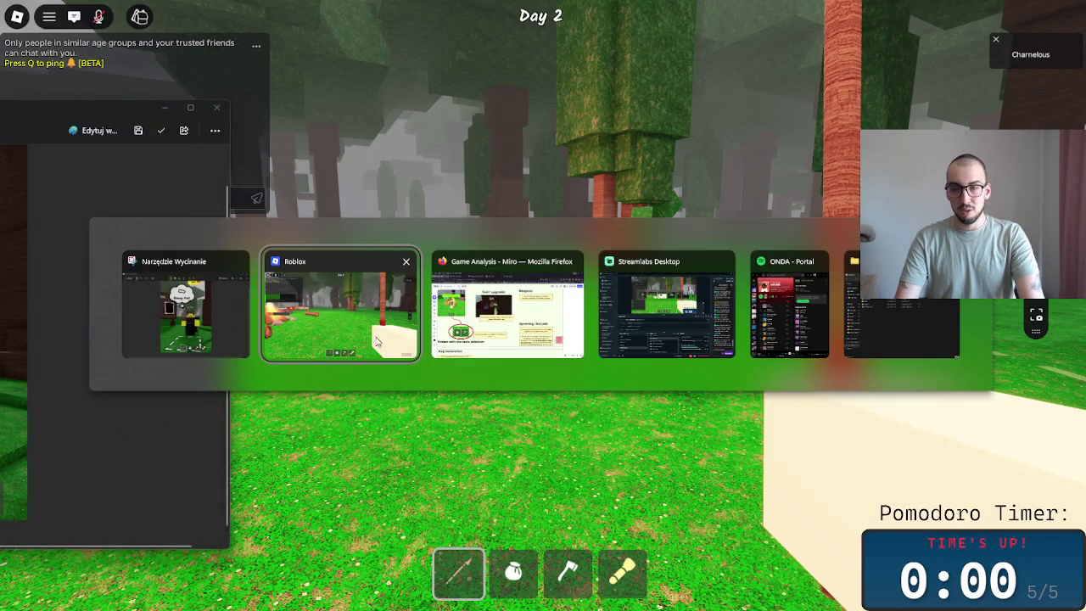
click(505, 346)
scroll(645, 284, up, 2)
scroll(725, 291, up, 2)
scroll(725, 291, down, 3)
scroll(751, 276, down, 3)
scroll(663, 341, down, 2)
scroll(530, 420, up, 2)
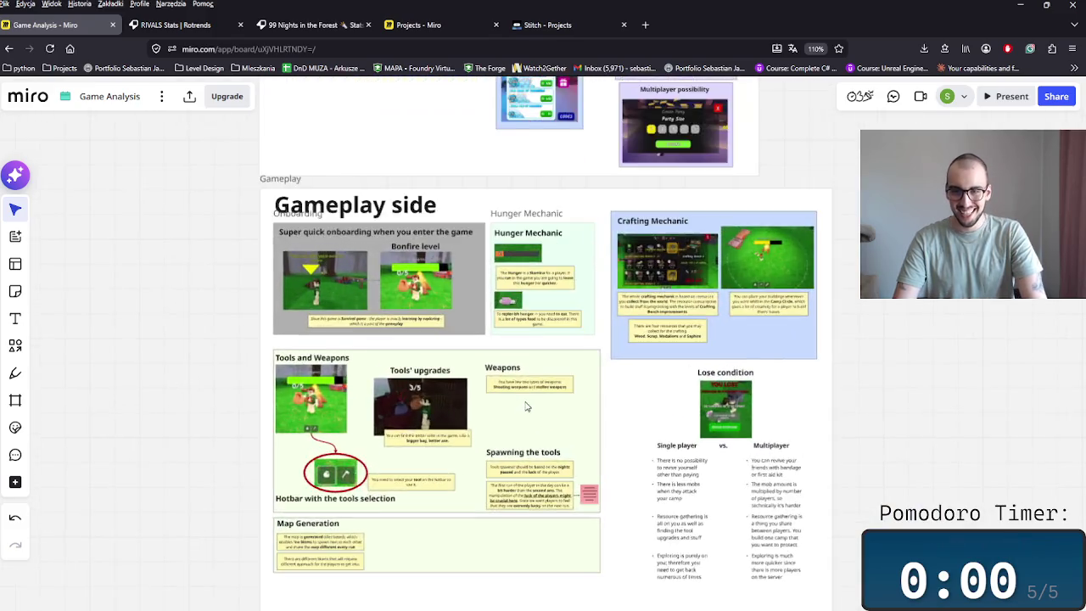
- Paste the Pelt Trader screenshot and position it under the Weapons heading
scroll(526, 406, up, 3)
scroll(527, 405, up, 1)
key(ctrl+v)
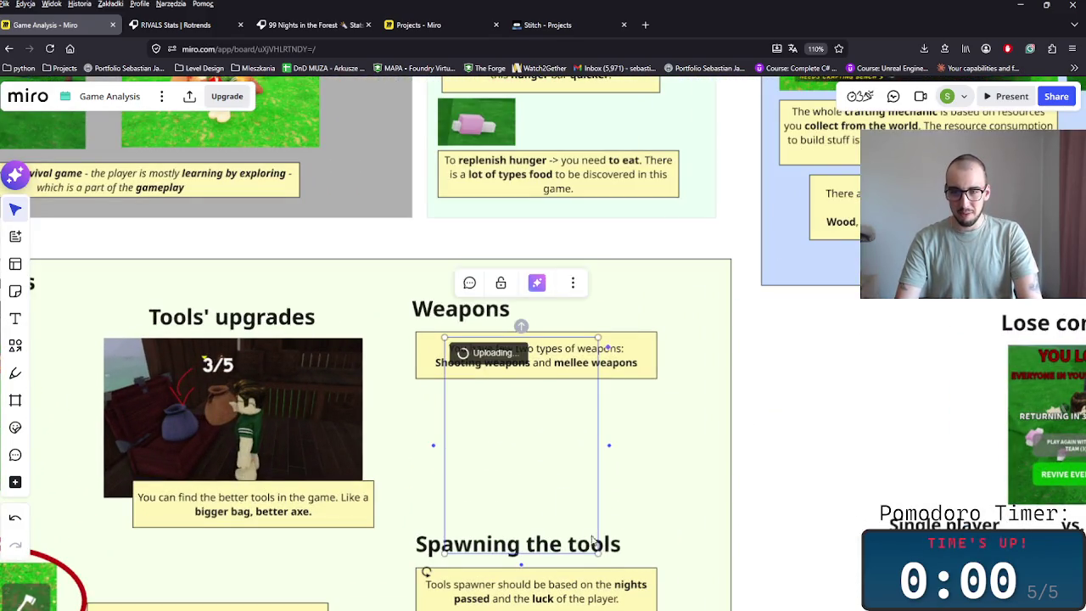
click(616, 376)
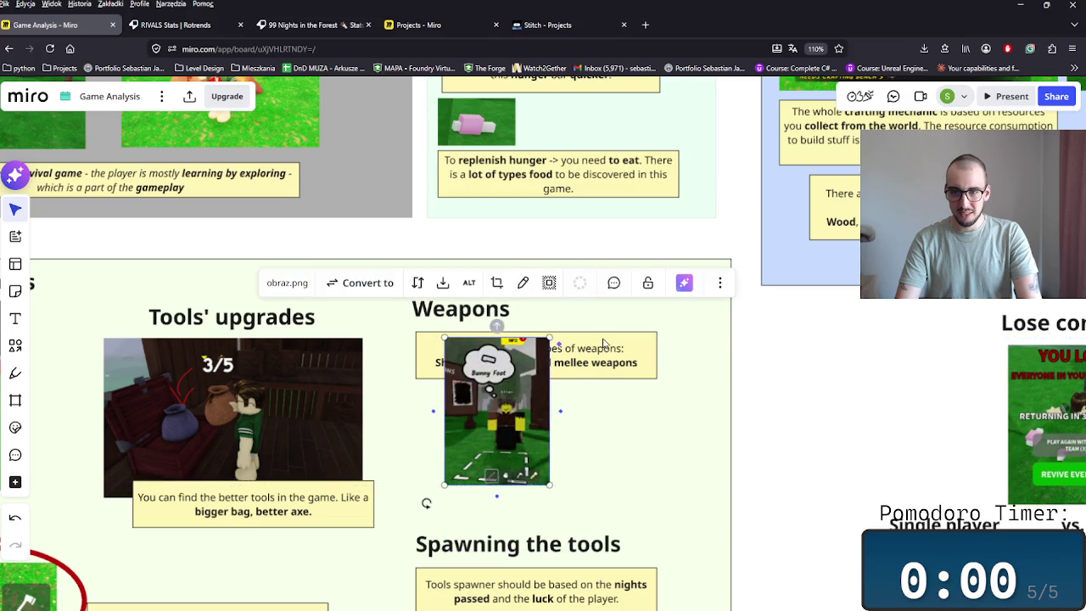
drag(616, 376, 637, 395)
drag(477, 435, 445, 430)
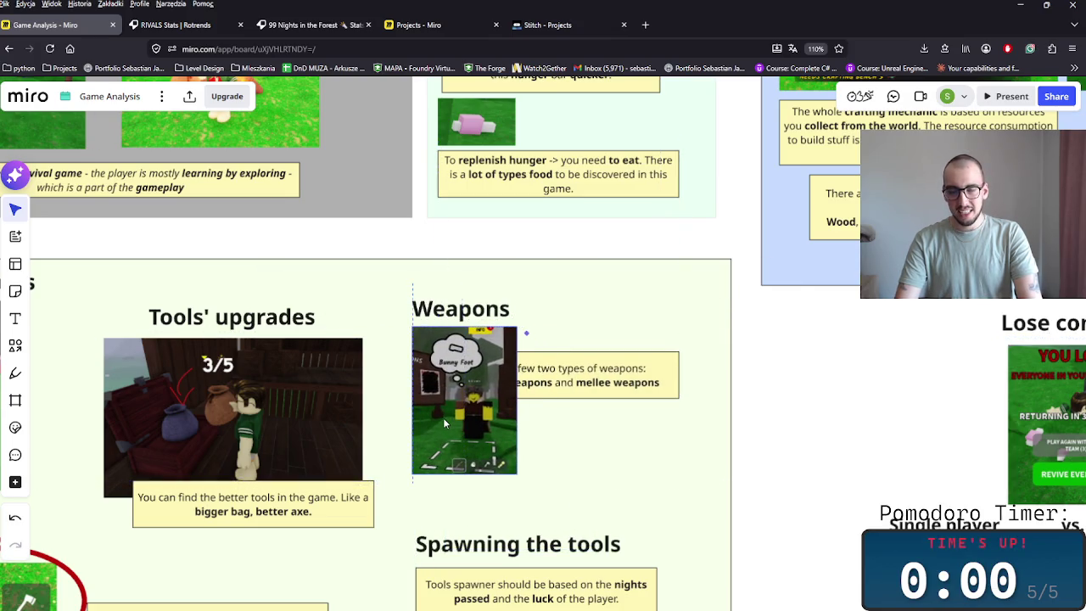
click(562, 402)
- Move the weapons text box right of the screenshot and narrow it so the text rewraps
drag(562, 390, 611, 398)
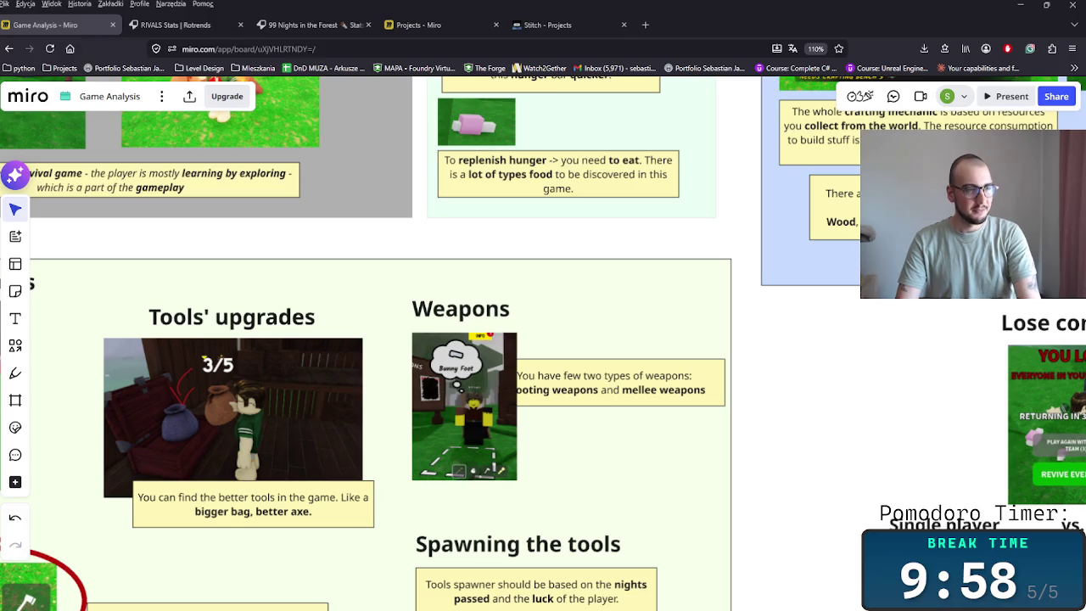
click(596, 393)
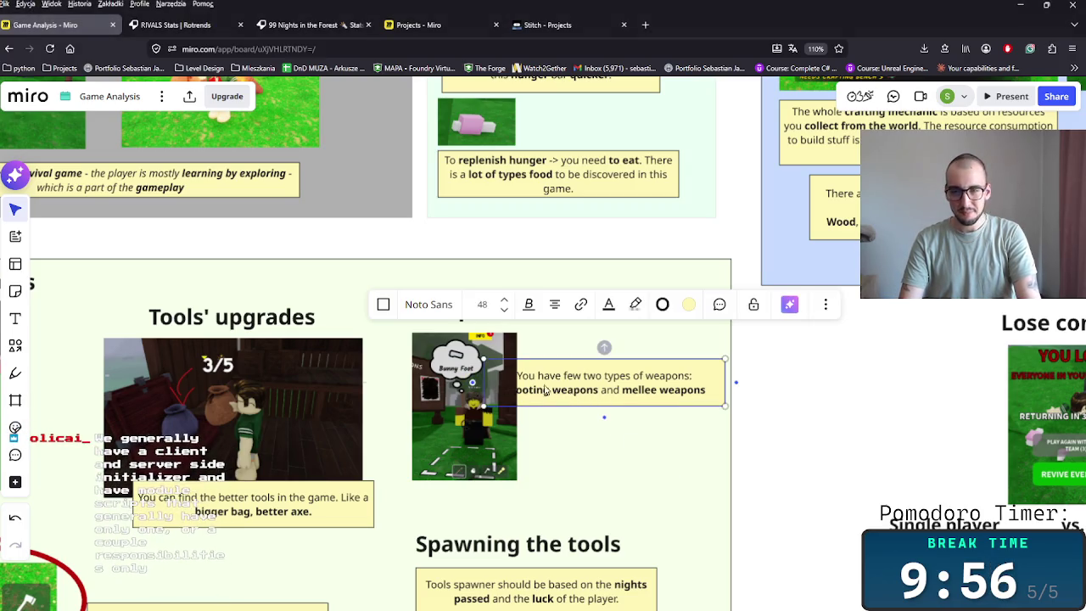
drag(527, 389, 576, 389)
mouse_move(791, 381)
mouse_down()
mouse_move(691, 389)
mouse_move(630, 368)
mouse_up()
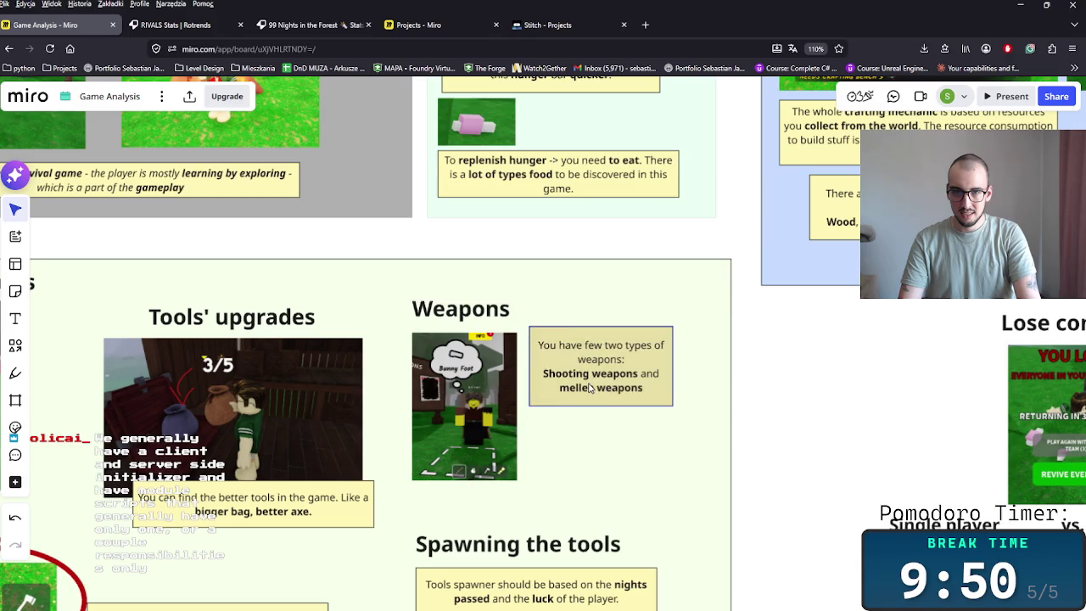
click(627, 449)
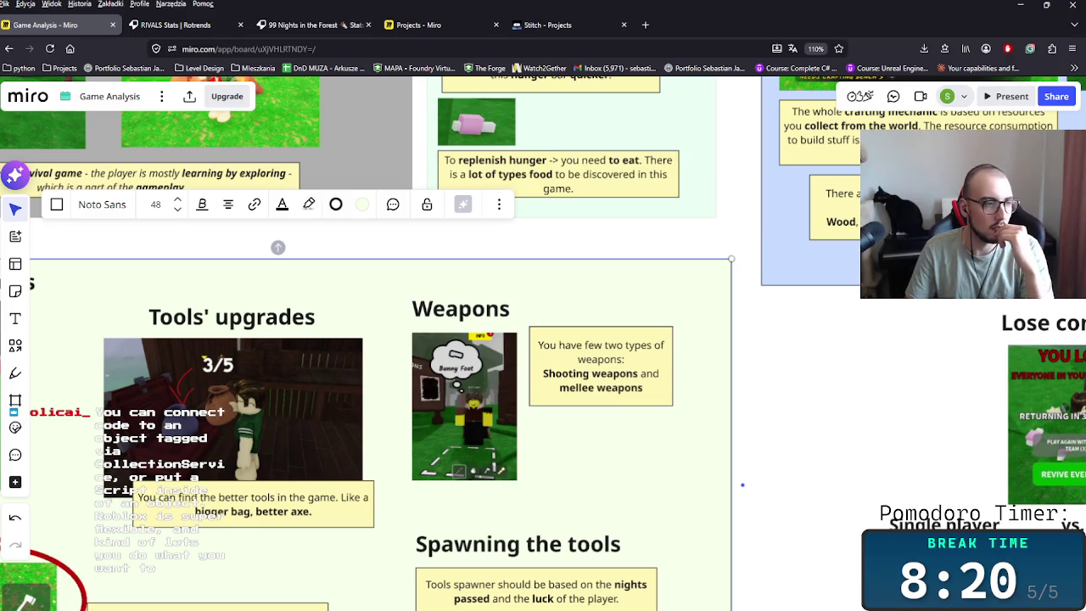
- Return to Roblox and turn the camera to frame the character holding the spear
key(alt+Tab)
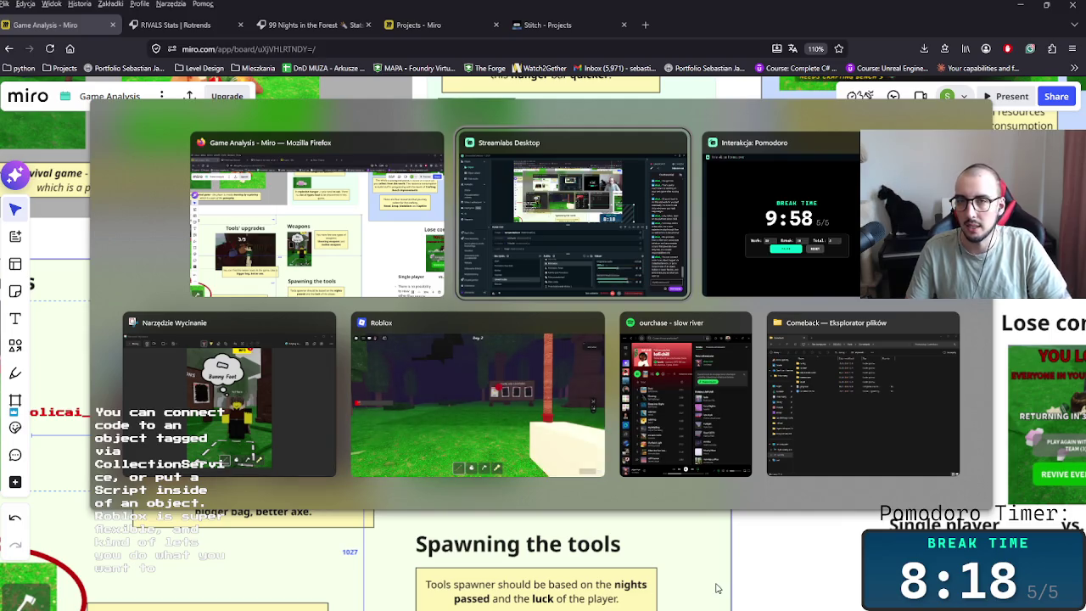
key(alt+Tab)
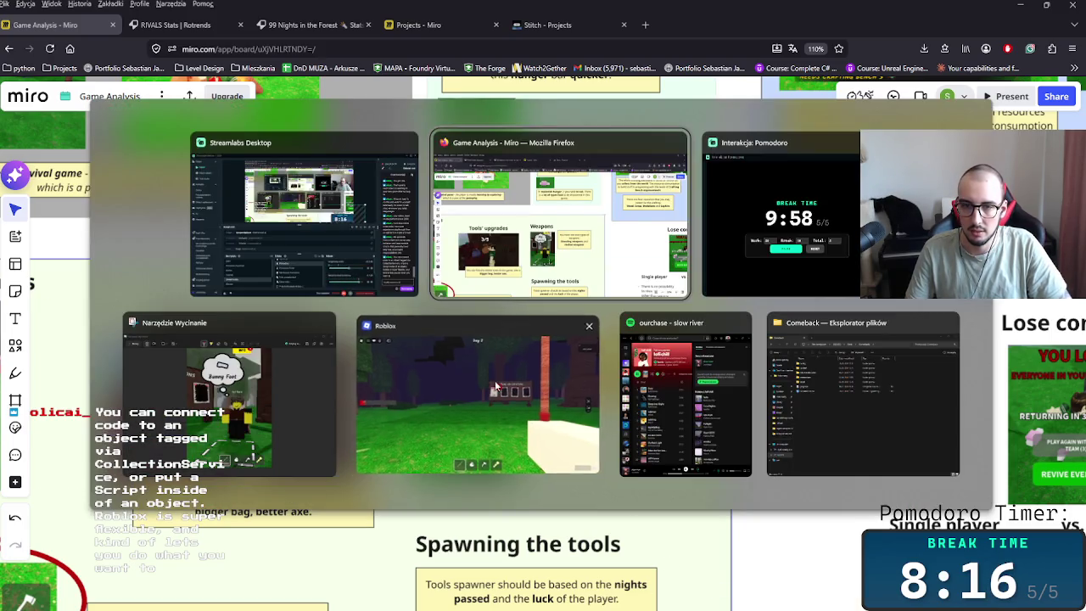
click(494, 380)
key(Escape)
key(Escape)
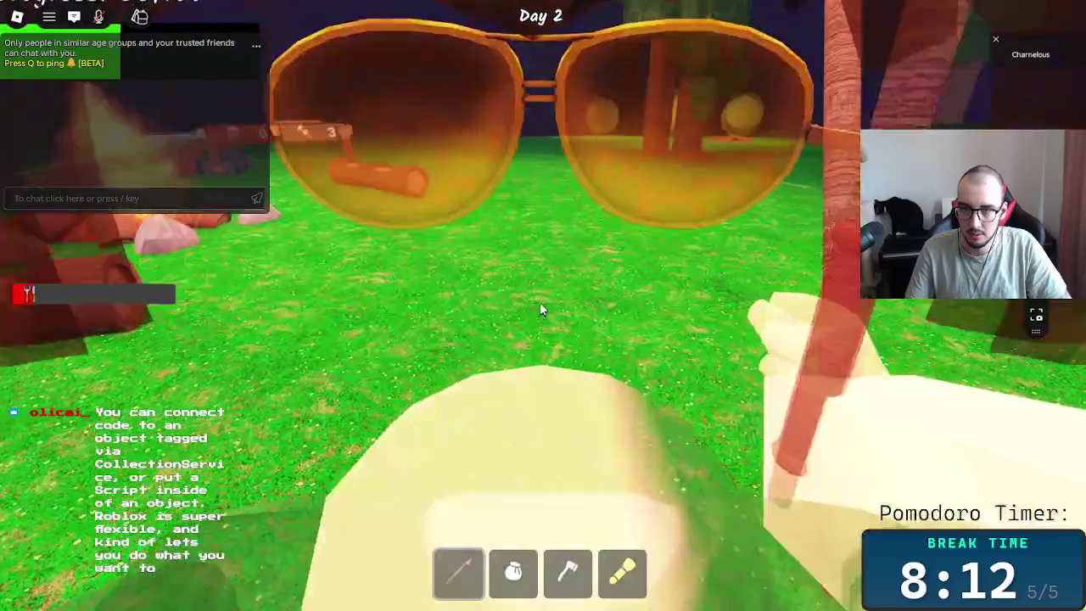
scroll(541, 307, down, 5)
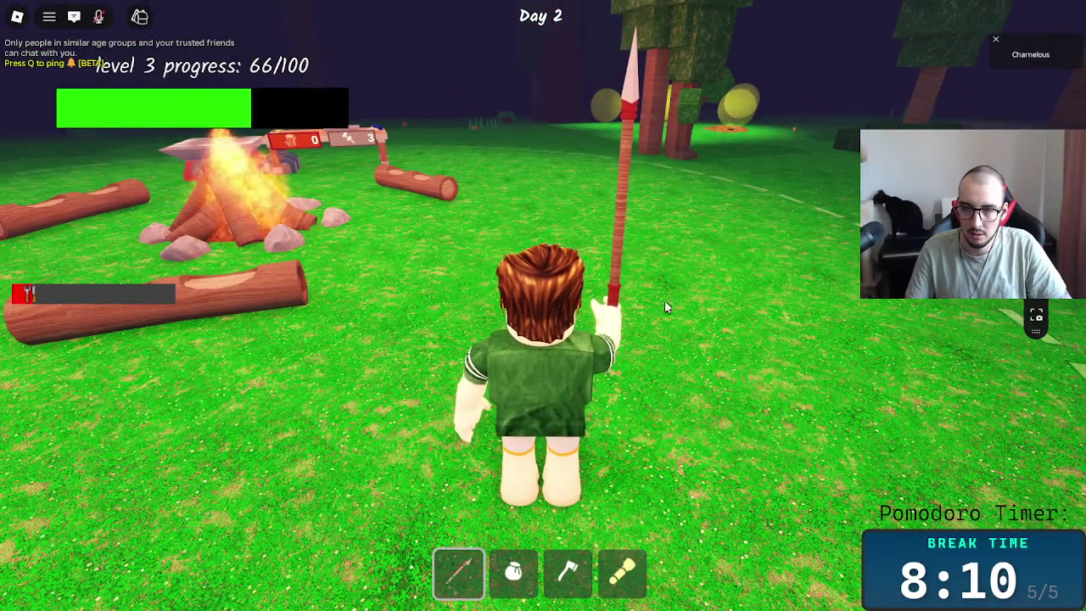
key(Left)
key(Left)
key(Left)
drag(758, 311, 731, 345)
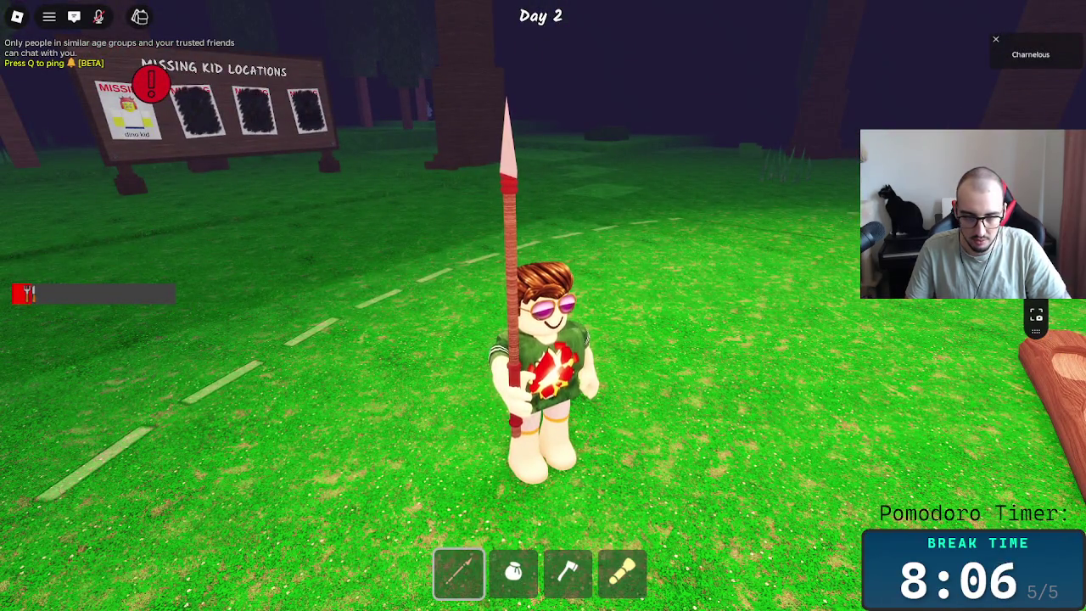
- Snip a screenshot of the character holding the spear and minimize the Snipping Tool preview
key(alt+Tab)
key(alt+Tab)
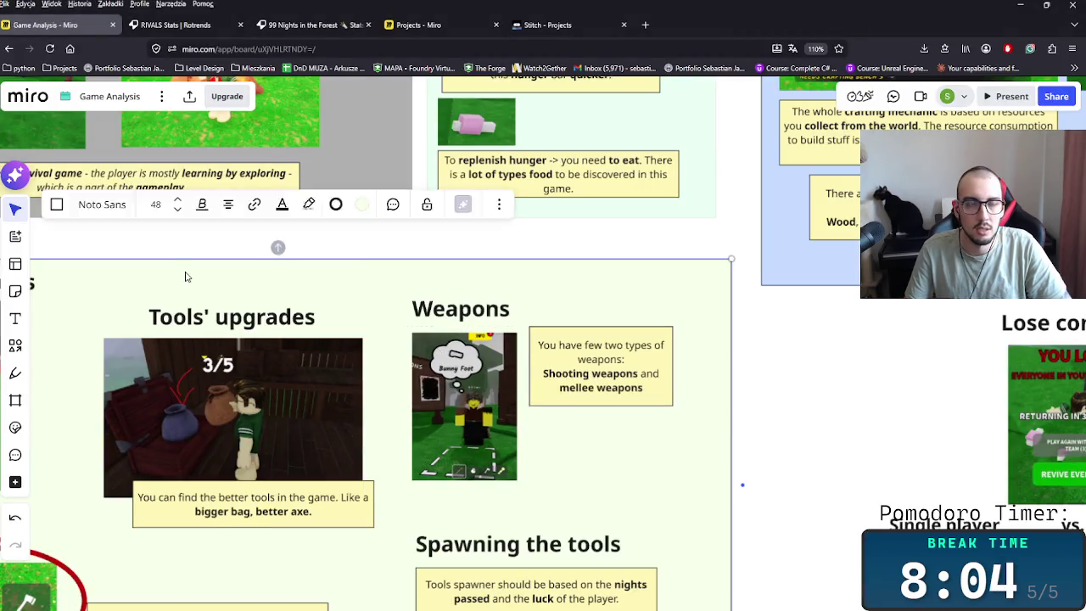
key(alt+Tab)
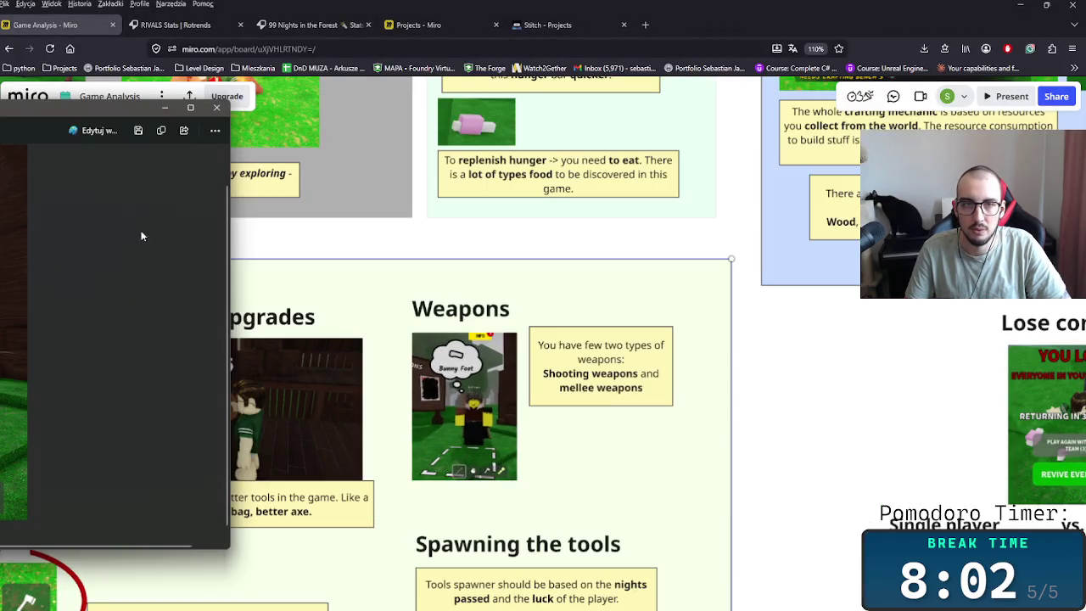
drag(141, 236, 297, 204)
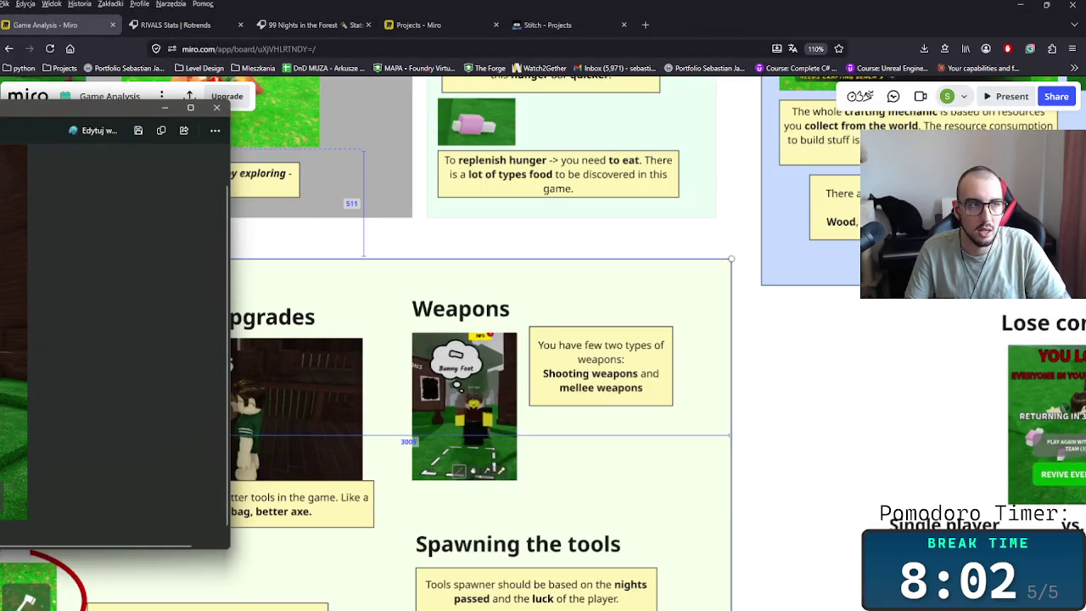
key(alt+Tab)
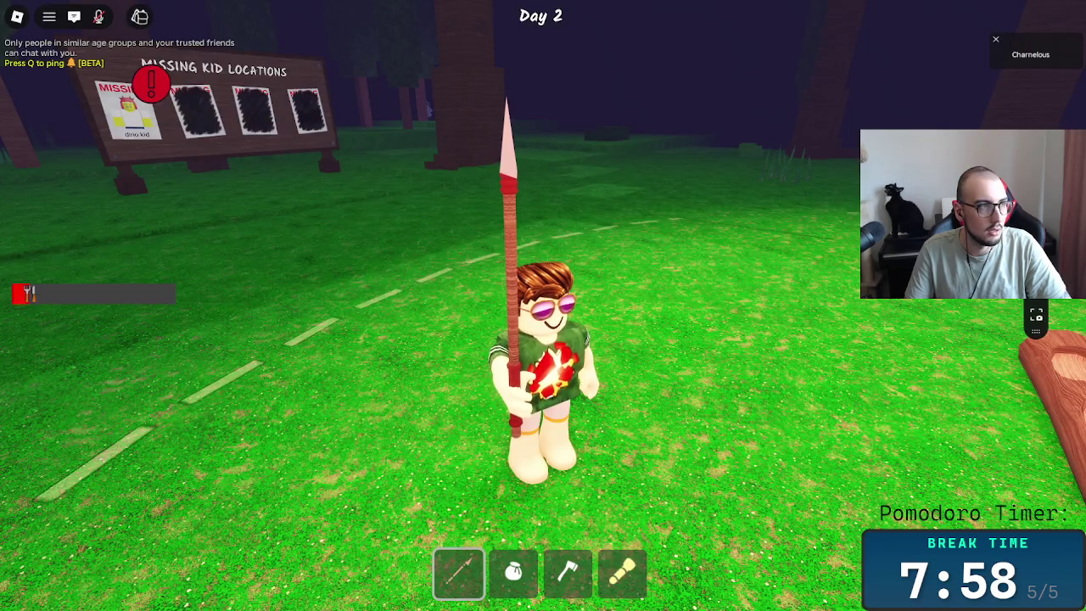
key(super+shift+s)
drag(379, 70, 776, 515)
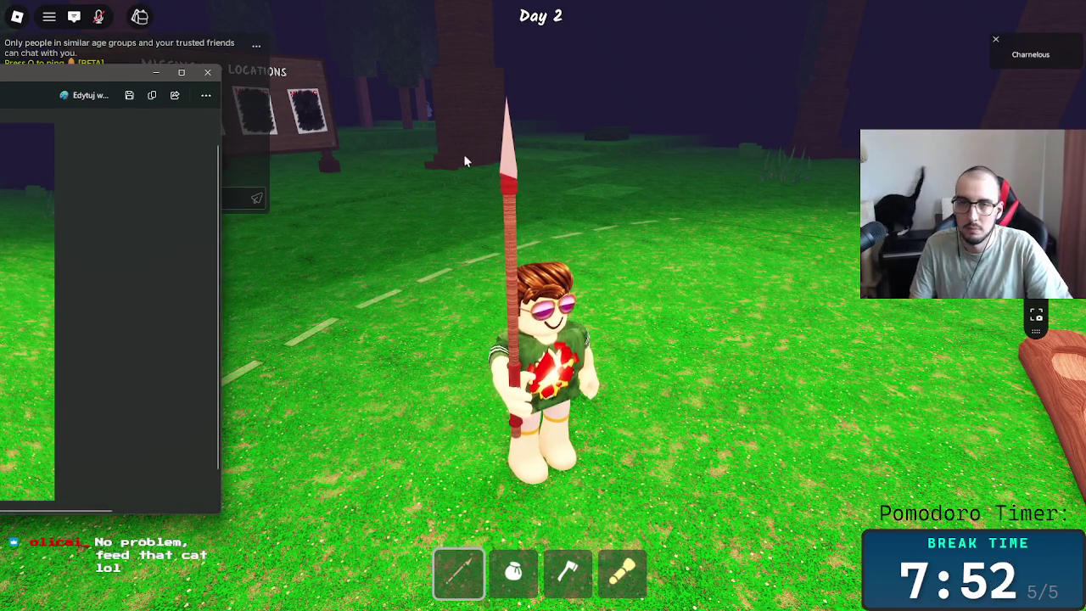
click(155, 72)
key(alt+Tab)
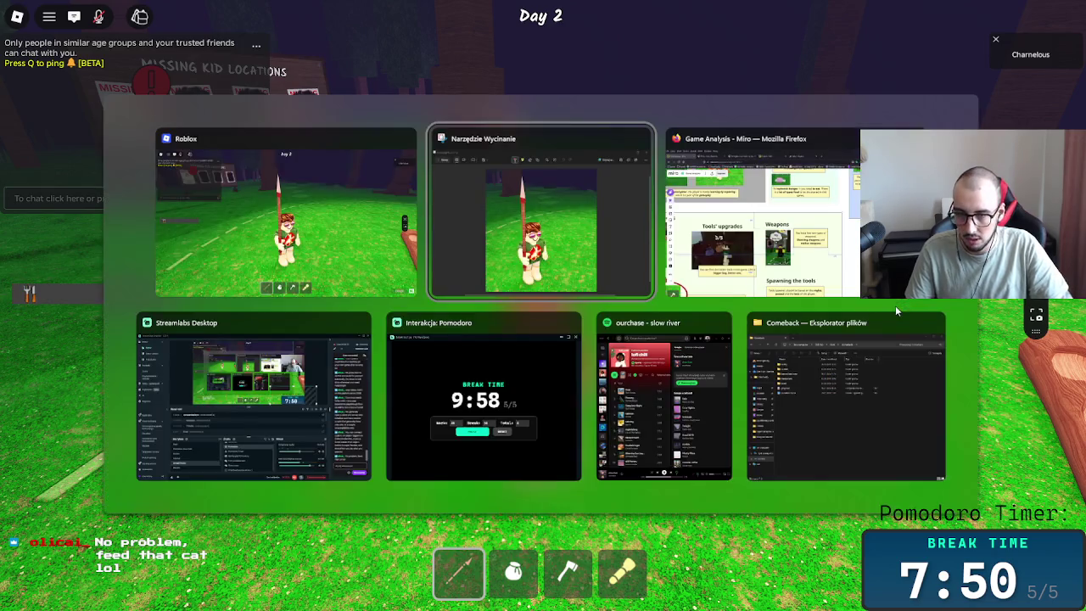
- Paste the spear screenshot into Weapons, moving the Bunny Foot image right and the weapons card beside it
key(alt+Tab)
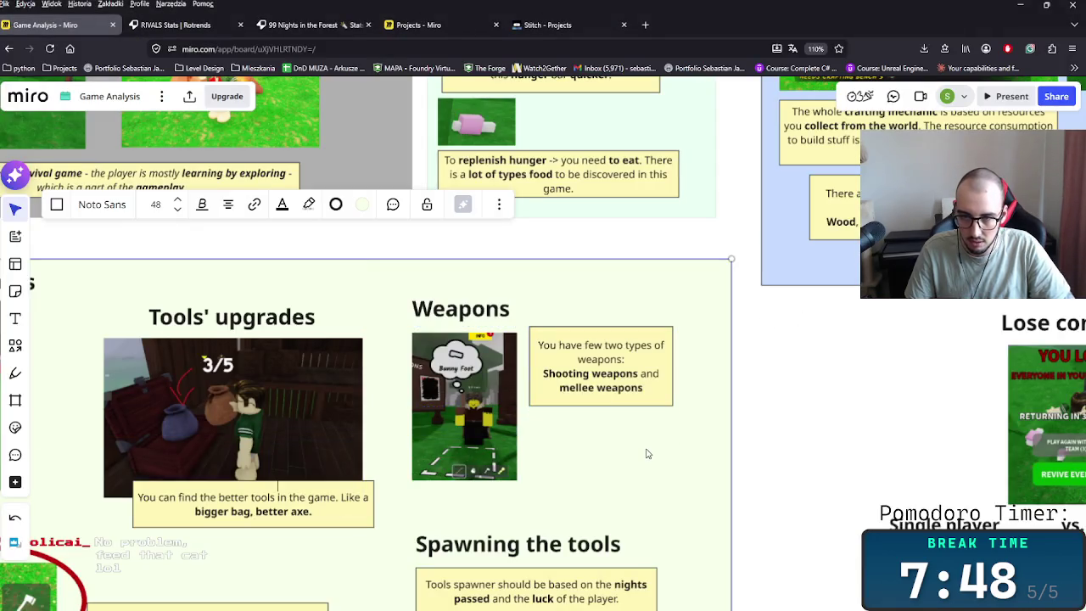
click(838, 426)
key(ctrl+v)
drag(835, 428, 647, 427)
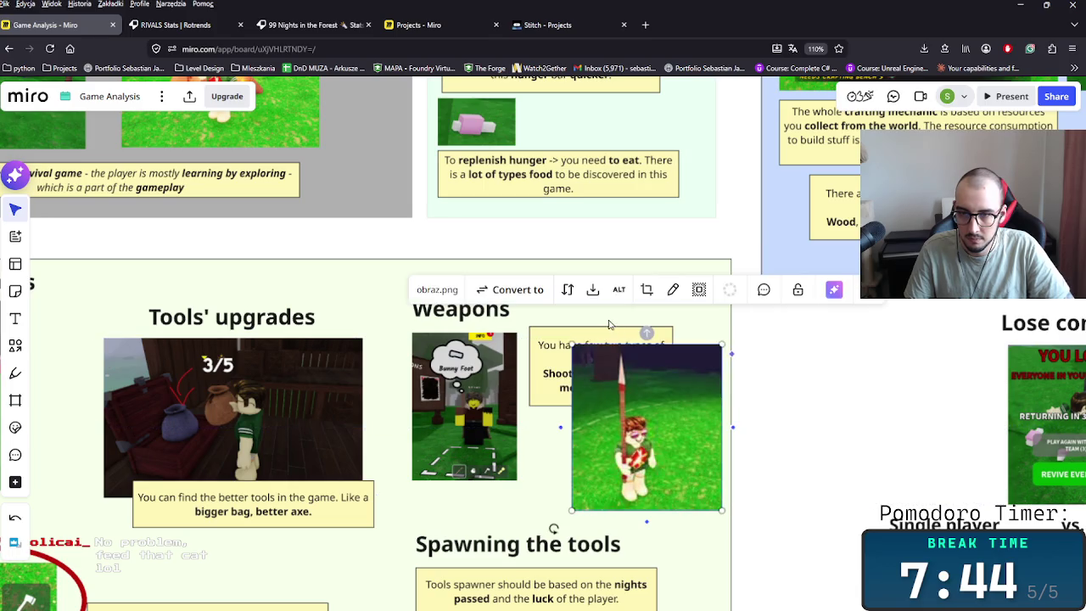
click(574, 339)
drag(573, 339, 598, 281)
drag(491, 386, 876, 398)
mouse_move(657, 435)
mouse_down()
mouse_move(493, 420)
mouse_move(504, 422)
mouse_up()
drag(623, 316, 653, 363)
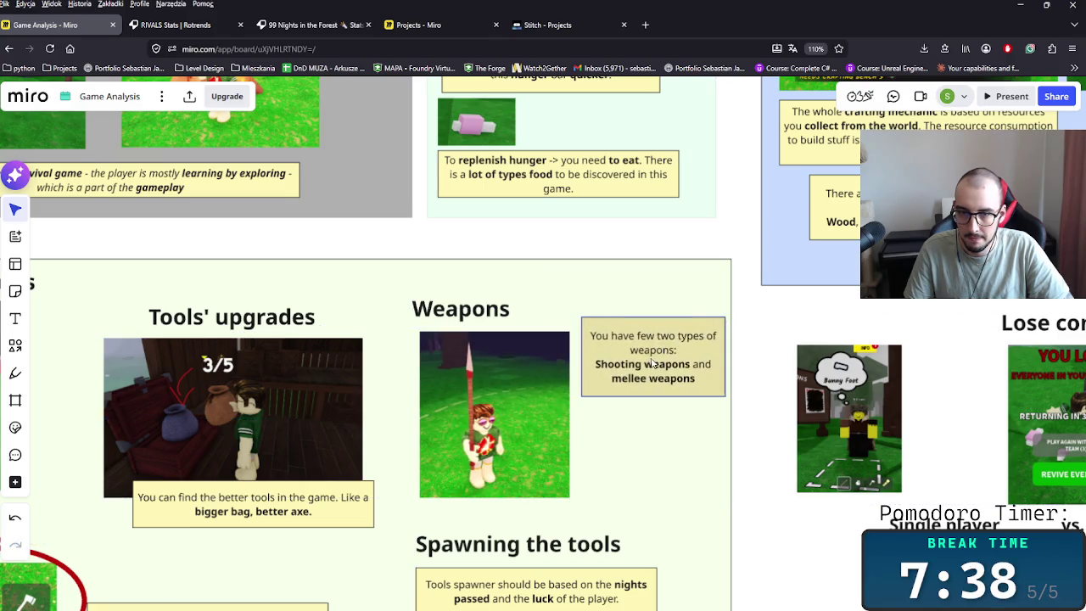
scroll(679, 340, down, 2)
- Move the Bunny Foot screenshot below Tools and Weapons and narrow the Map Generation frame
scroll(667, 373, down, 2)
scroll(664, 354, down, 2)
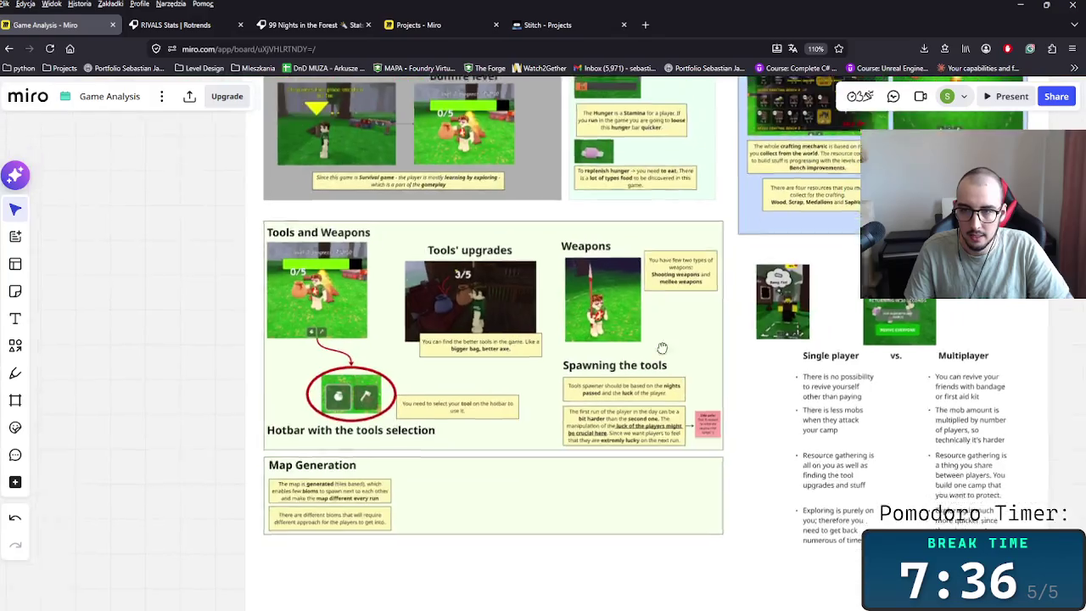
scroll(664, 354, down, 1)
drag(772, 256, 556, 495)
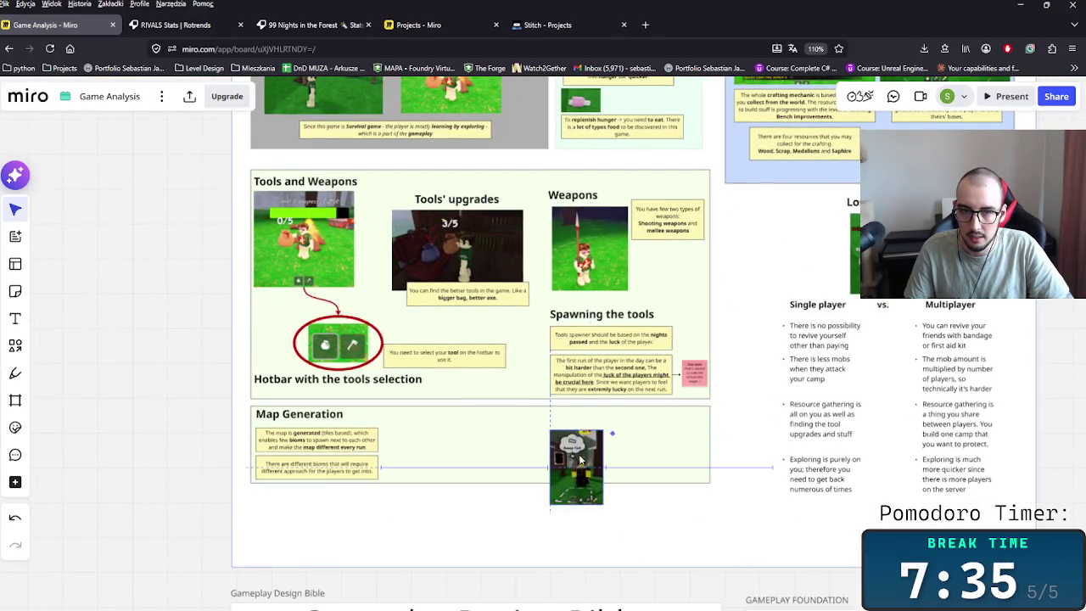
click(708, 426)
drag(709, 426, 432, 426)
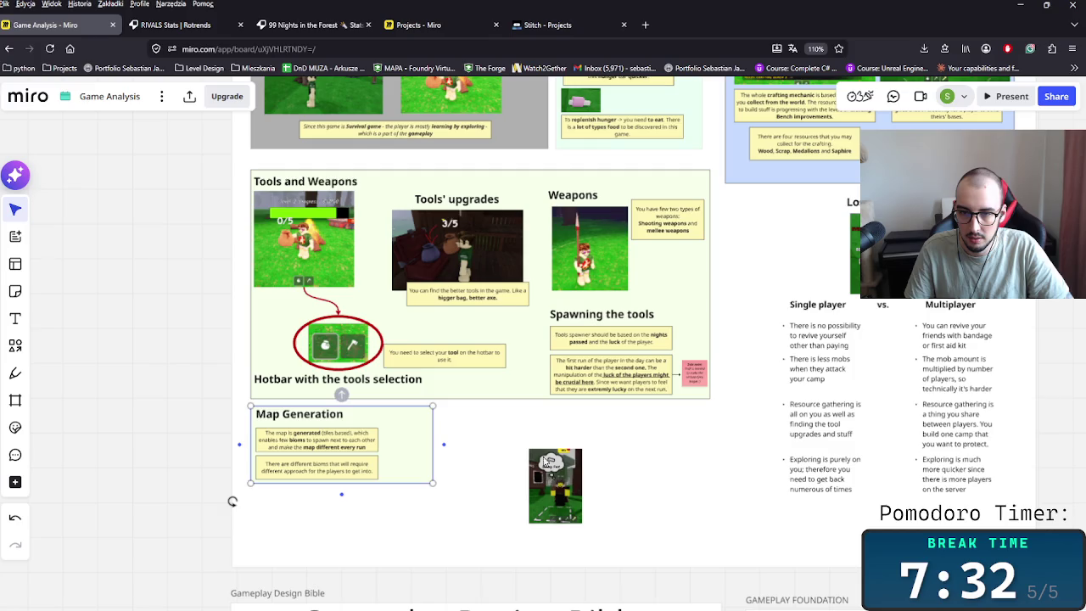
drag(555, 485, 507, 447)
- Copy the Map Generation heading beside the screenshot, retype it as 'NPC', and nudge the image
click(312, 414)
key(ctrl+c)
key(ctrl+v)
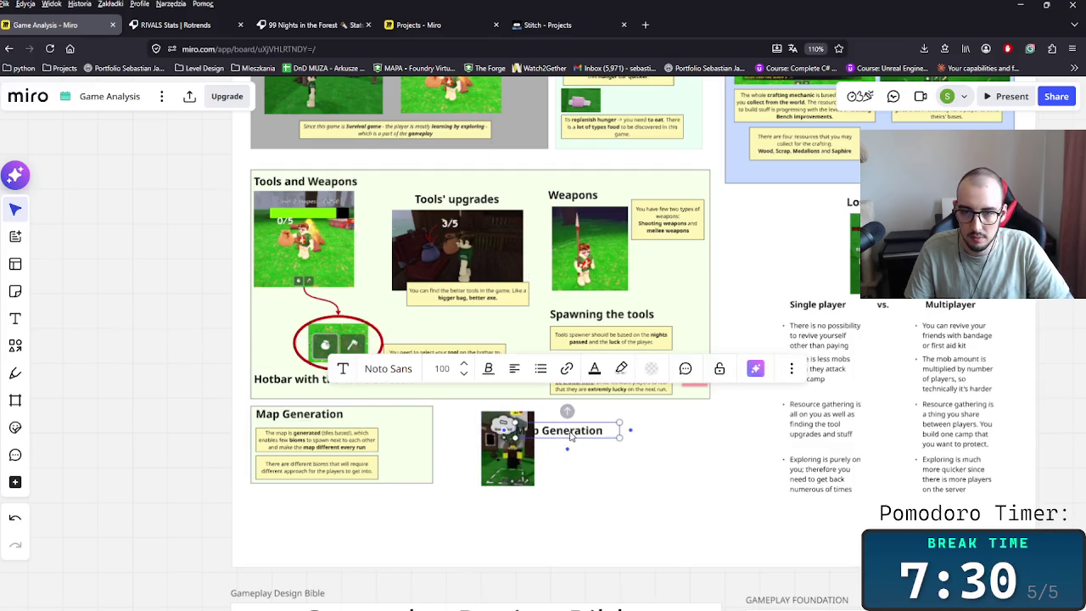
drag(585, 430, 593, 413)
double_click(604, 414)
key(ctrl+a)
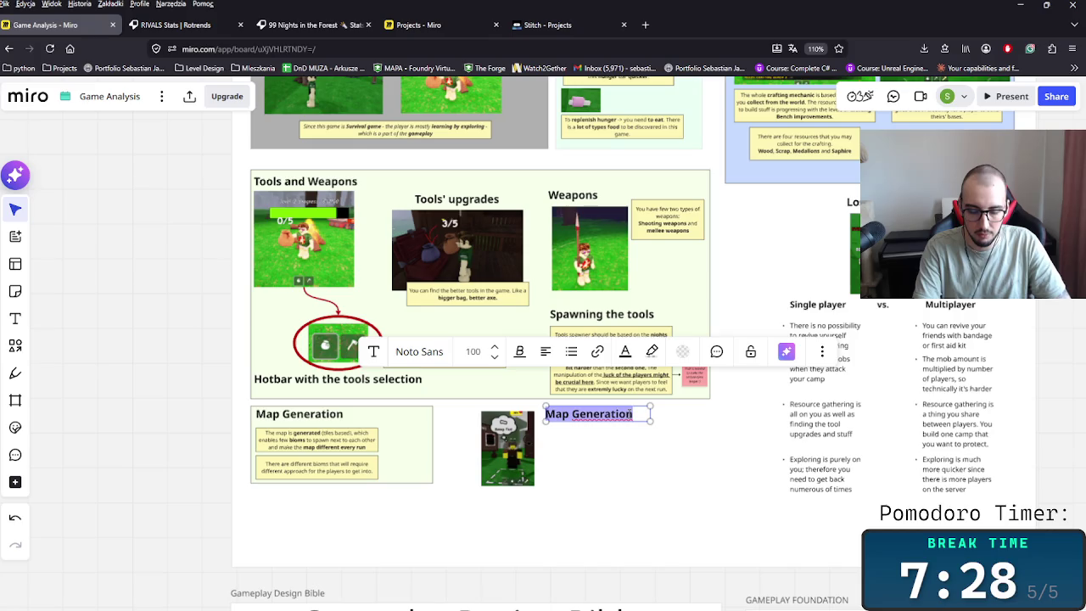
text(NPC)
click(644, 468)
click(516, 443)
drag(516, 442, 520, 460)
key(alt+Tab)
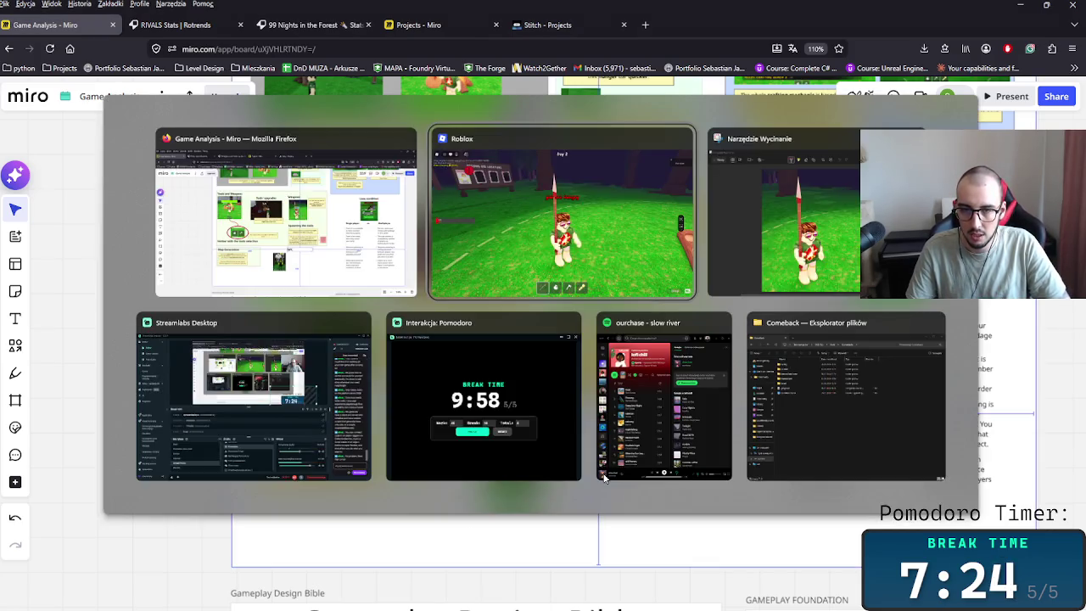
- Leave the 99 Nights in the Forest game and confirm
key(Escape)
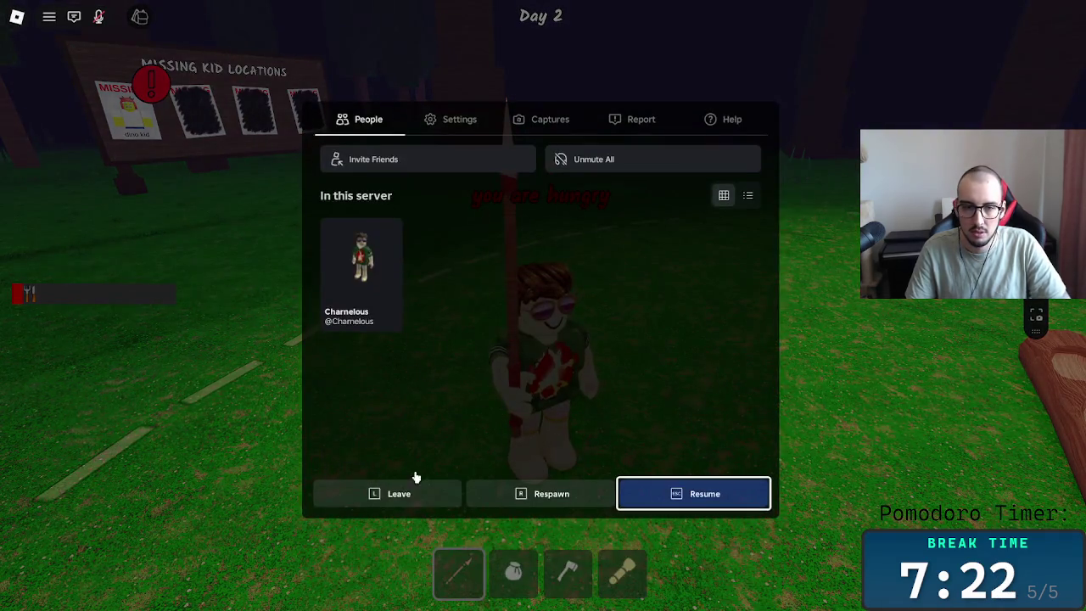
click(424, 485)
click(489, 287)
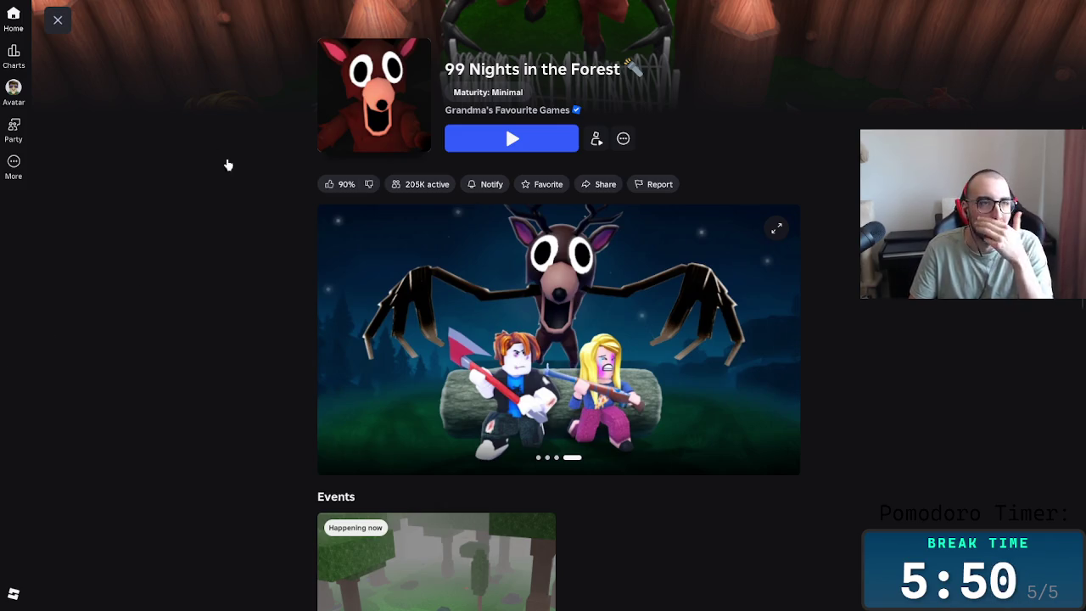
- Close the 99 Nights in the Forest game page and exit the Roblox app
click(57, 21)
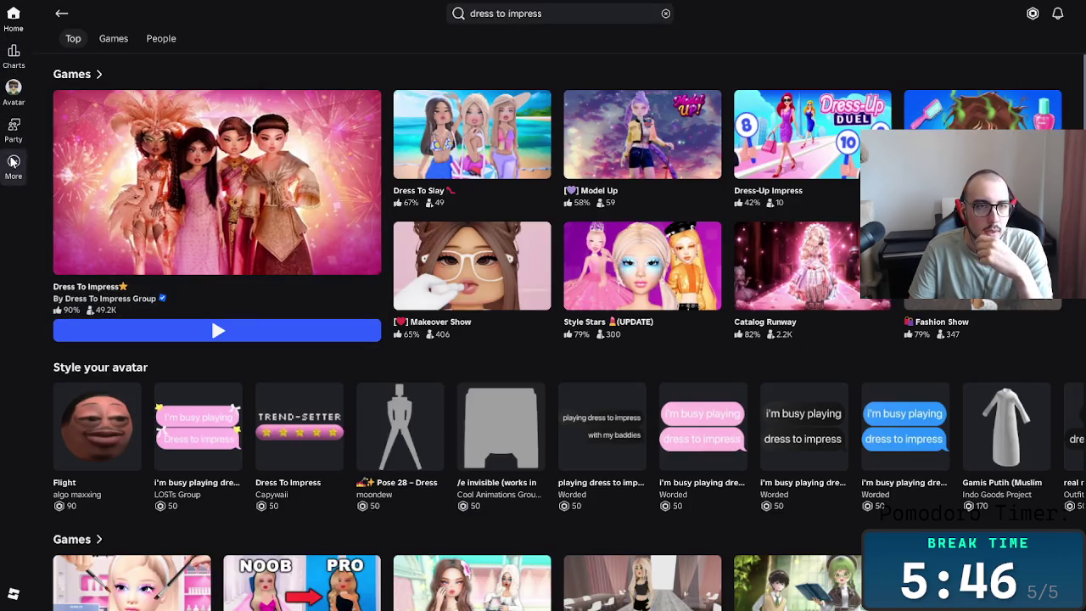
click(13, 161)
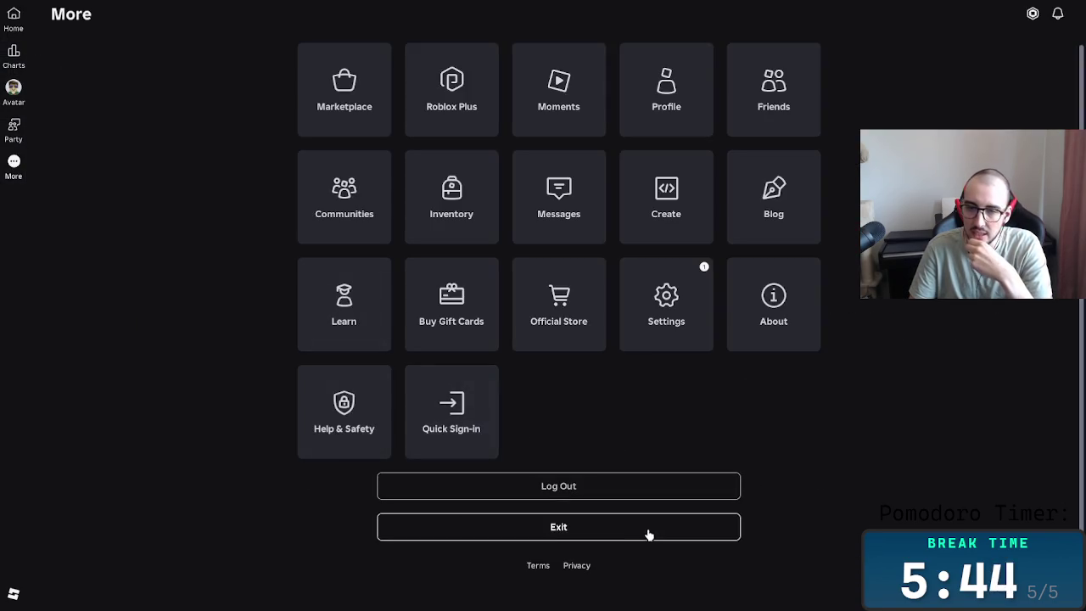
click(648, 534)
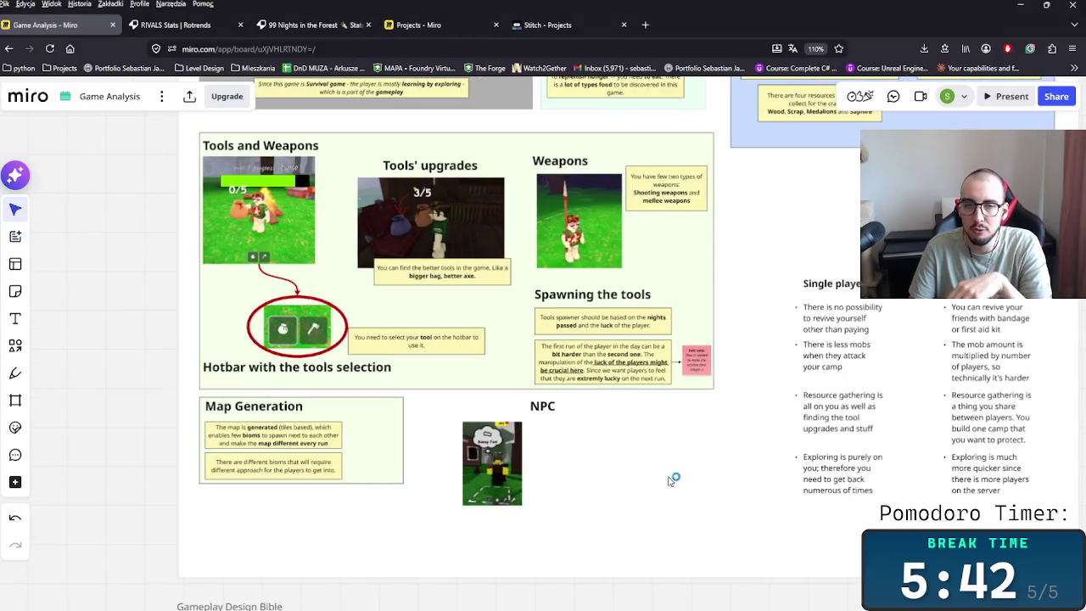
- Narrow the NPC heading to its single word and centre it over the Bunny Foot screenshot
click(560, 412)
drag(646, 405, 454, 407)
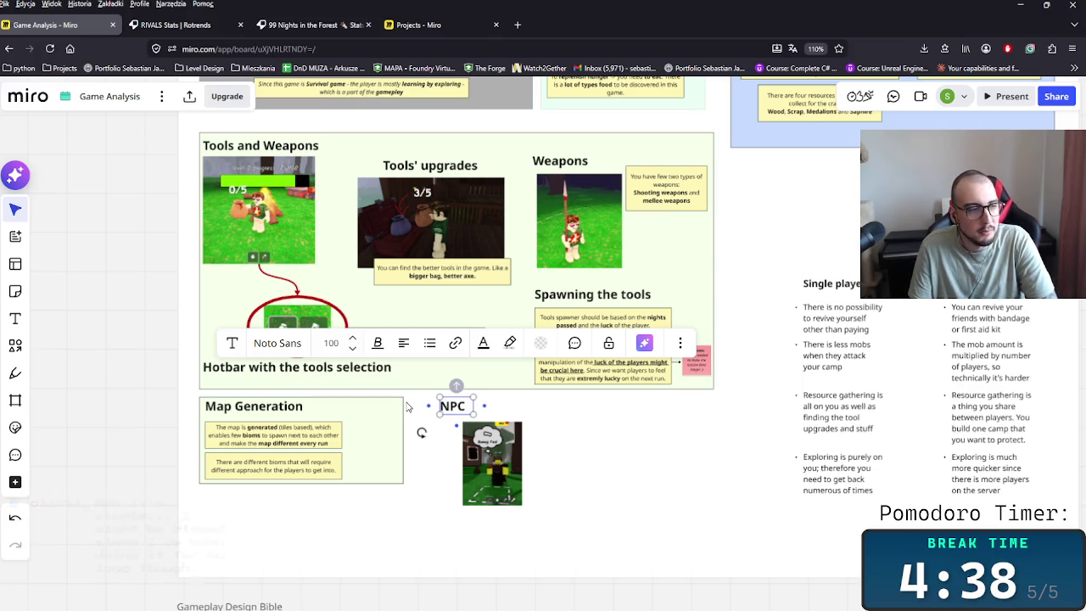
scroll(653, 483, up, 3)
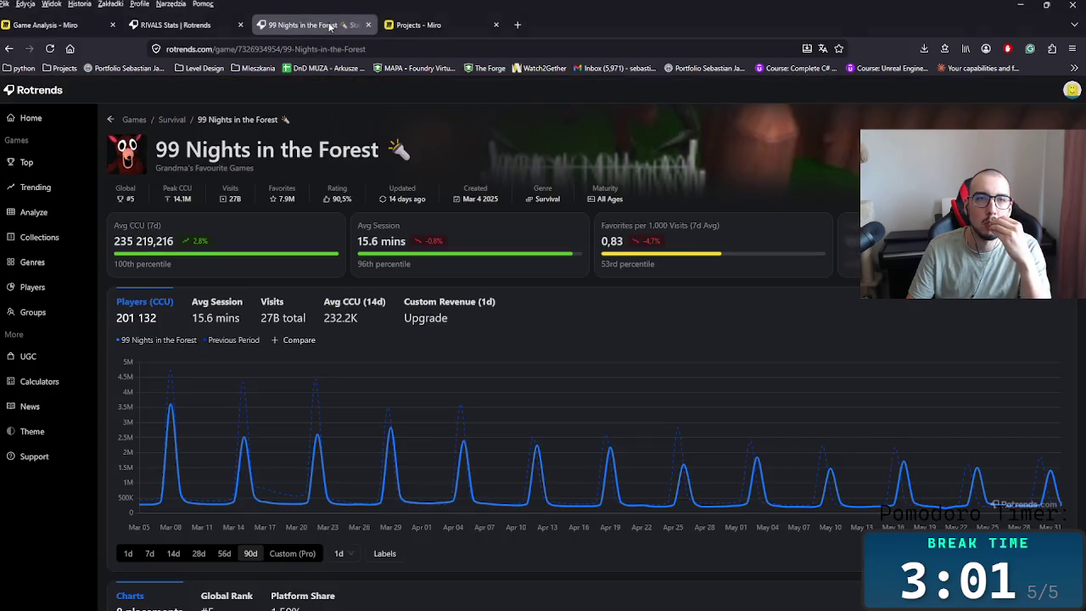
click(331, 25)
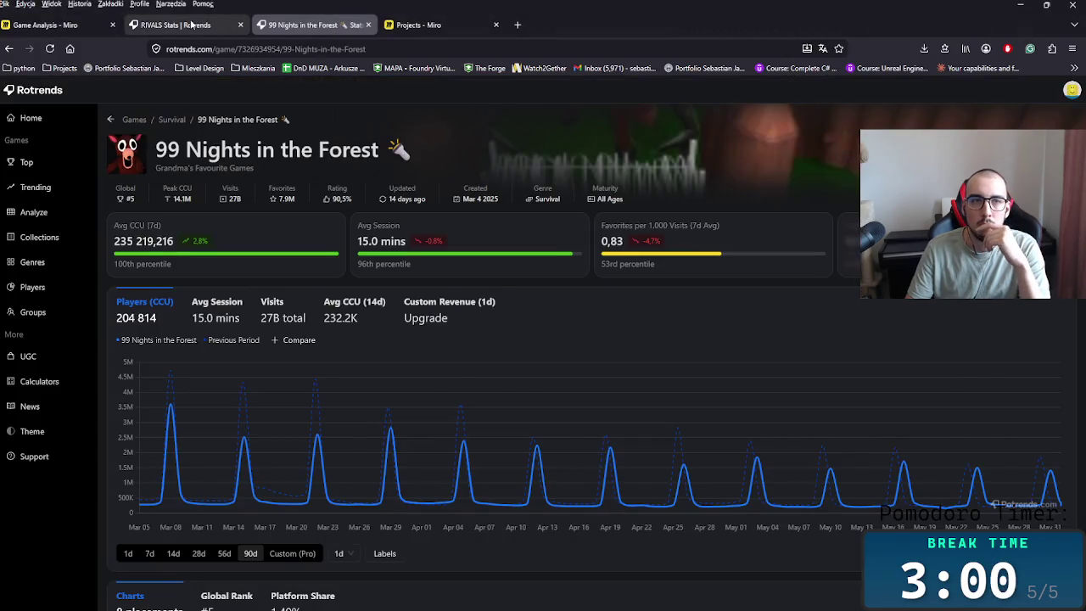
click(192, 24)
click(51, 24)
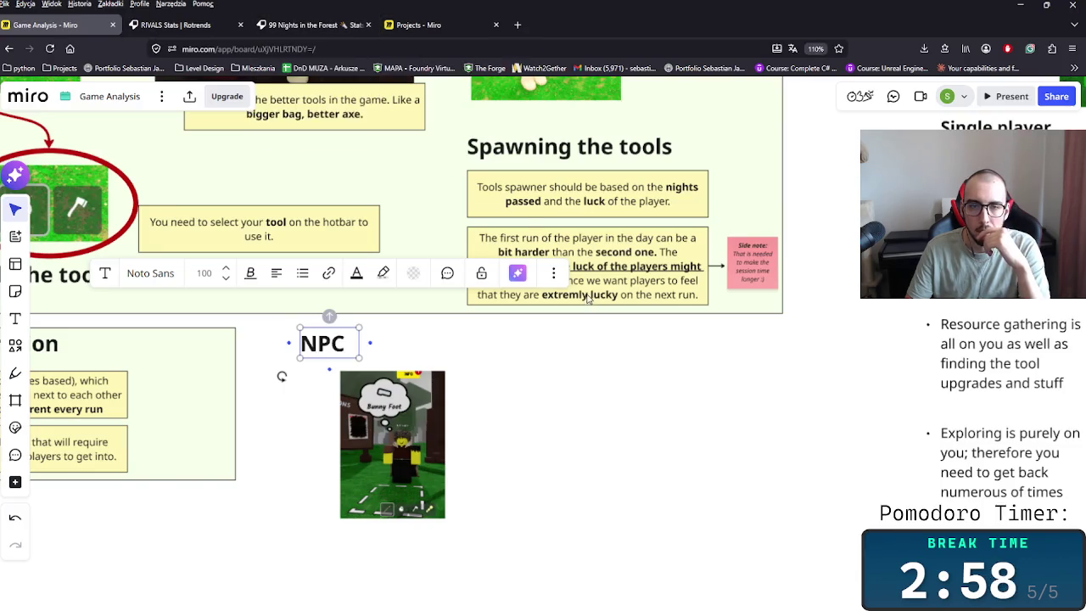
scroll(564, 378, left, 2)
drag(608, 471, 372, 352)
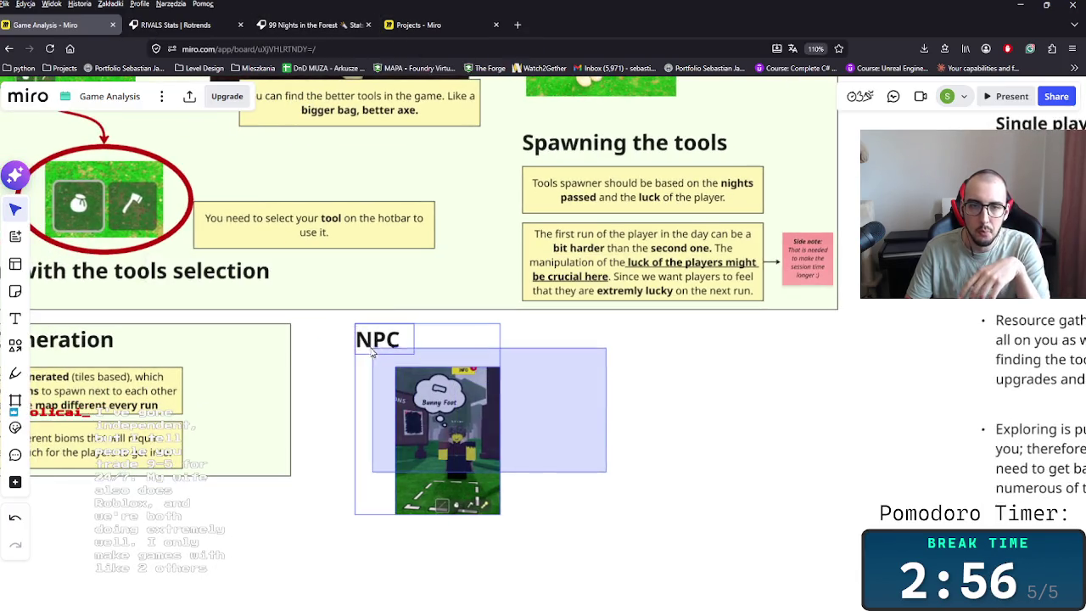
click(585, 414)
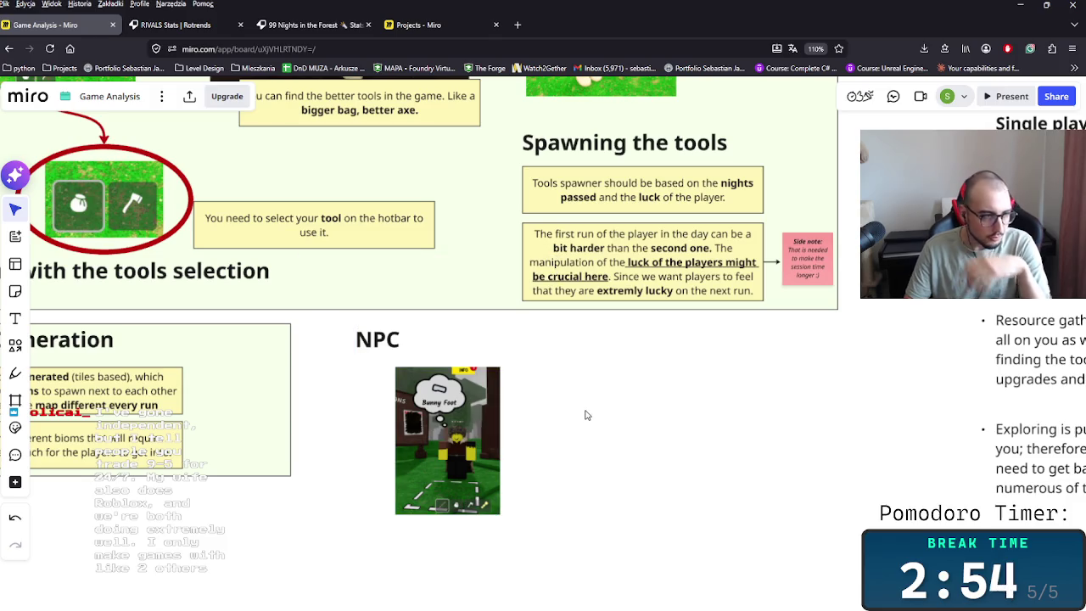
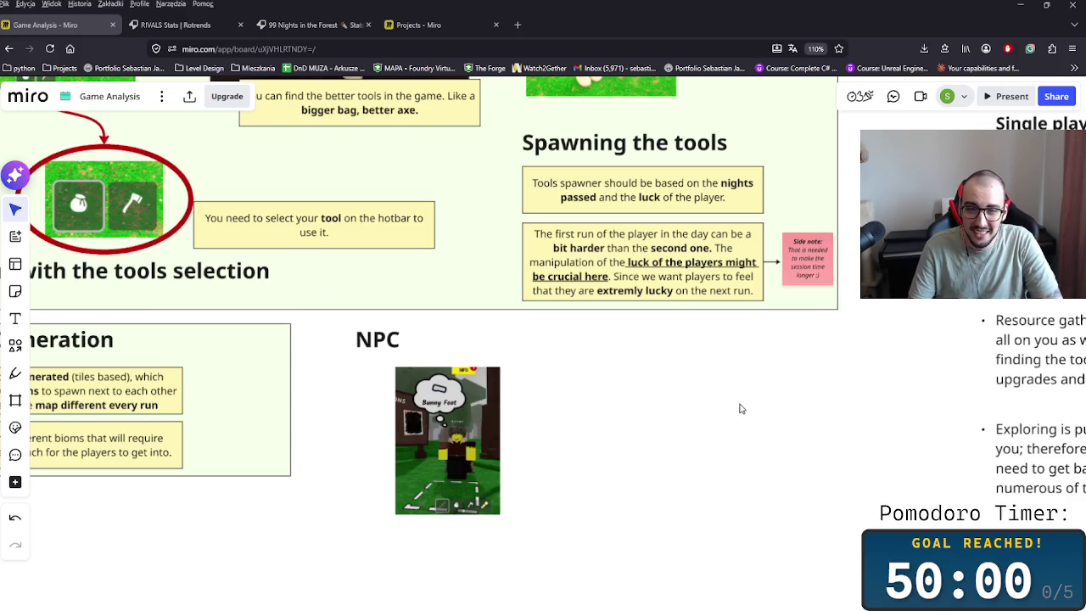
- Duplicate the Tools spawner note and place the copy right of the NPC image
click(640, 174)
key(ctrl+c)
key(ctrl+v)
drag(622, 403, 634, 401)
drag(489, 430, 449, 430)
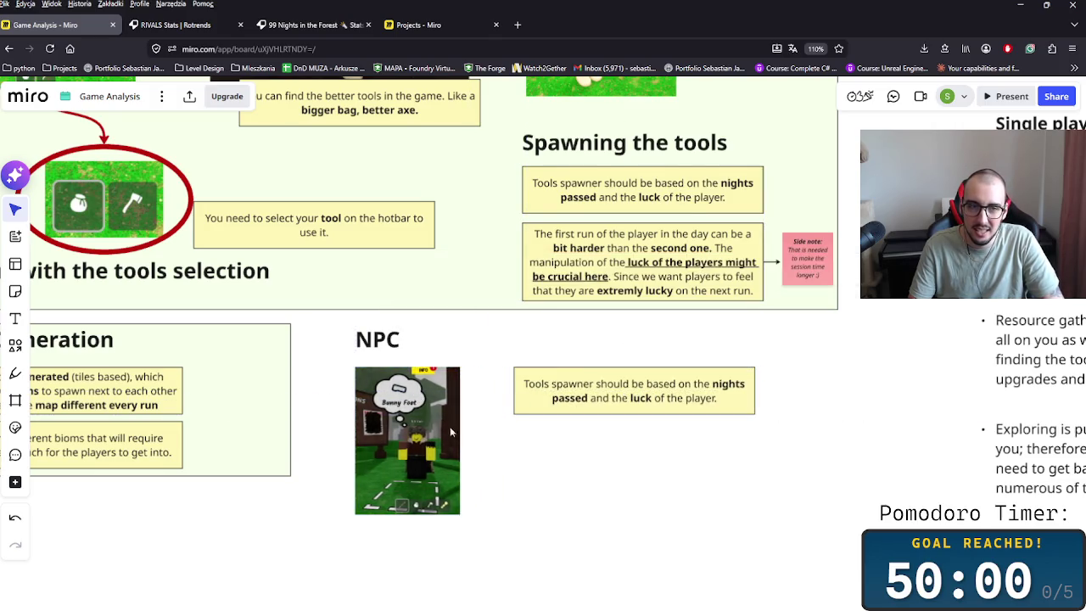
- Widen the Map Generation frame by dragging its right edge outward
scroll(448, 430, left, 3)
scroll(528, 435, down, 2)
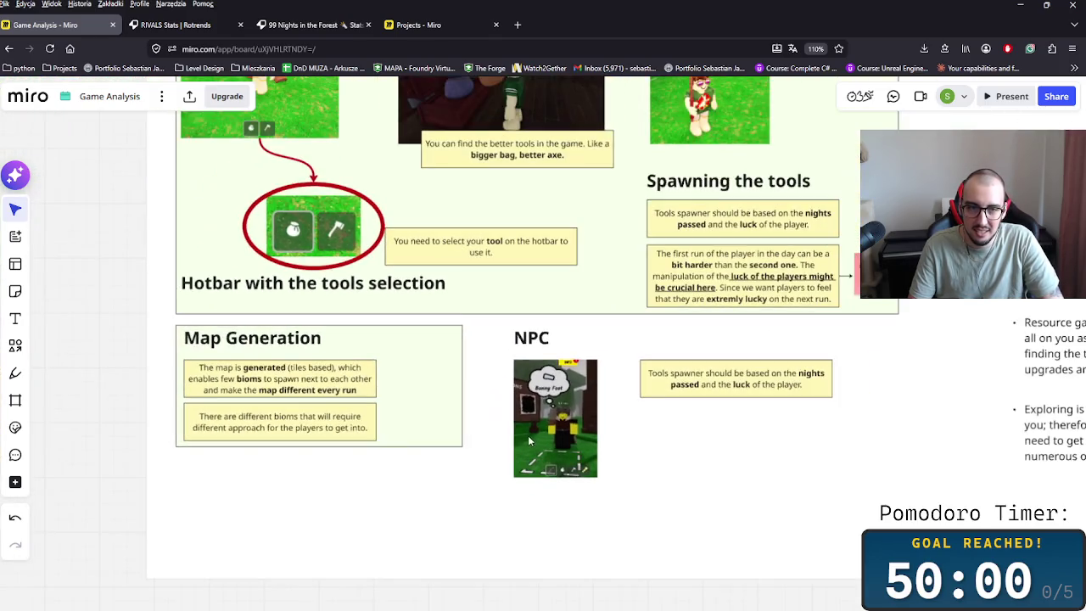
click(441, 381)
drag(462, 381, 493, 382)
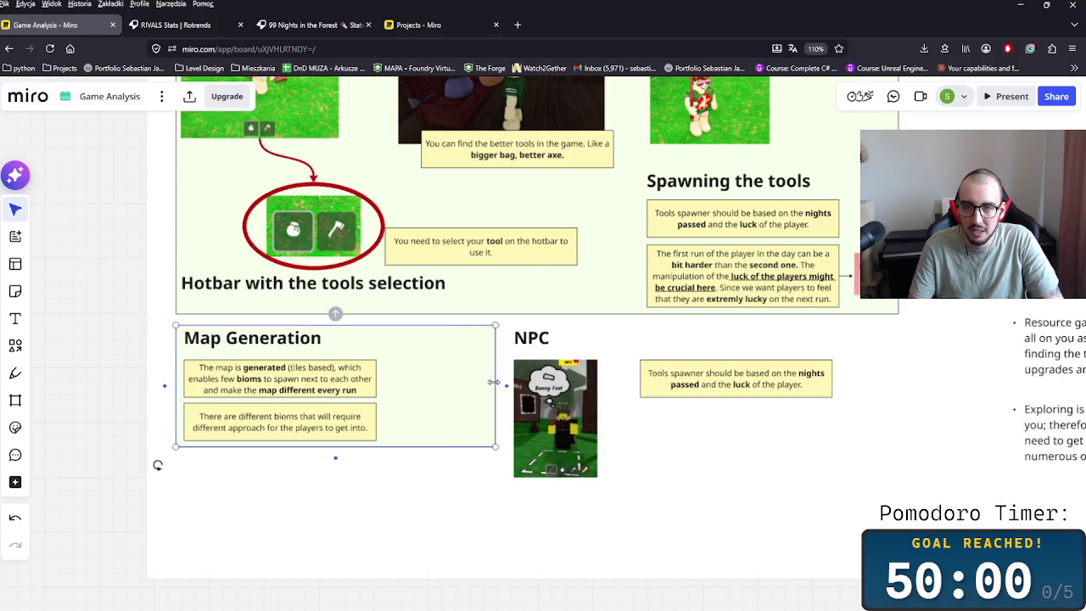
scroll(382, 407, left, 2)
ctrl+scroll(319, 406, up, 3)
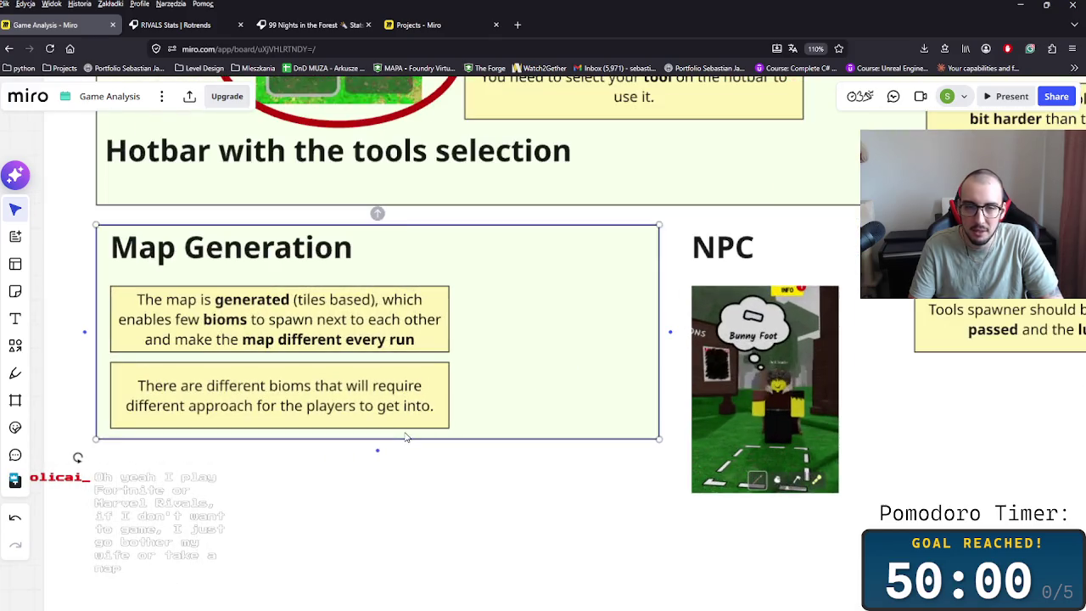
double_click(319, 406)
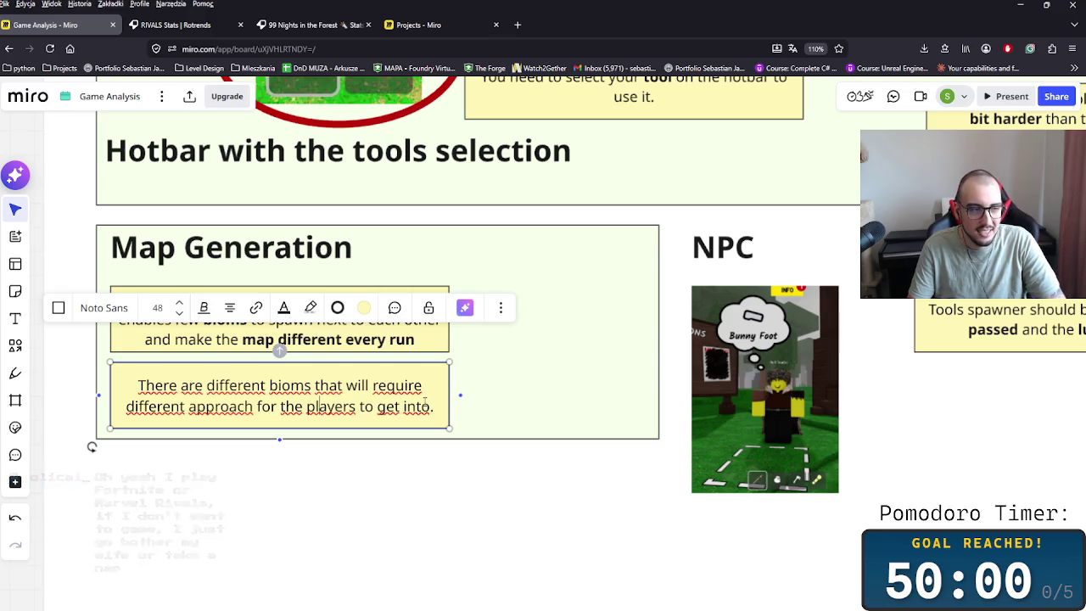
mouse_move(444, 407)
mouse_down()
mouse_move(215, 385)
mouse_move(526, 410)
mouse_up()
click(525, 411)
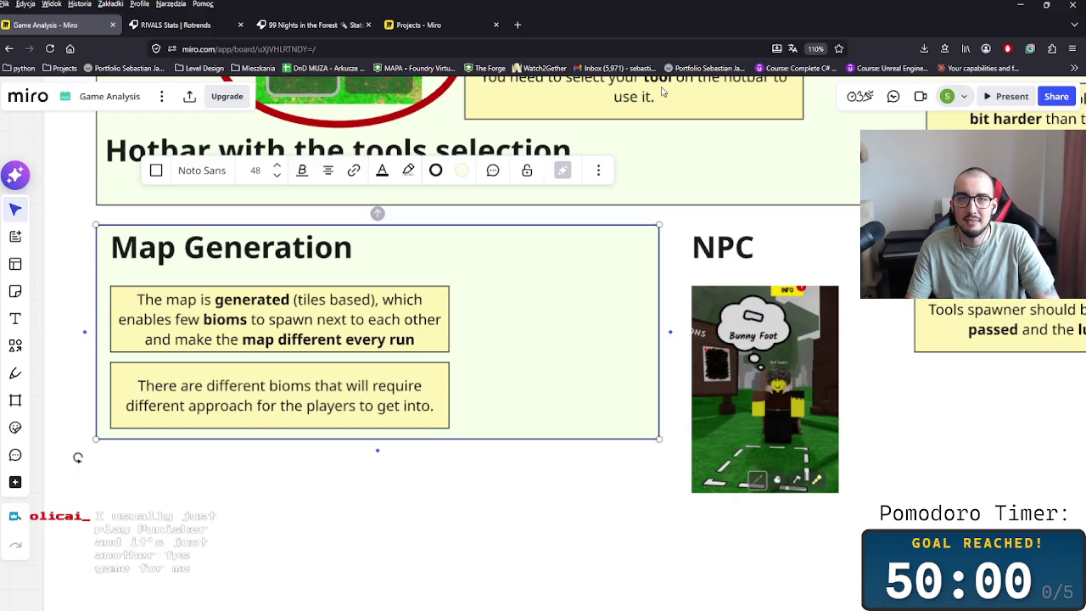
click(517, 25)
text(publi)
key(BackSpace)
key(BackSpace)
key(BackSpace)
text(n)
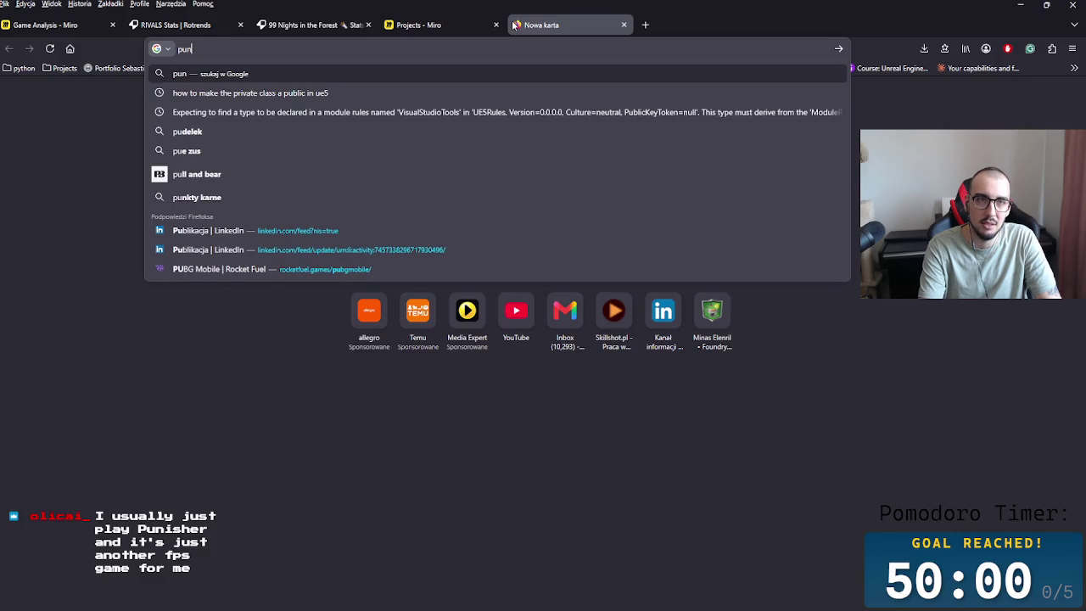
text(isher)
key(Down)
key(Down)
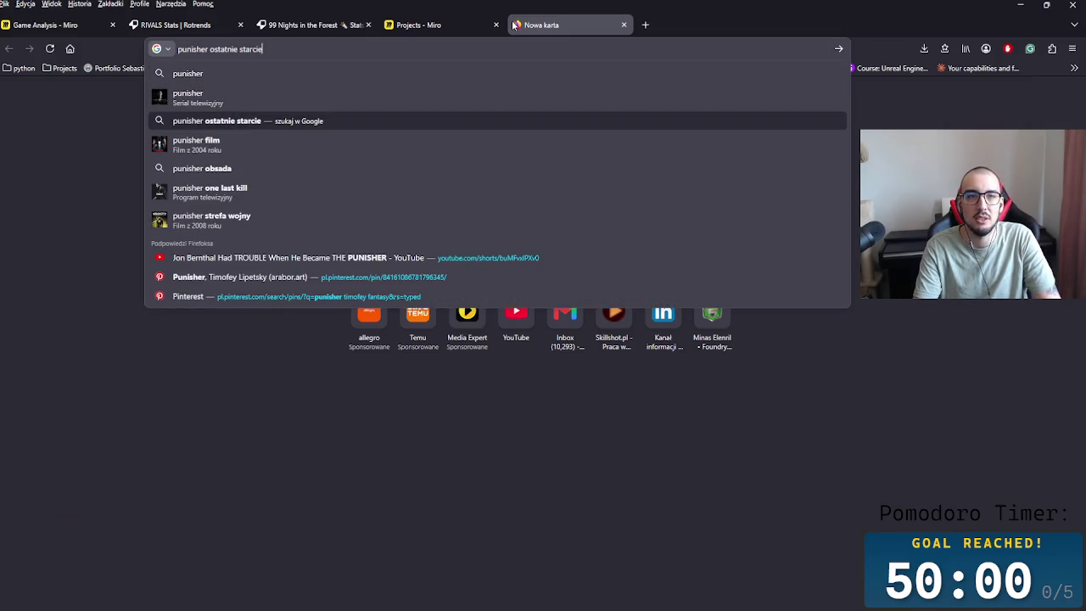
key(Up)
key(Up)
key(BackSpace)
key(BackSpace)
key(BackSpace)
key(BackSpace)
key(BackSpace)
key(BackSpace)
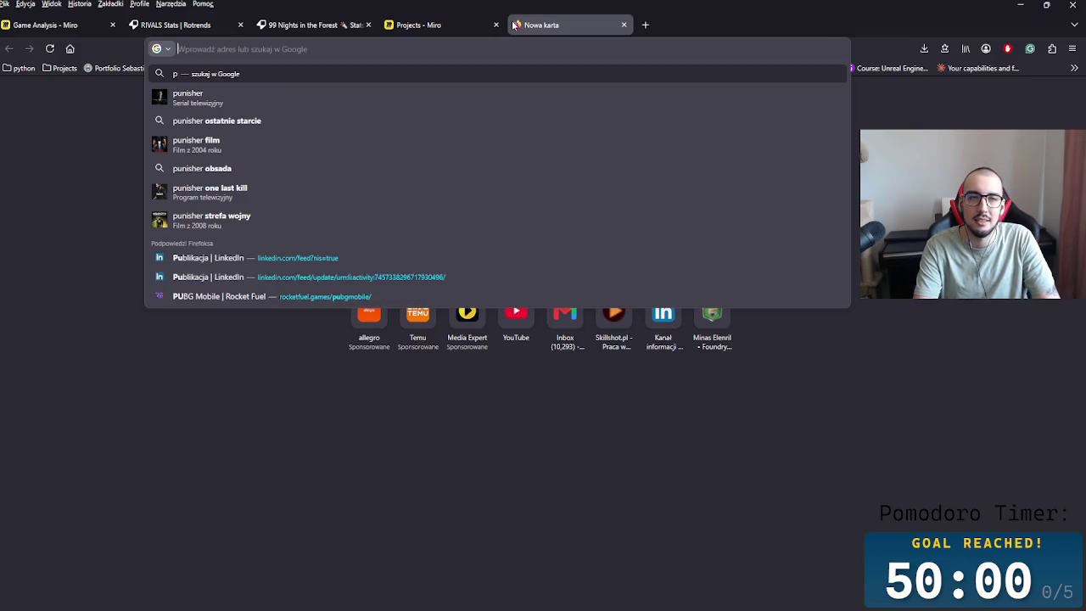
key(BackSpace)
key(Escape)
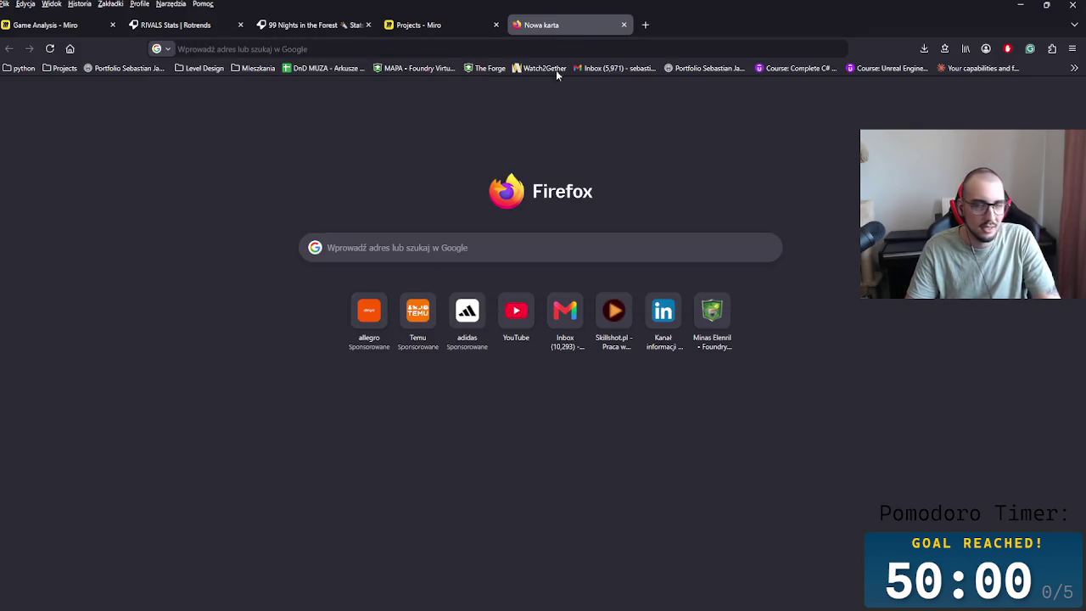
click(623, 25)
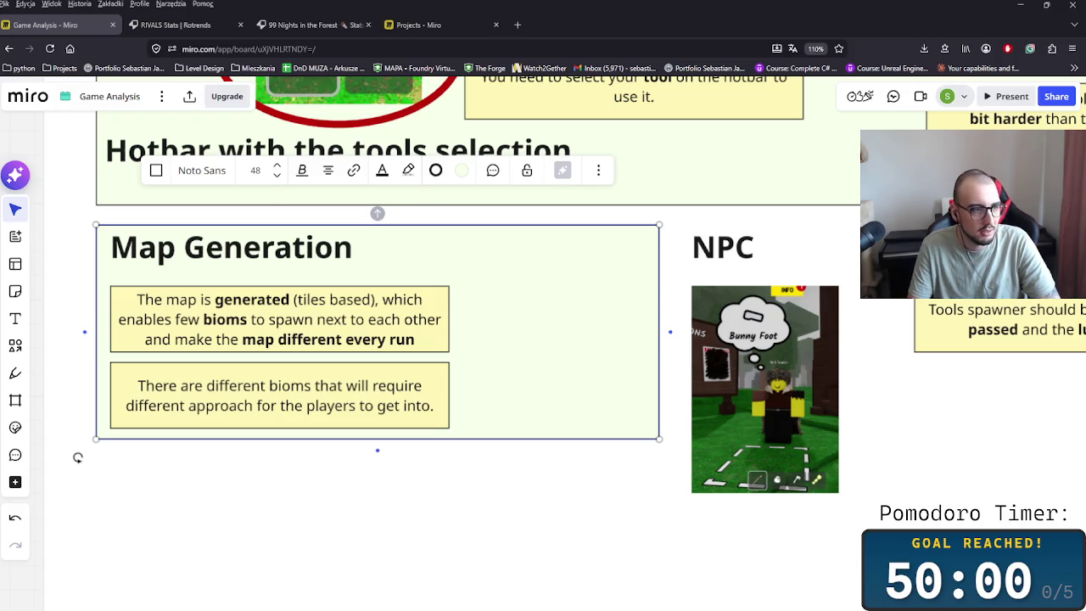
- Search Google for 'incrementals' in a new browser tab
click(517, 25)
text(incrementals)
key(Return)
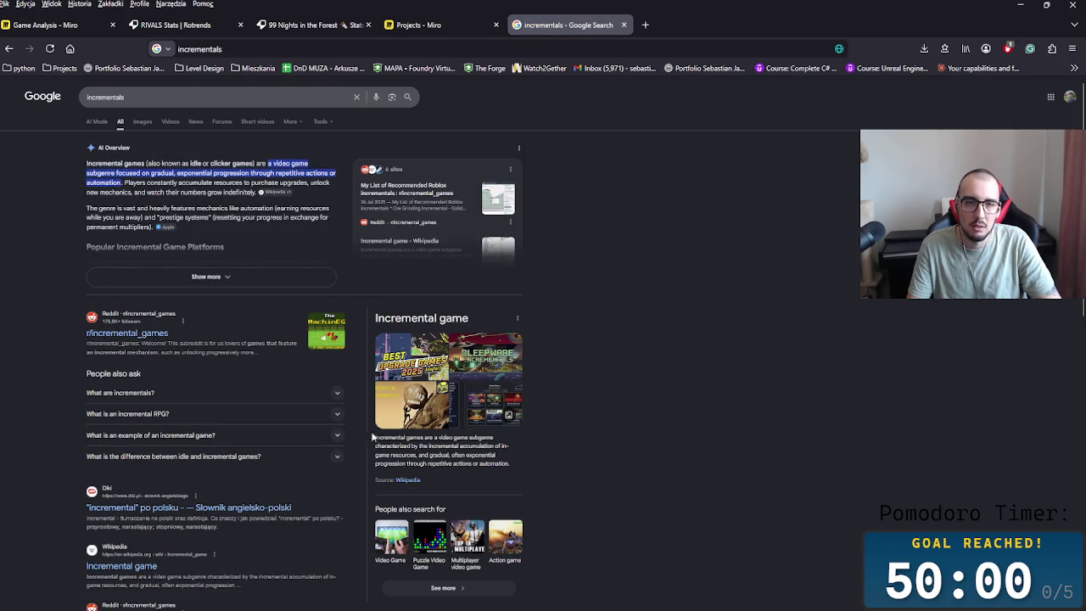
- Preview incremental game images like Incredible New Upgrade Game, Clicker Games and The Greenening
click(423, 371)
click(576, 381)
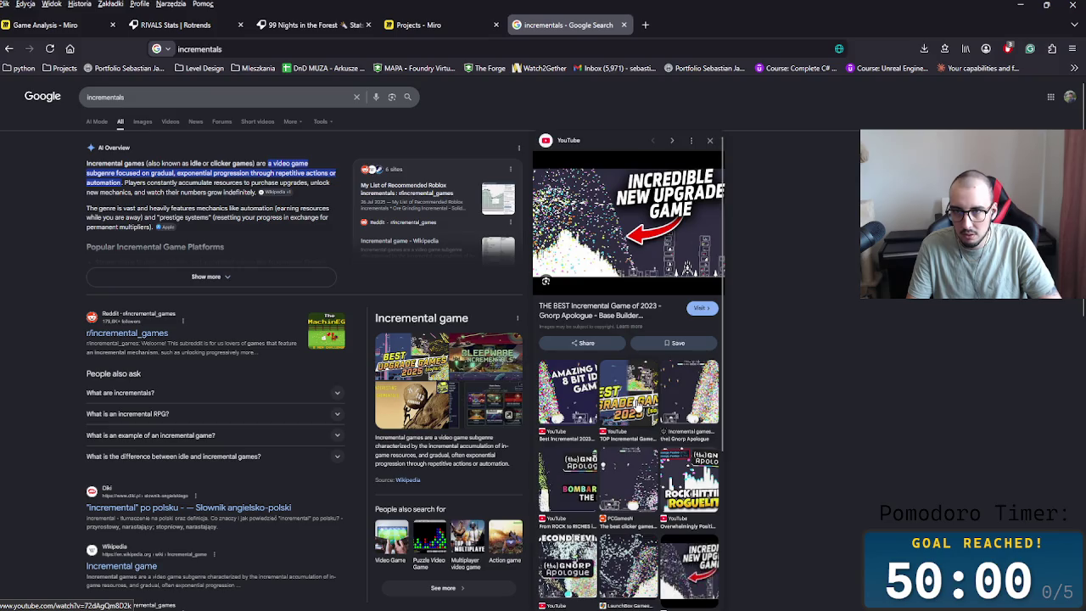
click(636, 404)
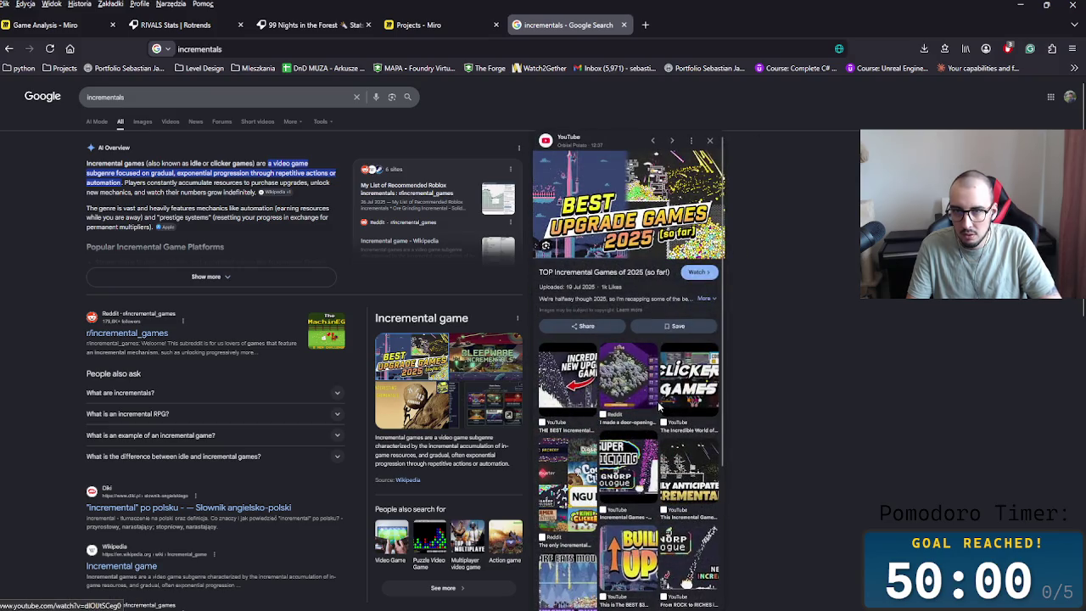
click(671, 397)
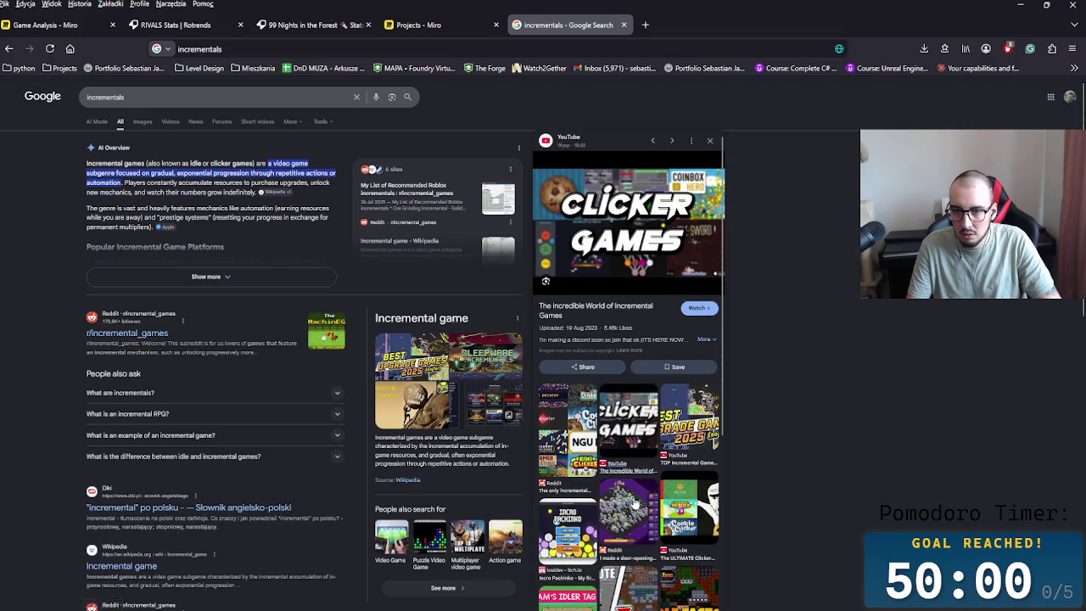
click(637, 512)
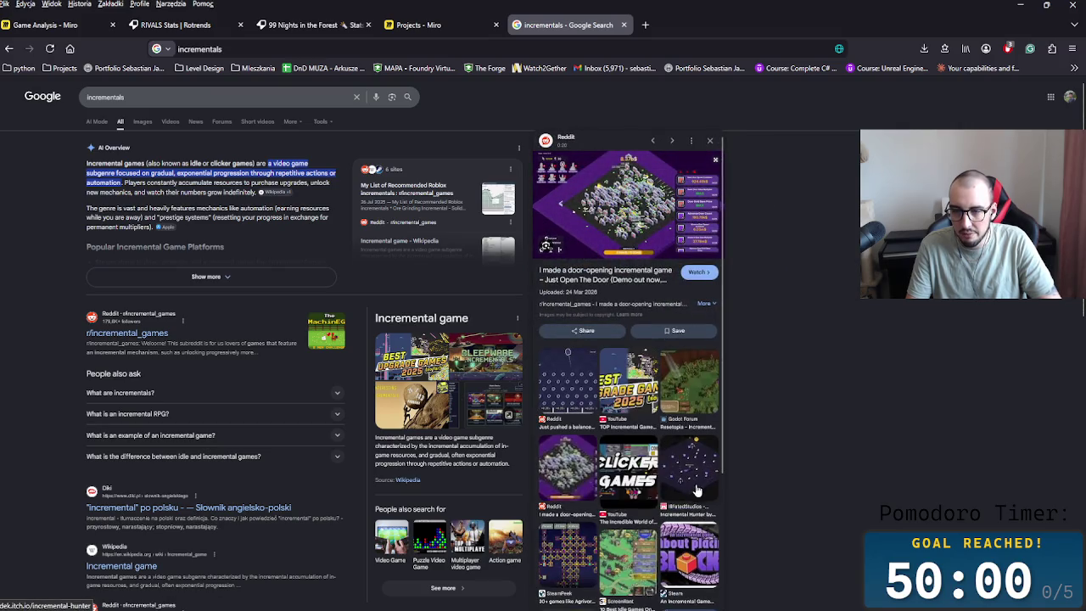
click(701, 481)
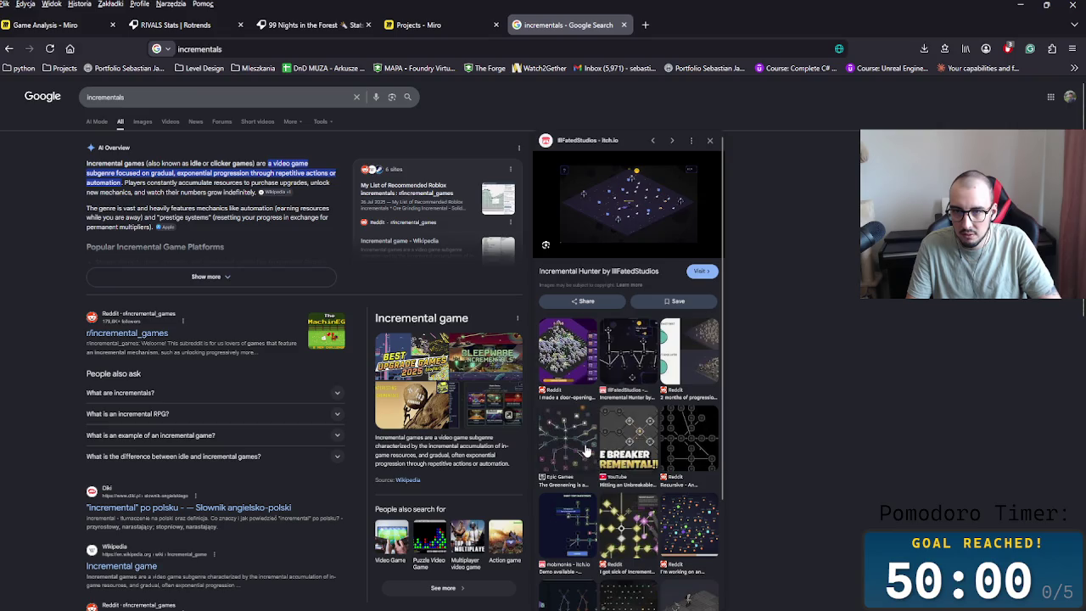
click(622, 473)
- Preview the Cube Breaker Incremental video and scroll through the results
scroll(636, 481, down, 1)
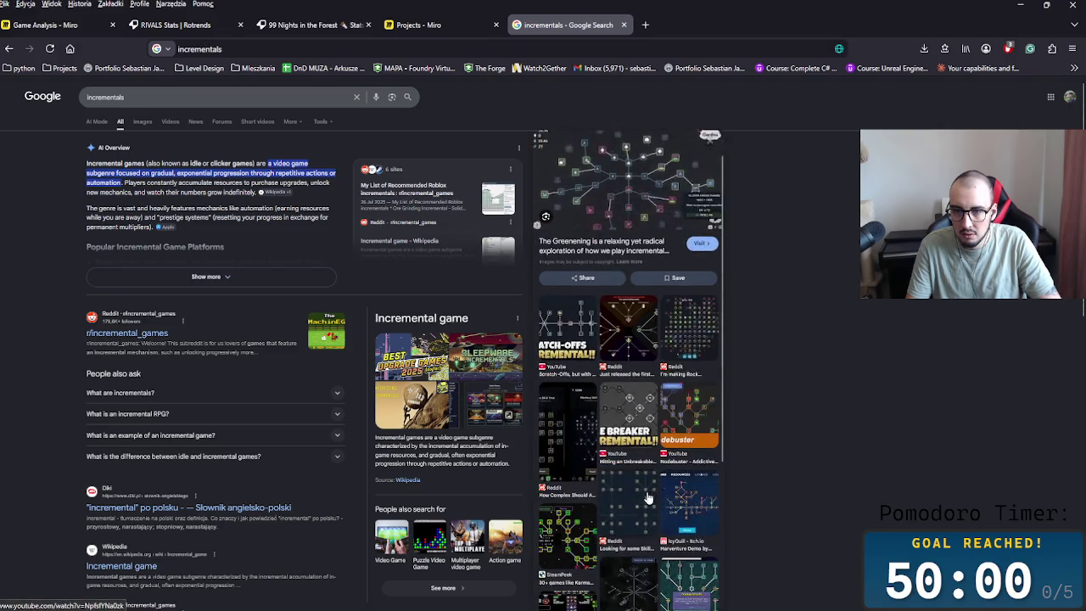
click(651, 389)
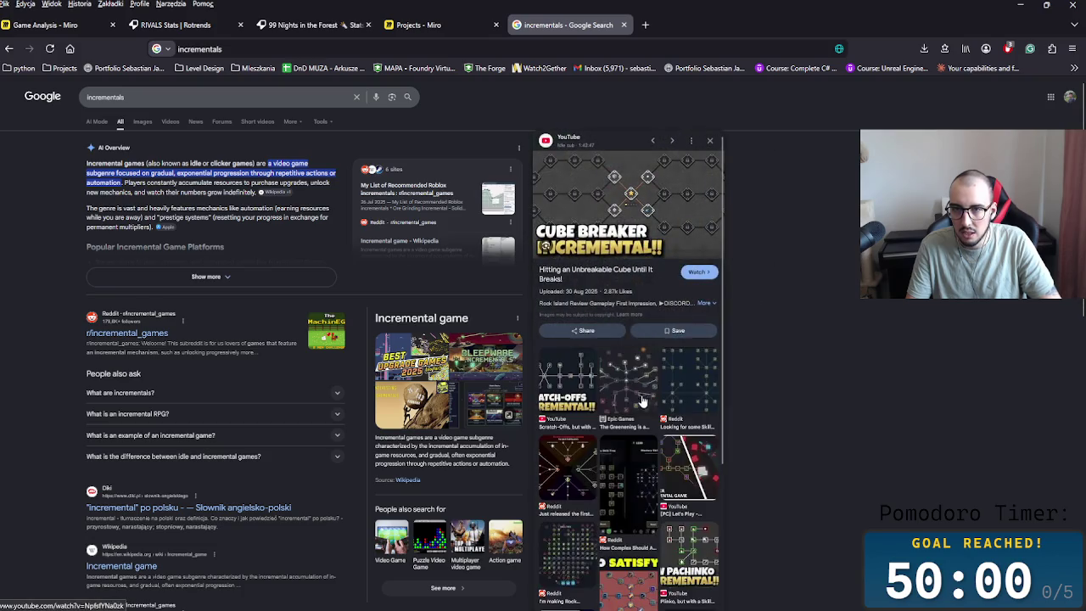
scroll(645, 424, down, 3)
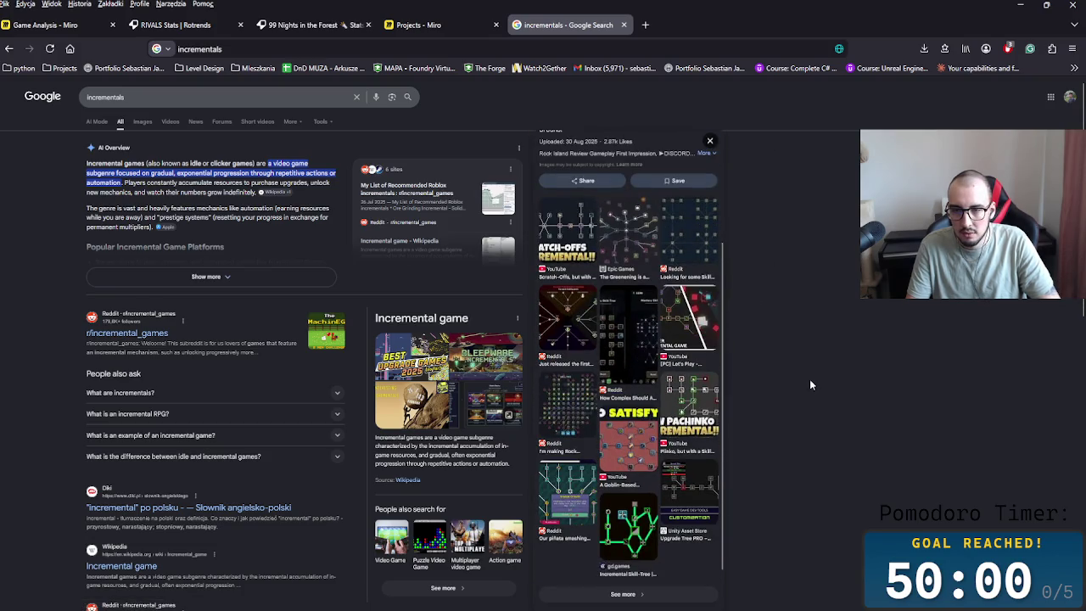
scroll(479, 468, down, 3)
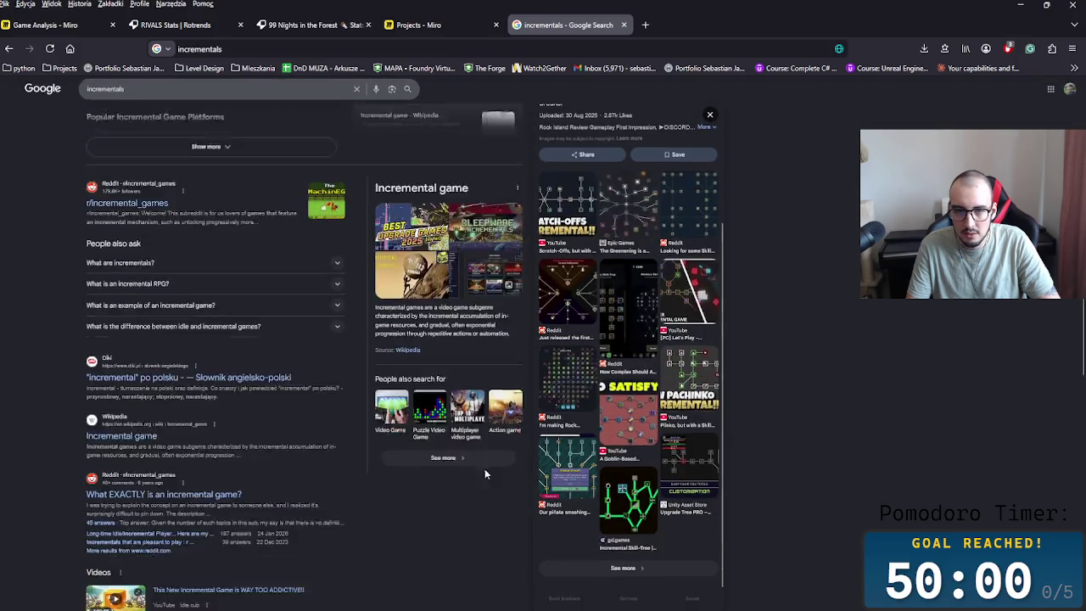
scroll(434, 426, up, 1)
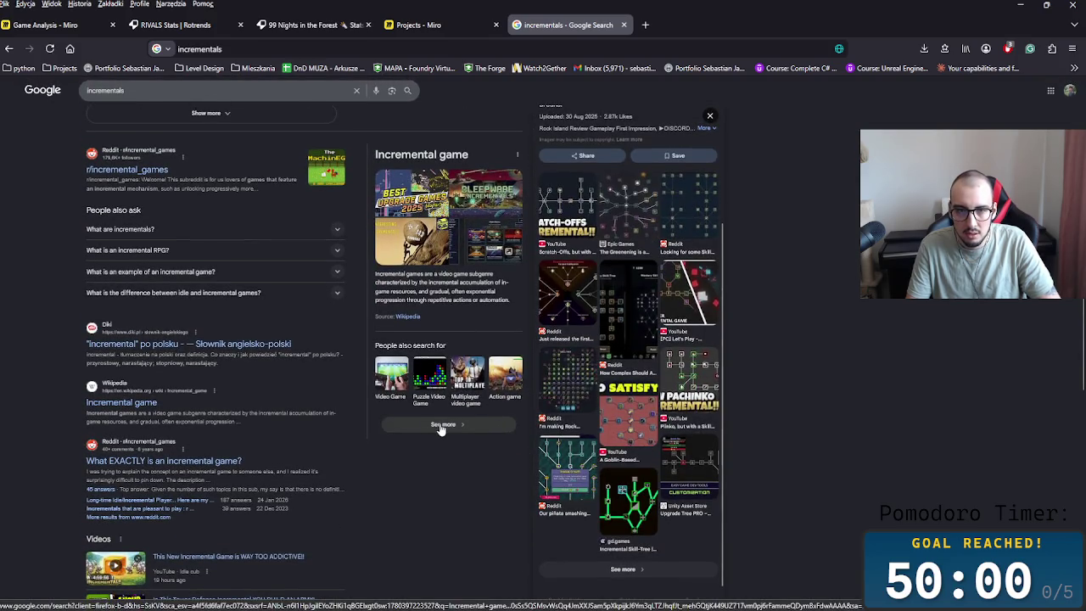
scroll(441, 428, up, 2)
scroll(133, 297, up, 1)
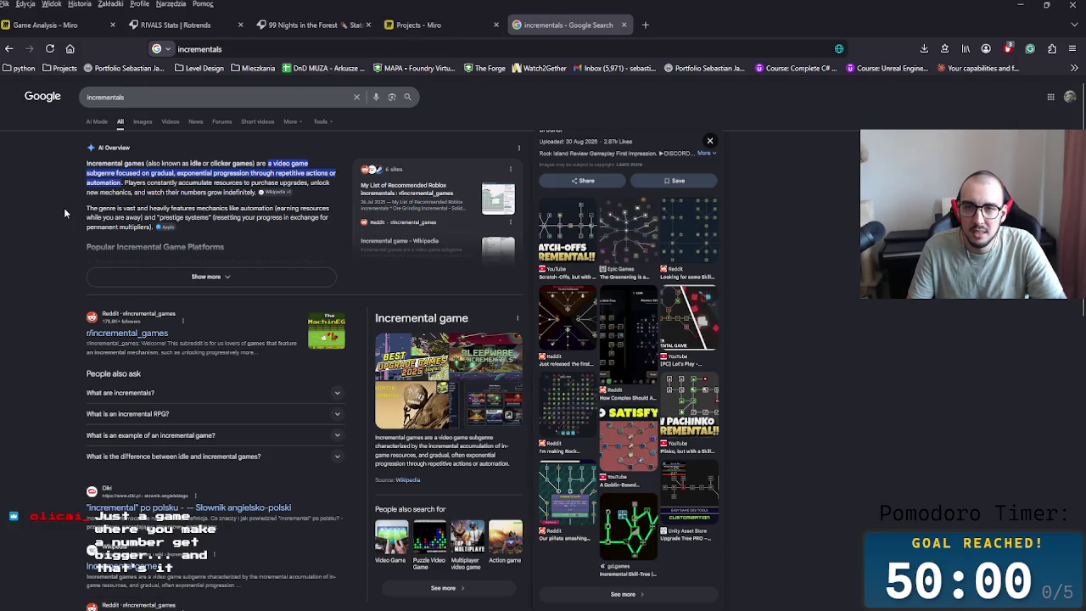
scroll(675, 248, up, 2)
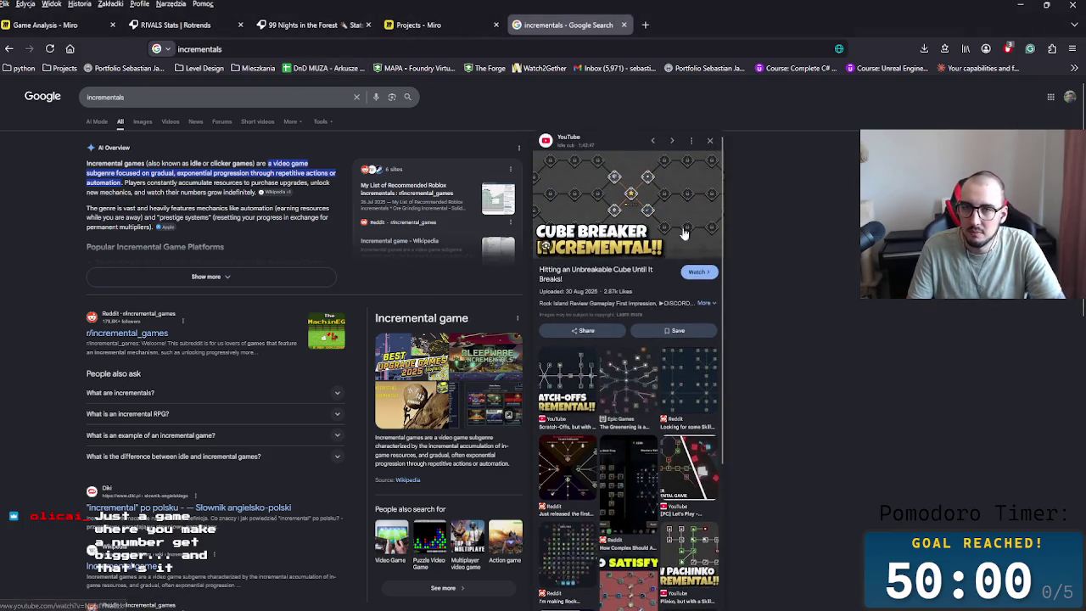
- Step through more image results, close the preview and return to the Game Analysis board
click(671, 140)
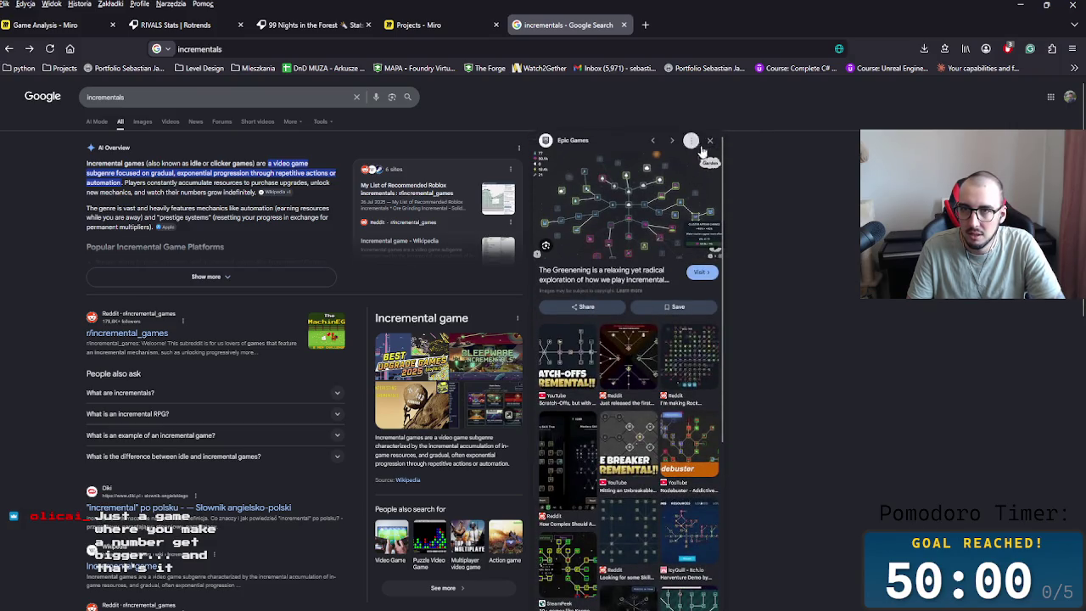
key(Right)
key(Right)
key(Right)
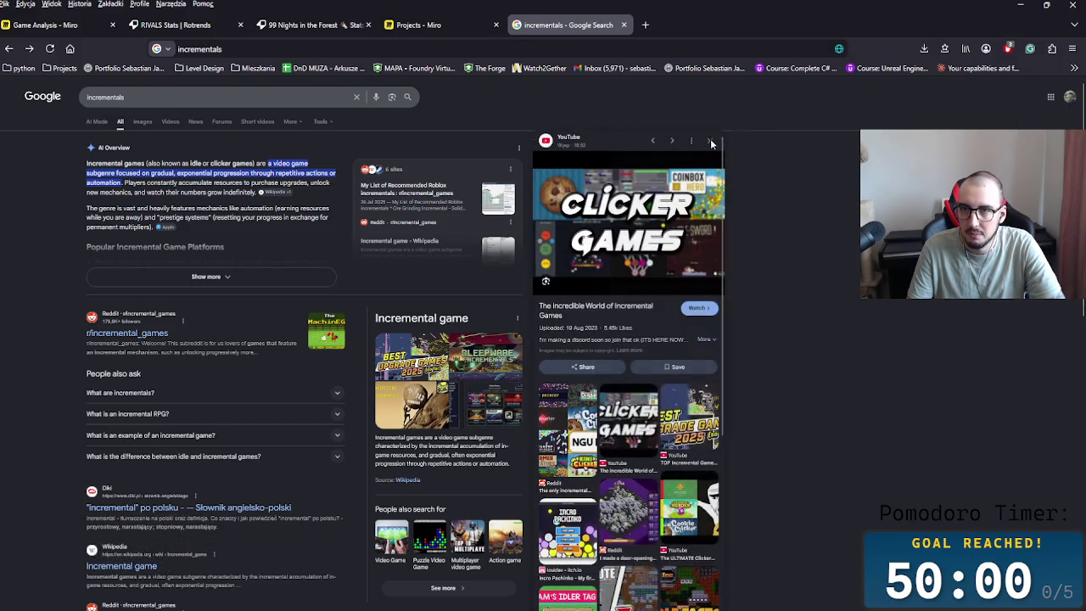
key(Right)
key(Right)
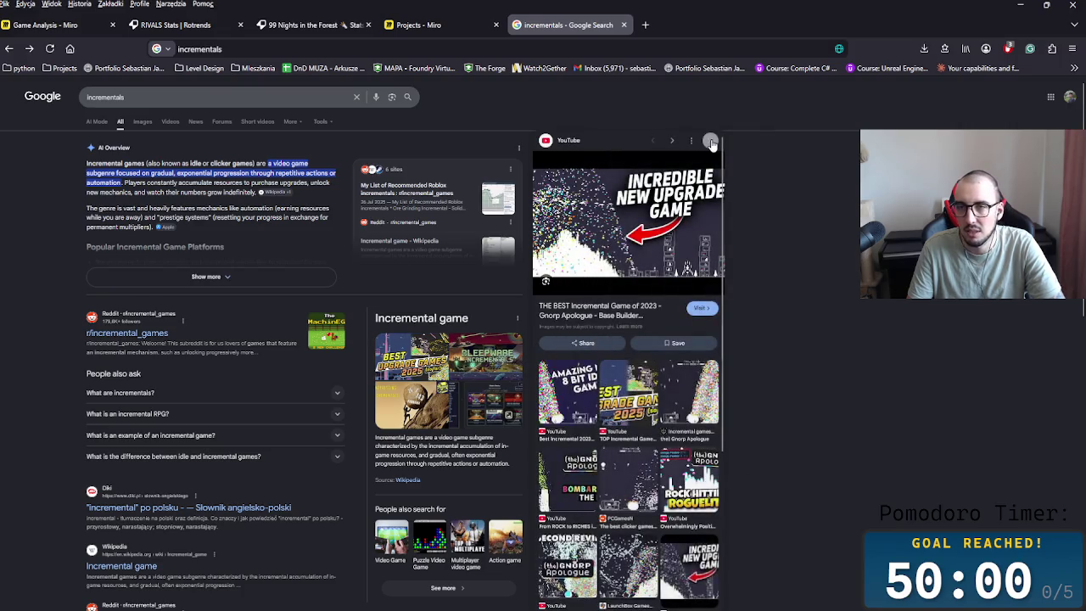
key(Right)
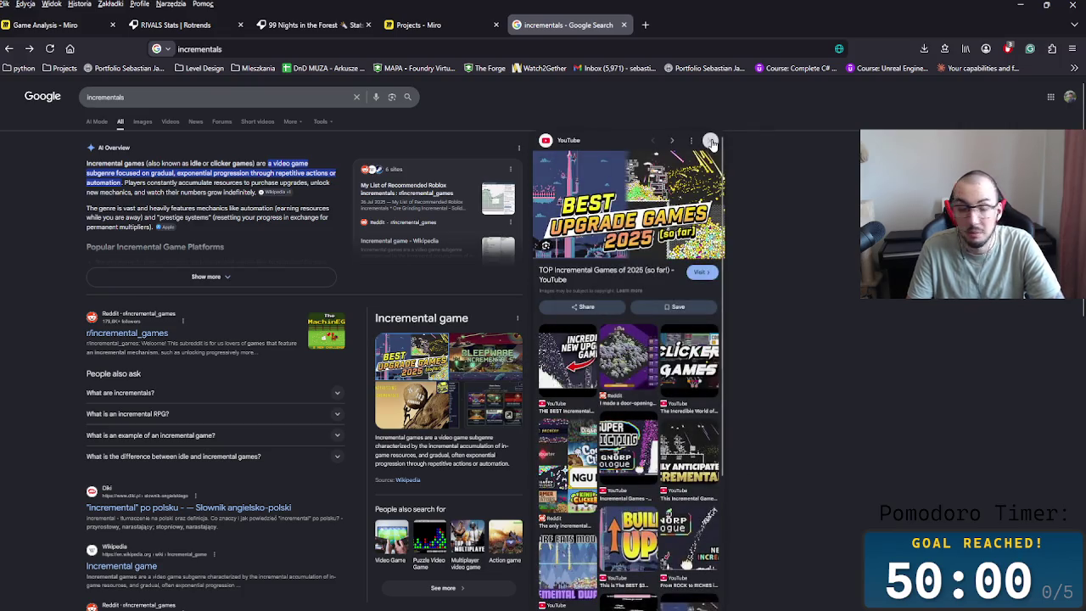
click(711, 141)
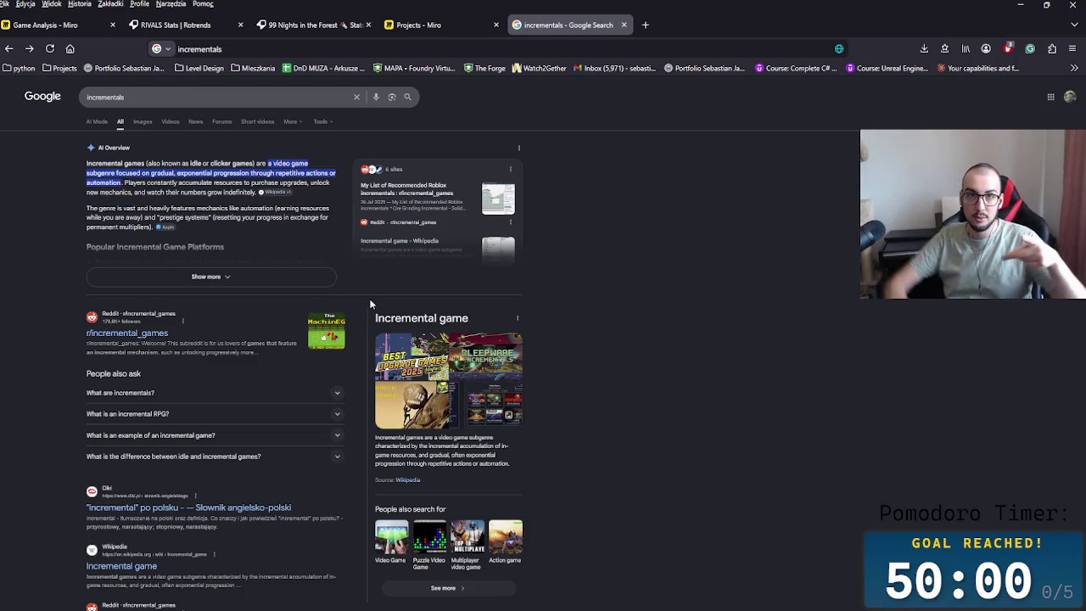
click(50, 48)
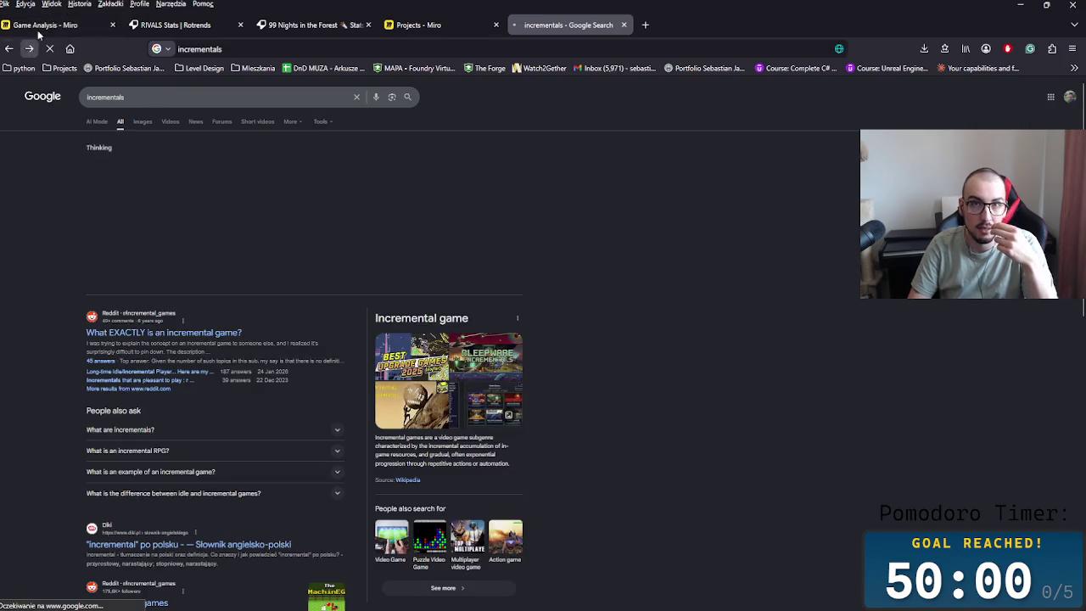
click(45, 24)
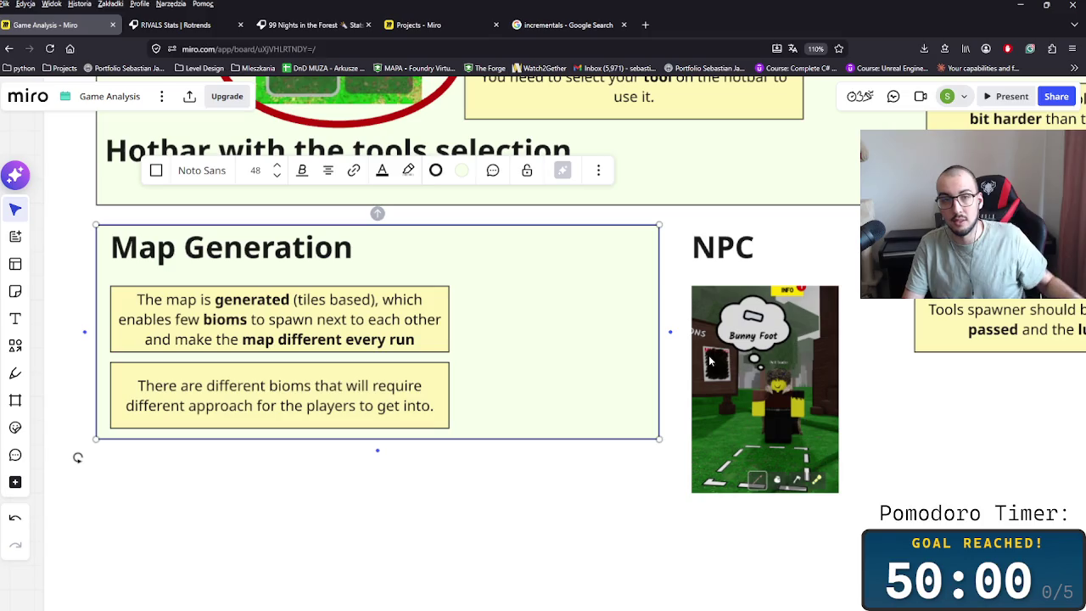
double_click(356, 386)
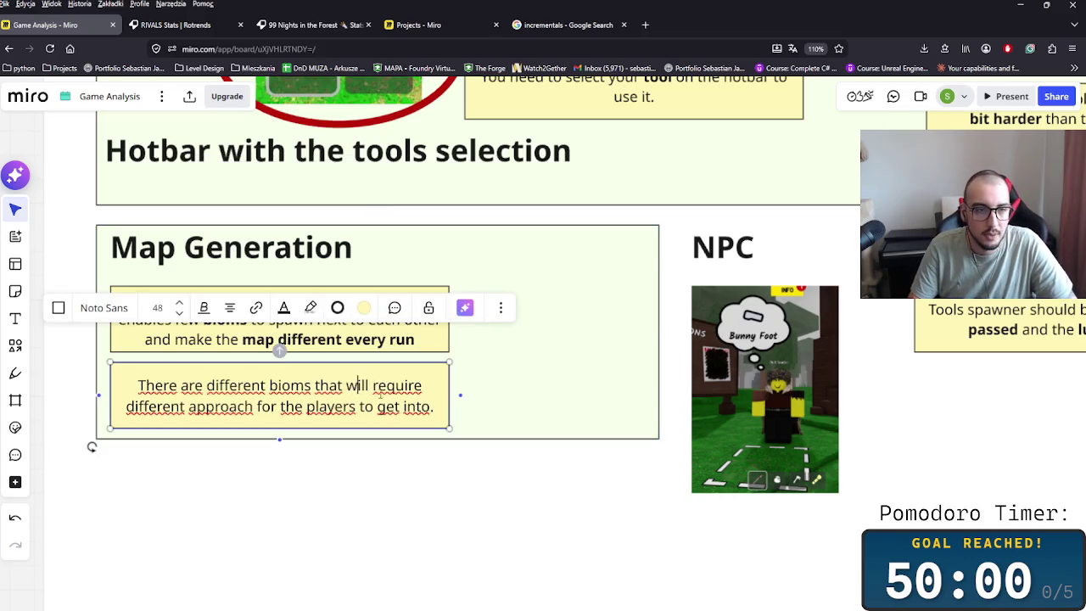
click(558, 409)
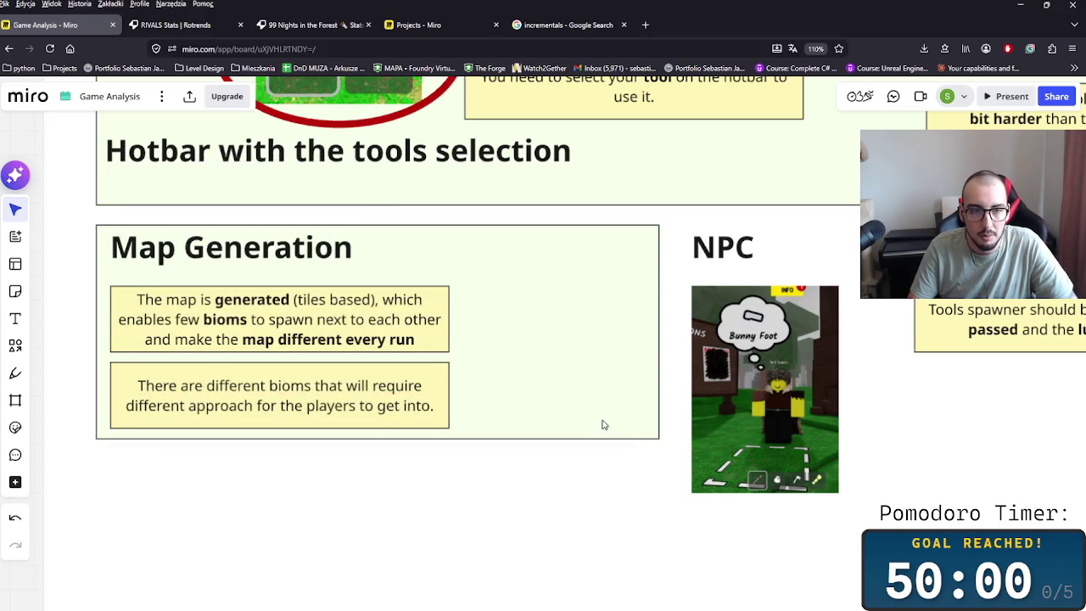
click(391, 418)
key(ctrl+c)
key(ctrl+v)
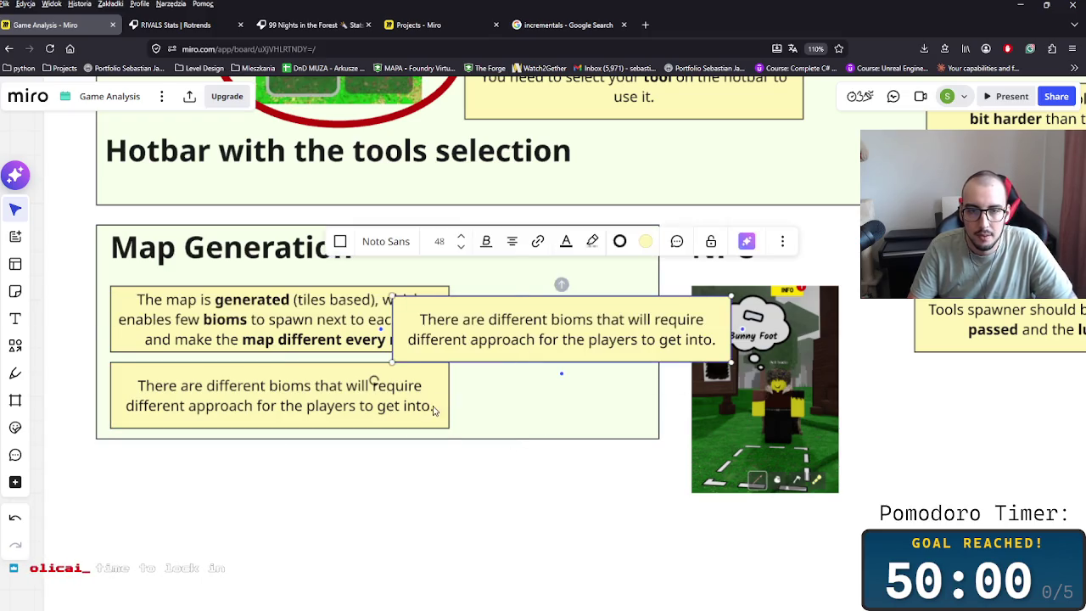
key(ctrl+z)
double_click(437, 405)
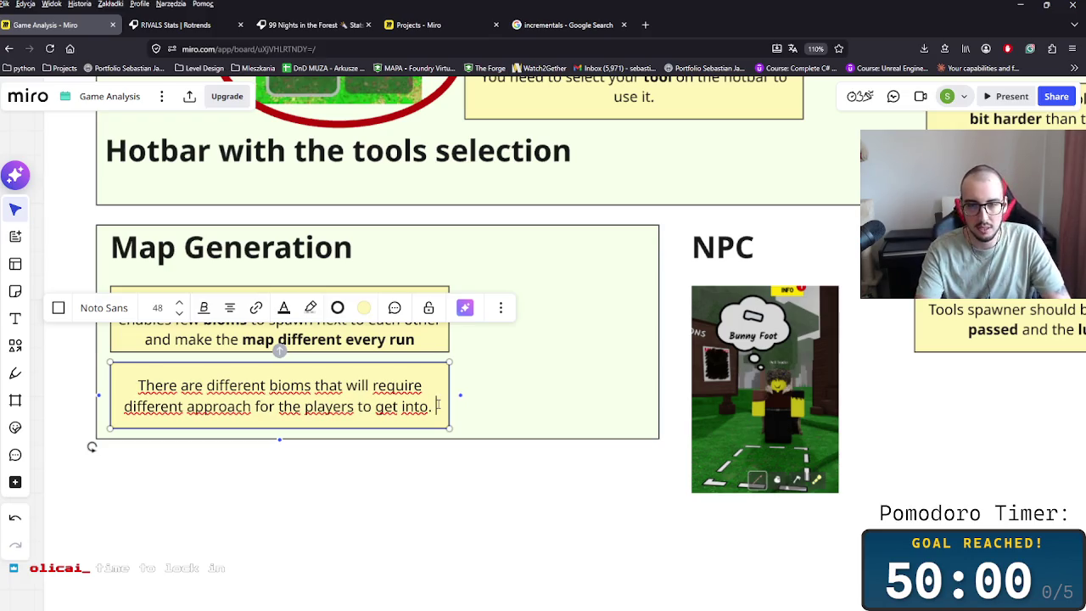
- Append 'Bioms are like: Winter, Swamp, Burned Grounds, Jungle.' to the biome note
text(Gam)
key(BackSpace)
key(BackSpace)
key(BackSpace)
text(Bioms are like)
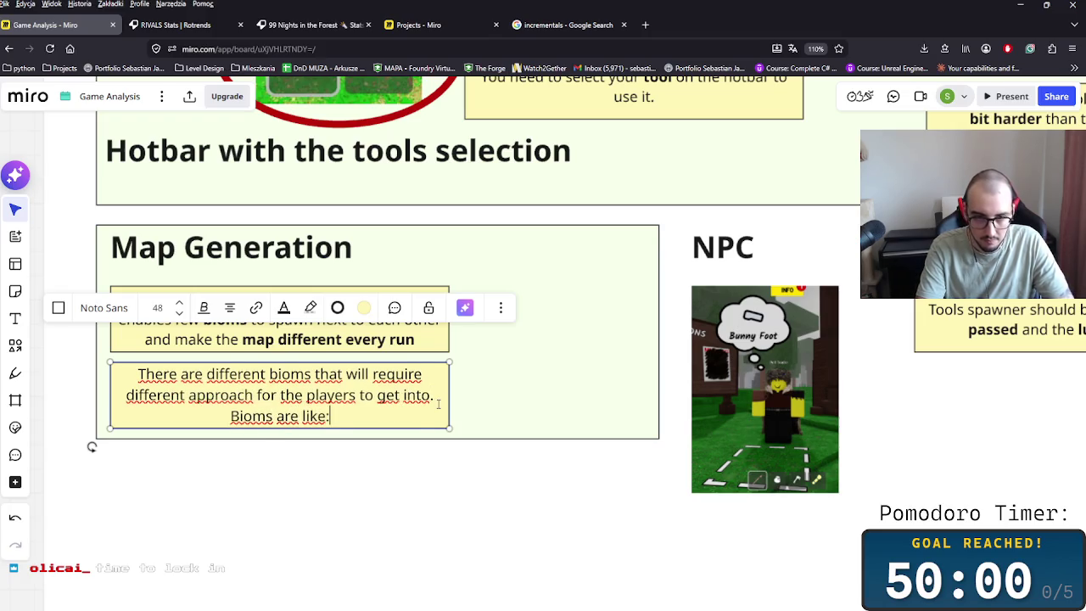
text(: Winter, Swamp)
key(BackSpace)
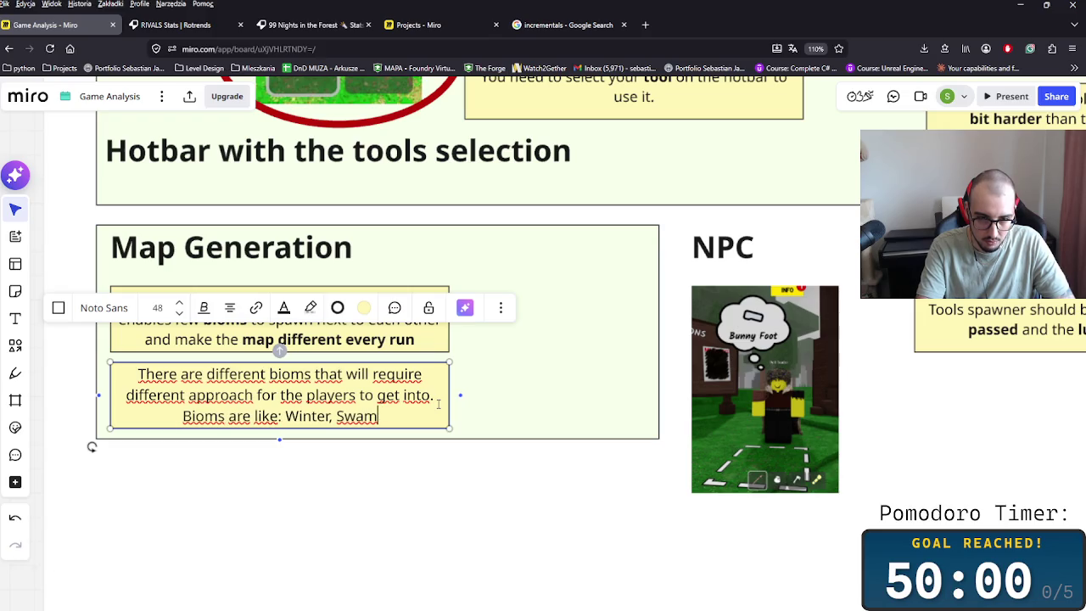
text(p, )
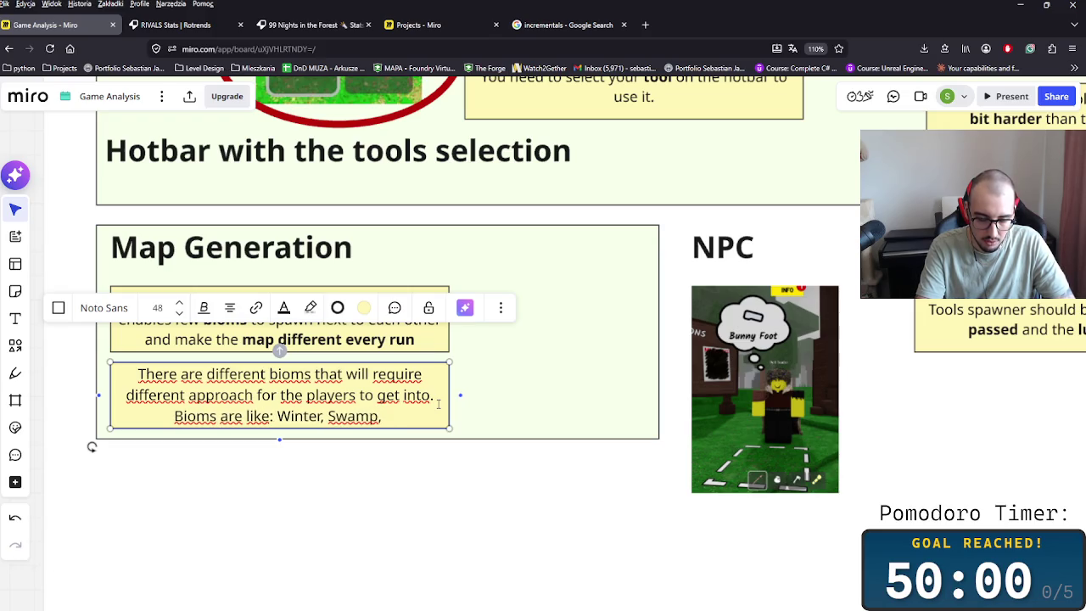
text(burned)
key(BackSpace)
key(BackSpace)
key(BackSpace)
key(BackSpace)
key(BackSpace)
key(BackSpace)
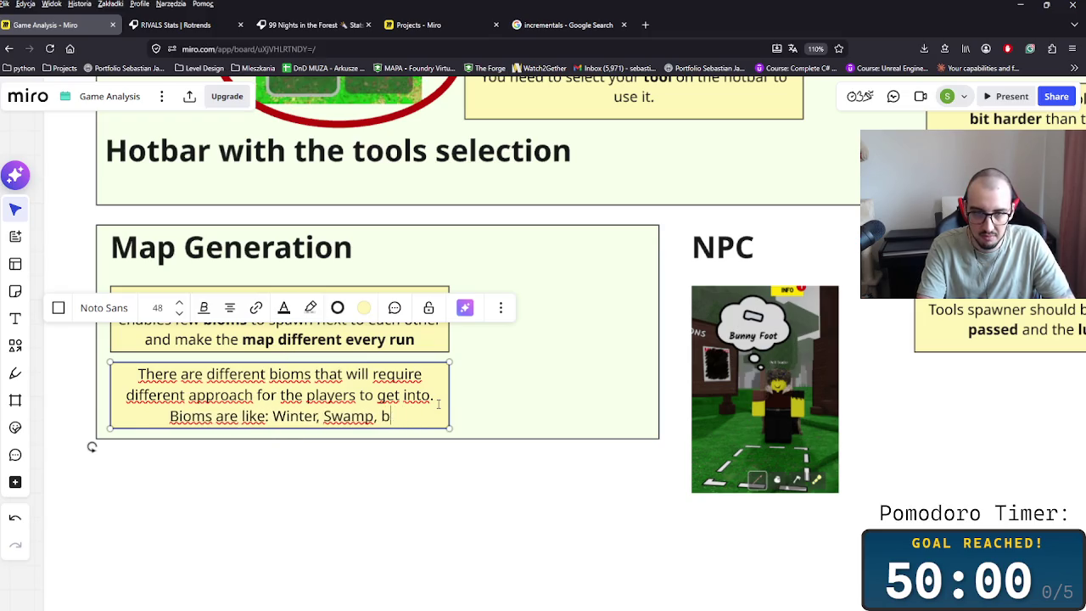
key(BackSpace)
text(Burned Grounds, Jub)
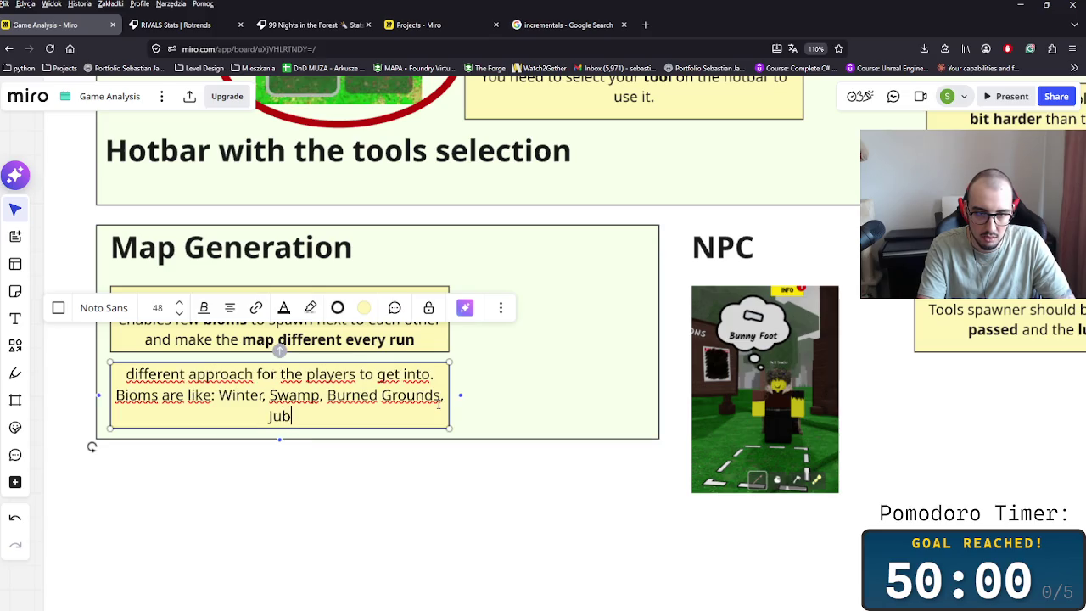
key(BackSpace)
text(ngle)
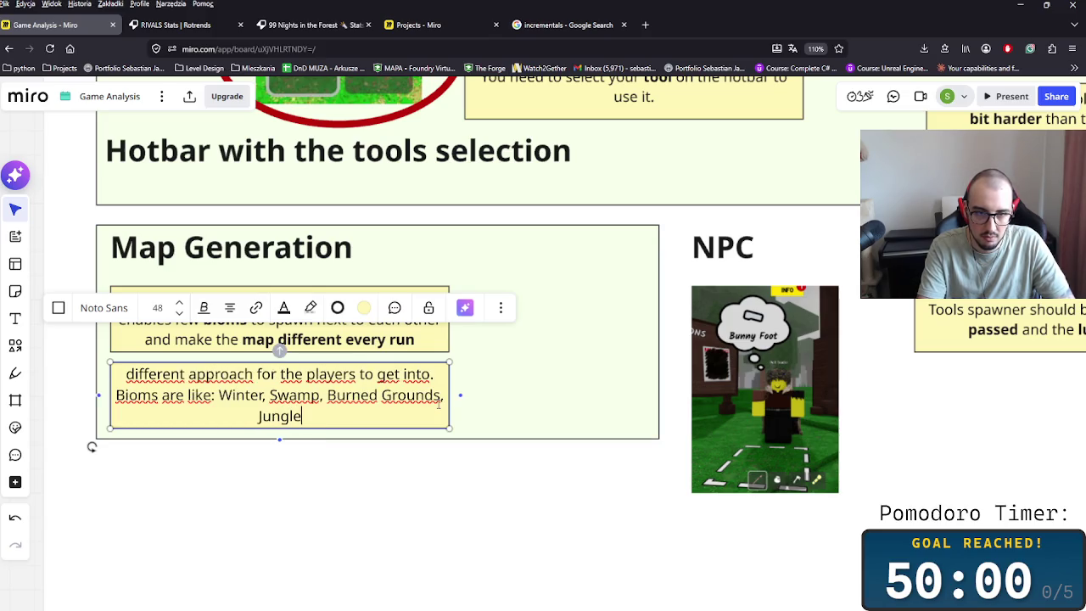
text(.)
click(526, 503)
- Duplicate the map note to the right and type 'In these bioms we can find other creatures'
click(370, 427)
click(301, 318)
drag(301, 318, 586, 356)
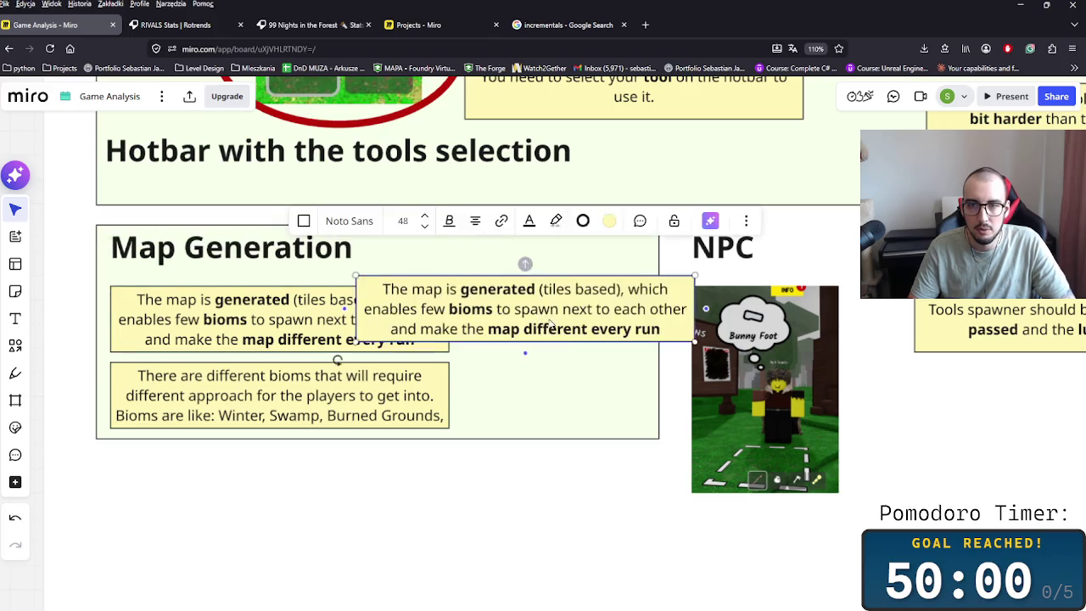
text(In these bioms we can find other creatures)
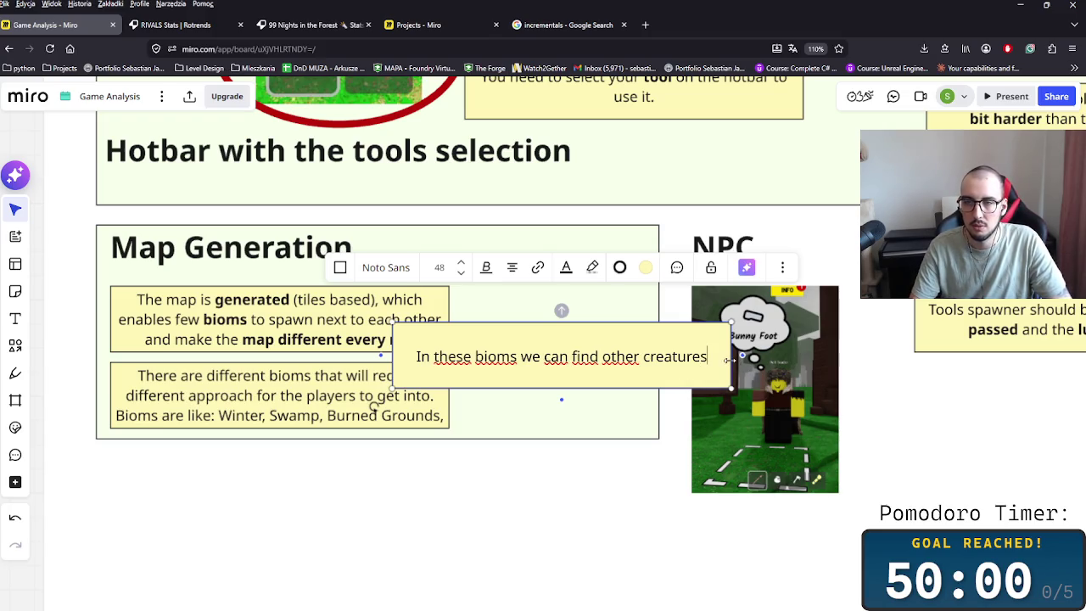
drag(476, 366, 536, 342)
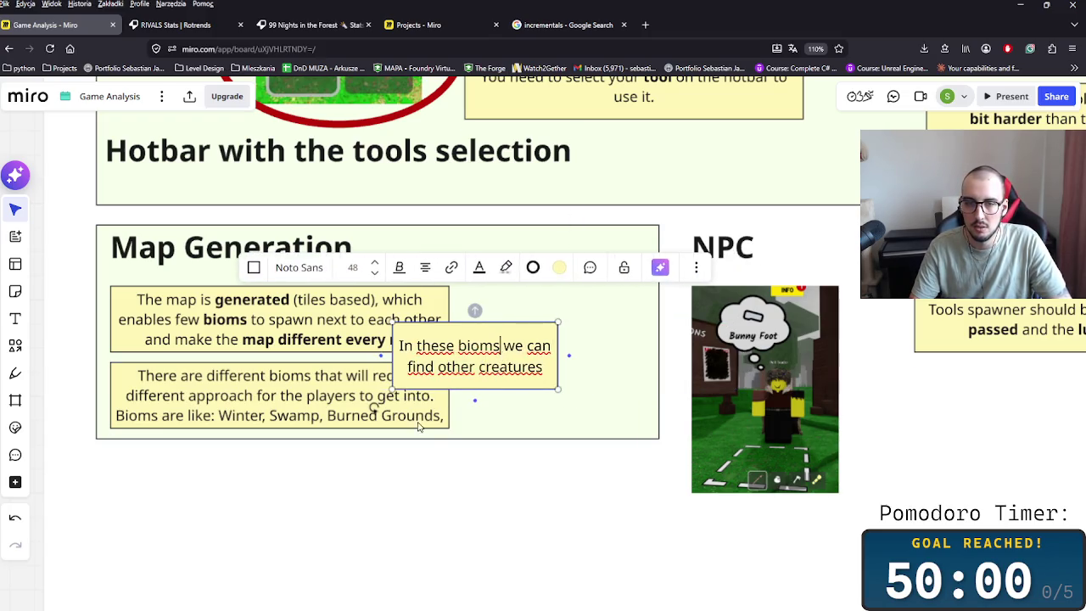
- Add Desert after Jungle in the biome list and extend the Map Generation frame downward
click(366, 419)
scroll(364, 419, down, 2)
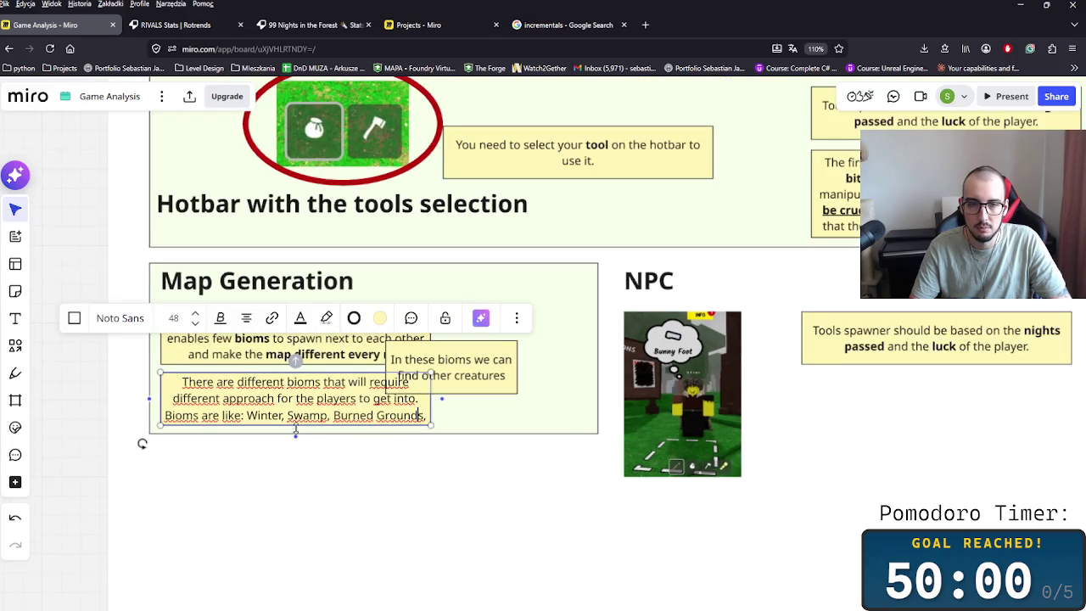
text(Jungle.)
key(ctrl+a)
key(Escape)
key(BackSpace)
text(, des)
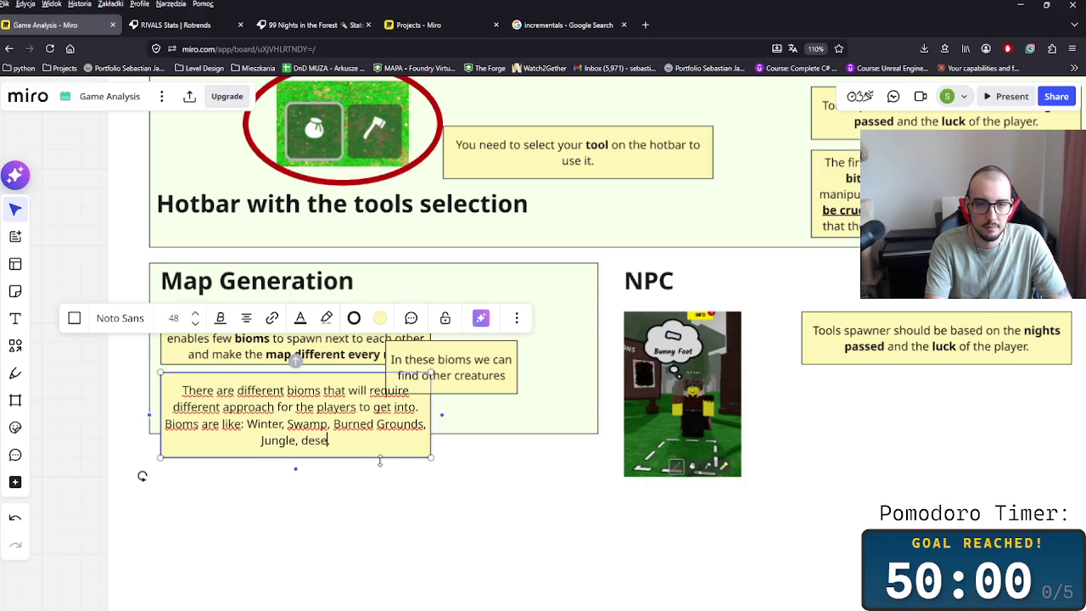
text(e)
key(BackSpace)
key(BackSpace)
key(BackSpace)
text(Desert.)
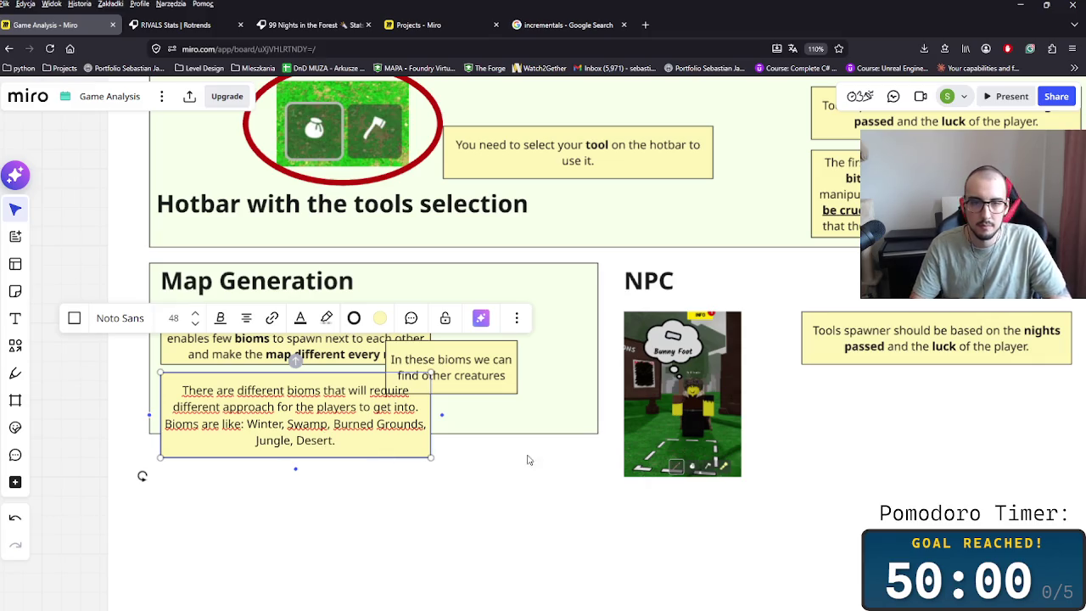
click(522, 435)
drag(521, 433, 514, 485)
- Move the creatures note beside the biome list and finish it with 'that are specific to that area'
drag(477, 373, 540, 401)
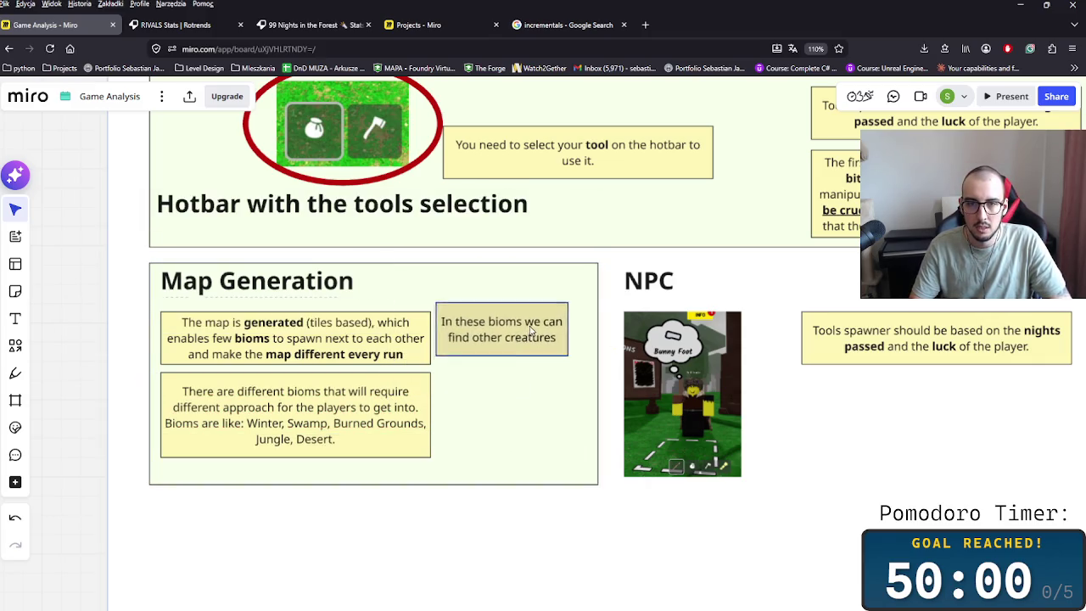
double_click(540, 401)
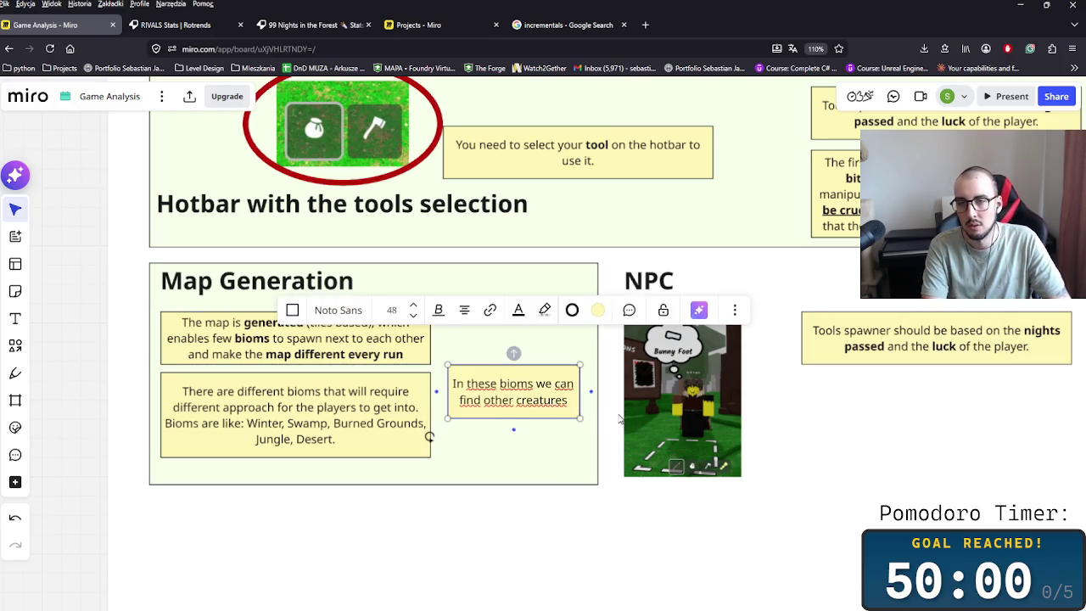
text(that are specific to that e)
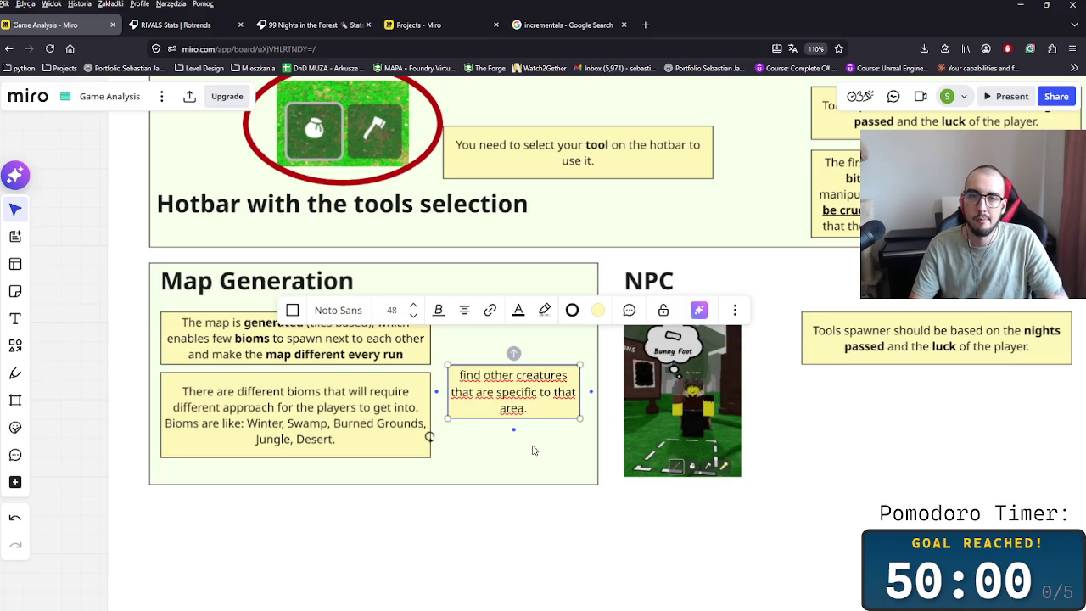
click(619, 418)
click(537, 412)
drag(538, 412, 548, 435)
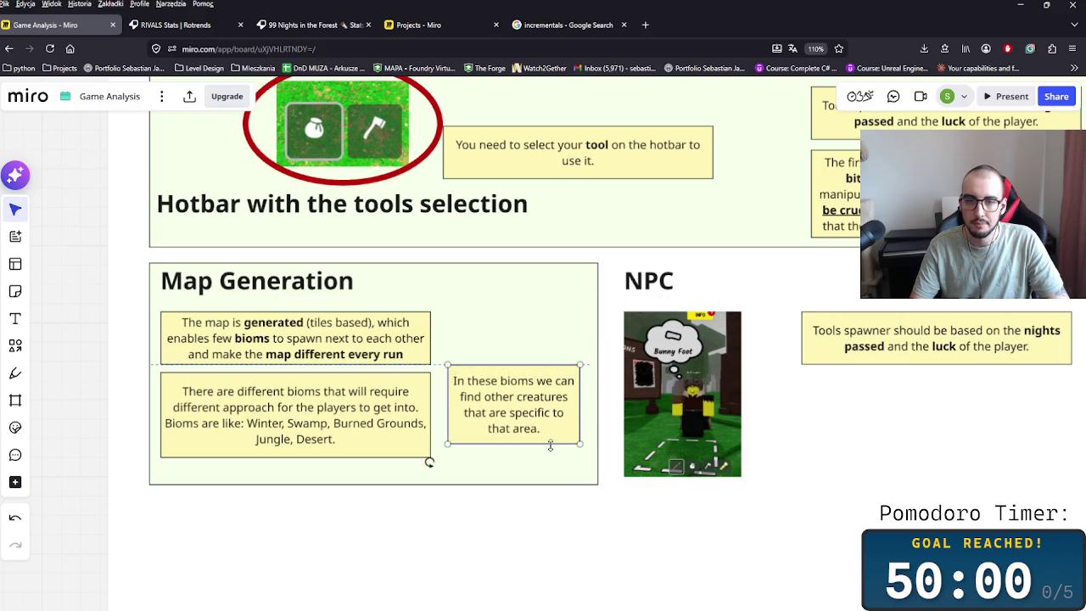
- Draw a connector arrow from the biome list to the creatures note
click(416, 413)
drag(443, 415, 475, 419)
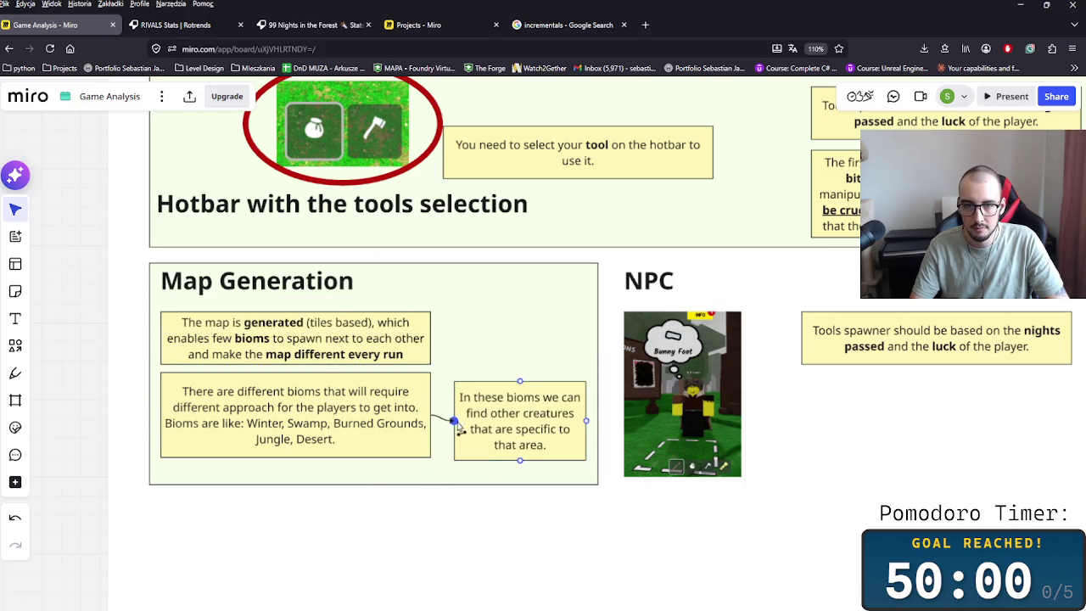
scroll(719, 519, right, 3)
- Overwrite the copied Tools spawner note in the NPC frame with 'There are NPC's in the game.'
scroll(715, 512, right, 3)
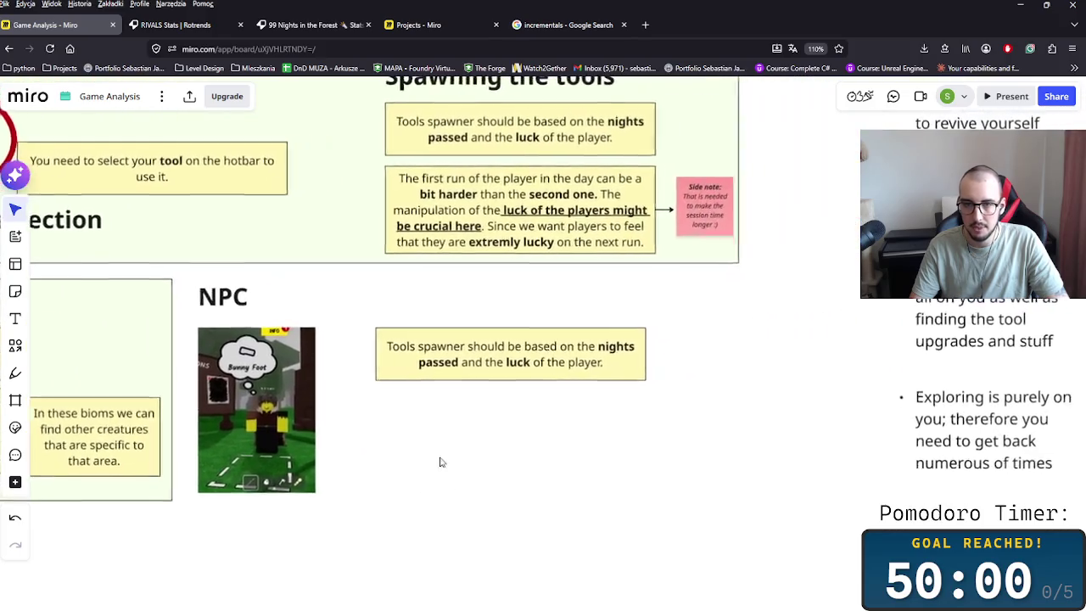
drag(518, 373, 604, 468)
click(598, 446)
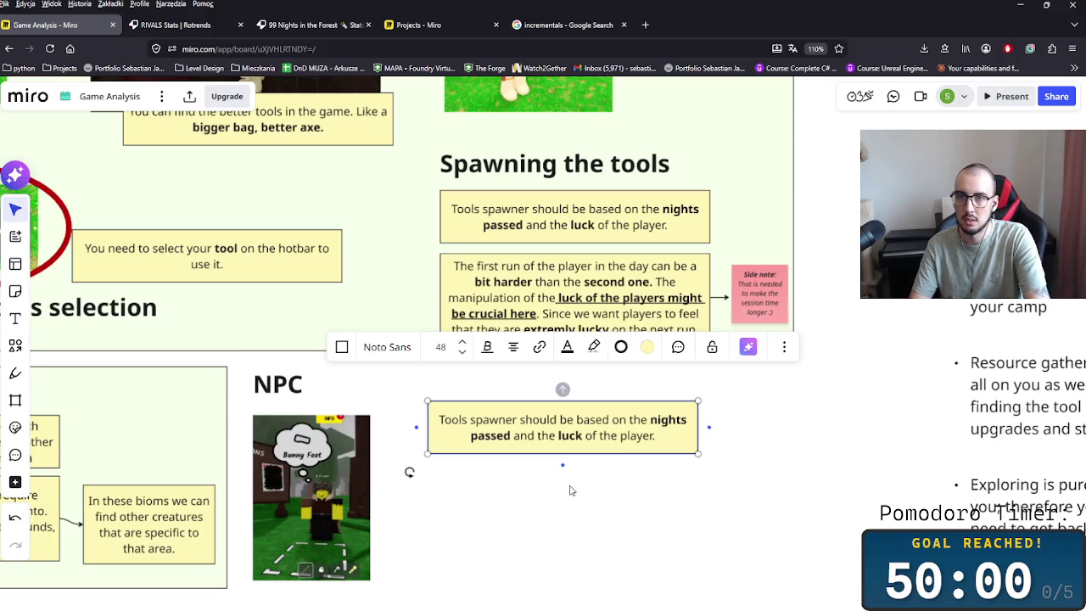
key(Delete)
click(345, 468)
key(ctrl+z)
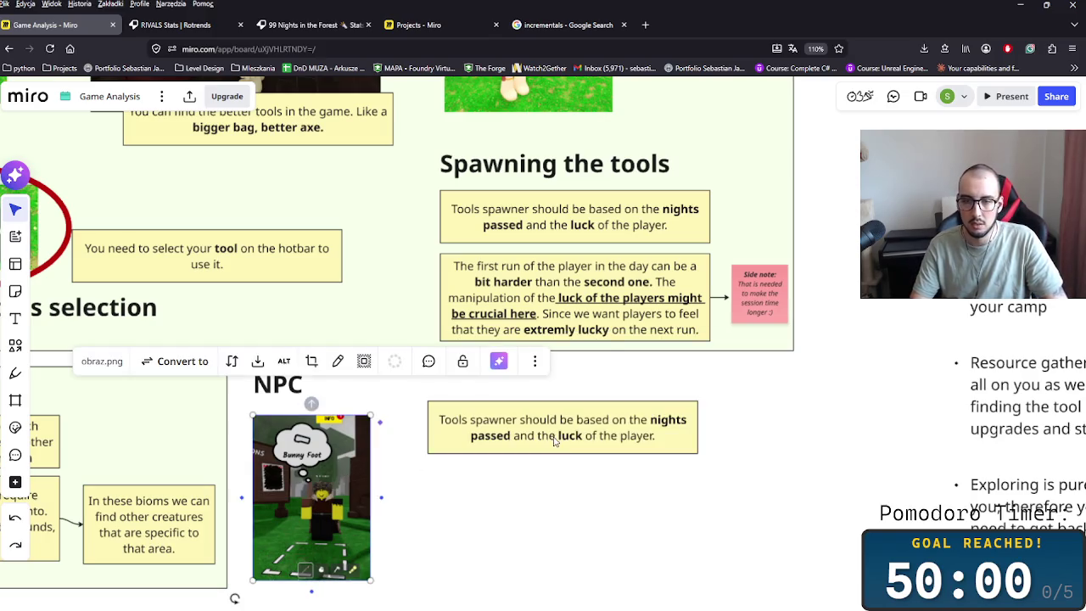
key(Return)
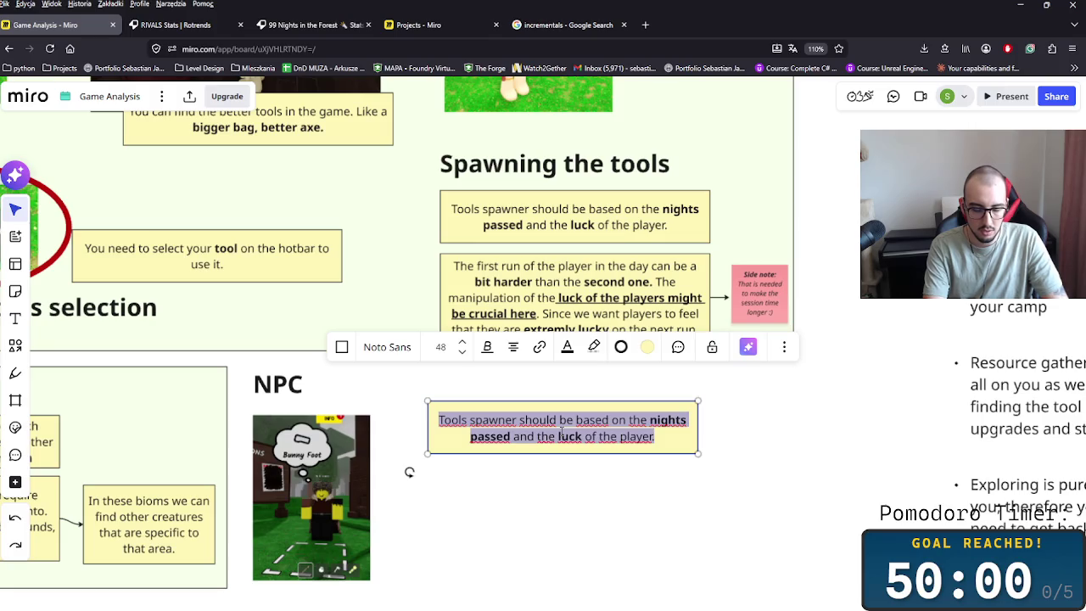
text(There are NPC's in the game.)
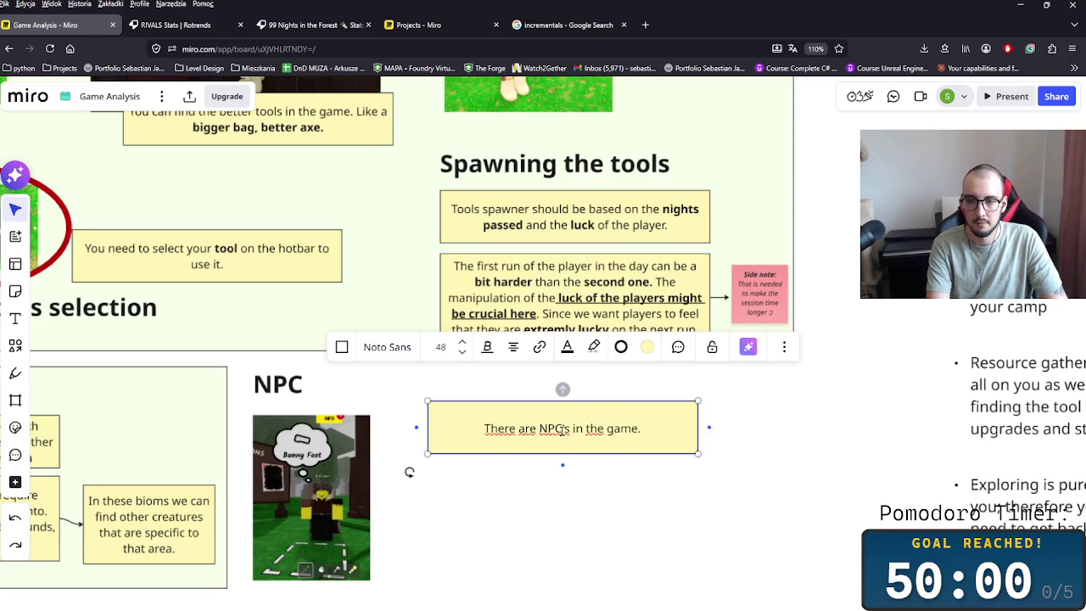
click(409, 473)
- Reposition the NPC frame and send it behind its contents
scroll(354, 305, down, 3)
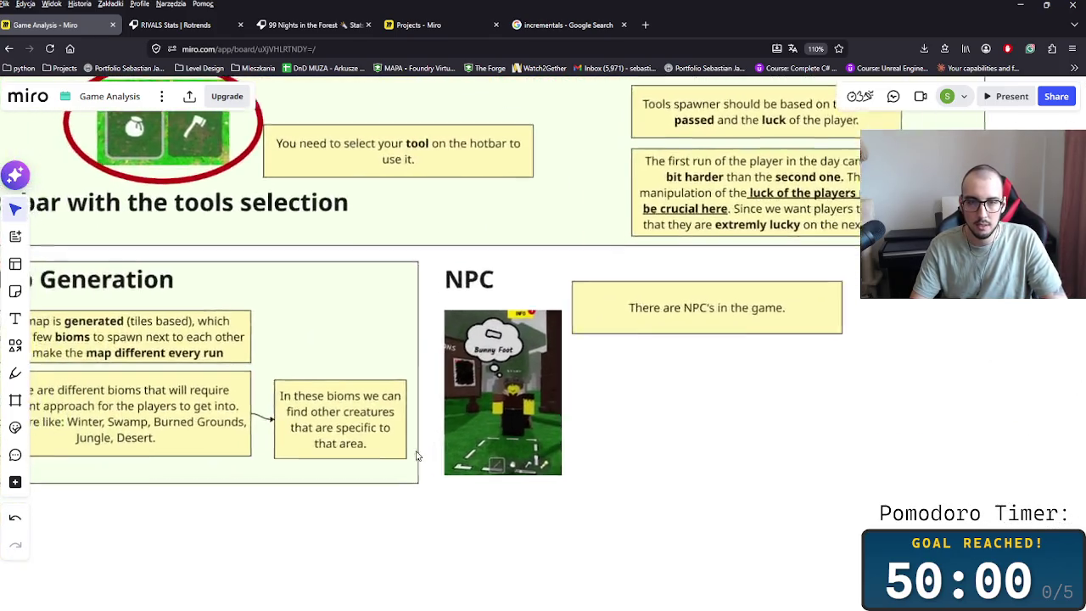
scroll(355, 305, down, 1)
drag(593, 365, 583, 362)
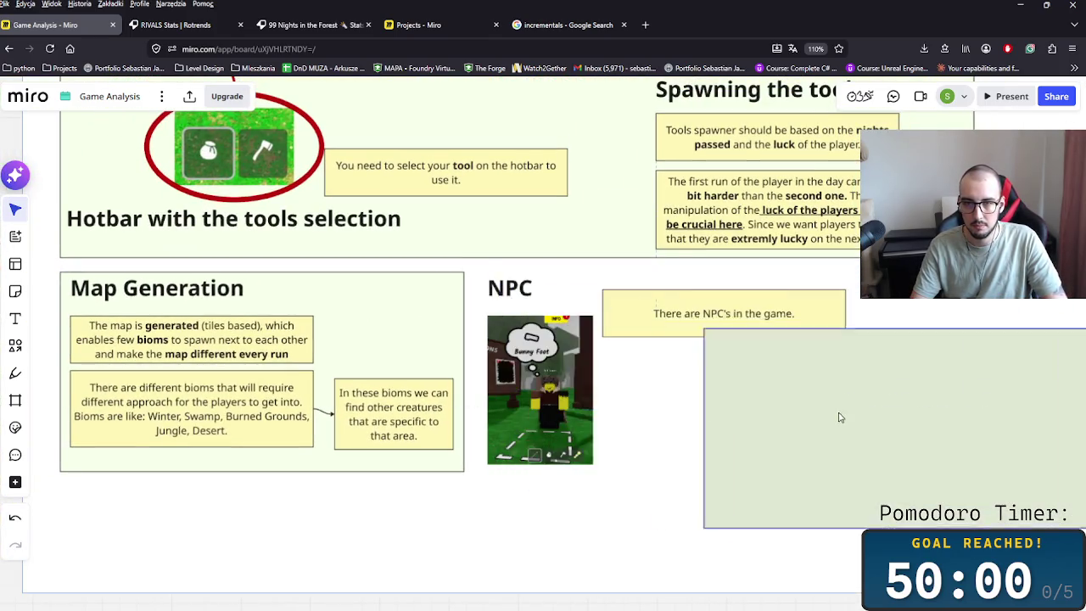
right_click(584, 362)
mouse_move(611, 300)
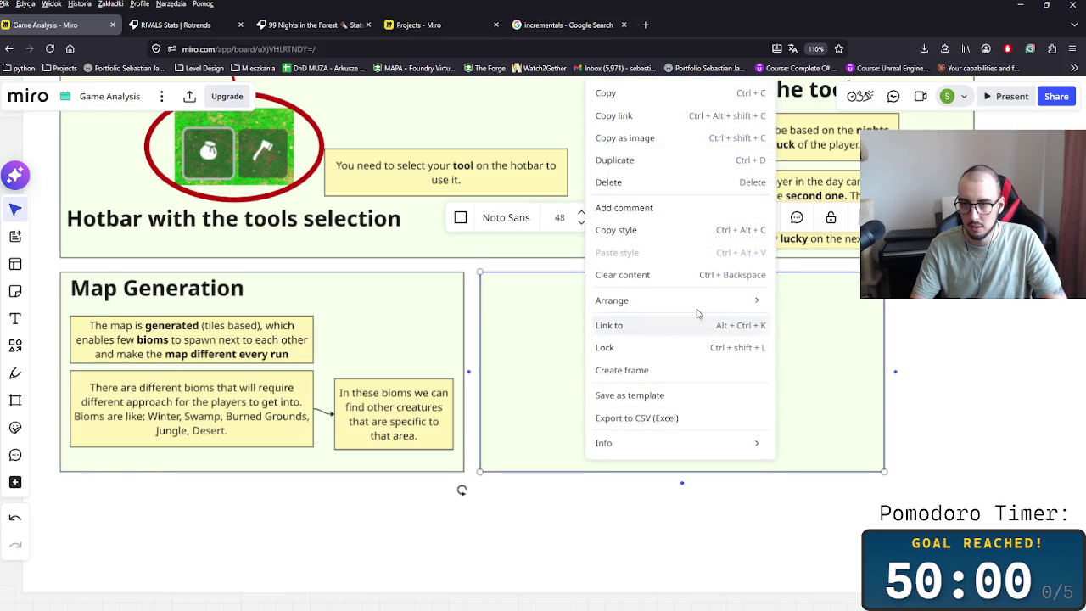
click(934, 394)
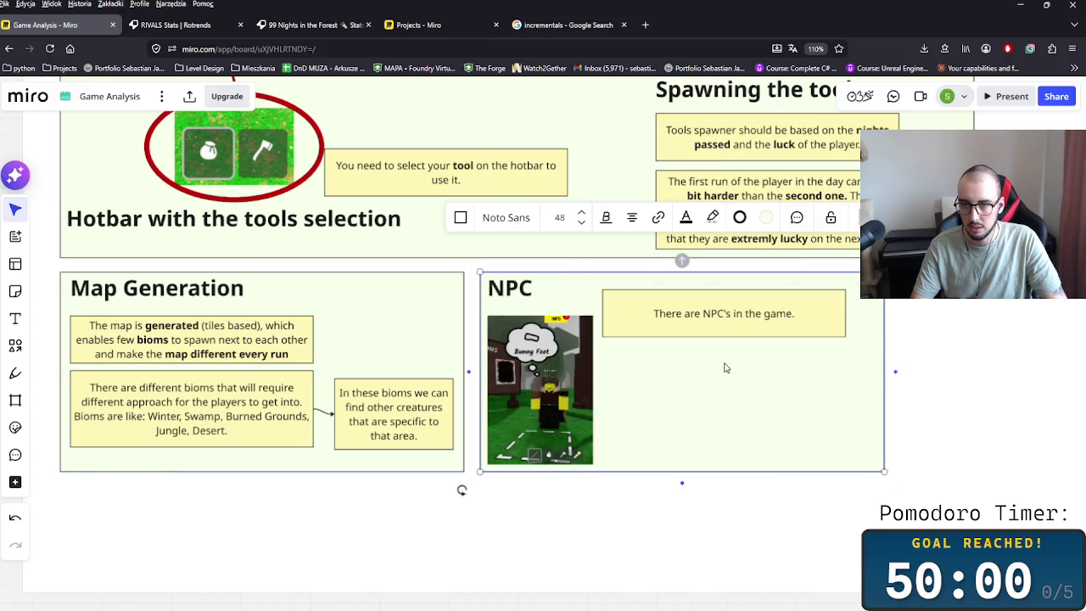
- Duplicate the NPC note and retype it as 'Traders or Kids to rescue'
click(853, 396)
click(713, 325)
key(ctrl+c)
key(ctrl+v)
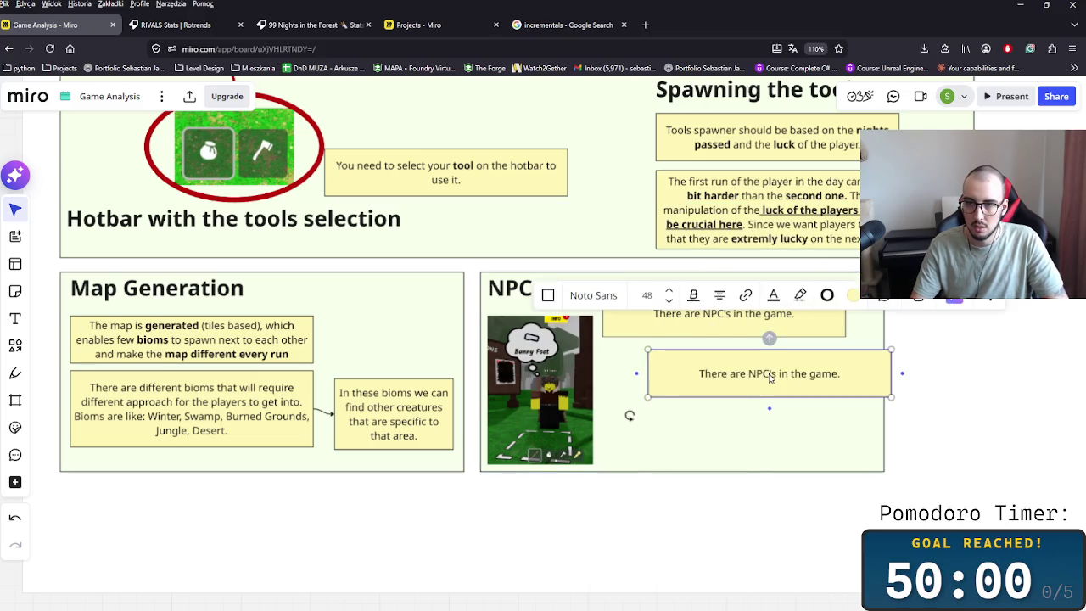
double_click(726, 368)
text(D)
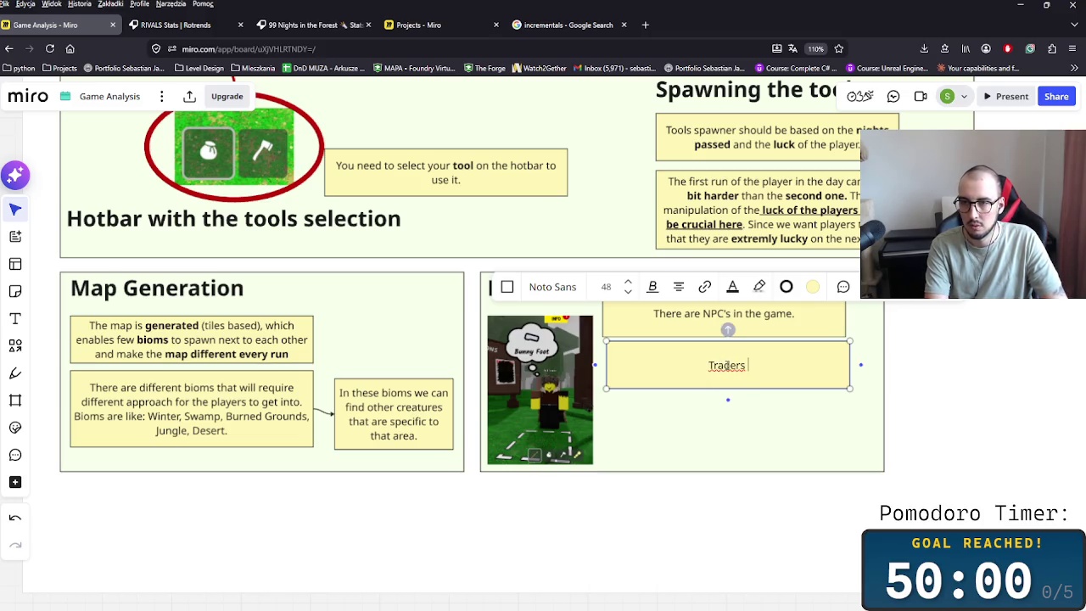
text(Ki)
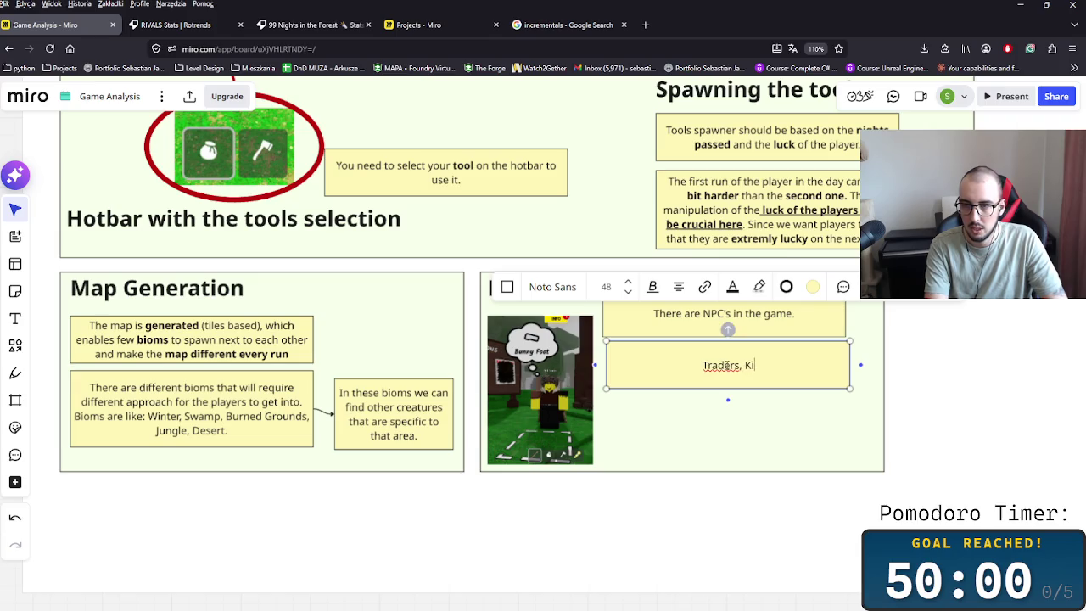
text(ds to rescue)
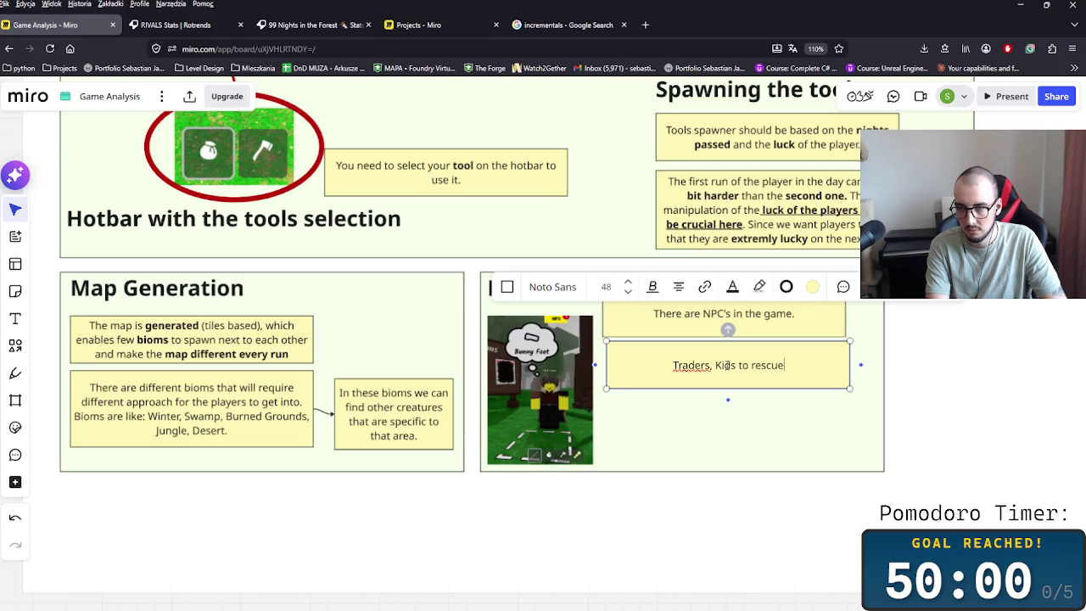
key(BackSpace)
text(or)
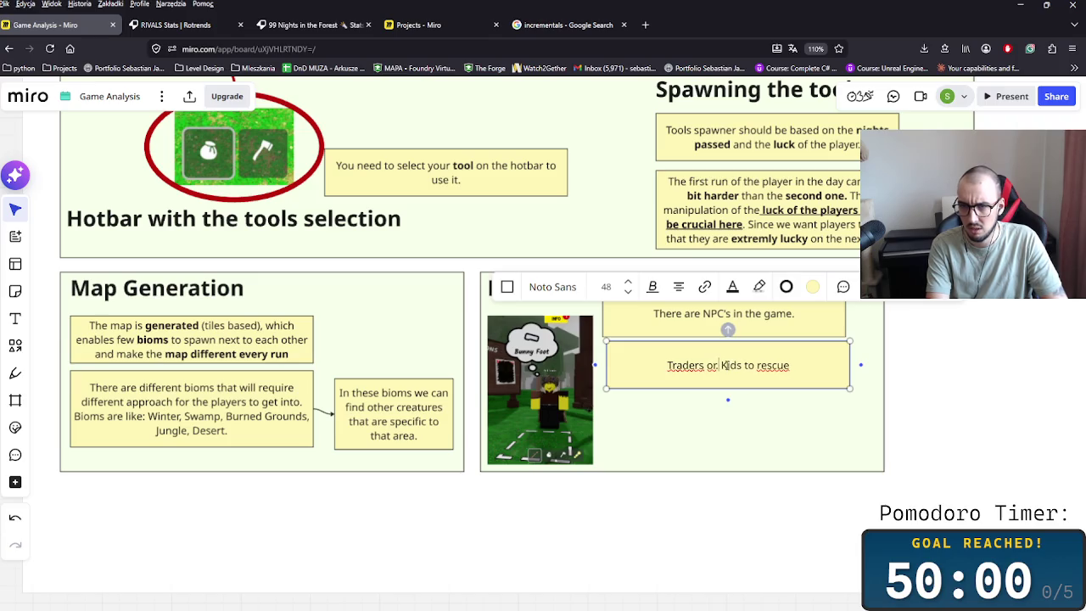
- Bold Traders and Kids, narrow the note so it wraps, and place a copy to its right
double_click(734, 366)
key(ctrl+b)
double_click(685, 365)
key(ctrl+b)
key(Escape)
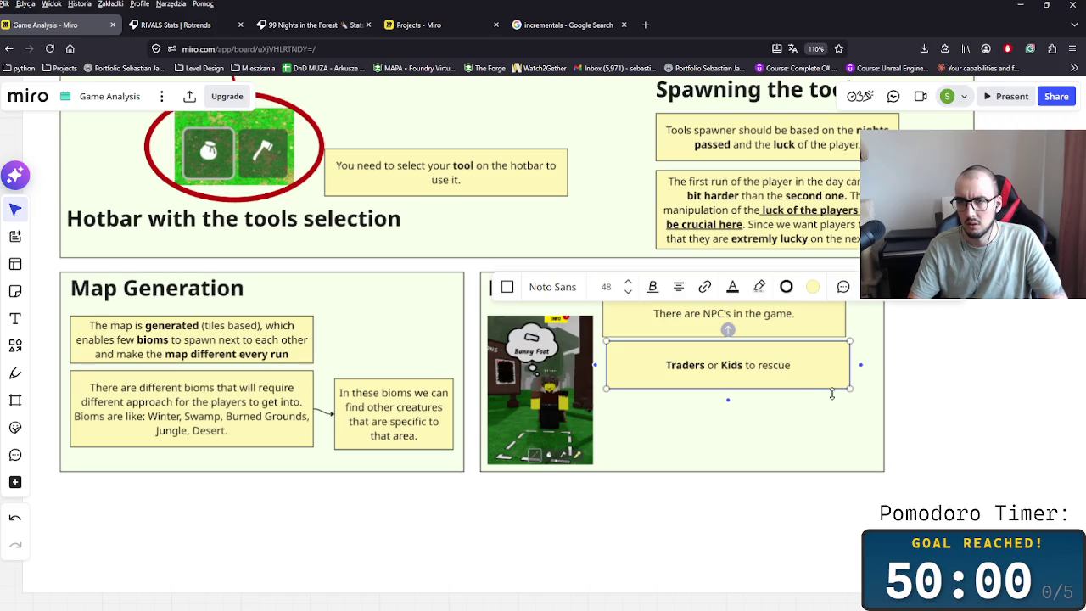
click(760, 386)
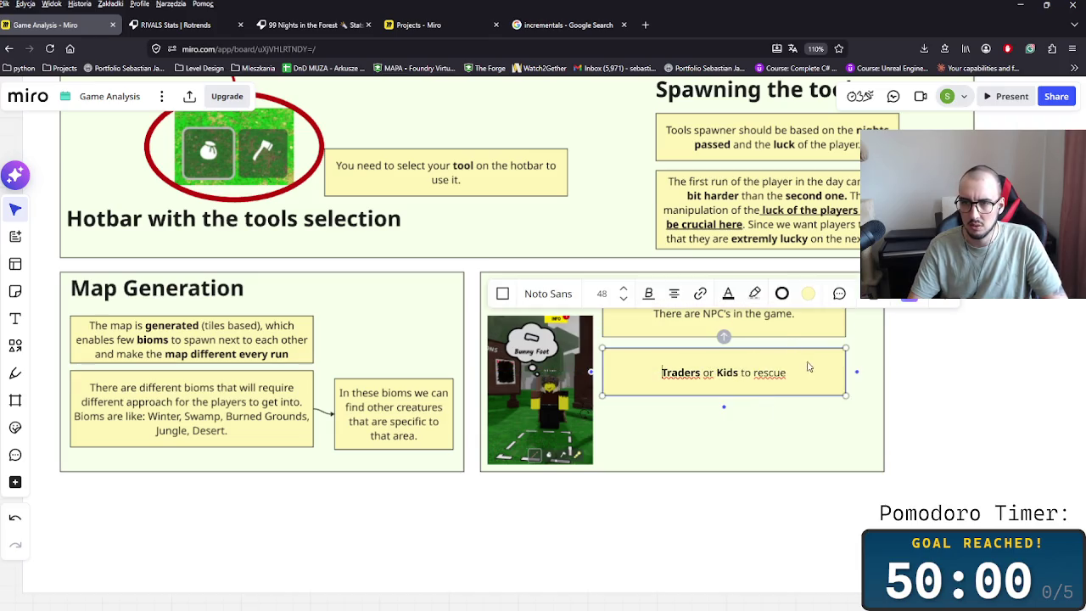
drag(849, 371, 728, 372)
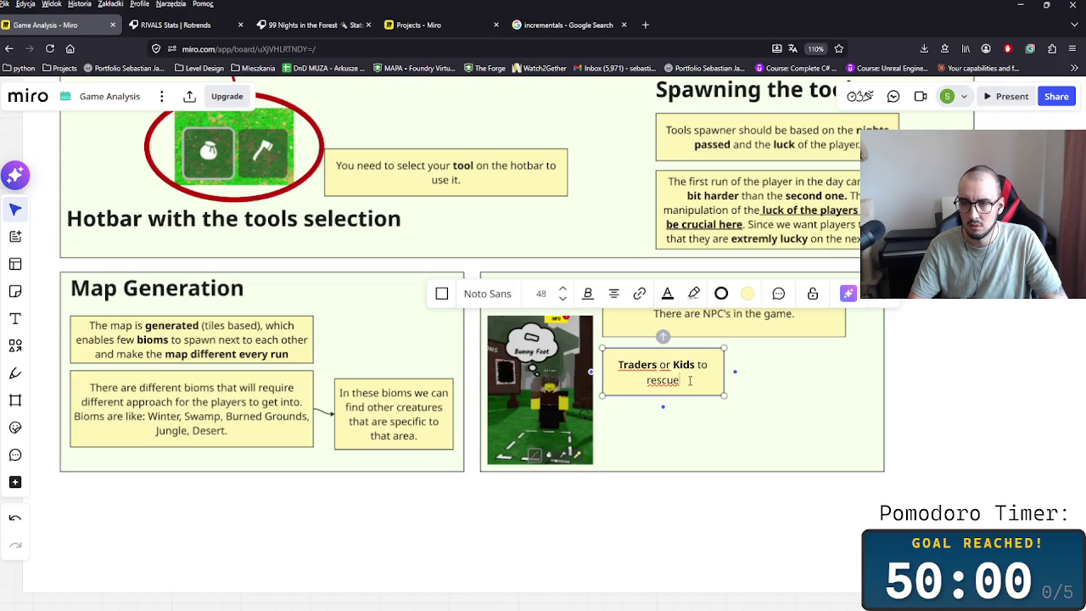
key(Escape)
drag(691, 380, 832, 376)
double_click(832, 376)
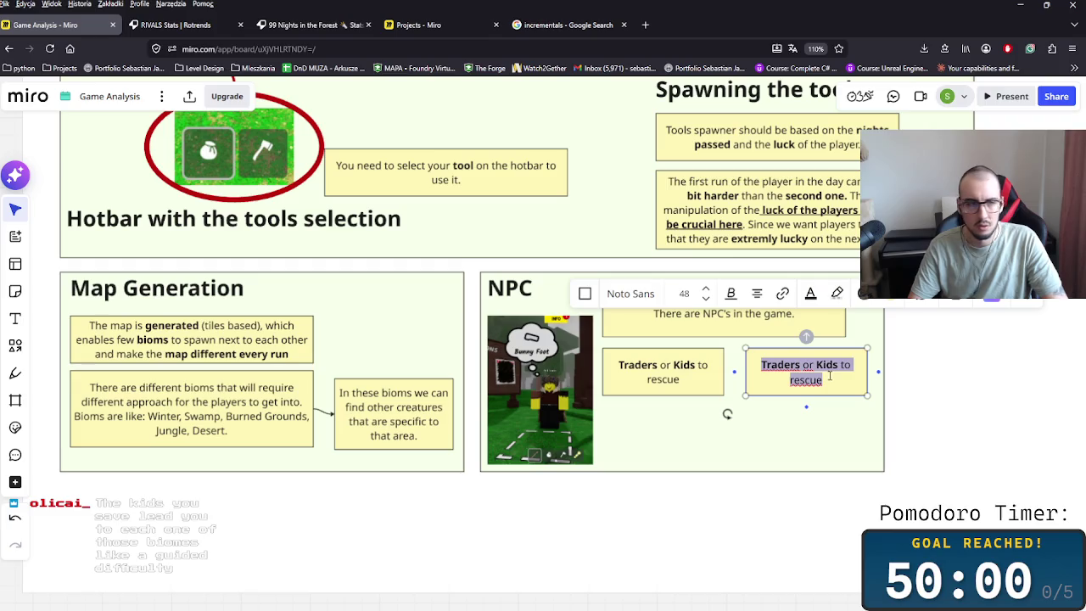
- Clear all text from the copied note, then switch windows with Alt+Tab
key(BackSpace)
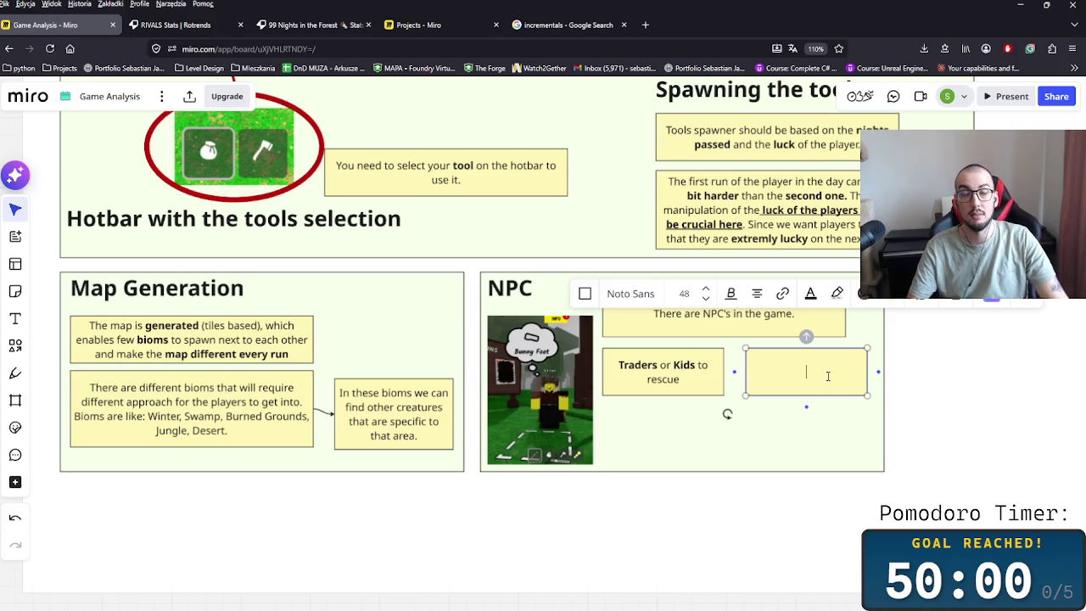
key(alt+Tab)
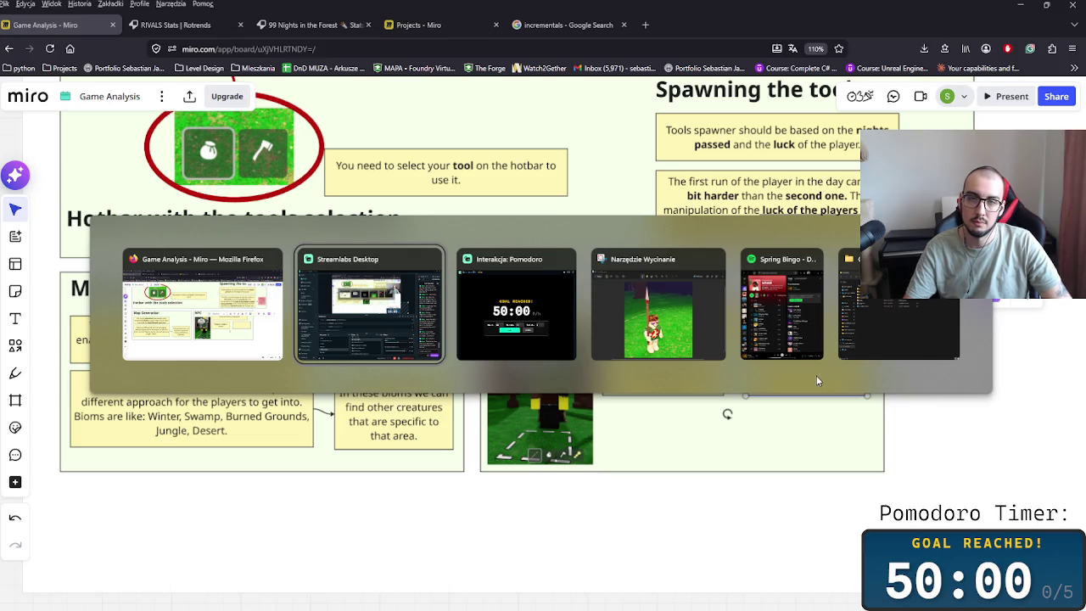
- Minimise Firefox and the Comeback folder window, then bring Roblox to the front
key(Tab)
key(Tab)
key(Tab)
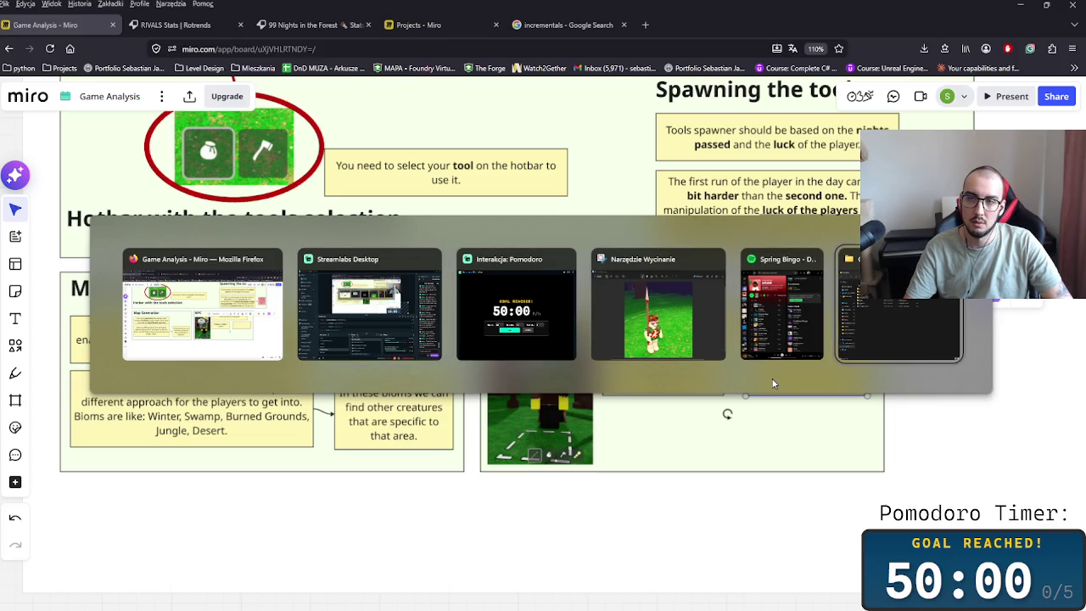
key(Escape)
click(1021, 5)
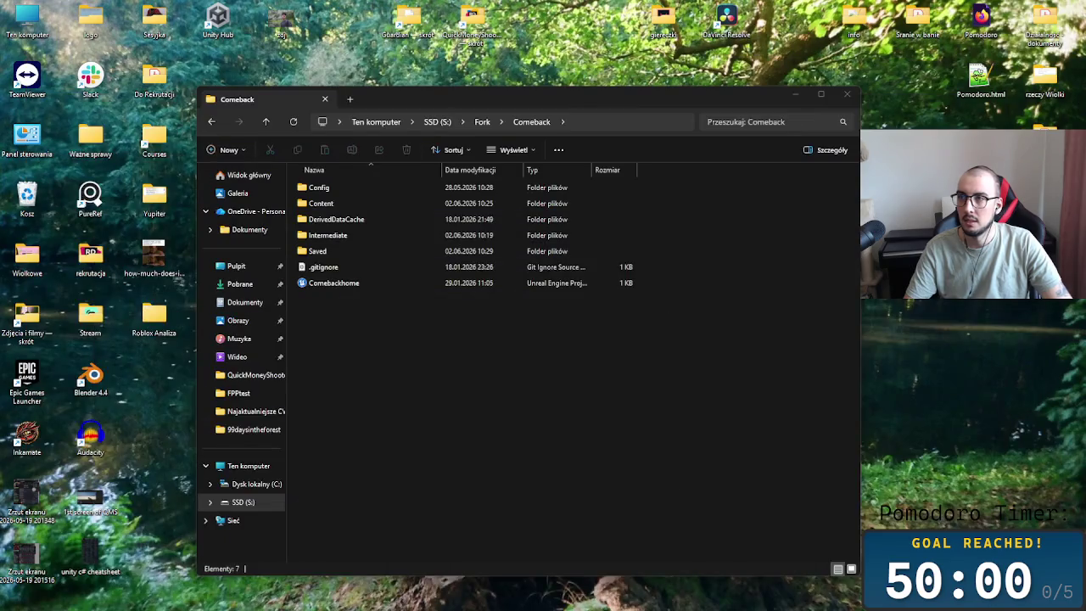
click(797, 96)
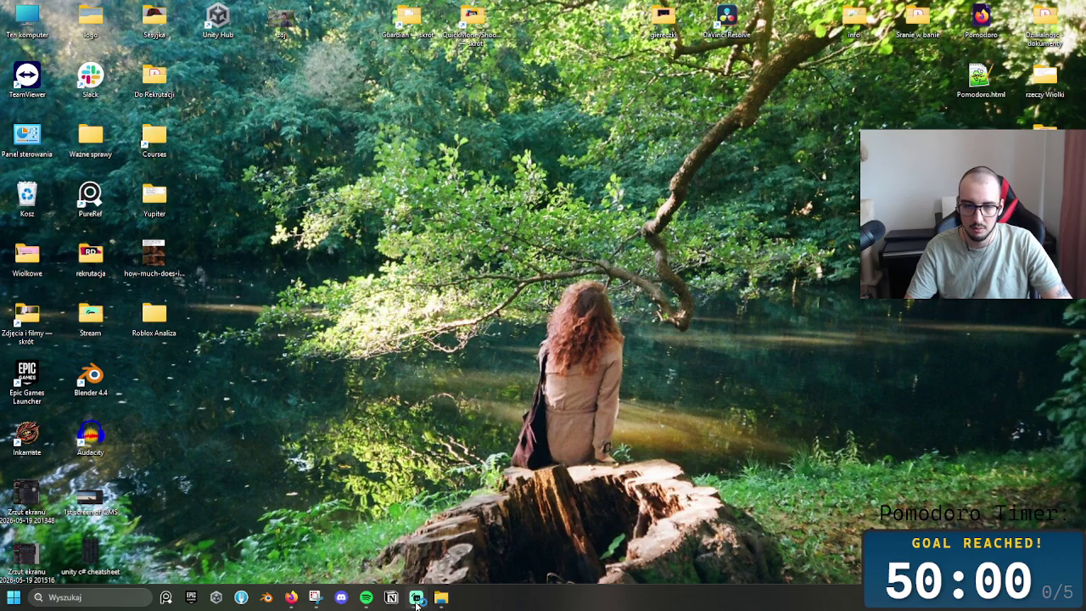
click(271, 598)
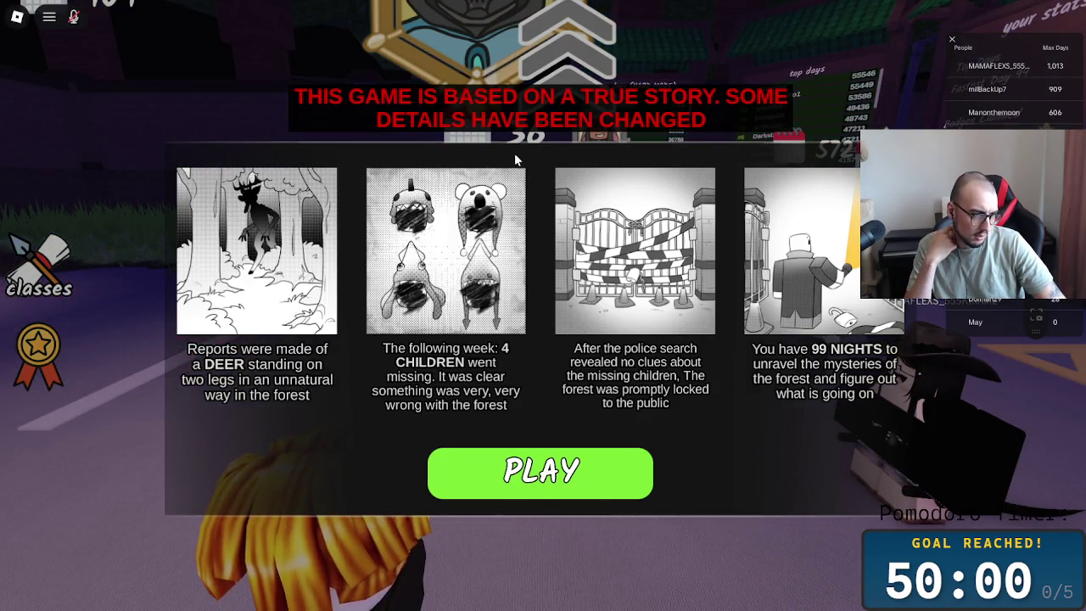
- Dismiss the story intro, walk to the party area and create a party to start Day 1
click(548, 467)
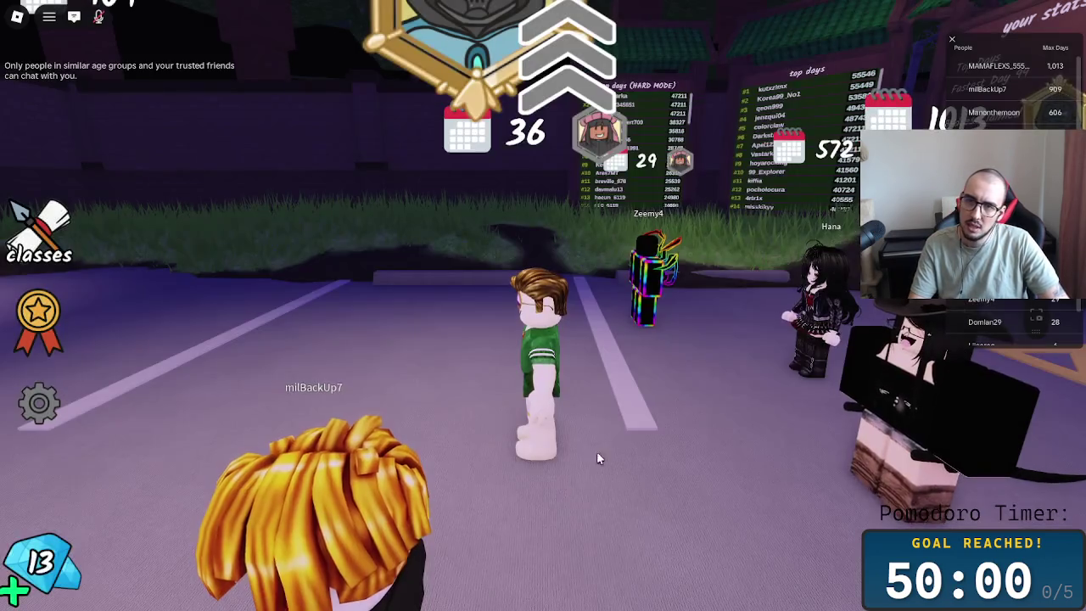
key(w)
key(w)
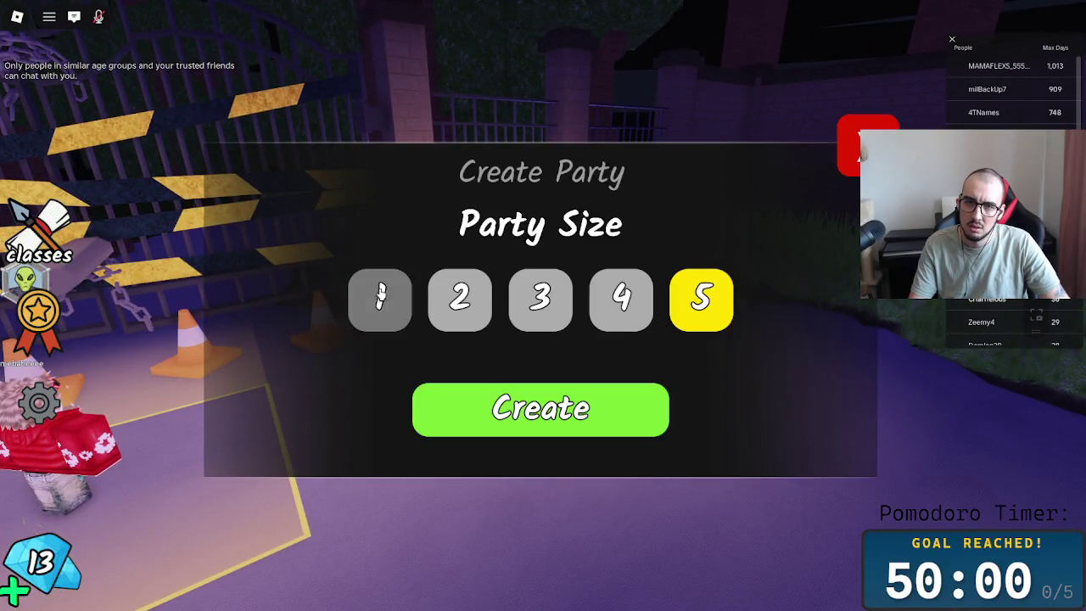
click(557, 411)
key(Left)
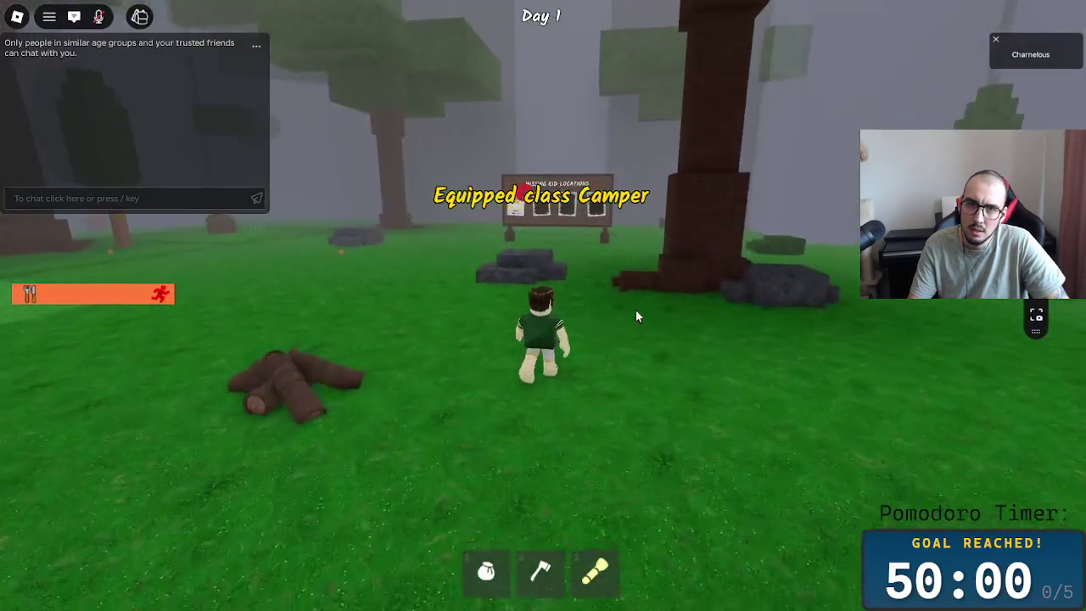
- Walk to the missing kid board and view the dino kid poster's location sketch
key(w)
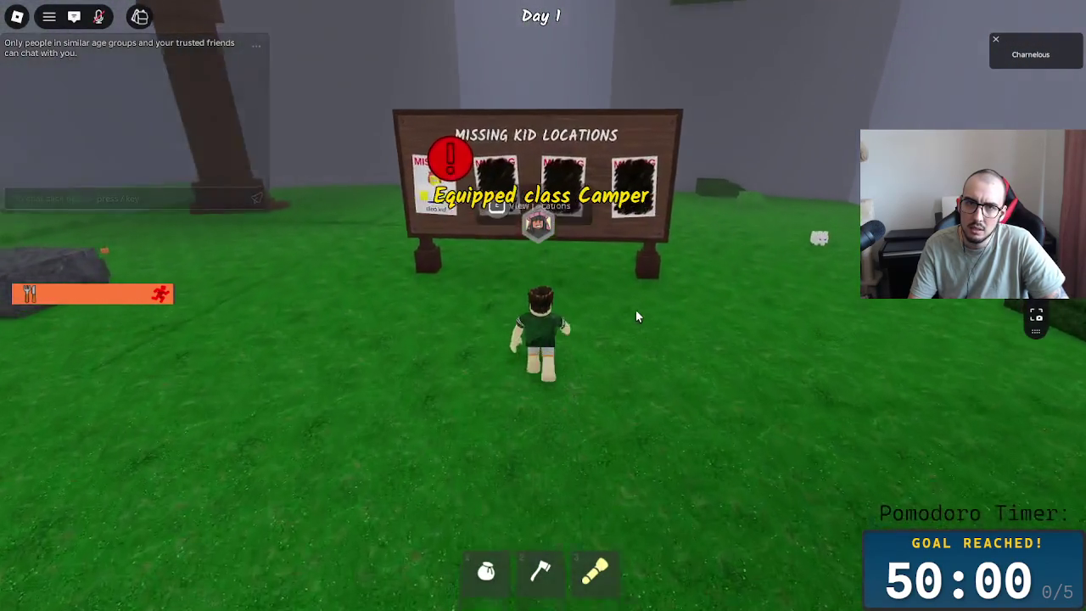
click(497, 226)
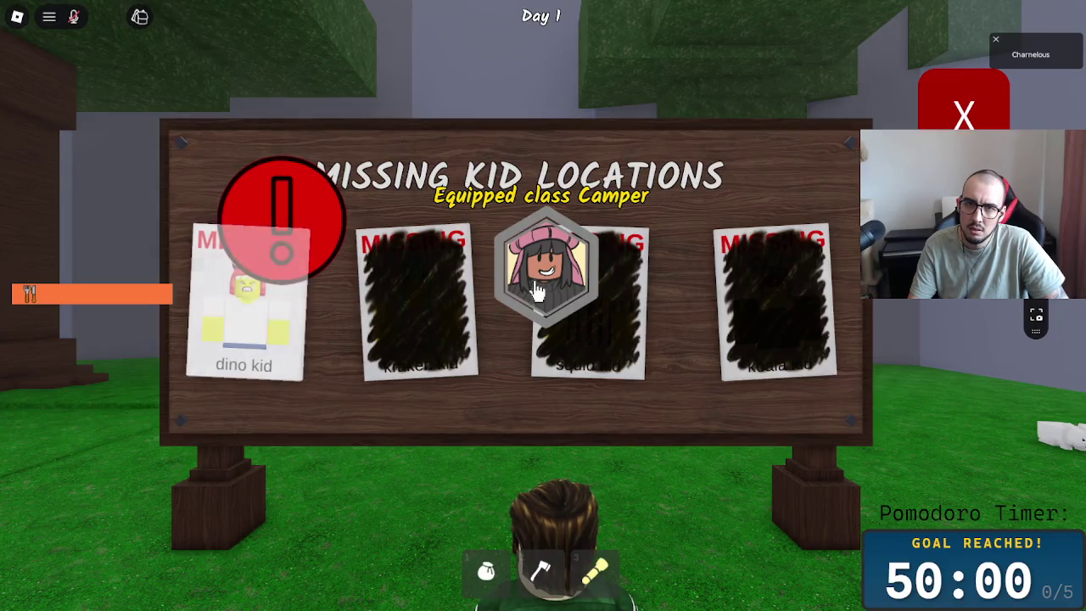
click(281, 297)
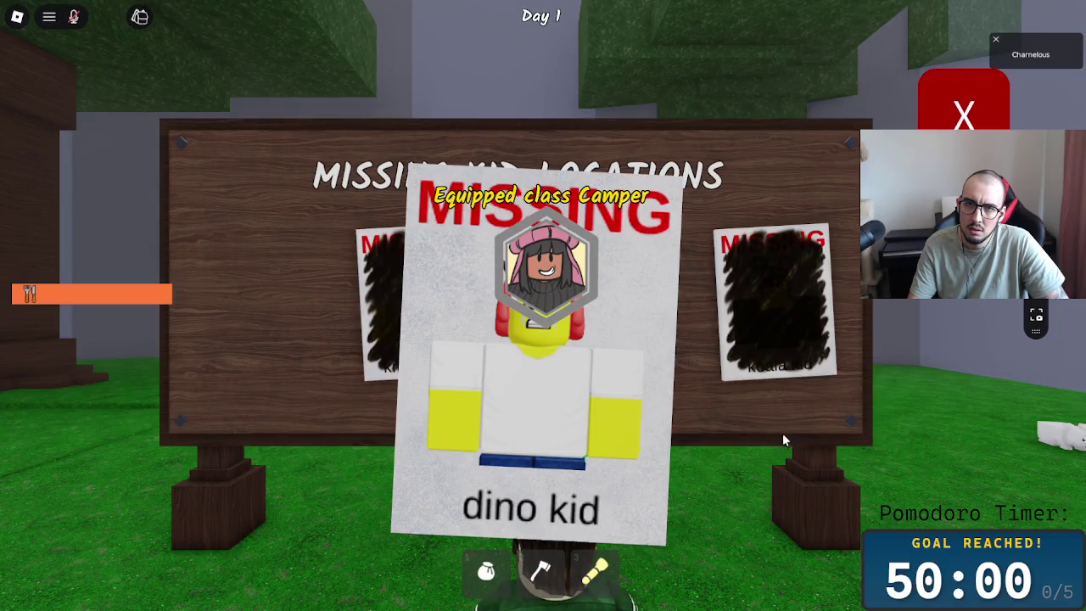
click(613, 356)
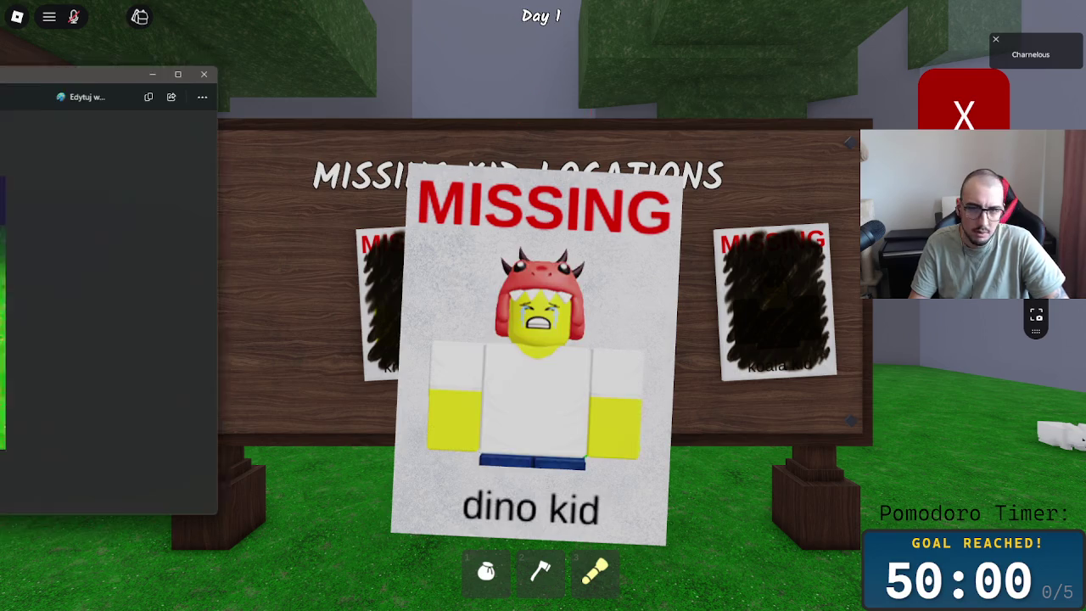
- Capture screen snips of the dino kid poster and close the Snipping Tool
key(super+shift+s)
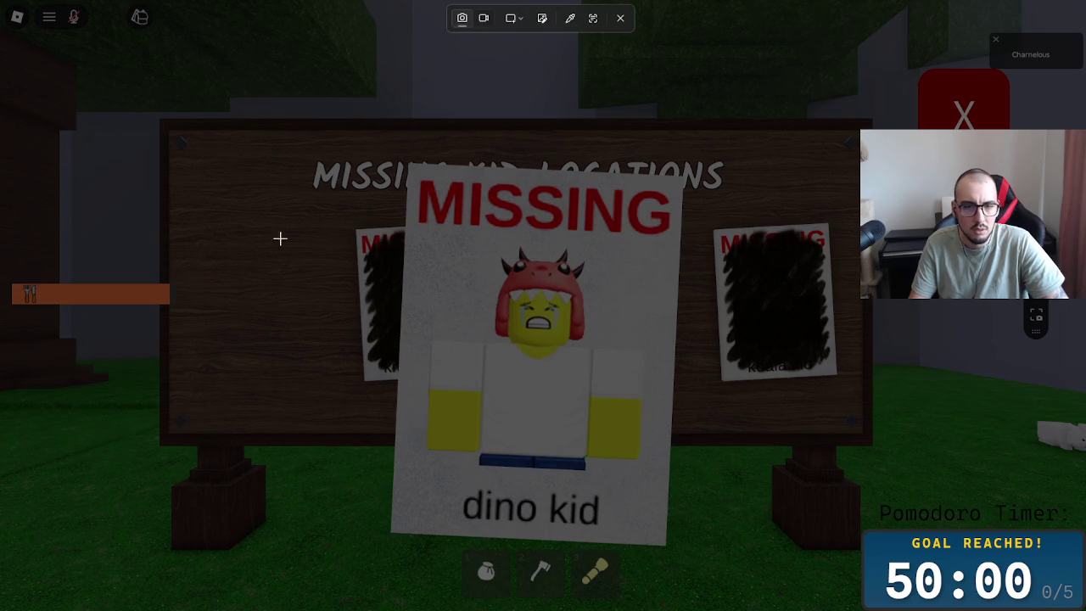
click(247, 334)
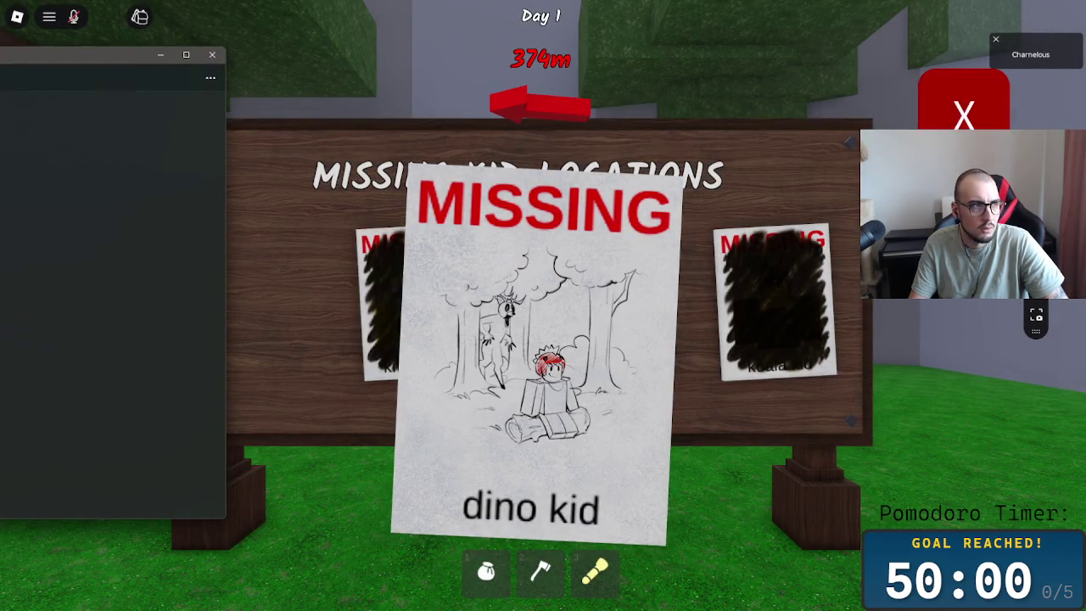
key(super+shift+s)
mouse_move(160, 3)
mouse_down()
mouse_move(946, 607)
mouse_move(884, 597)
mouse_up()
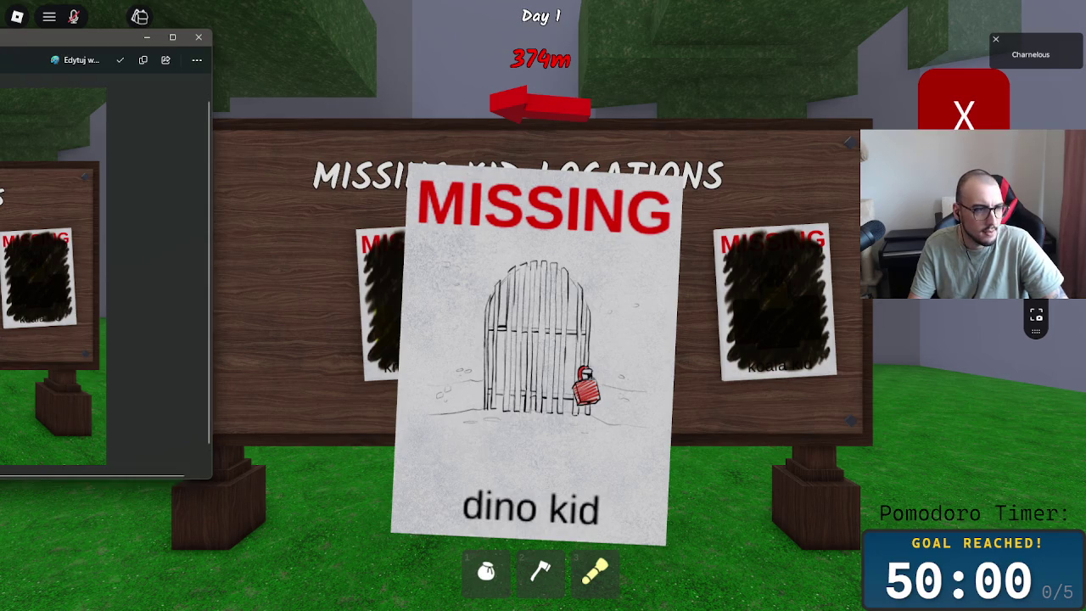
click(198, 38)
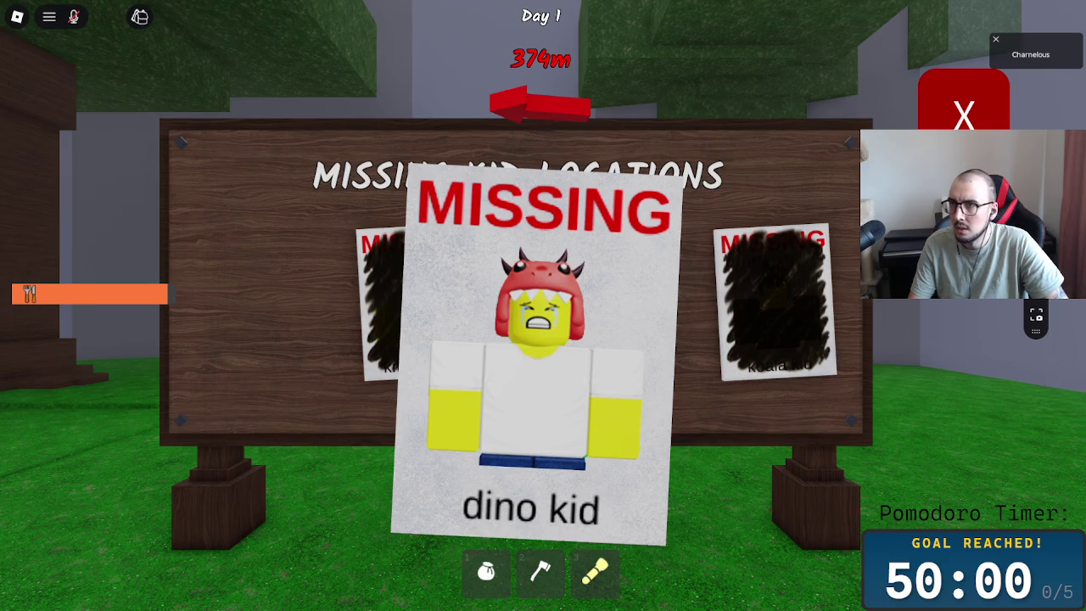
- Close the poster view and leave the game
click(963, 109)
key(Escape)
click(424, 497)
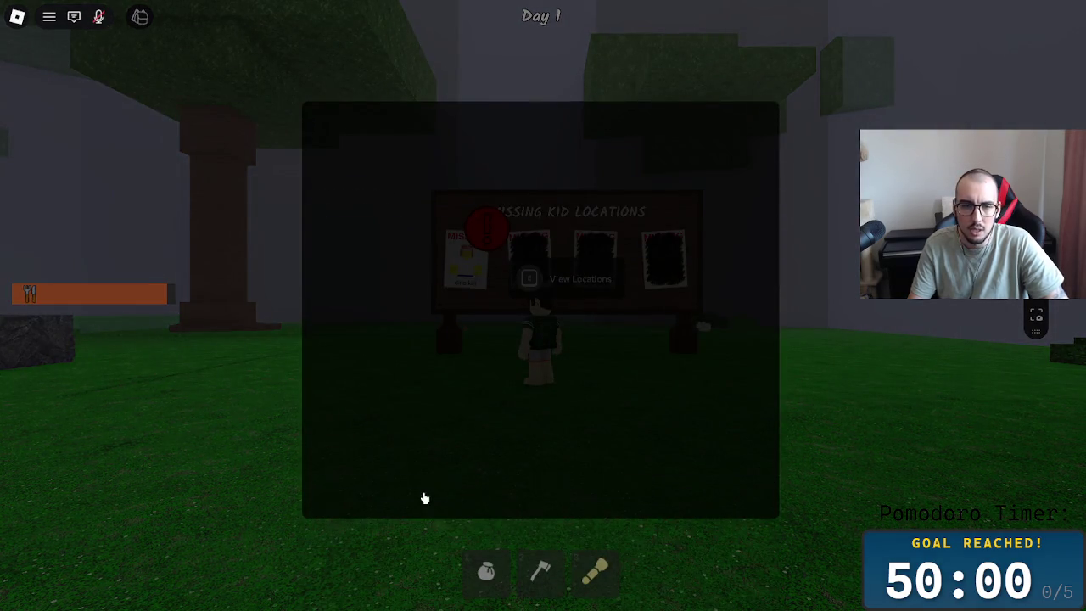
click(473, 276)
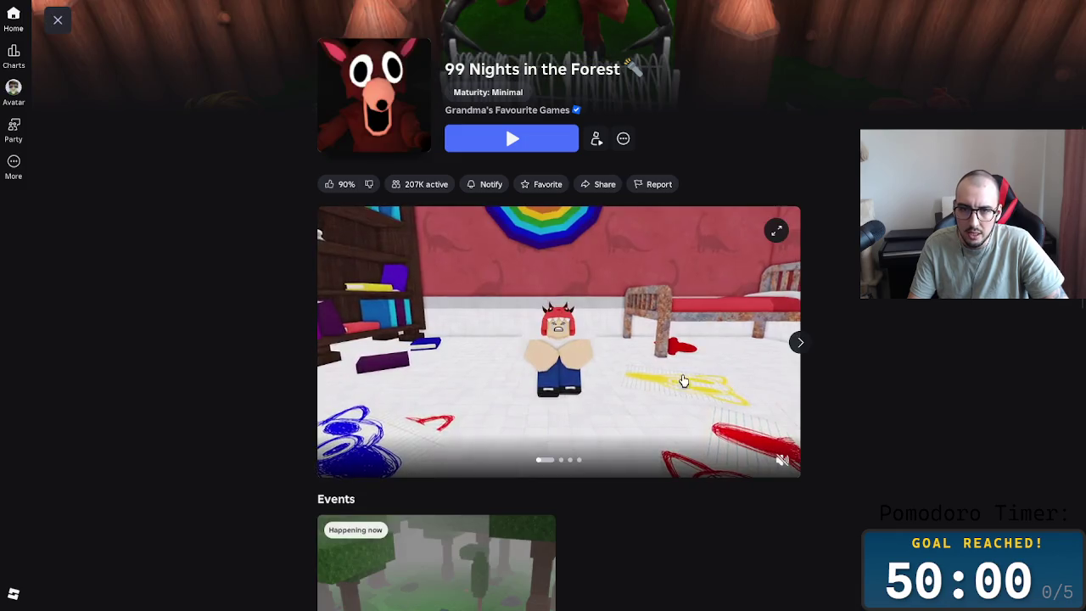
- Step through the Roblox game page's media slides, then switch back to the Game Analysis board
click(799, 342)
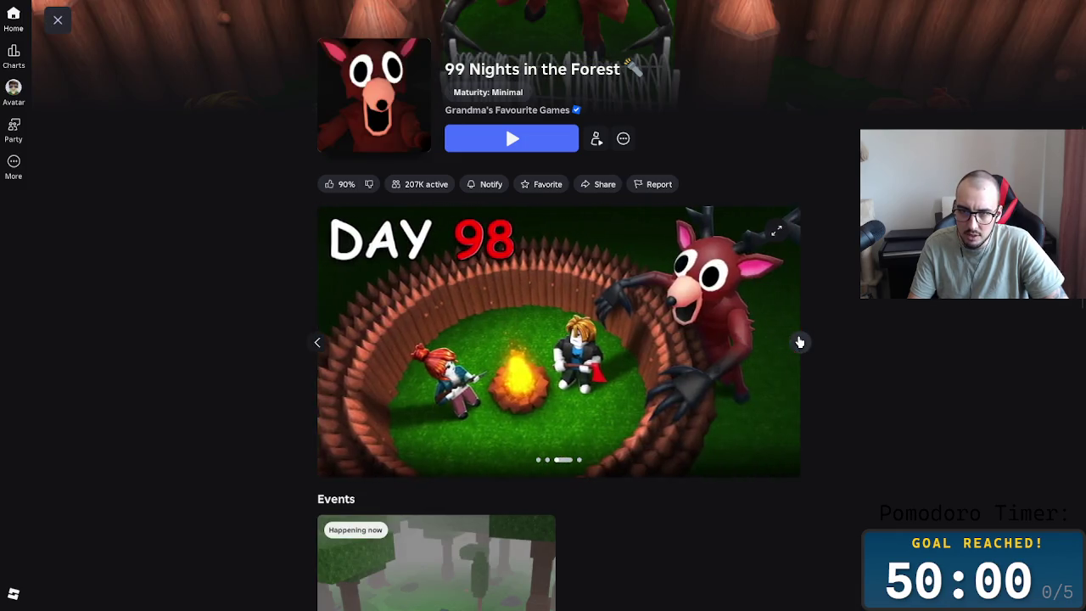
click(799, 342)
scroll(553, 351, down, 1)
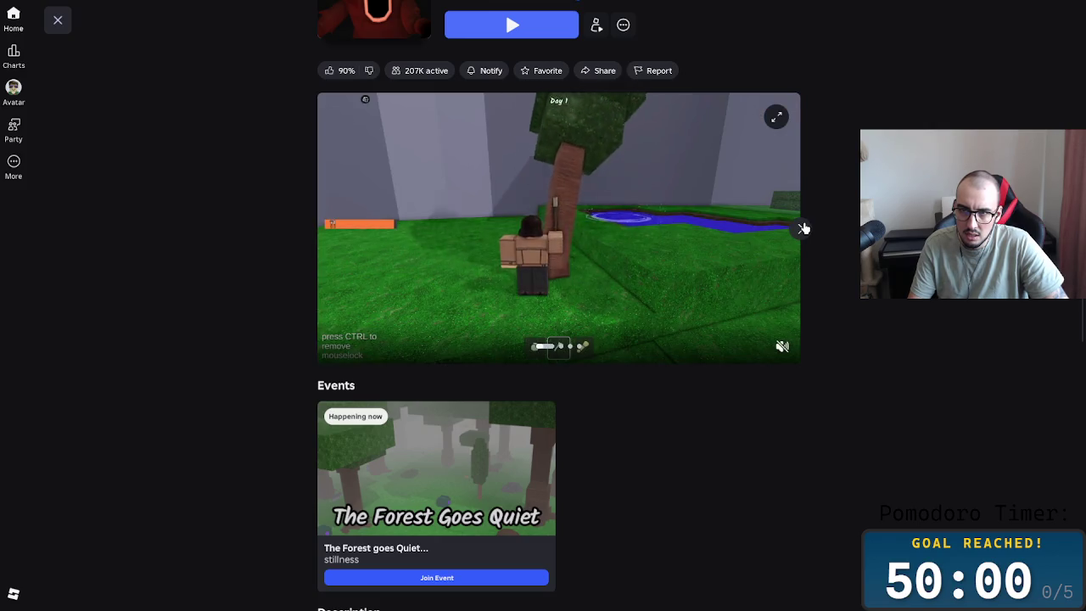
click(803, 228)
click(802, 228)
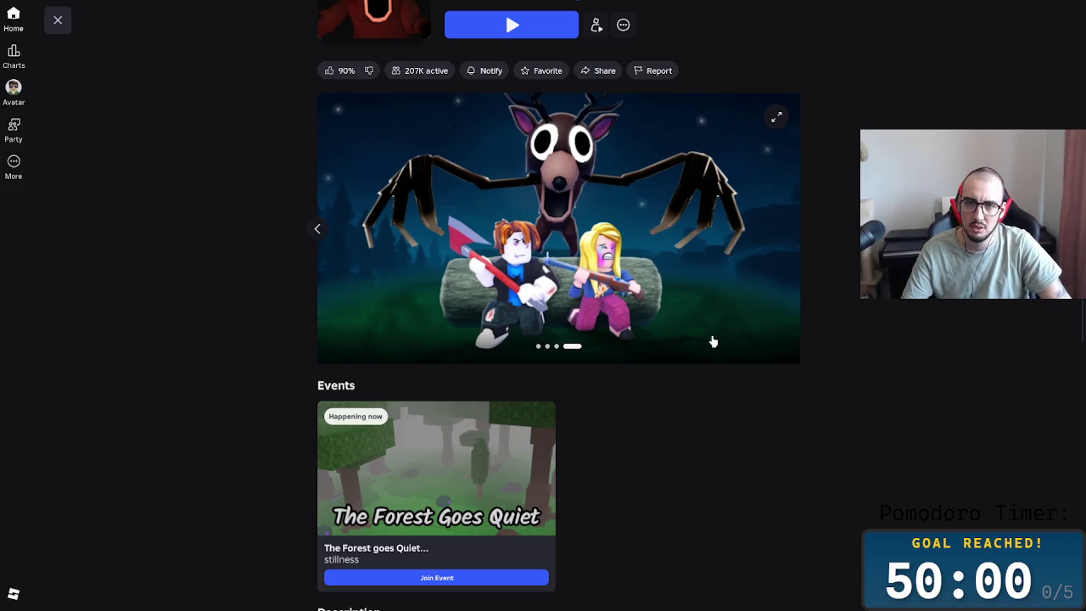
key(alt+Tab)
click(826, 400)
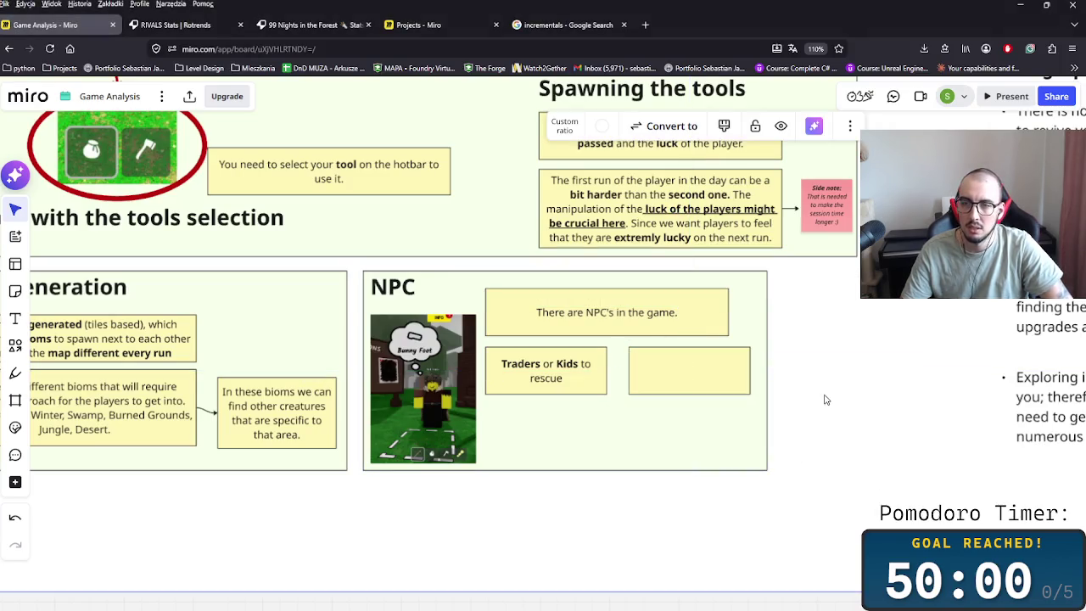
- Google 'kids in 99 nights in the forest' and open the Missing Children wiki result
click(551, 32)
click(412, 51)
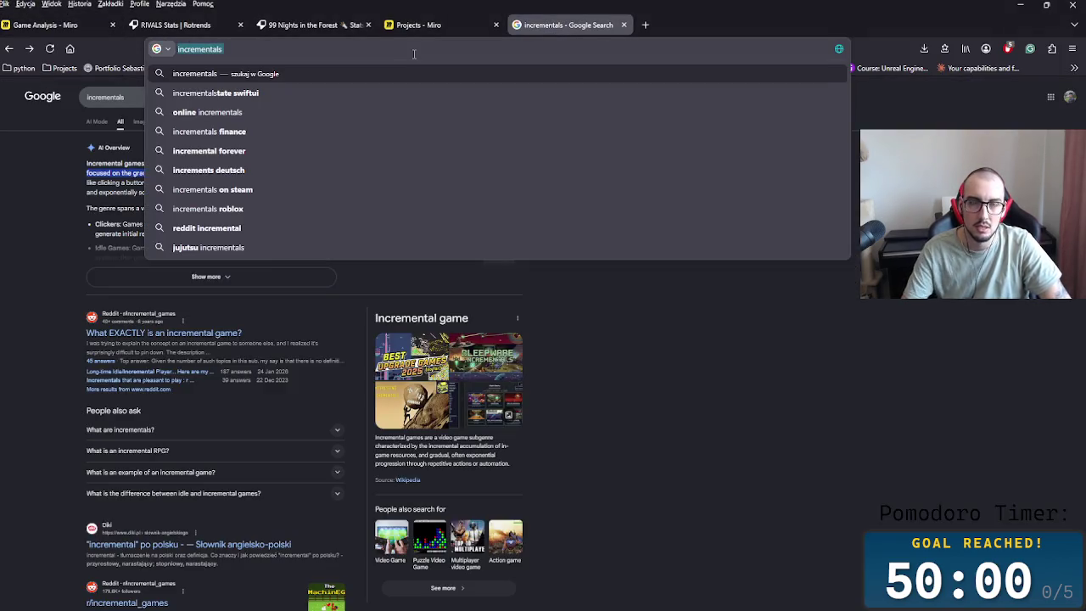
text(kids in 99 n)
key(Return)
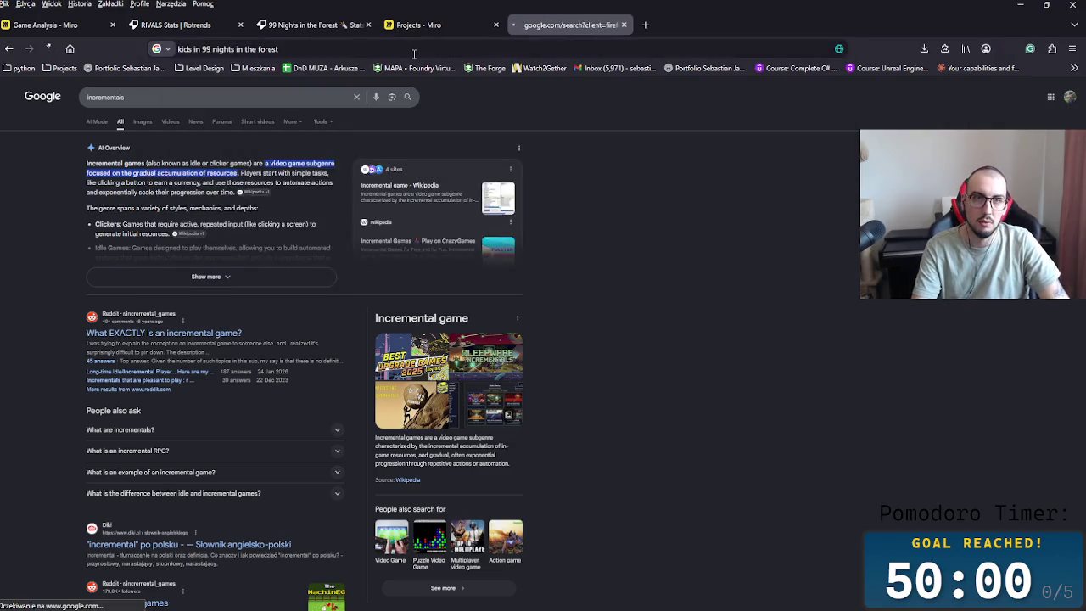
click(245, 170)
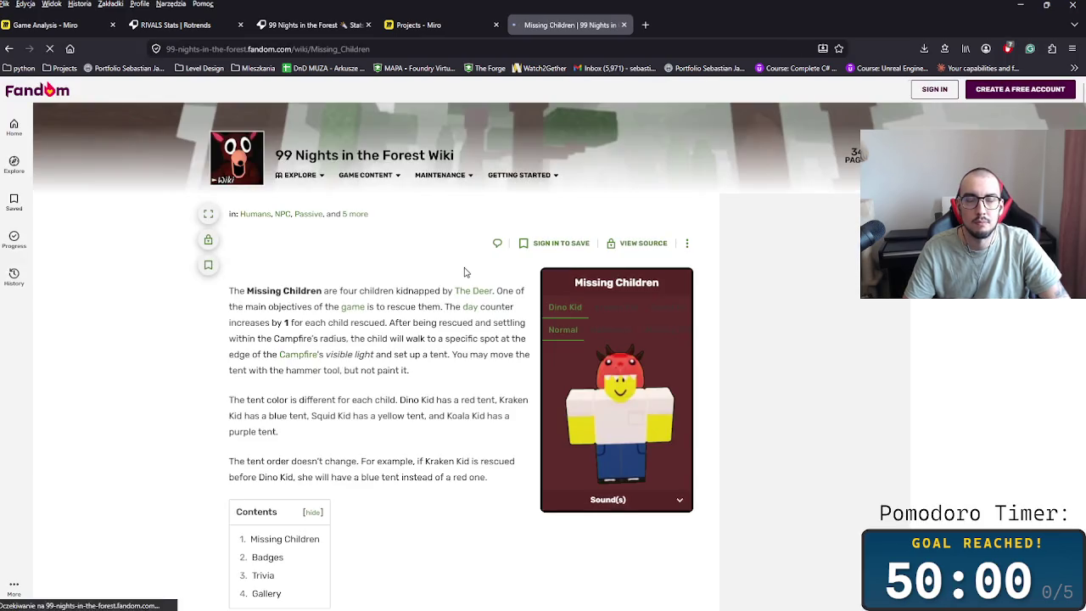
scroll(466, 279, down, 3)
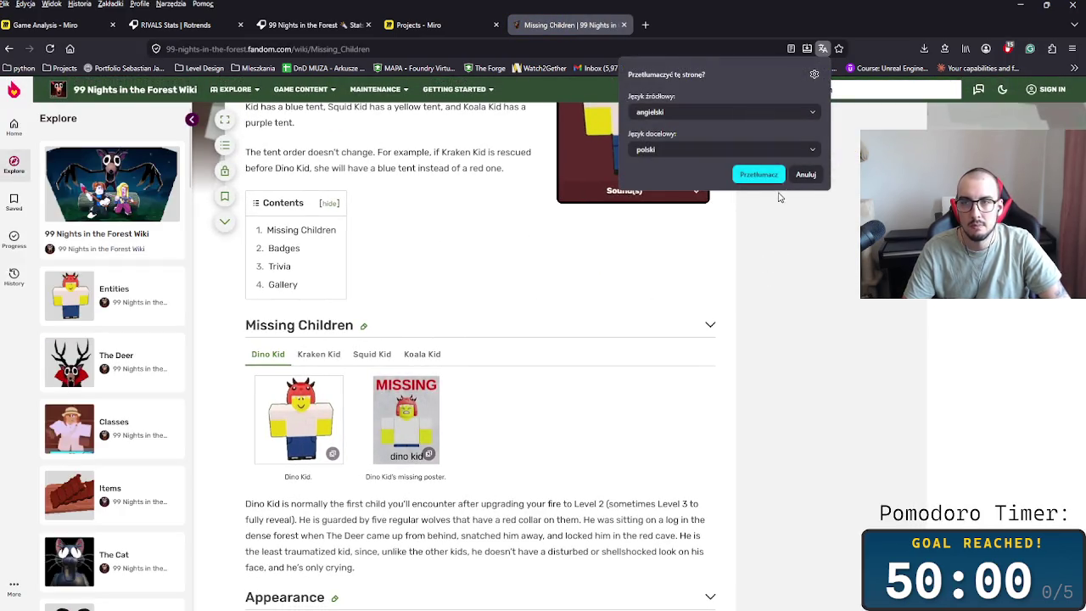
scroll(609, 302, down, 2)
scroll(603, 303, down, 3)
scroll(599, 303, down, 4)
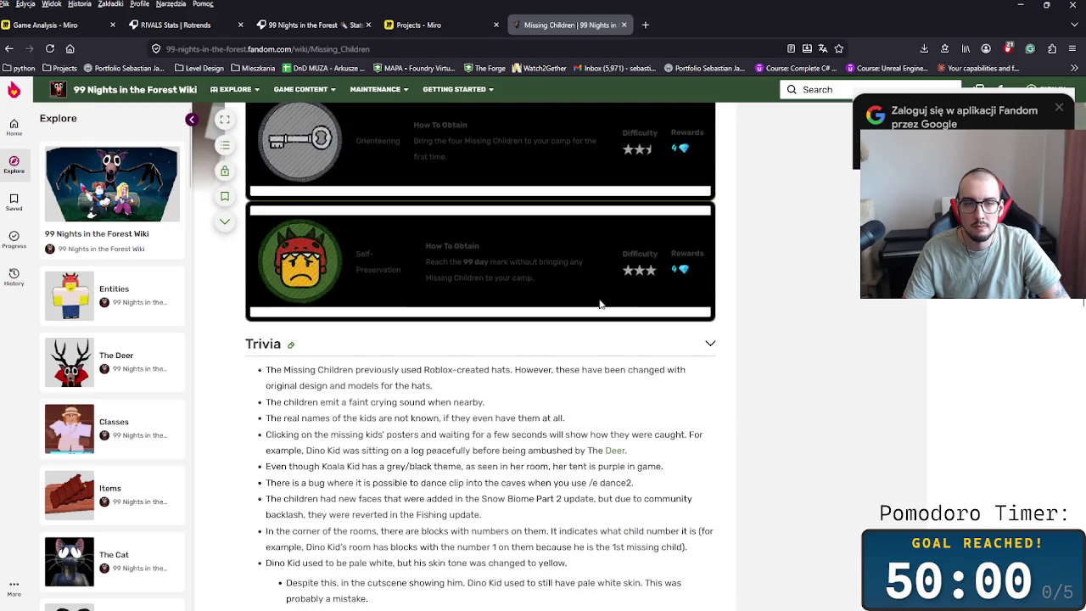
scroll(600, 302, up, 2)
scroll(553, 381, down, 3)
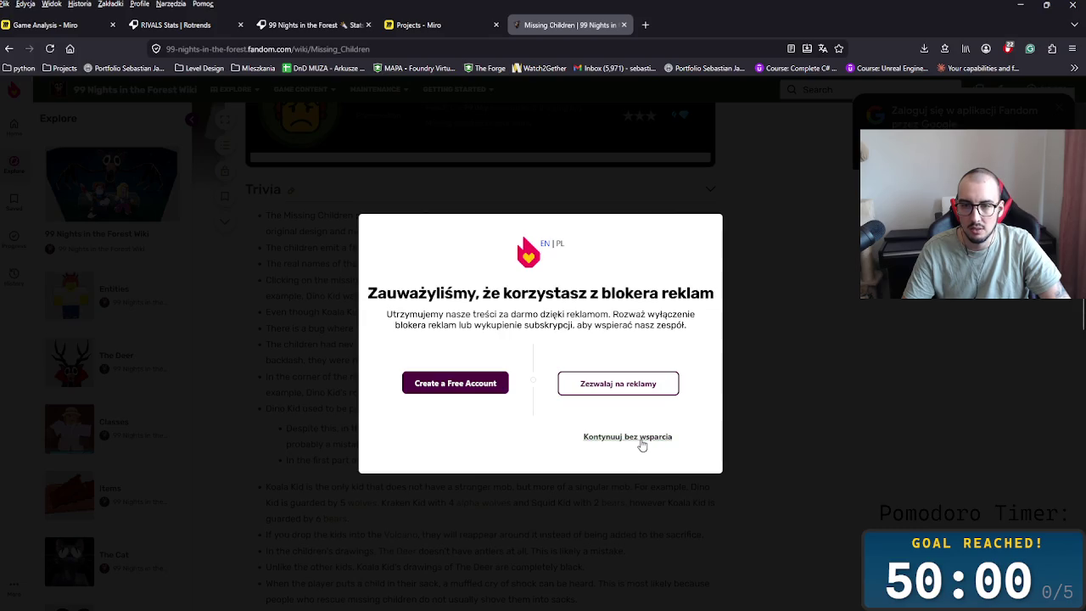
click(642, 445)
scroll(594, 438, down, 2)
scroll(566, 487, down, 4)
middle_click(675, 368)
scroll(675, 368, down, 3)
scroll(661, 357, up, 1)
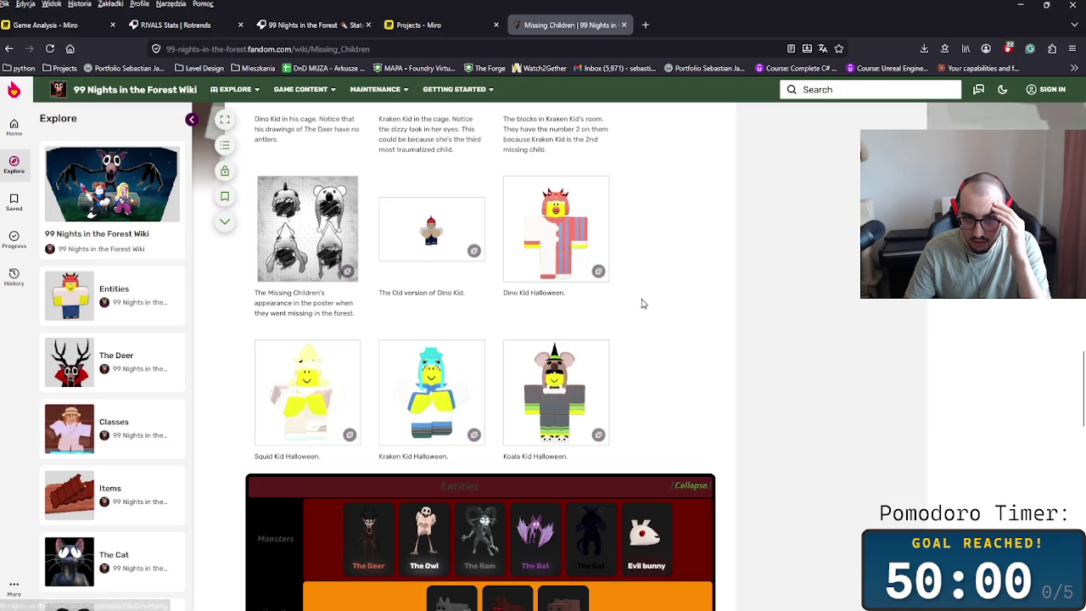
scroll(650, 305, down, 4)
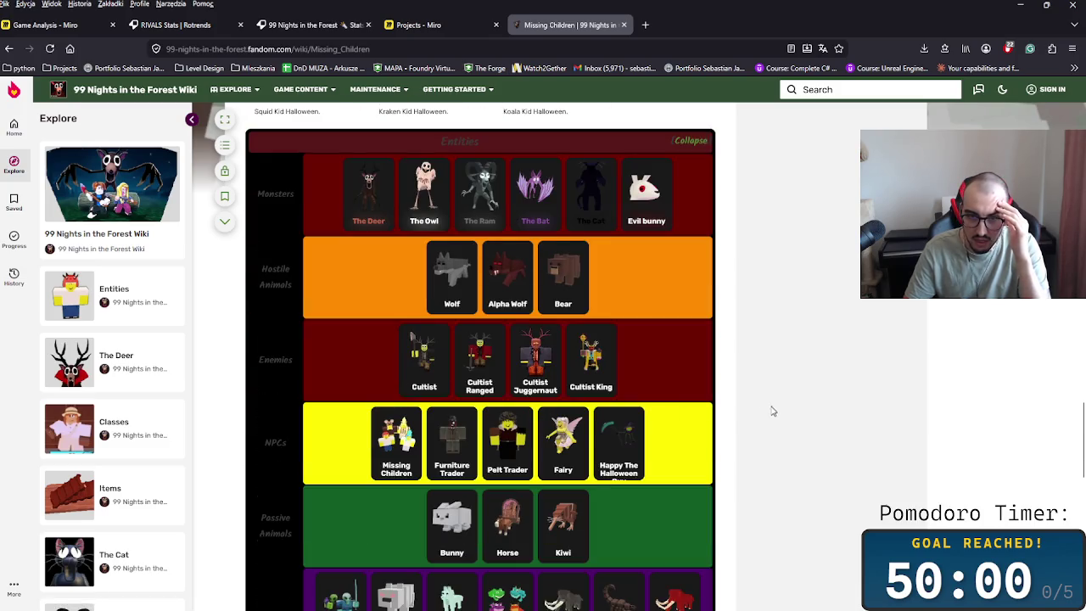
scroll(780, 466, down, 1)
scroll(792, 483, down, 3)
scroll(787, 407, up, 2)
scroll(793, 407, down, 2)
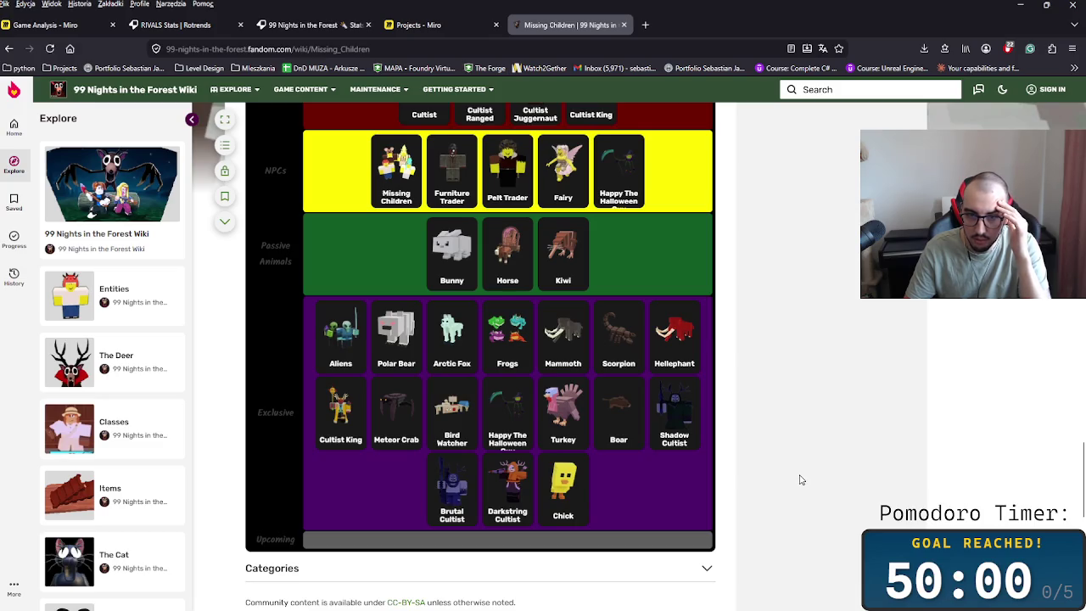
right_click(629, 378)
middle_click(841, 302)
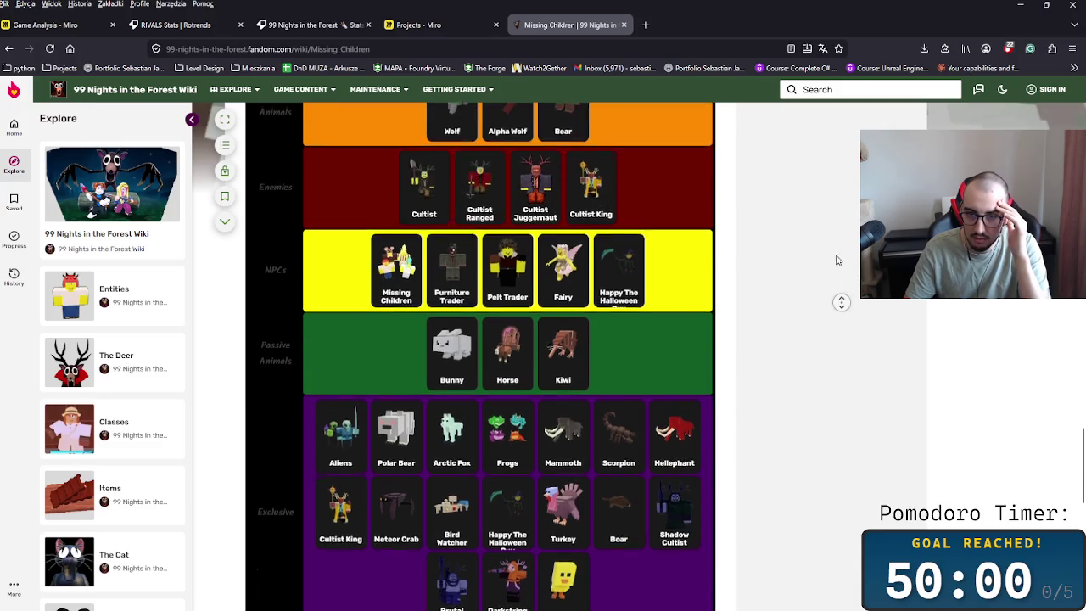
middle_click(711, 283)
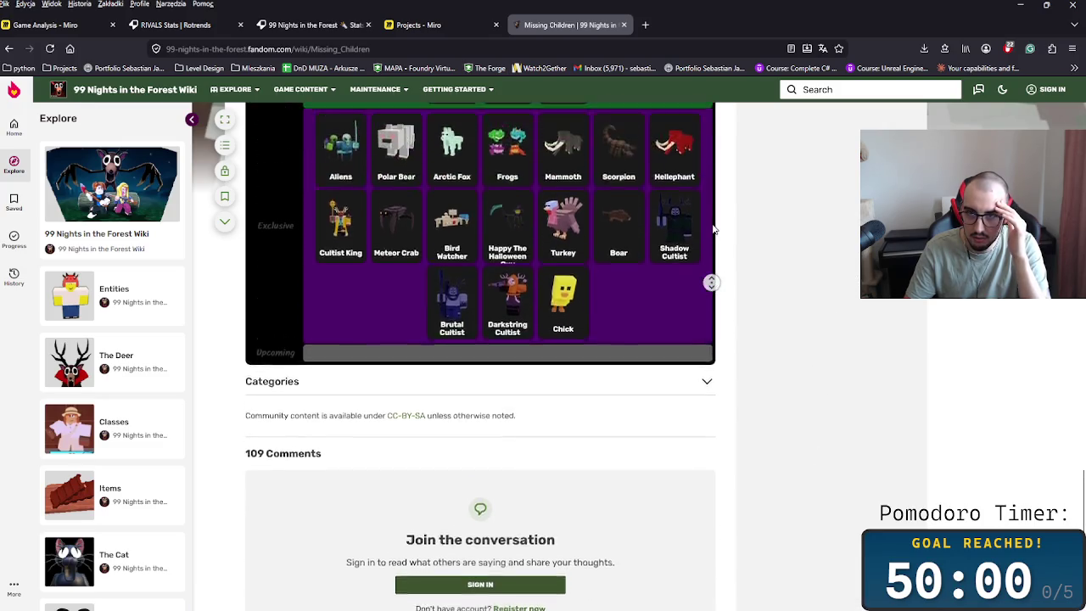
middle_click(685, 298)
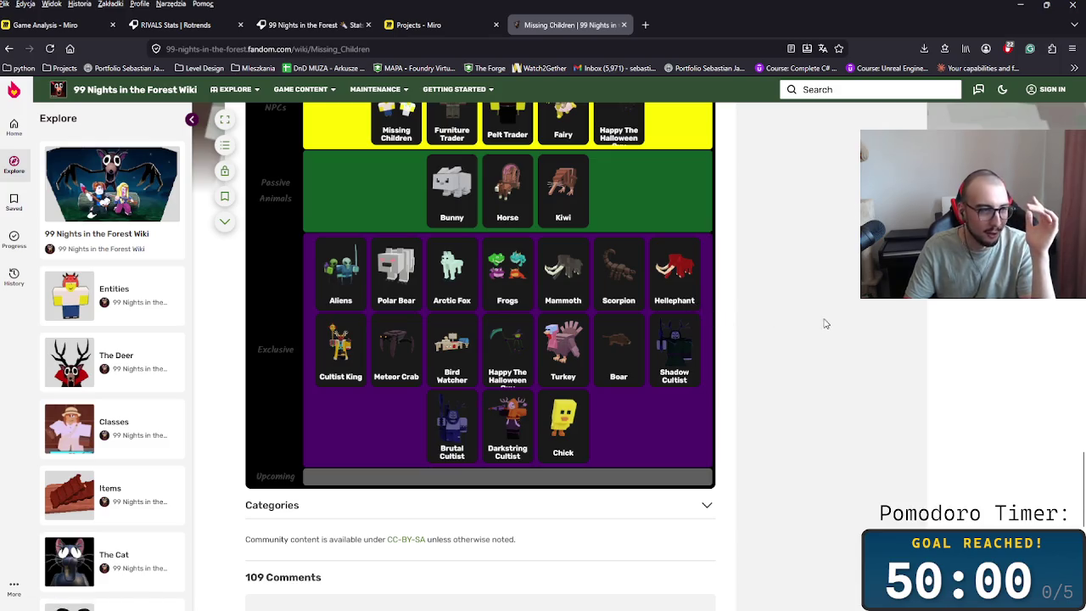
scroll(785, 307, down, 1)
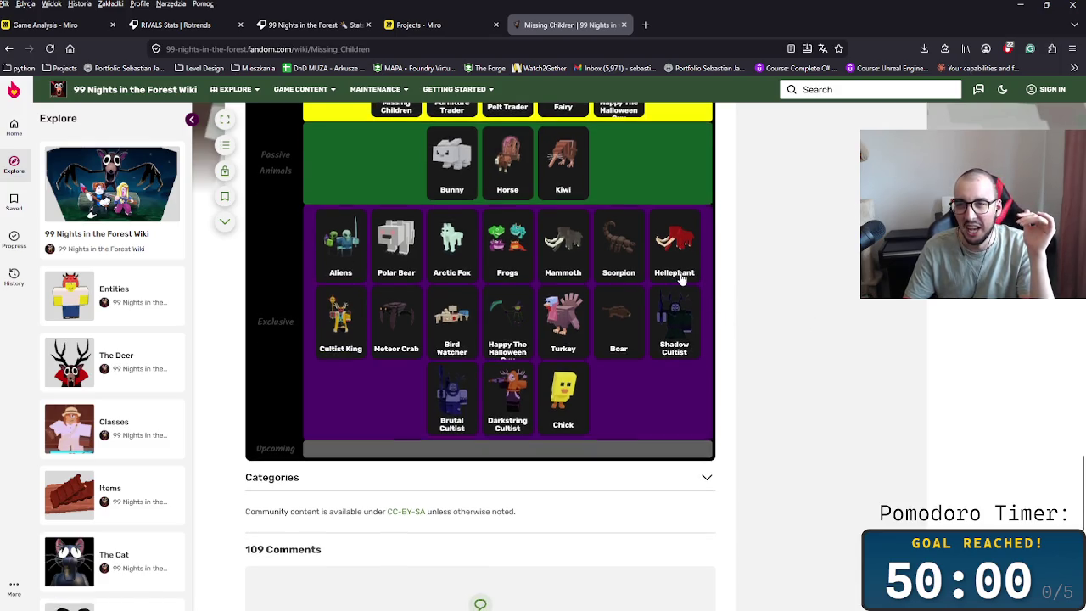
middle_click(780, 355)
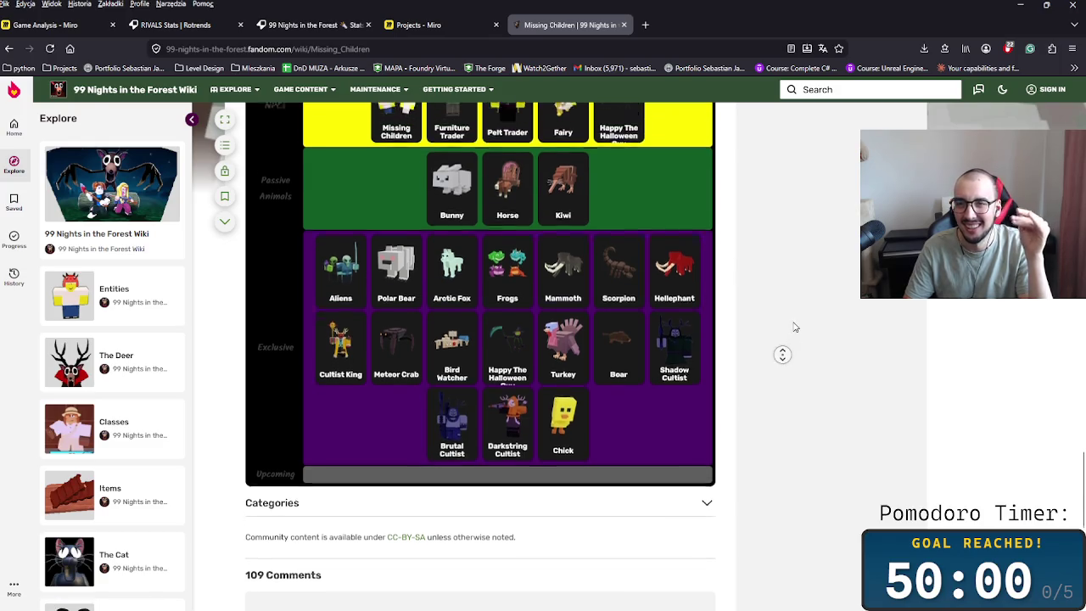
middle_click(795, 393)
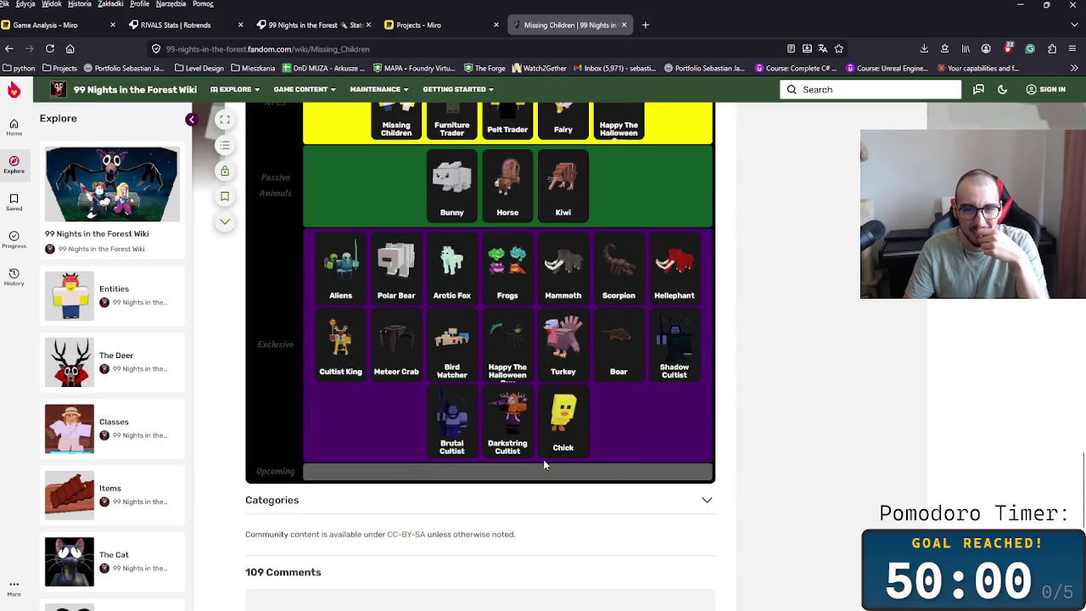
scroll(594, 462, up, 1)
scroll(639, 460, up, 2)
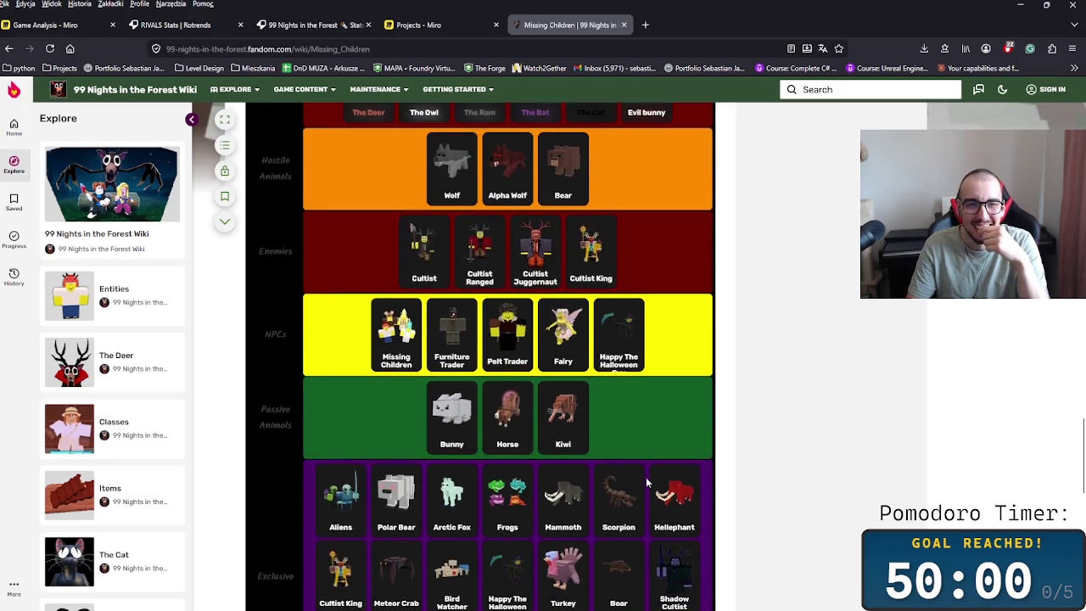
scroll(645, 482, up, 3)
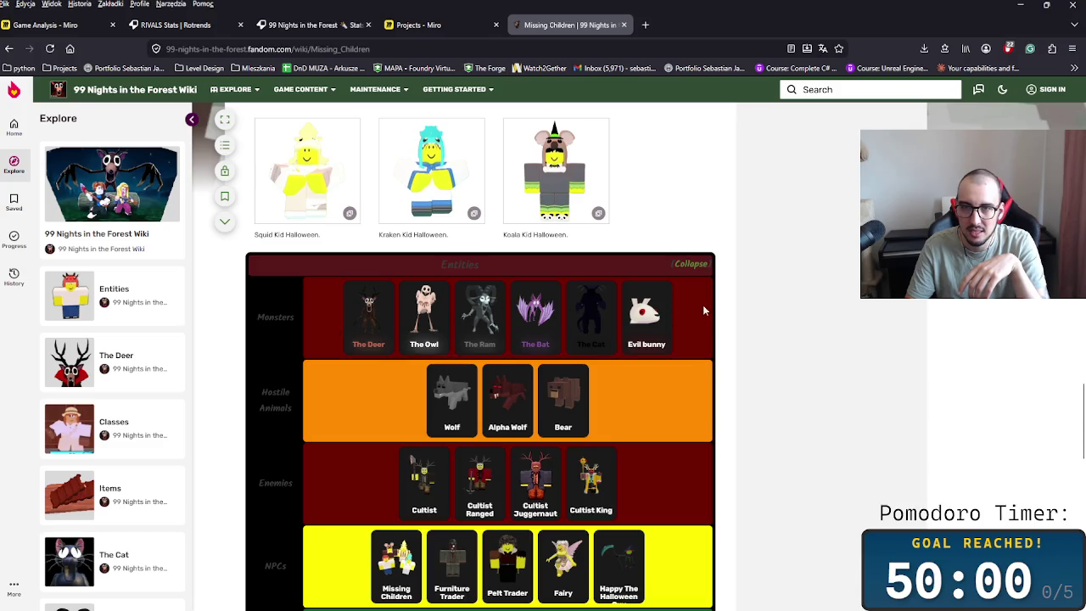
click(689, 265)
scroll(772, 361, up, 3)
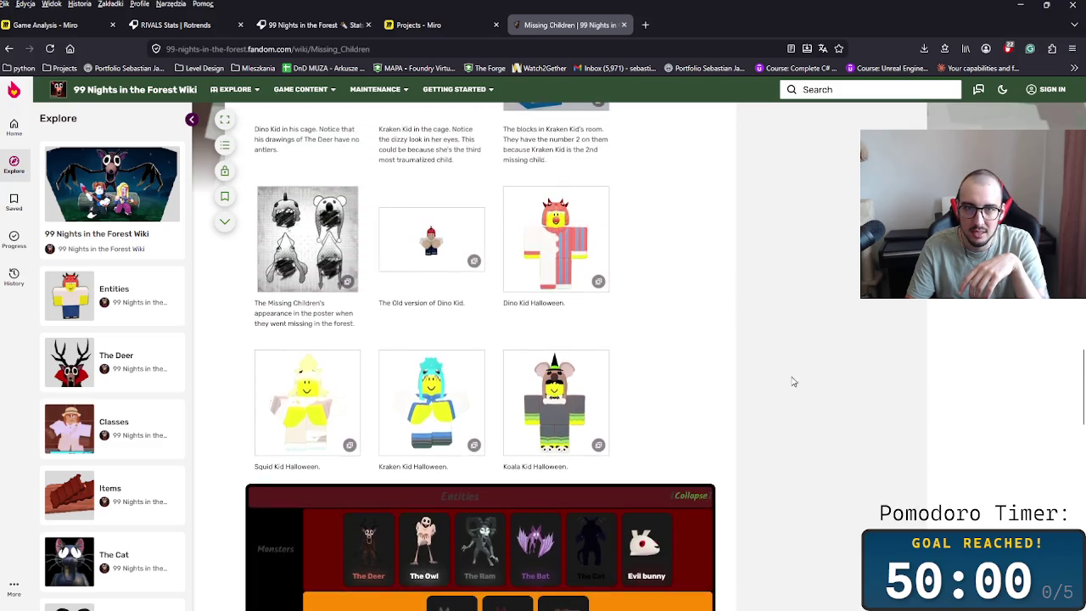
scroll(788, 380, up, 4)
scroll(735, 392, down, 3)
scroll(729, 424, down, 6)
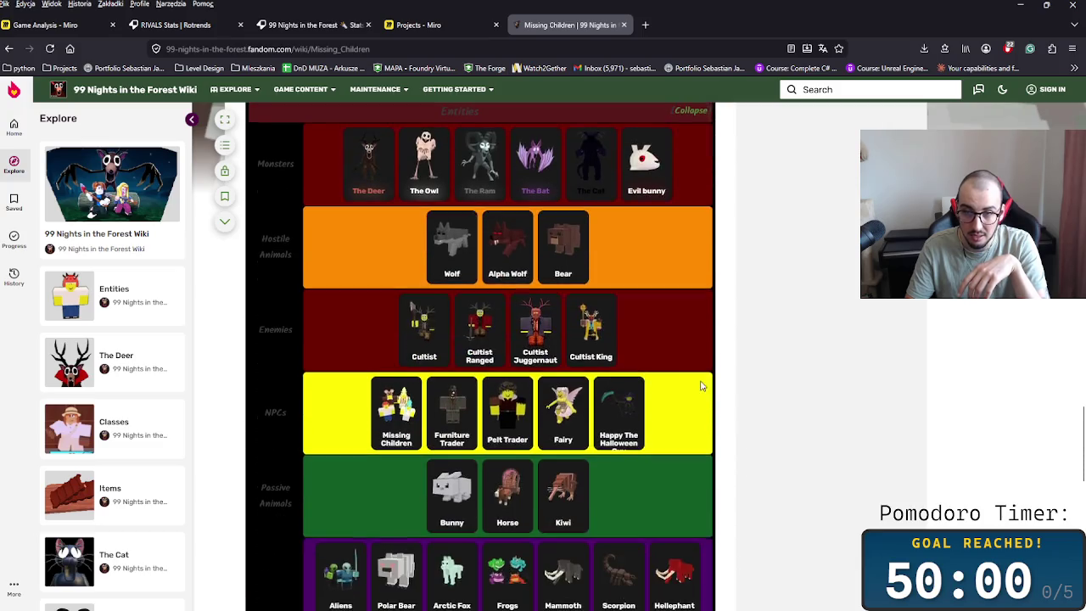
scroll(704, 388, up, 2)
scroll(644, 390, up, 1)
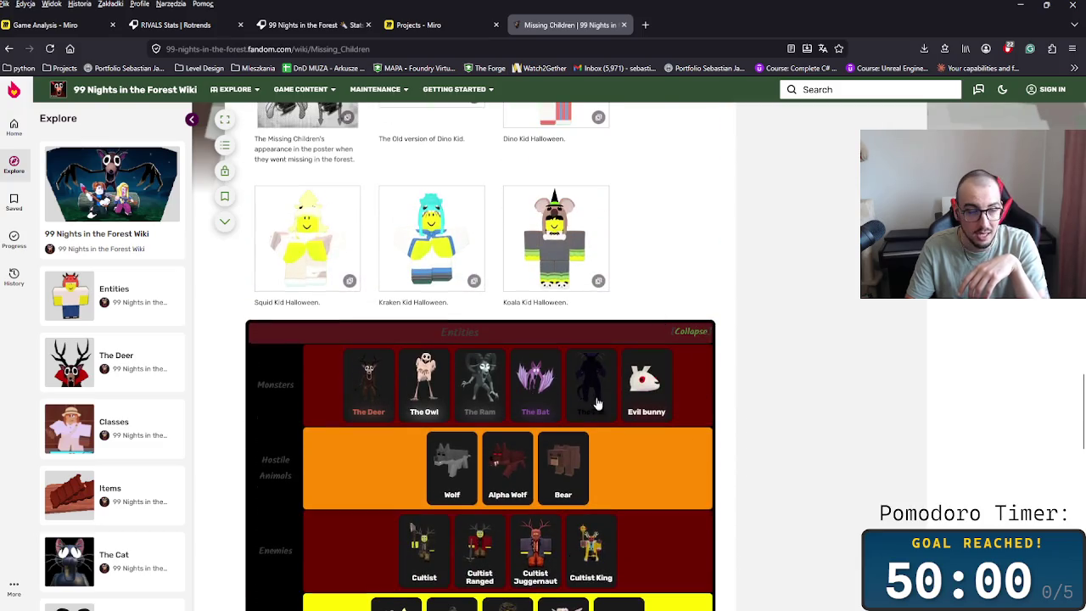
scroll(772, 424, up, 8)
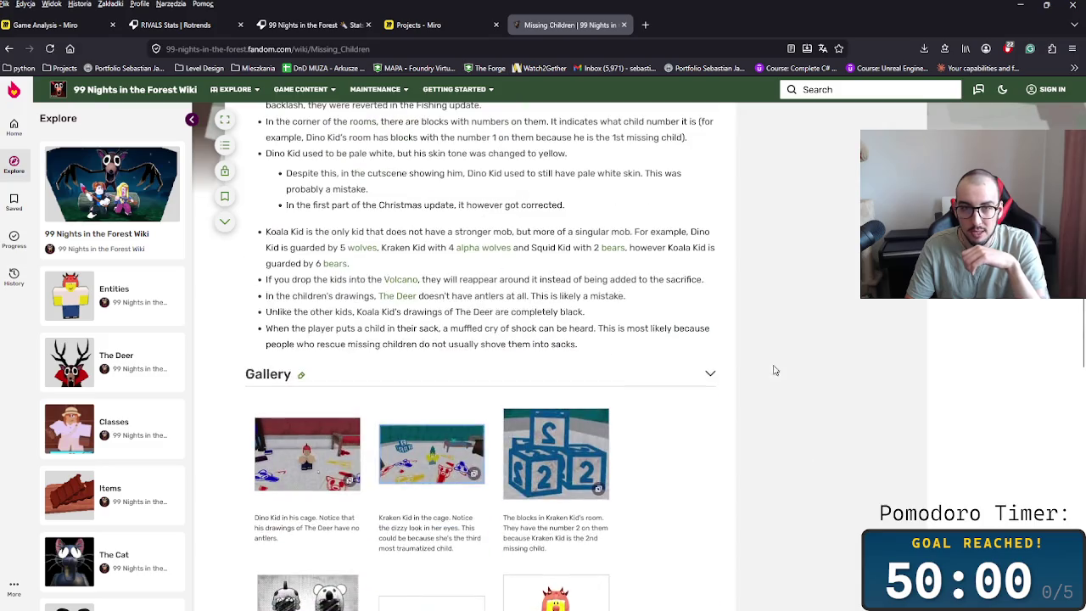
- Read the Missing Children page, highlighting the passages on guarding bears, wolves and Koala Kid
scroll(819, 416, up, 2)
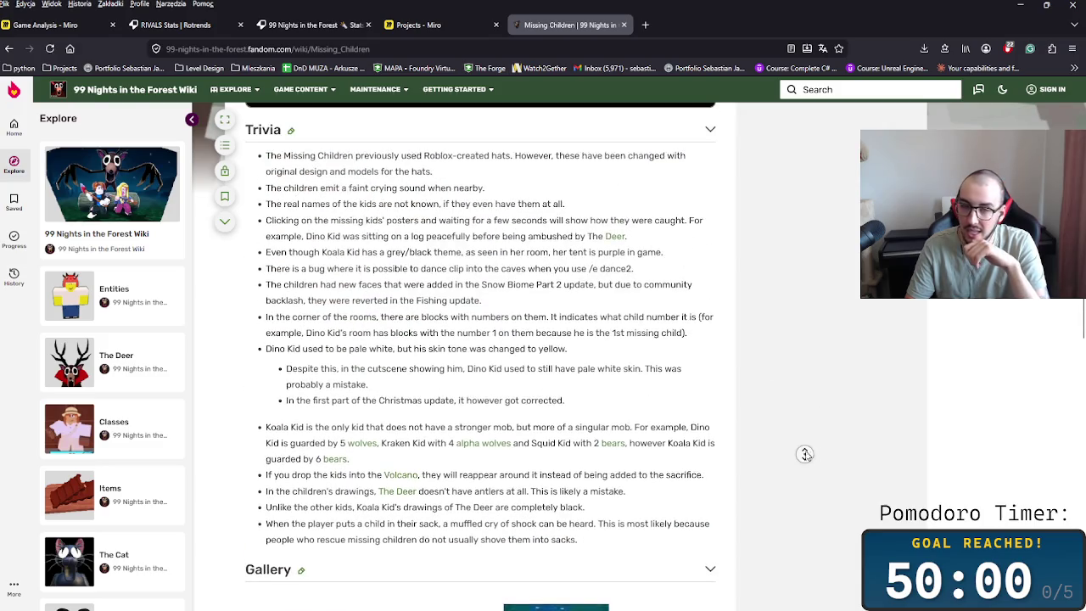
scroll(793, 429, up, 3)
scroll(784, 441, down, 3)
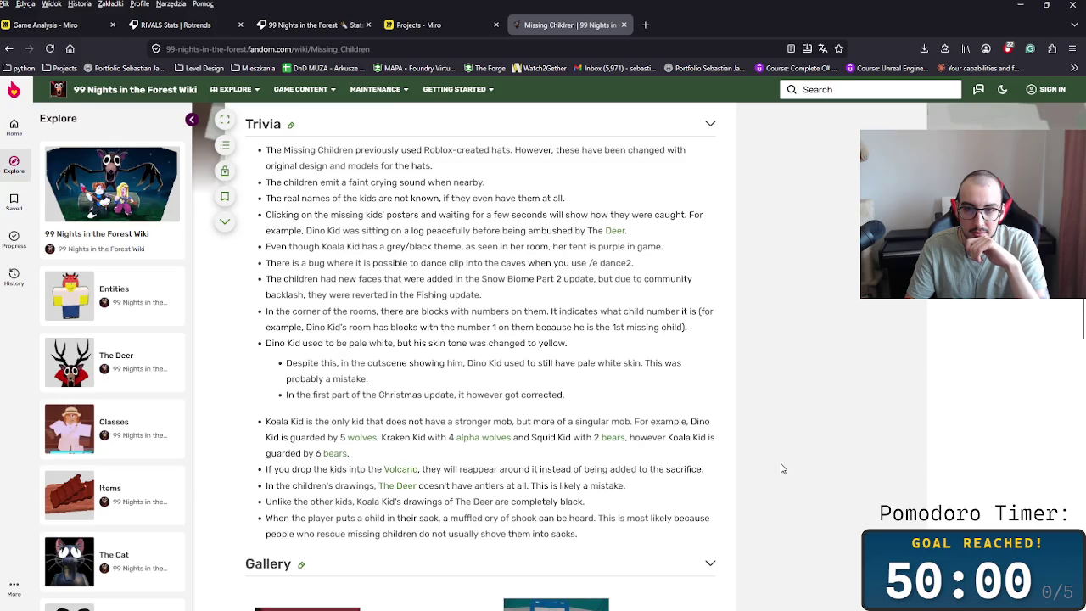
scroll(783, 487, down, 1)
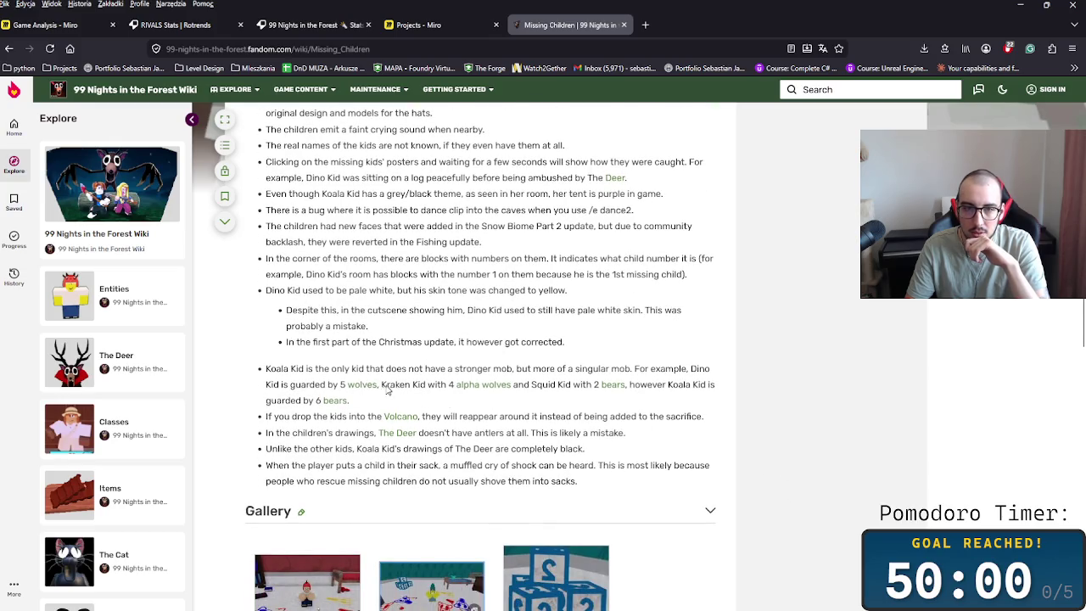
drag(529, 386, 597, 397)
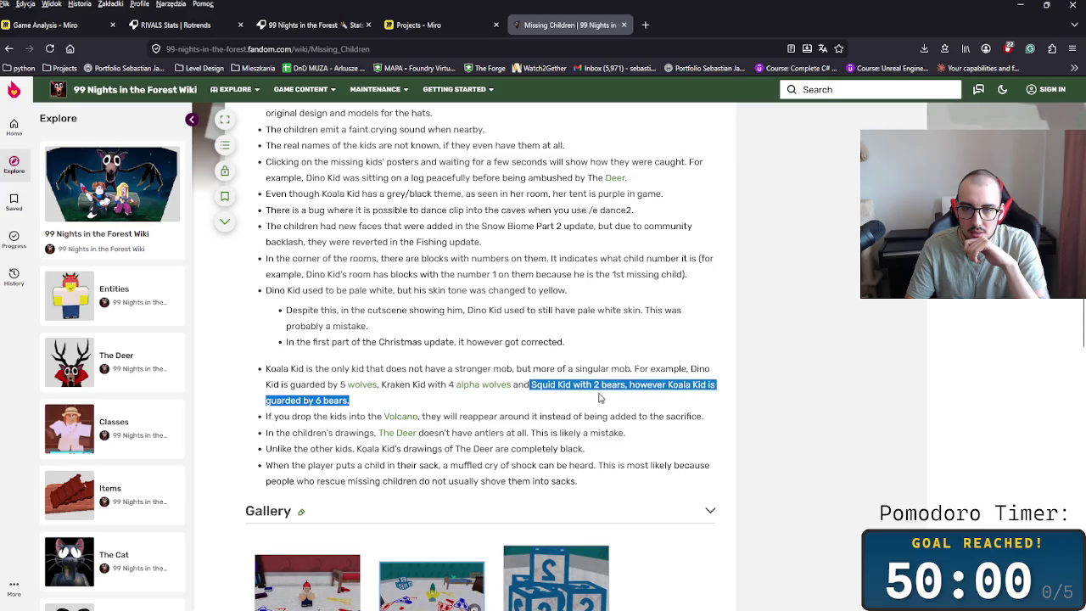
click(591, 403)
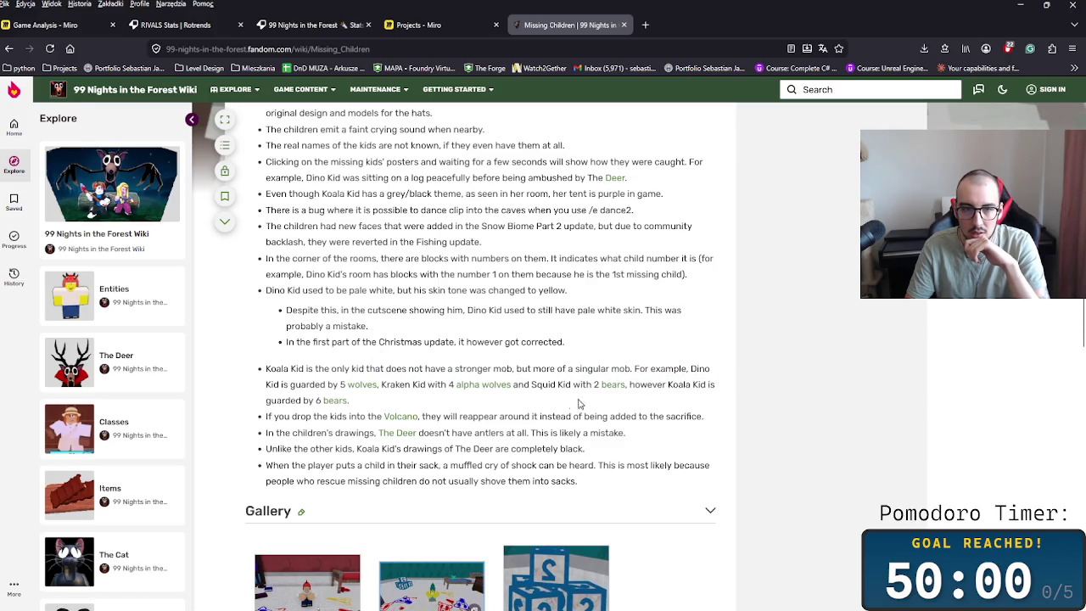
mouse_move(380, 404)
mouse_down()
mouse_move(359, 389)
mouse_move(312, 388)
mouse_move(373, 374)
mouse_up()
click(307, 389)
click(314, 375)
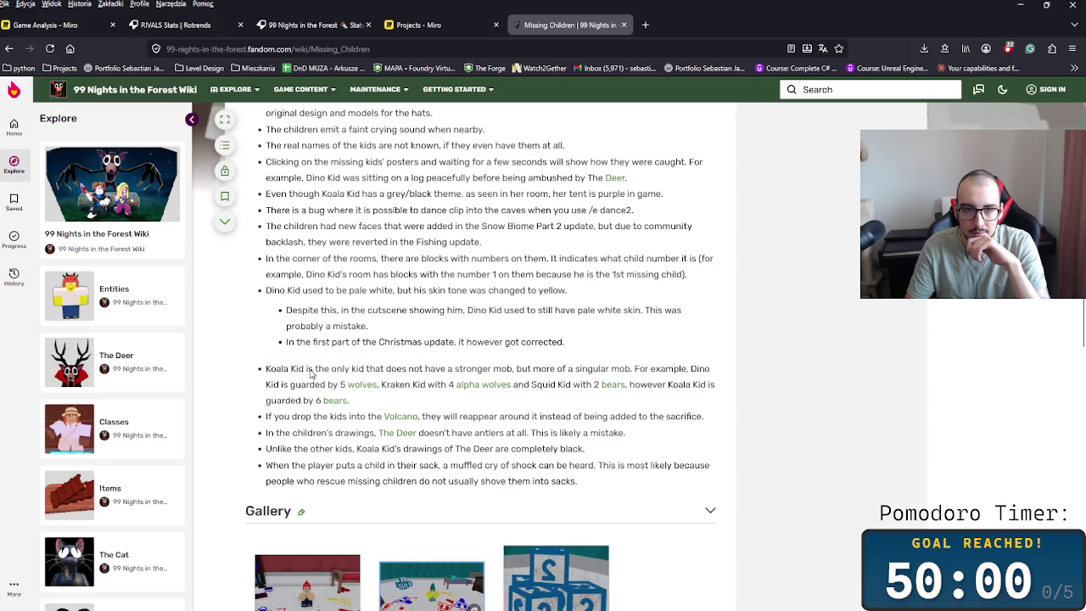
drag(277, 376, 696, 379)
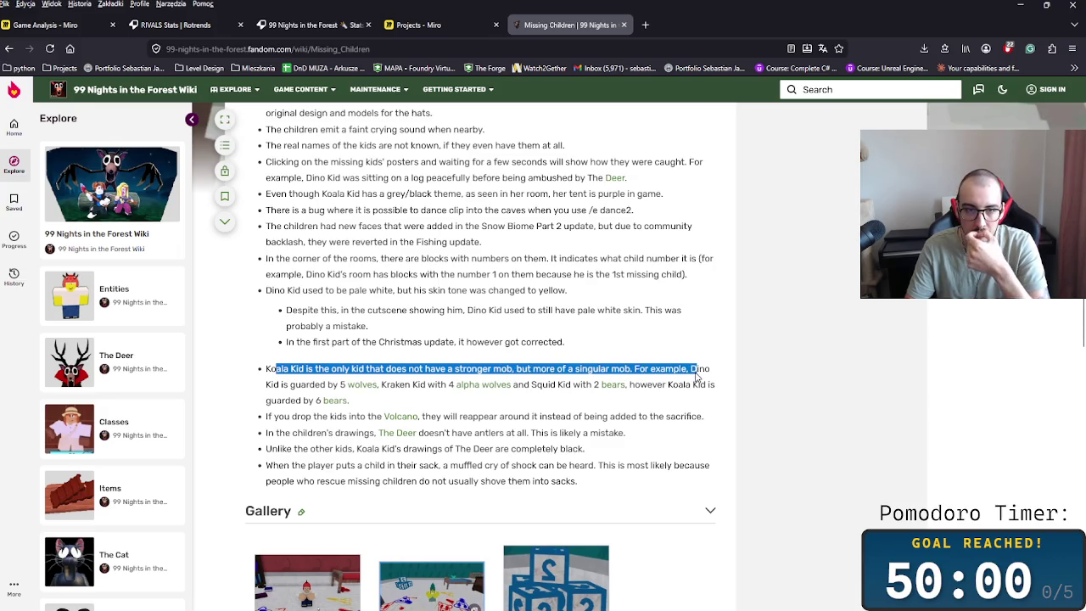
drag(696, 375, 497, 397)
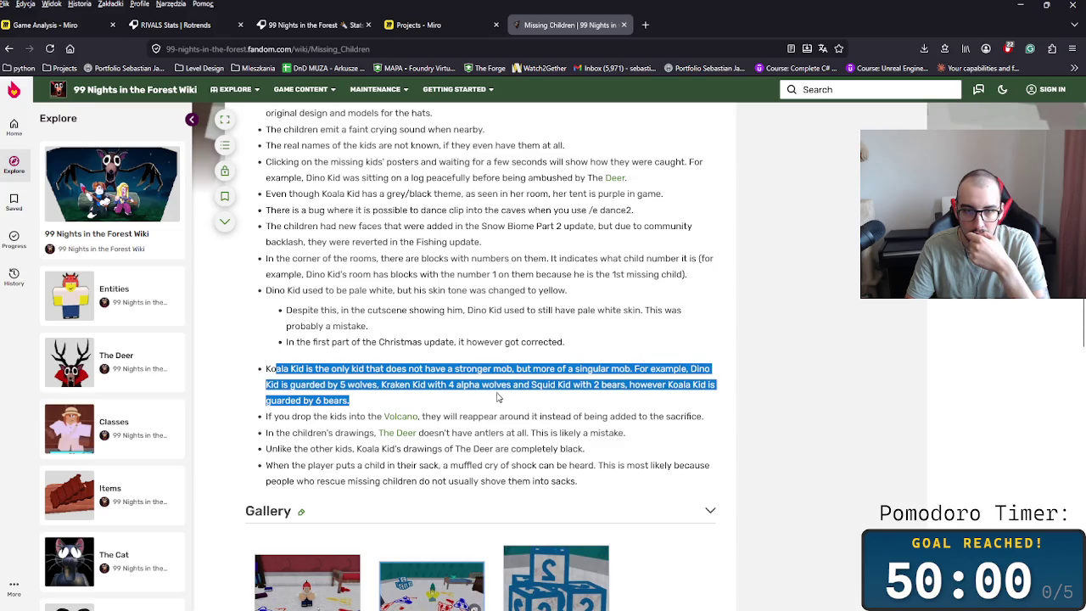
click(471, 398)
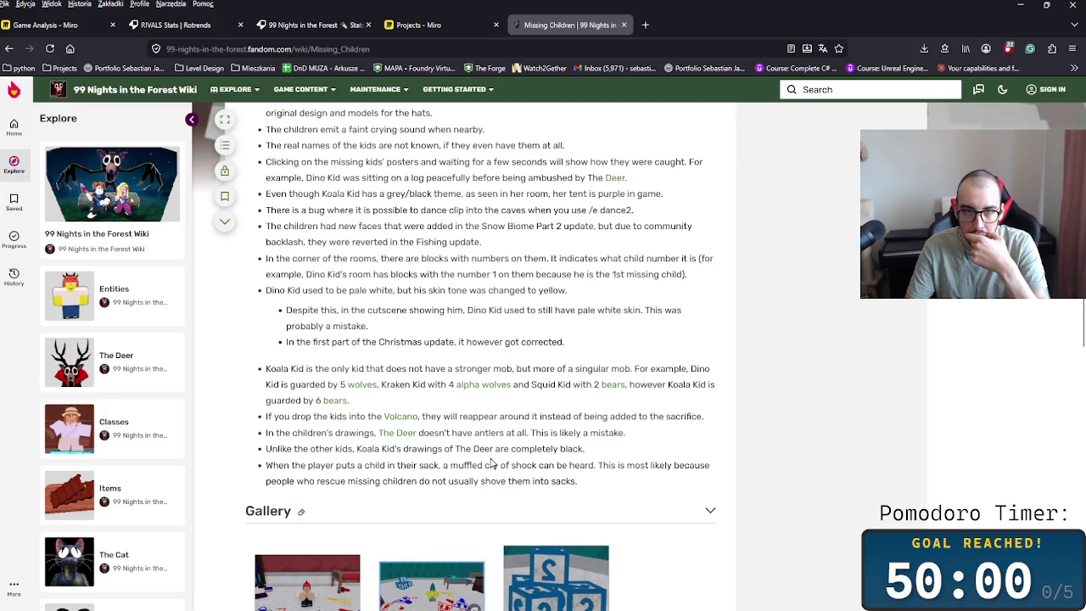
- Open two wiki links in new tabs, then return via Projects to the Game Analysis board
scroll(491, 463, up, 1)
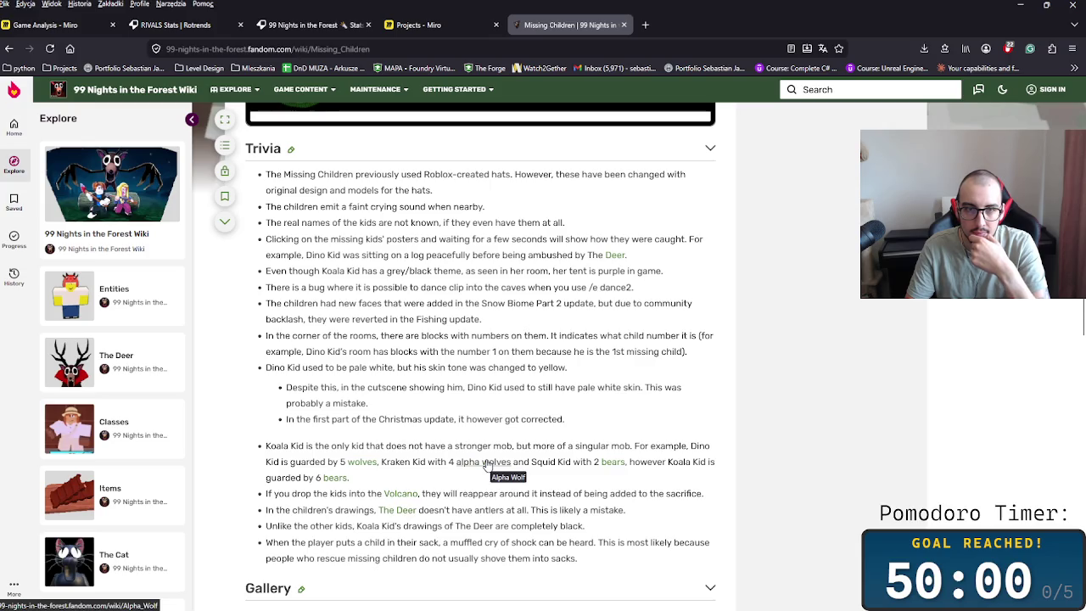
scroll(444, 375, down, 3)
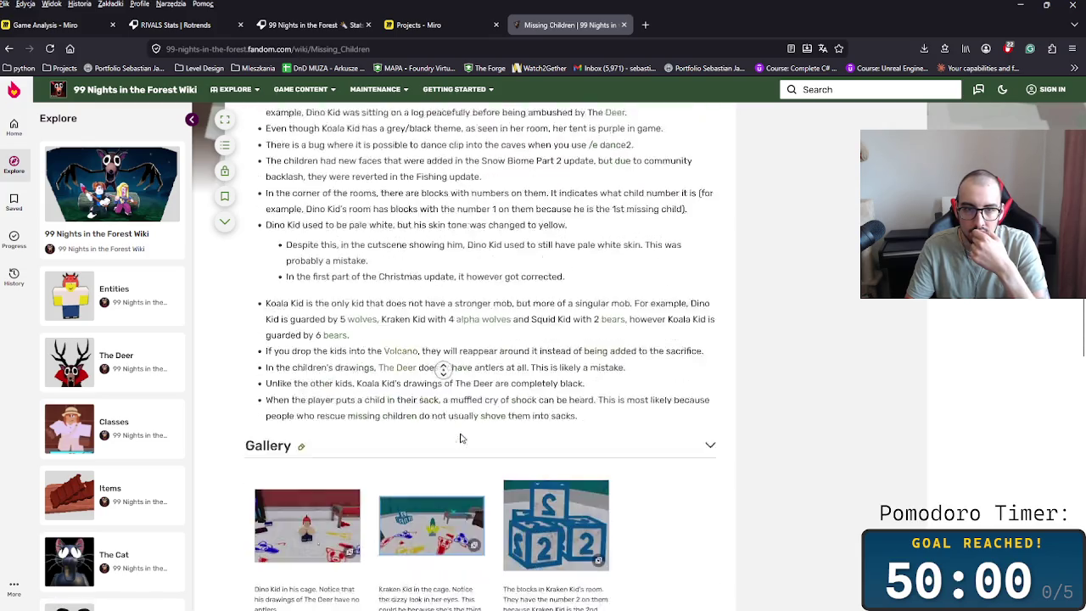
scroll(703, 448, down, 3)
middle_click(770, 439)
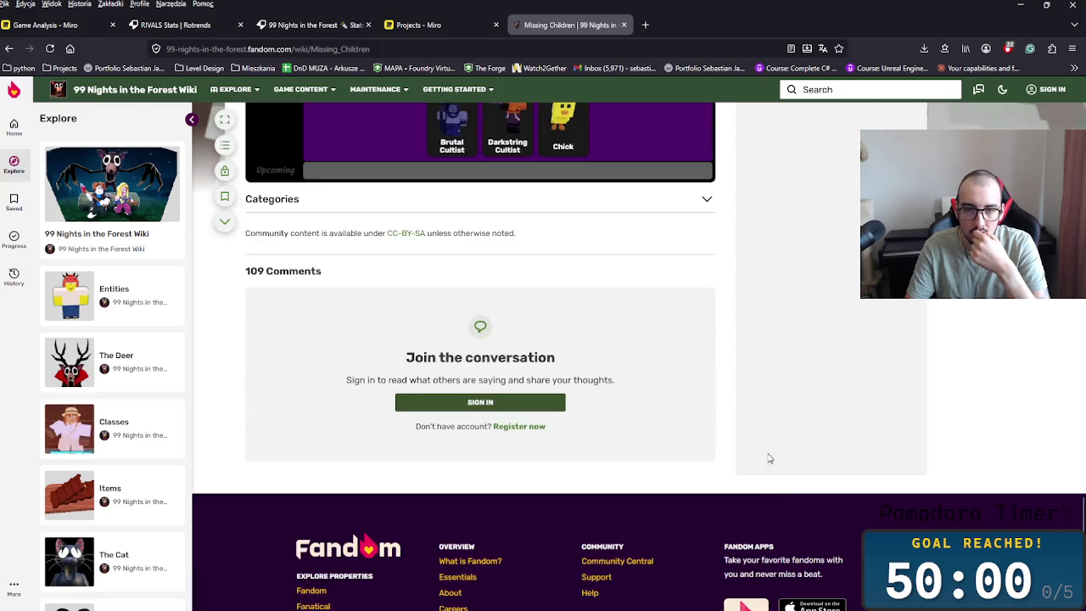
middle_click(770, 459)
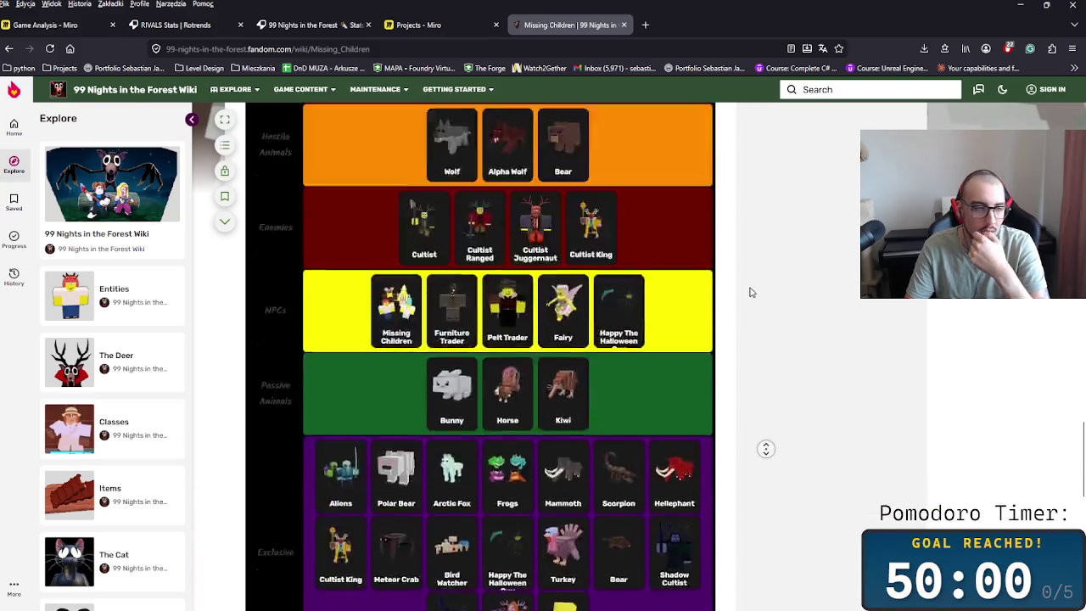
click(441, 25)
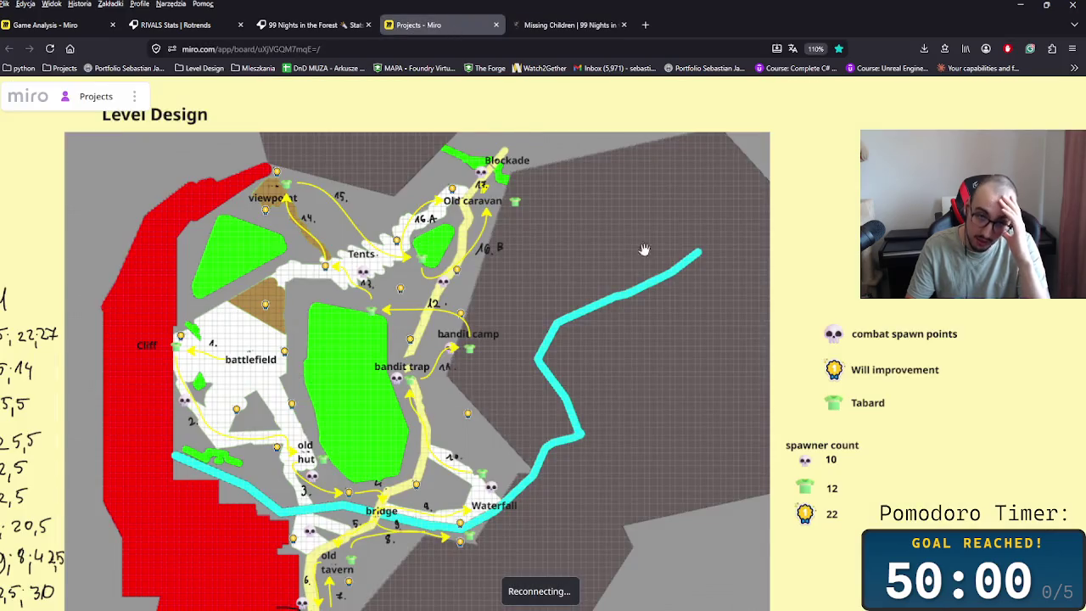
click(51, 24)
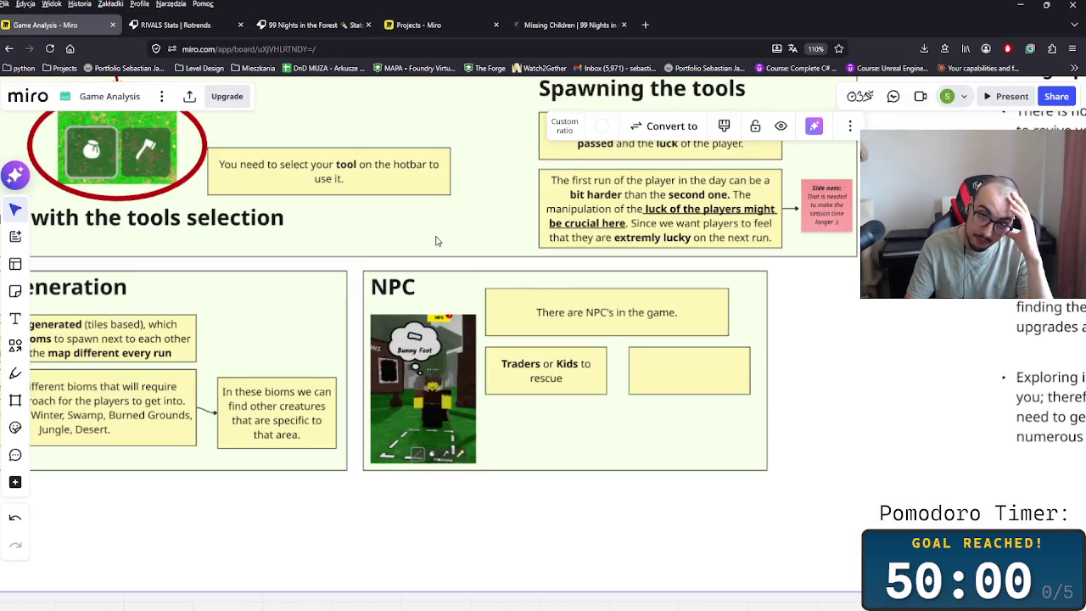
- Move the empty sticky note below 'Traders or Kids' and begin it with 'Traders are'
click(659, 375)
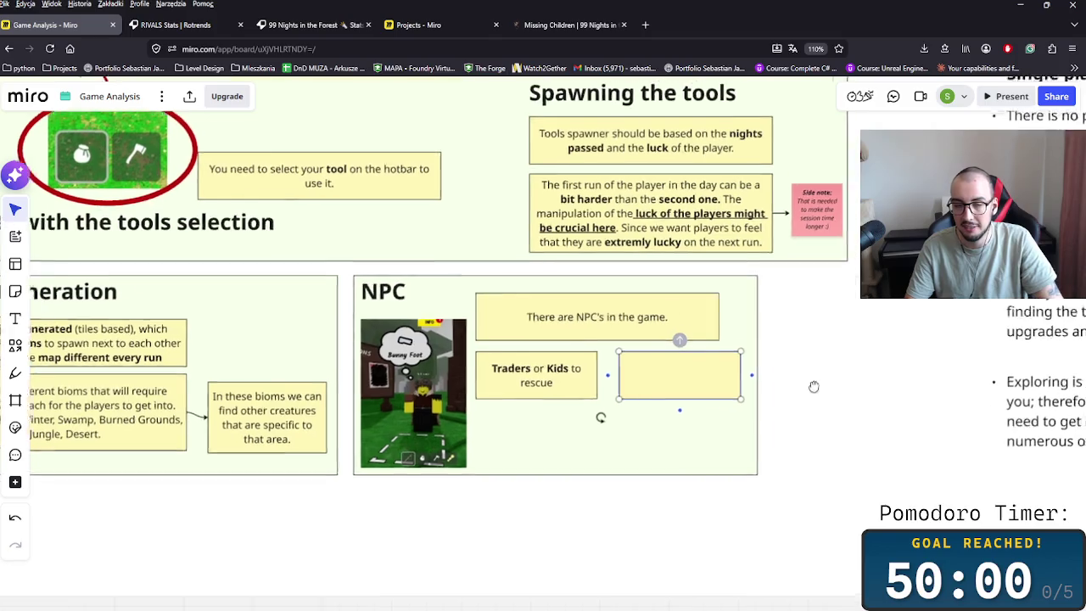
scroll(814, 381, right, 3)
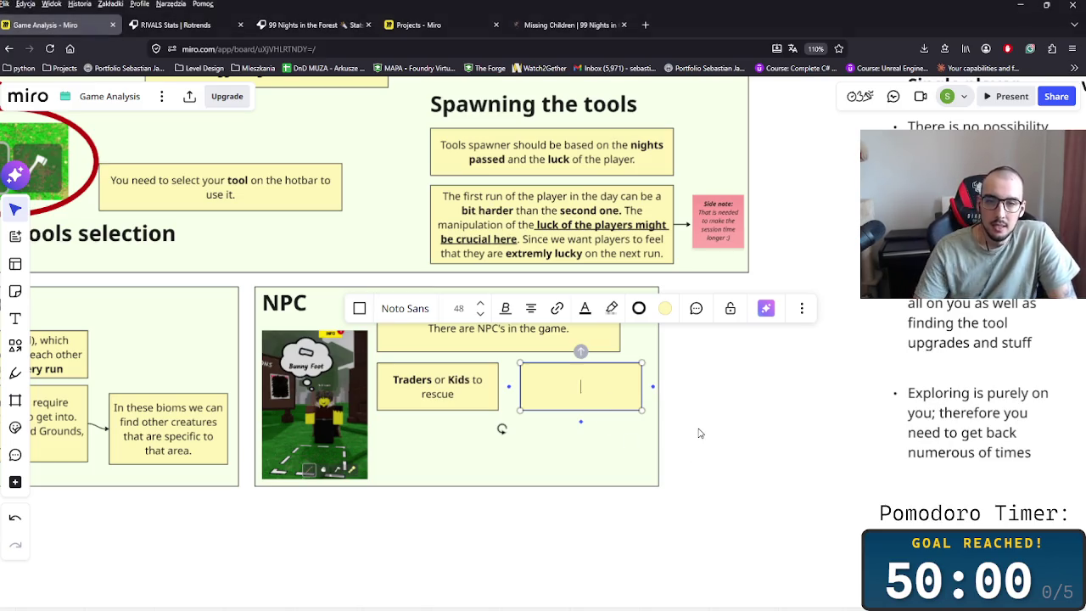
drag(594, 411, 474, 437)
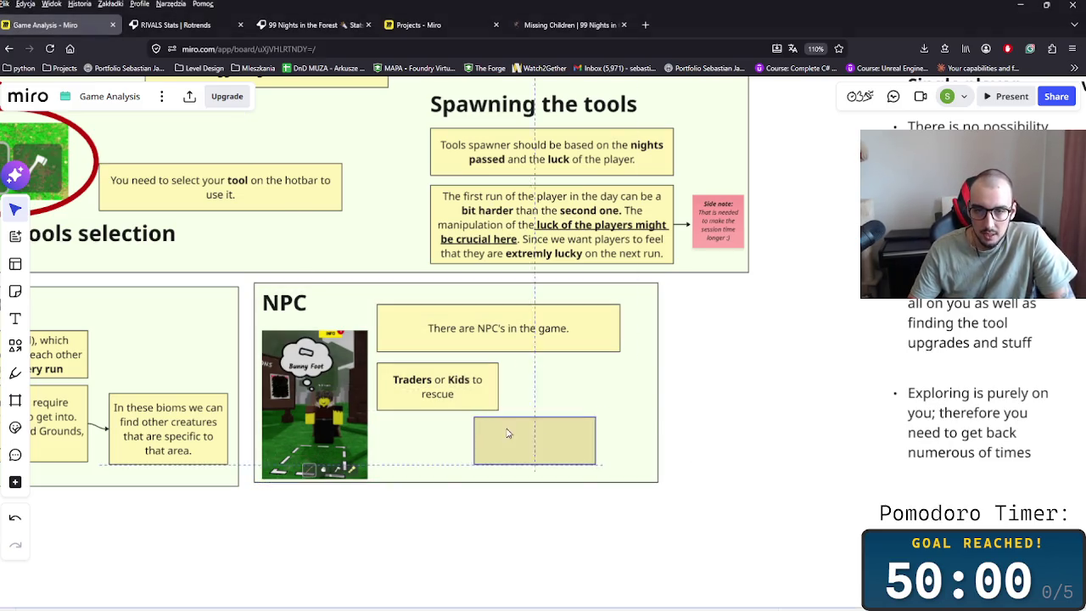
text(Rqa)
key(BackSpace)
text(Trrs are n)
key(BackSpace)
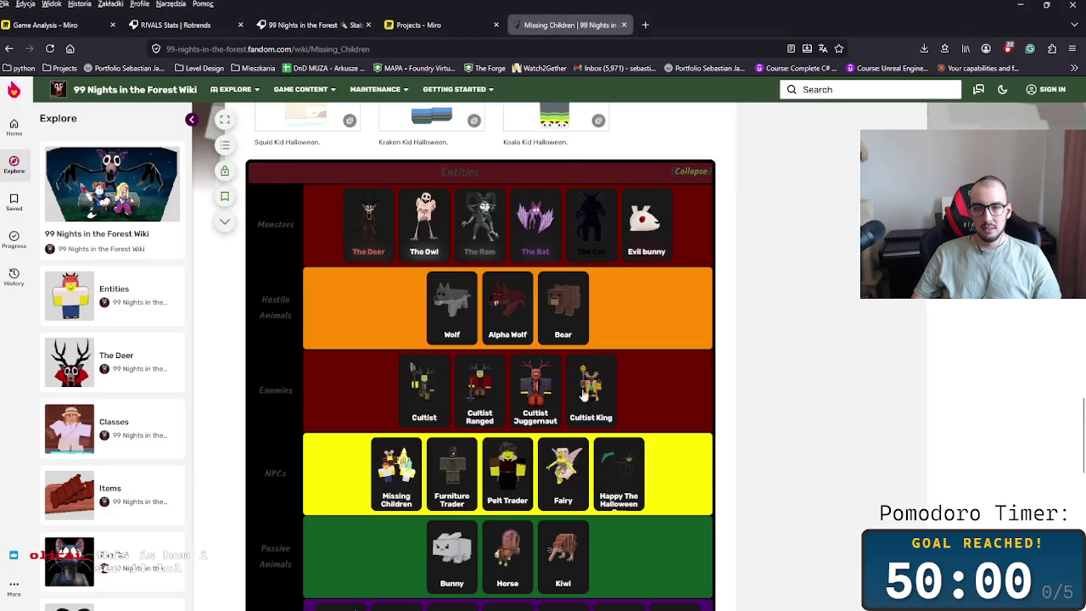
scroll(850, 373, up, 5)
scroll(834, 348, up, 5)
scroll(827, 470, up, 3)
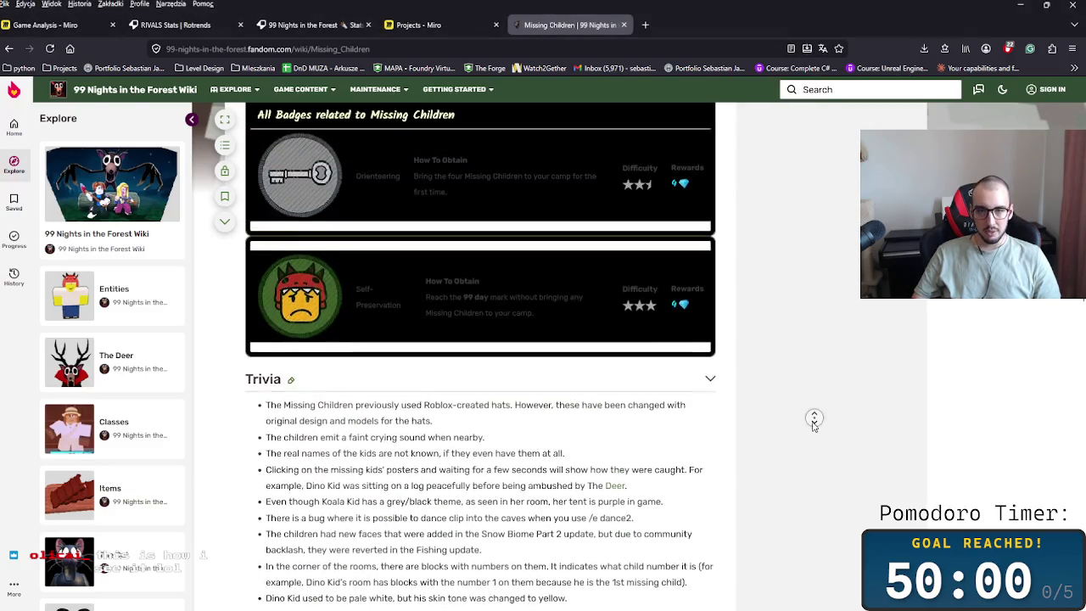
scroll(812, 441, down, 2)
scroll(764, 475, down, 1)
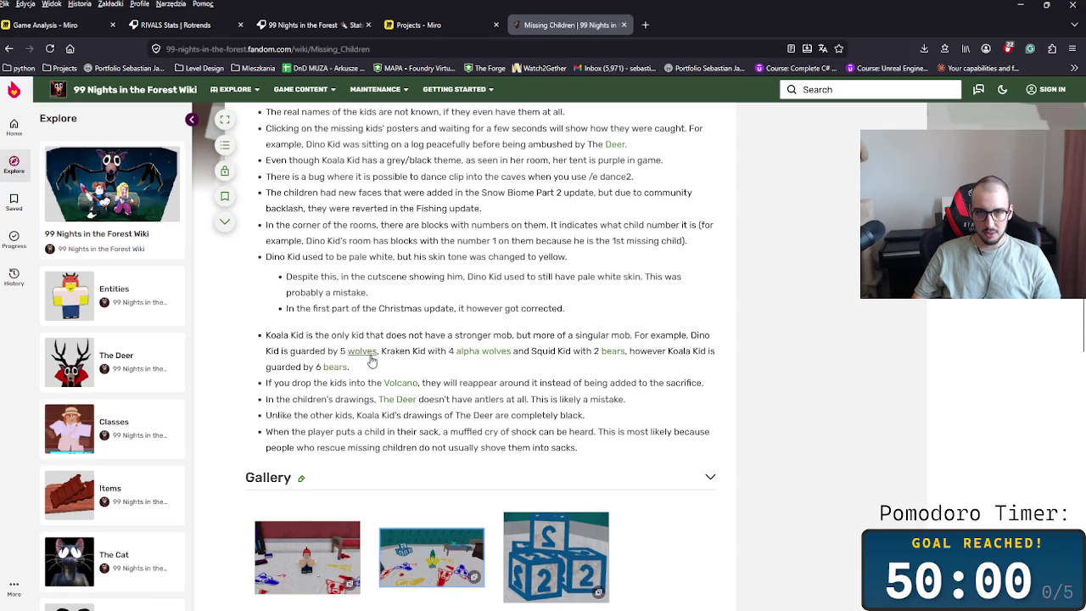
mouse_move(388, 370)
mouse_down()
mouse_move(292, 353)
mouse_move(294, 342)
mouse_up()
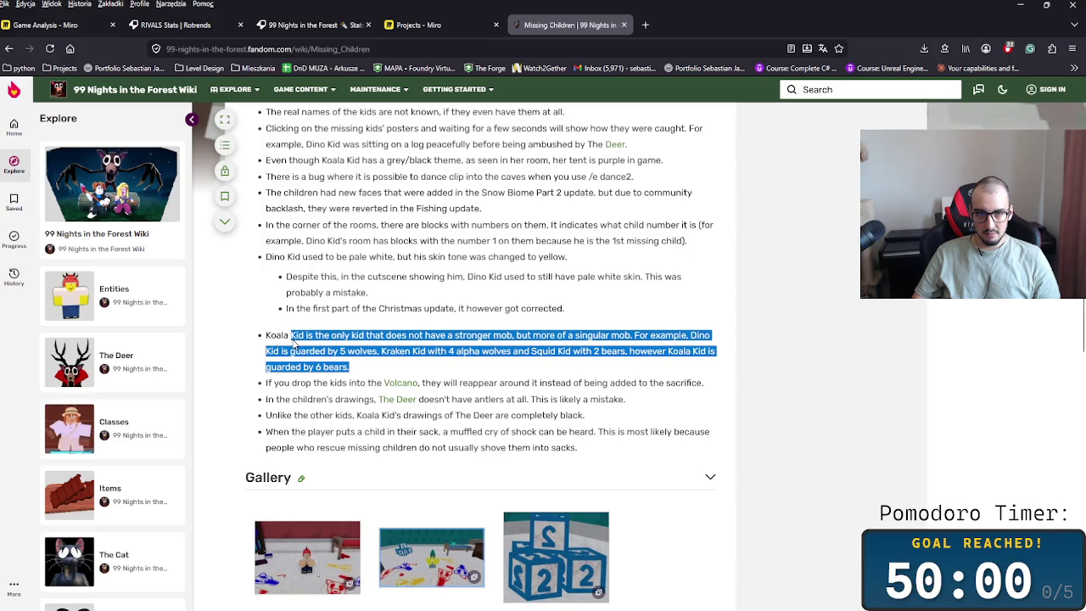
click(312, 340)
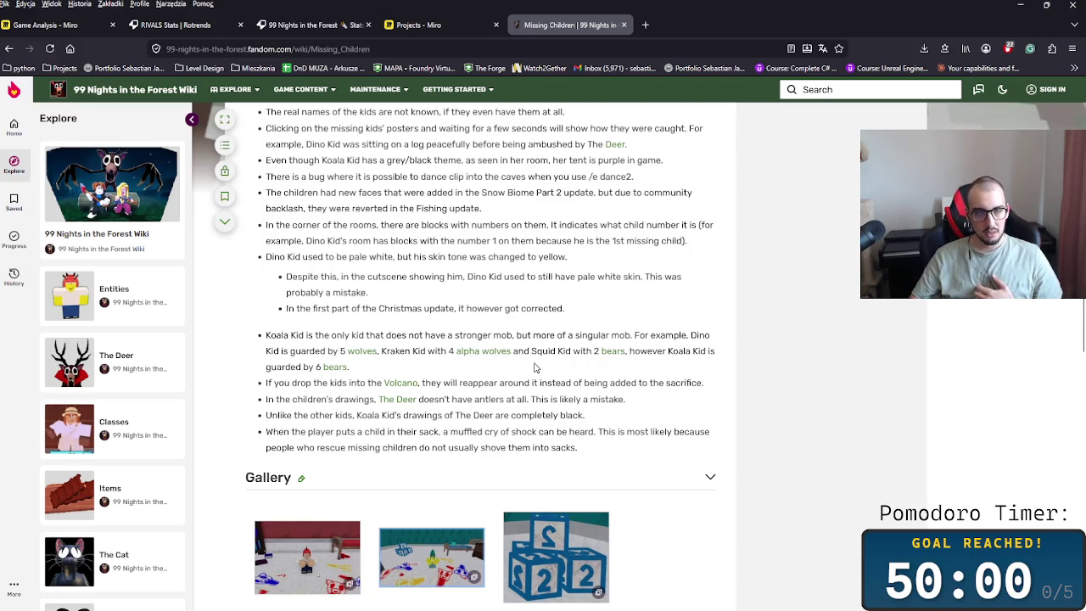
key(ctrl+1)
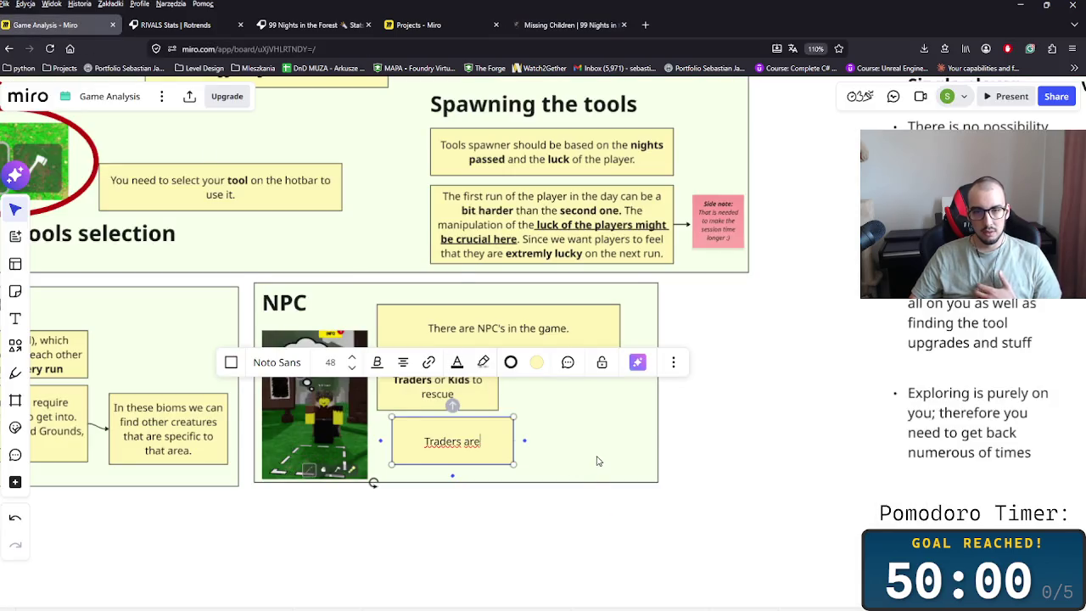
- Complete the note as 'Traders are offering the items to upgrade your inventory or just help you survive'
click(479, 446)
drag(473, 451, 464, 452)
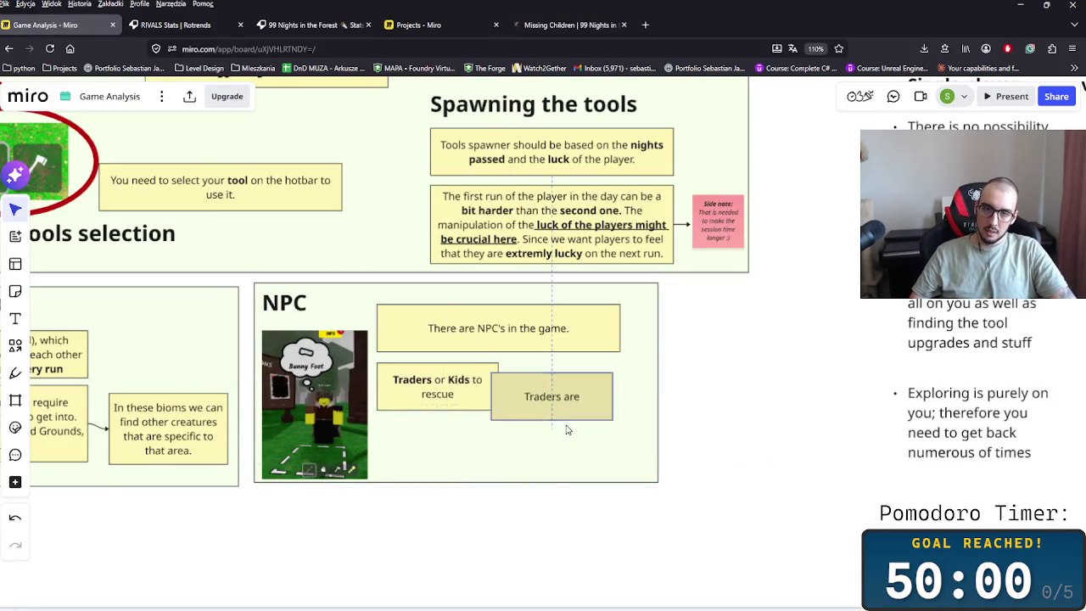
double_click(450, 442)
click(491, 442)
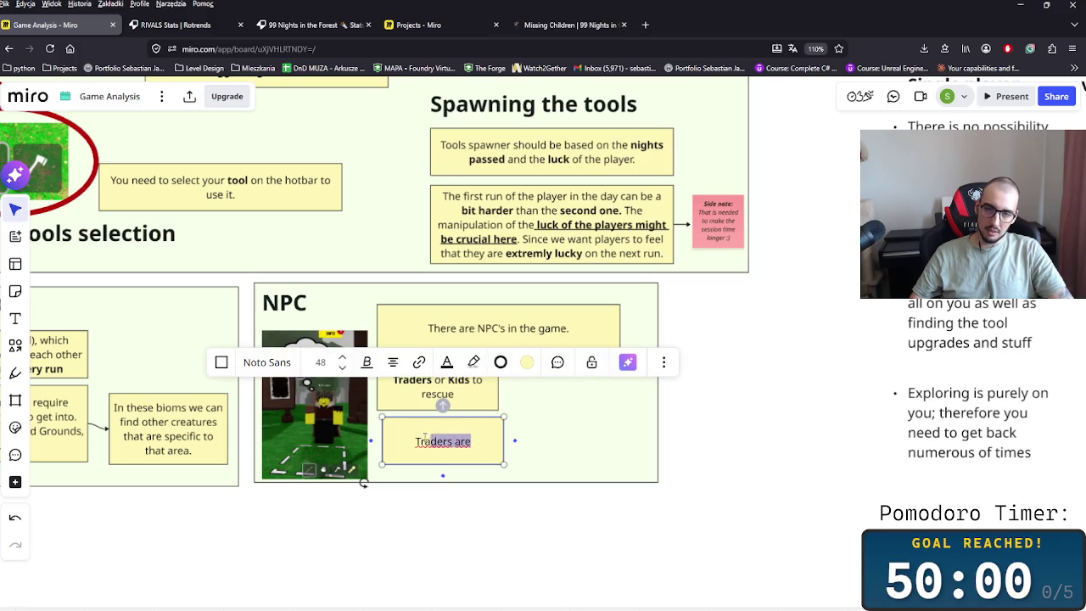
text( offering th)
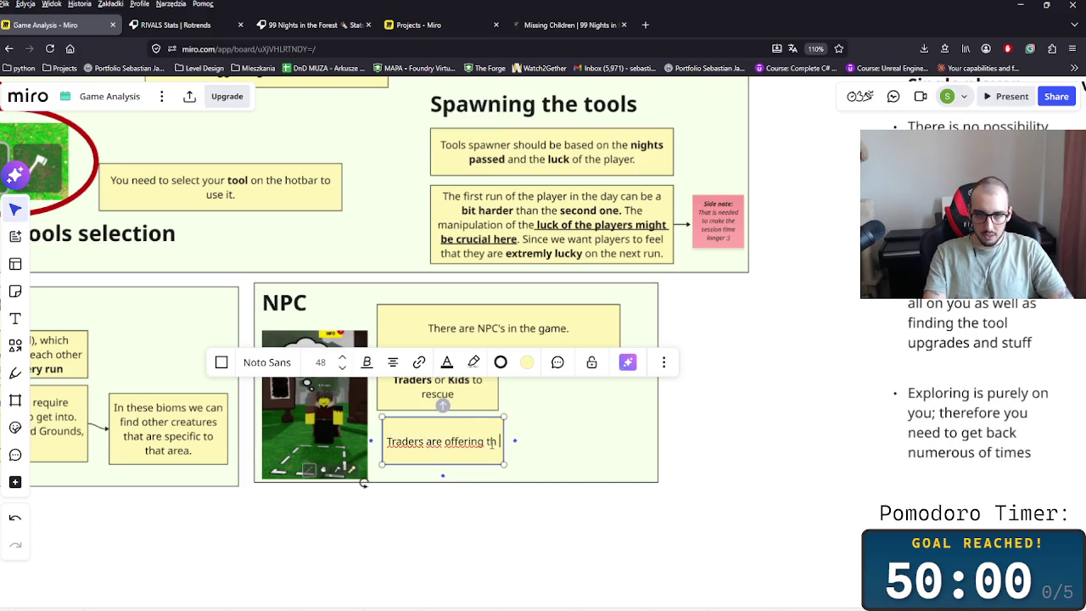
text(e items to u)
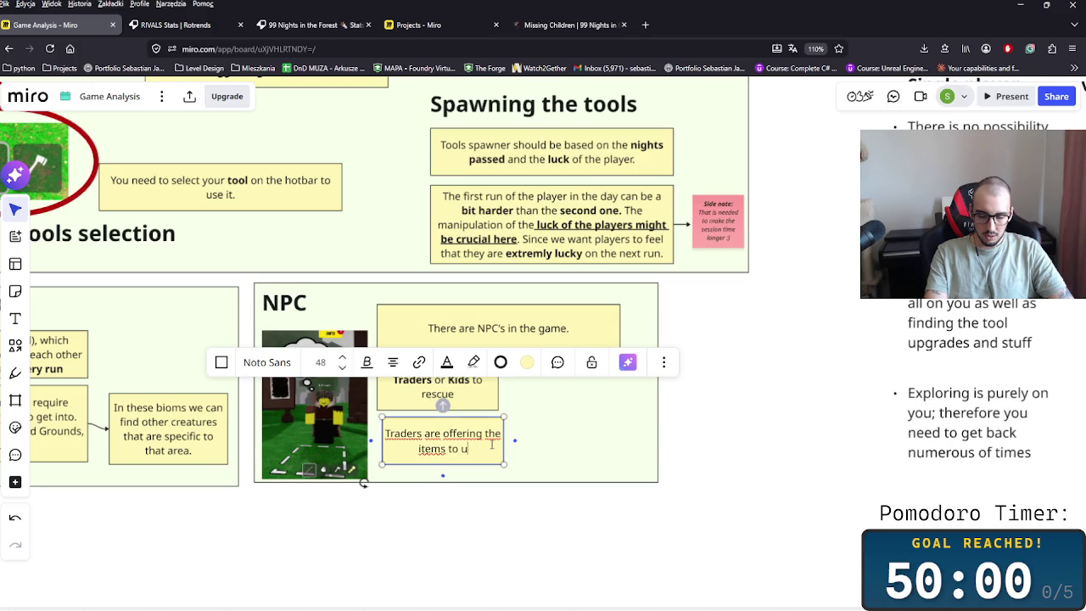
text(pgrade your)
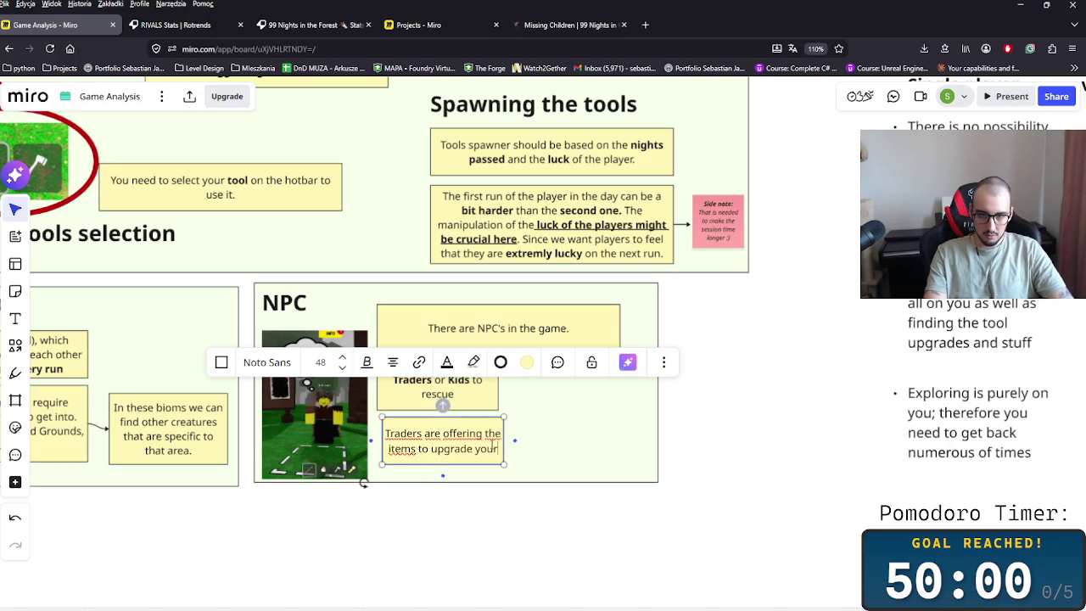
text(ncv)
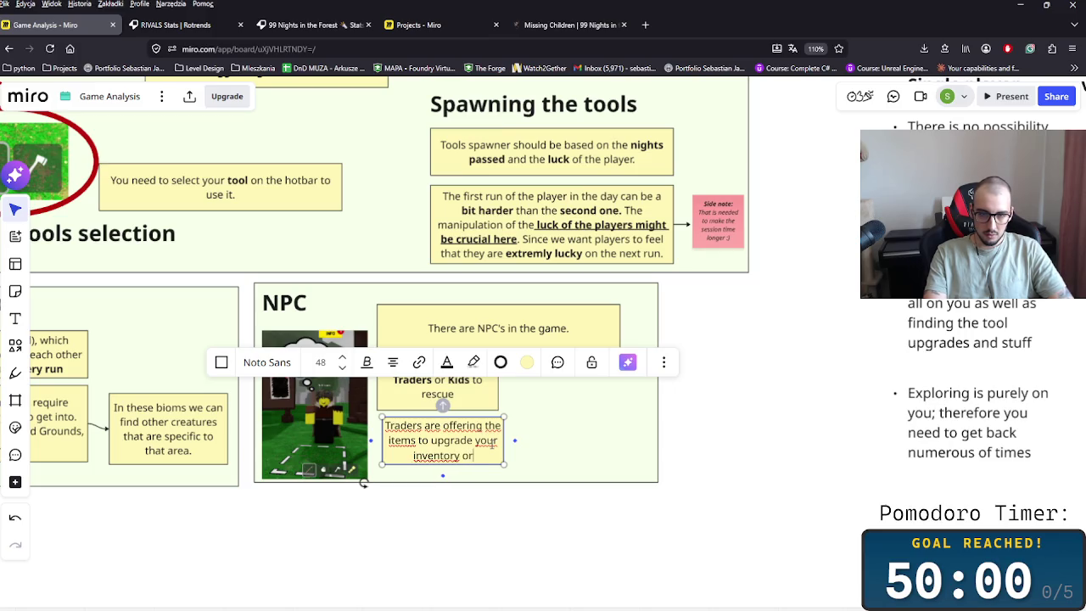
text( help you surviv)
key(ctrl+BackSpace)
key(ctrl+BackSpace)
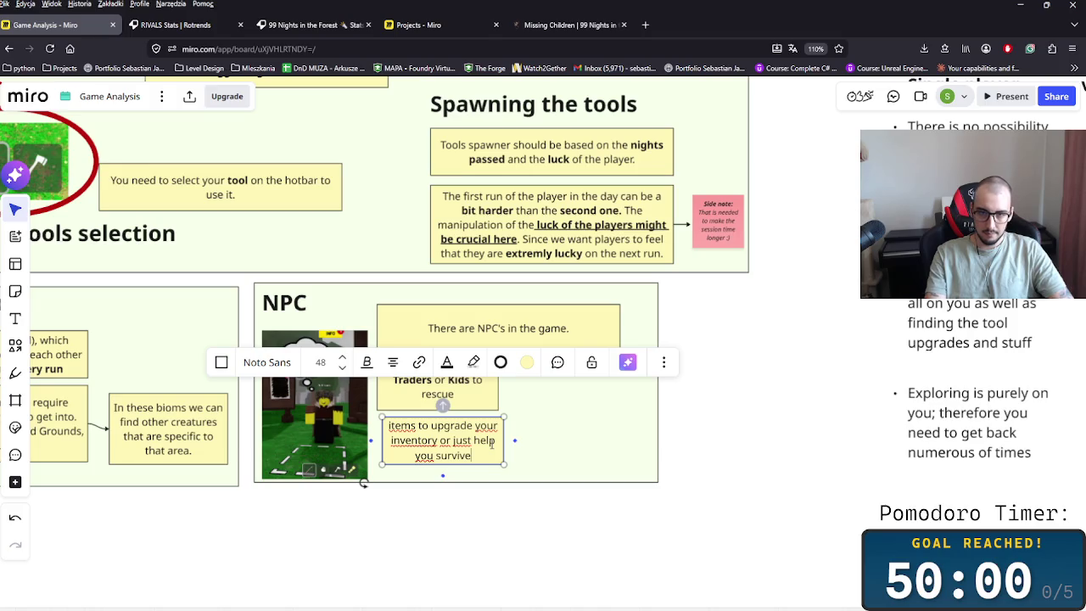
click(477, 514)
double_click(450, 460)
text(you survive)
- Make the NPC frame taller, bold 'Traders', align the note and duplicate it
click(557, 494)
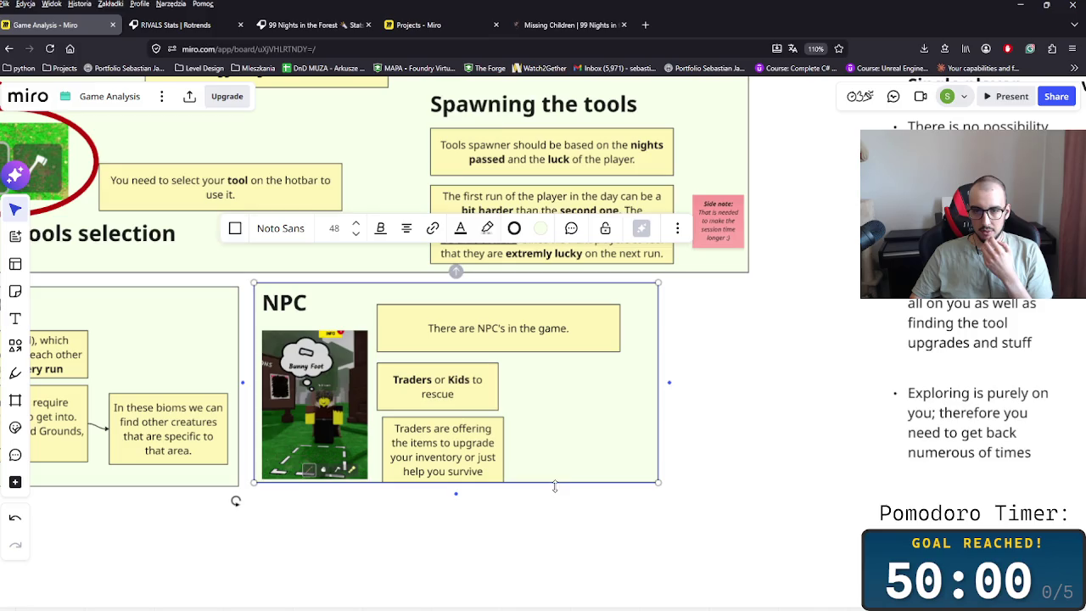
drag(554, 486, 555, 517)
click(478, 483)
drag(473, 481, 477, 487)
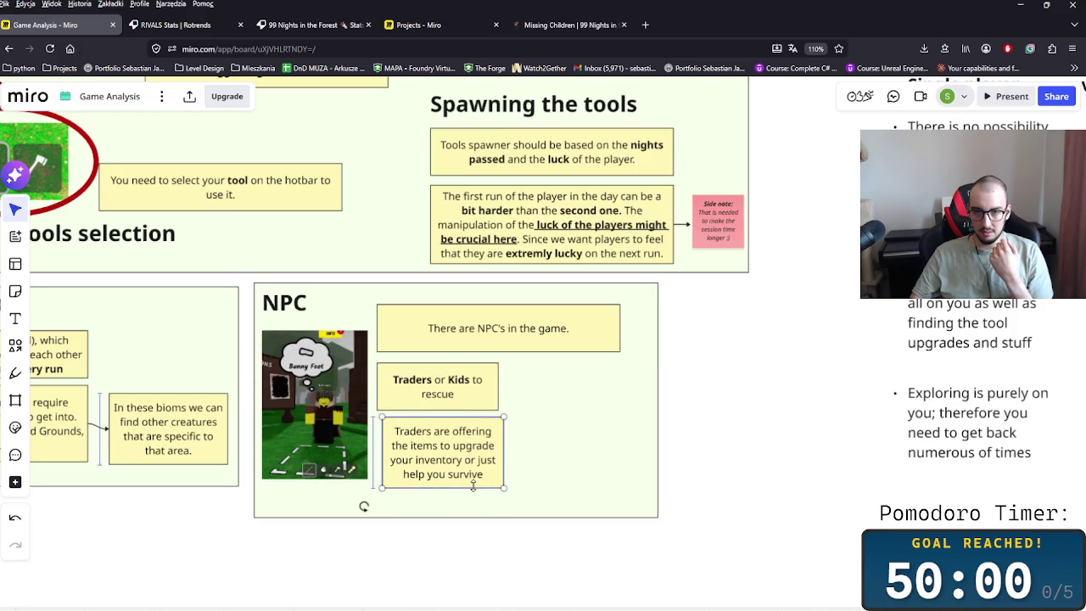
click(454, 445)
double_click(431, 430)
key(ctrl+b)
click(596, 484)
drag(455, 467, 463, 465)
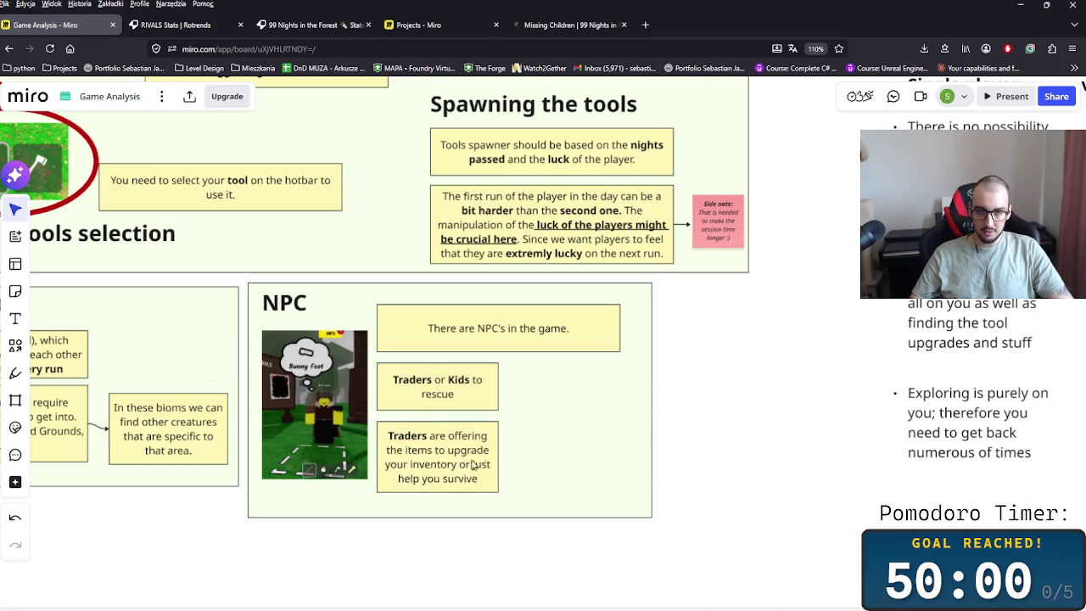
click(497, 454)
key(ctrl+d)
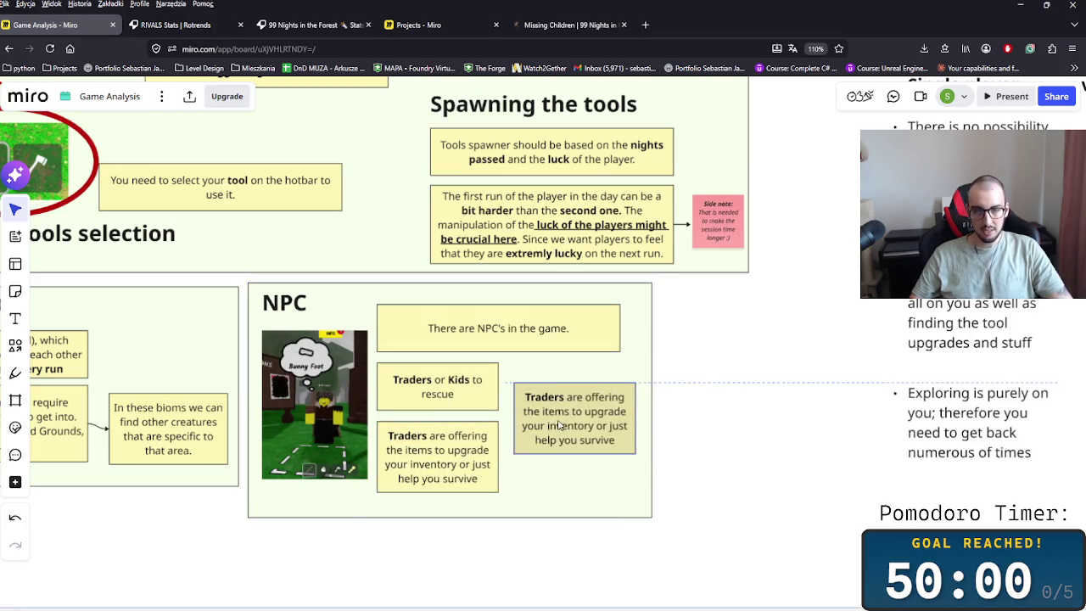
- Rewrite the copy as 'Kids are the goal of the game, collect 4 of them.' beside the Traders notes
double_click(536, 397)
text(Kids)
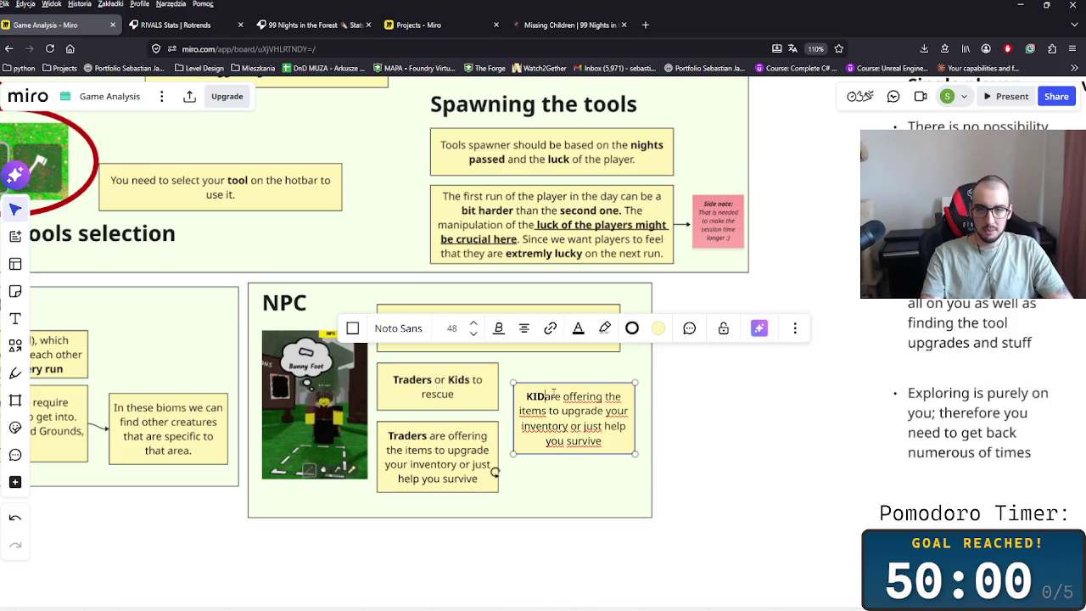
key(shift+End)
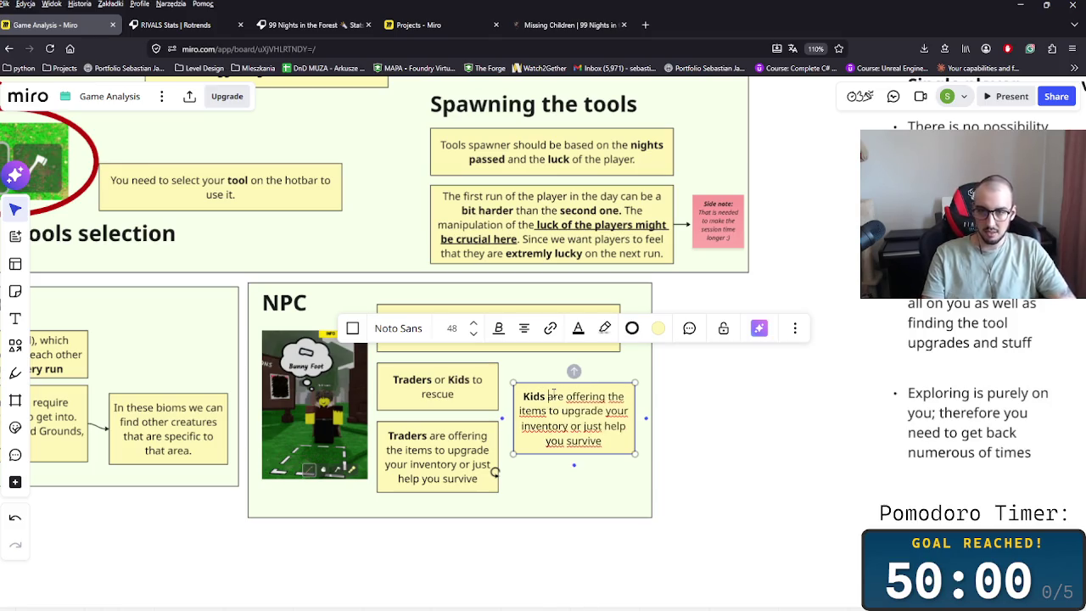
key(shift+Down)
key(shift+Down)
key(shift+Down)
key(BackSpace)
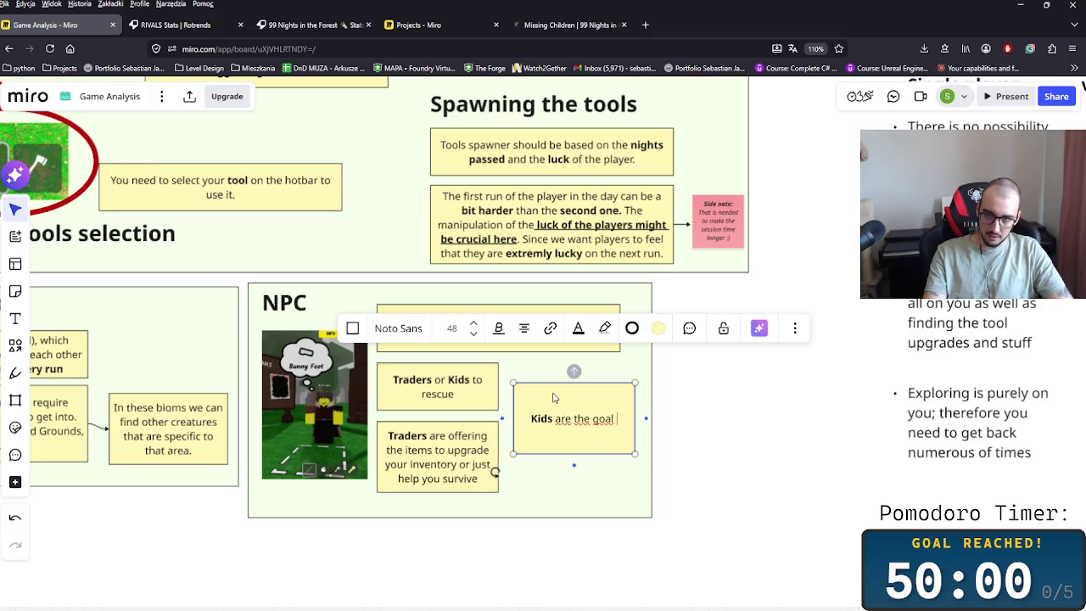
text(of the game. You need to c)
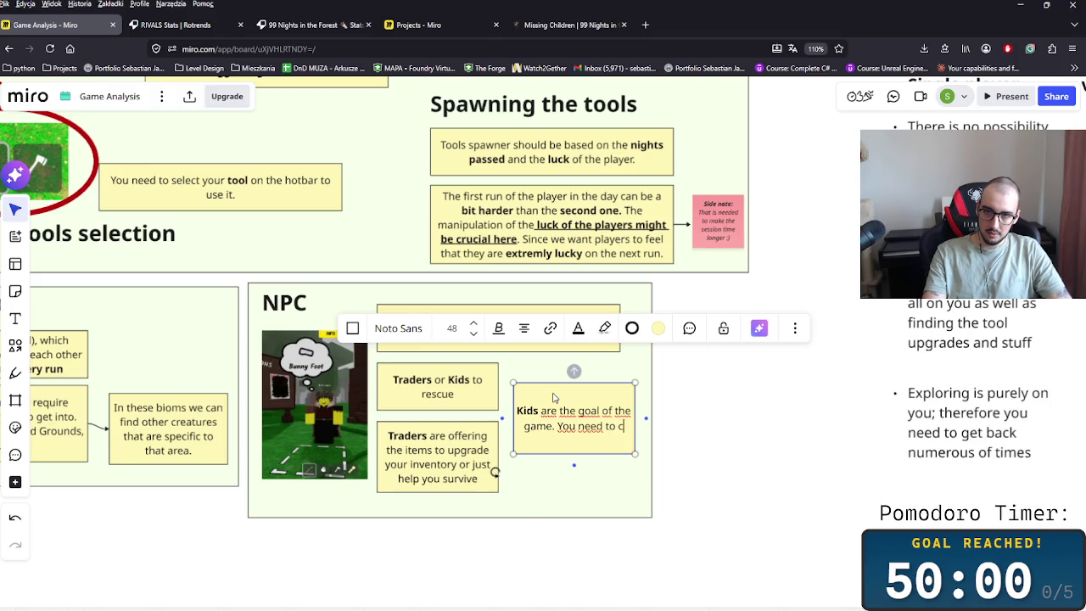
text(ollect 4)
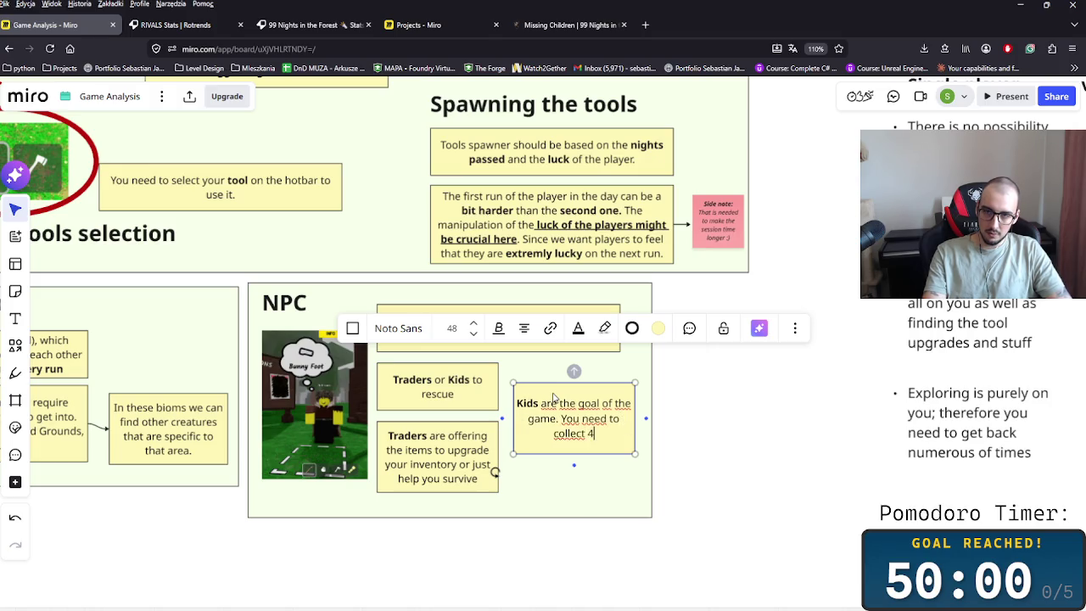
text( of them.)
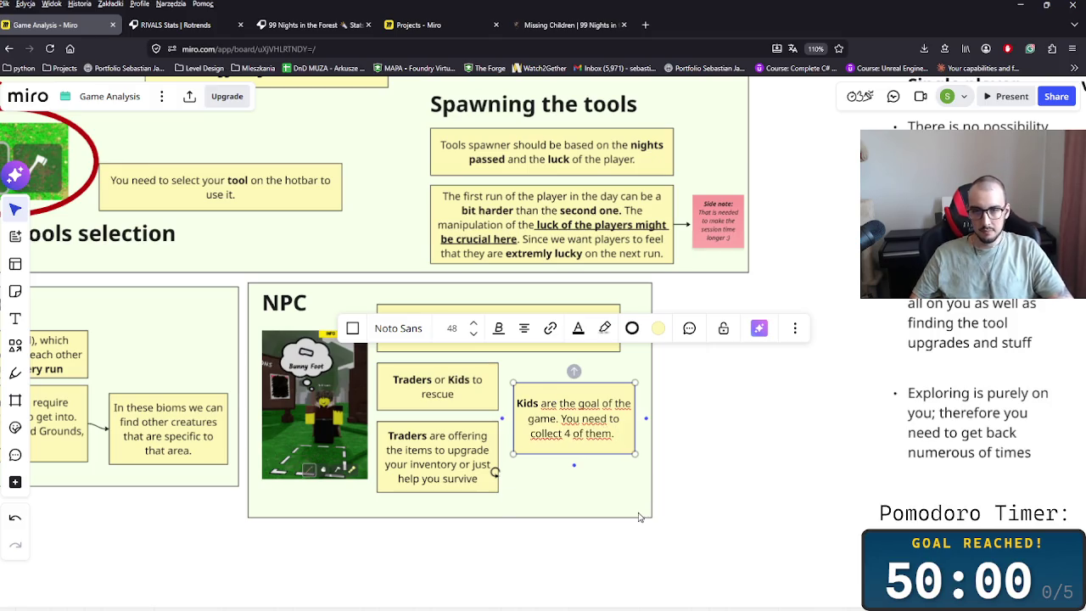
click(640, 514)
mouse_move(585, 416)
mouse_down()
mouse_move(581, 403)
mouse_move(575, 483)
mouse_move(625, 506)
mouse_up()
- Duplicate it and change the copy to 'Kids are spawned based on the Campfire Level.'
key(ctrl+d)
double_click(572, 477)
key(BackSpace)
key(shift+End)
text(spawned based on the )
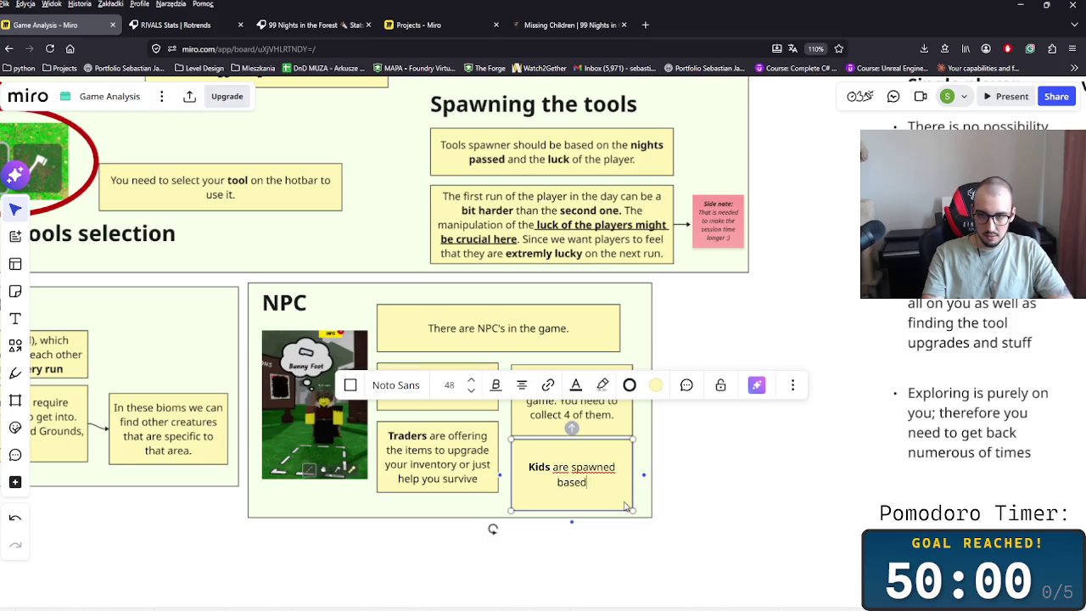
text(Camp)
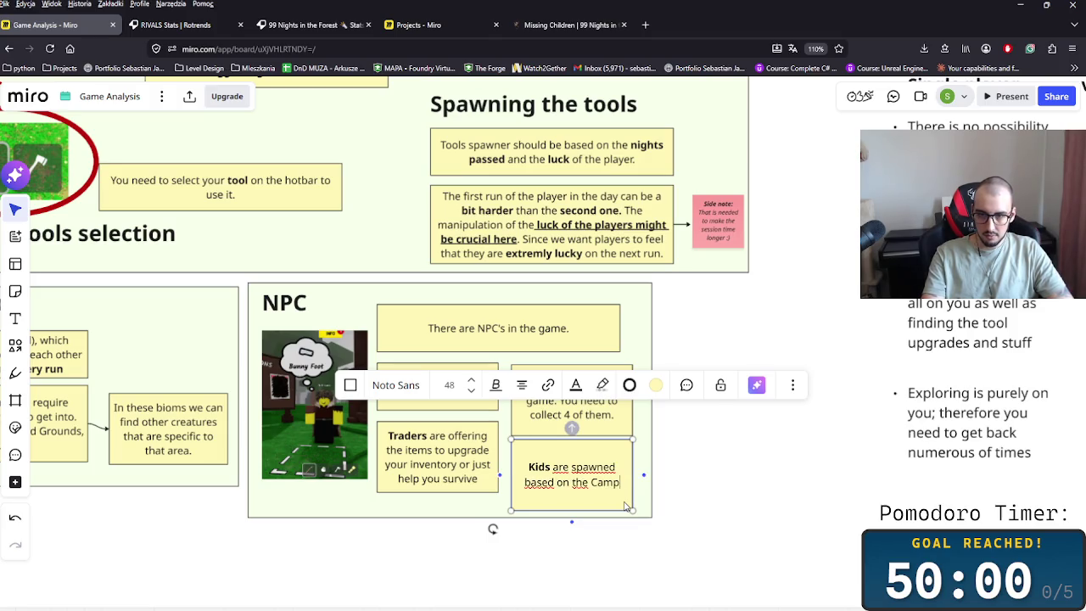
text(fire Level.)
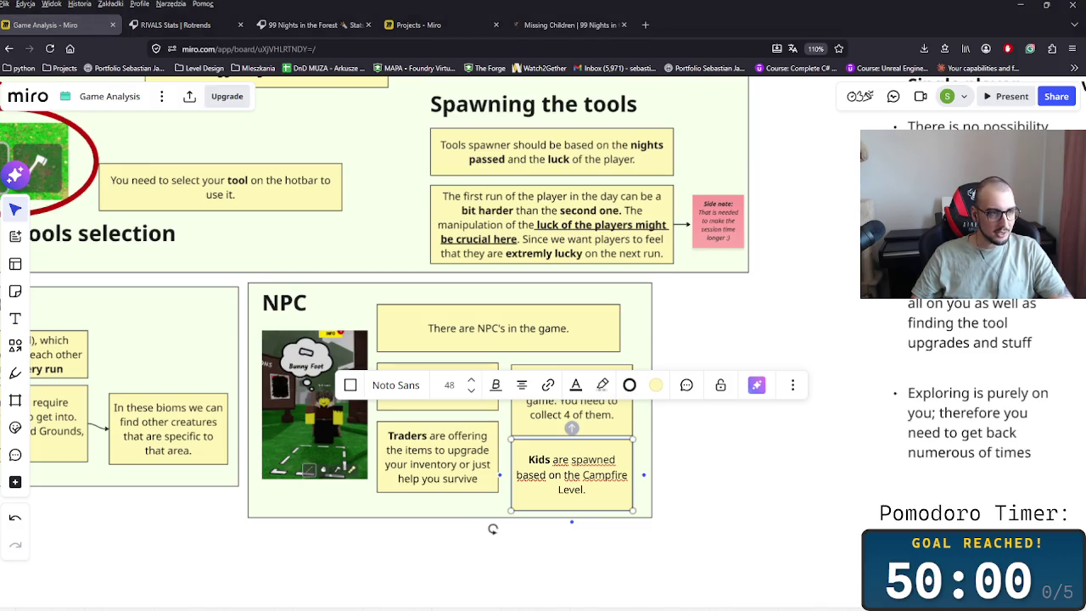
scroll(691, 359, down, 5)
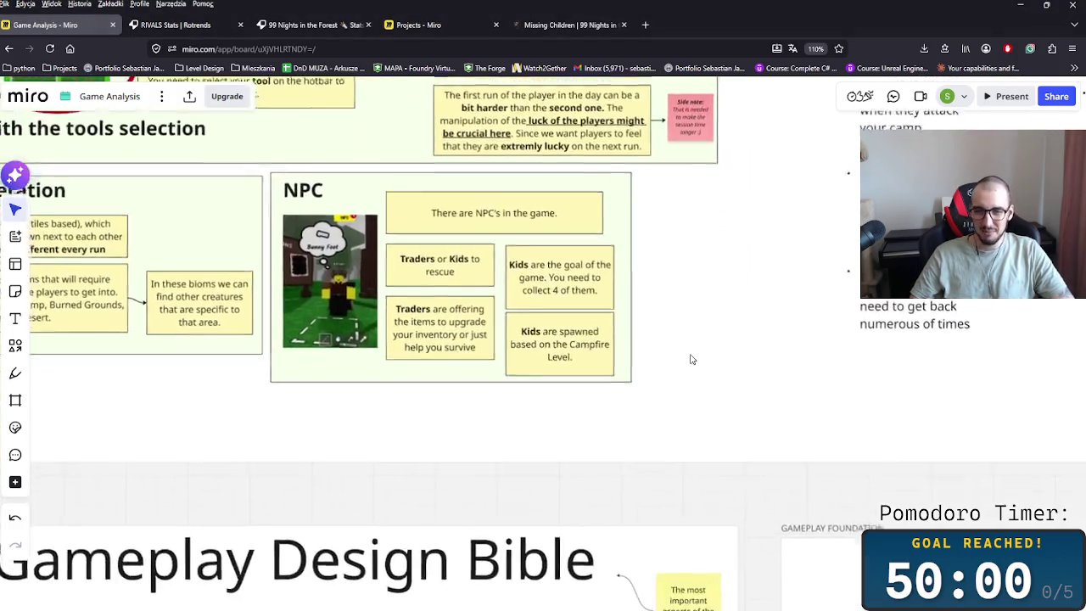
- Duplicate the 'Kids are spawned' note beside the NPC frame, paste the kid list in, and enlarge it
scroll(565, 322, down, 2)
double_click(590, 329)
click(763, 366)
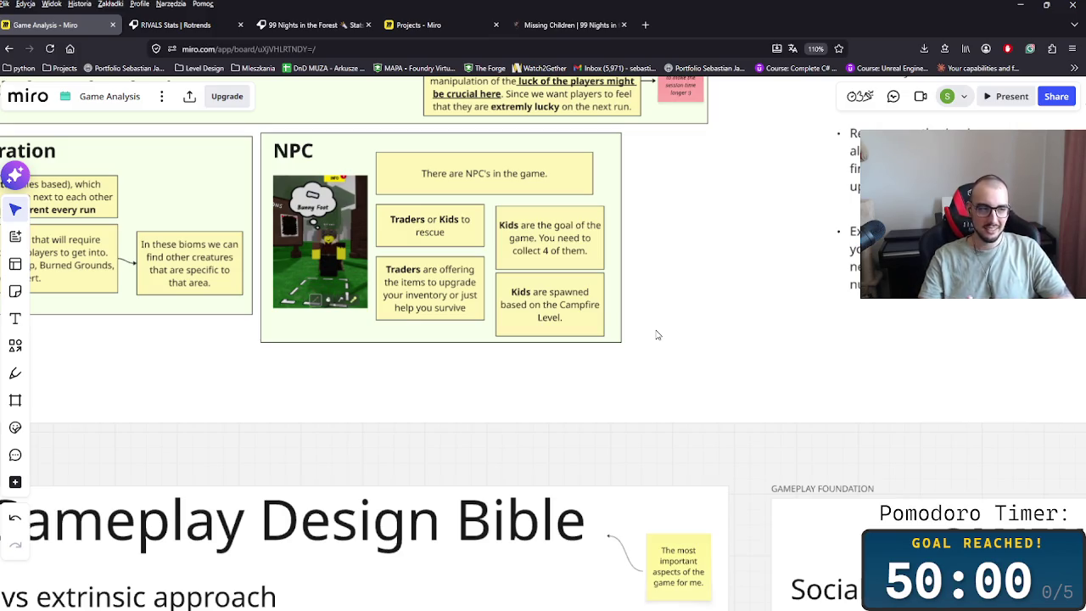
click(563, 327)
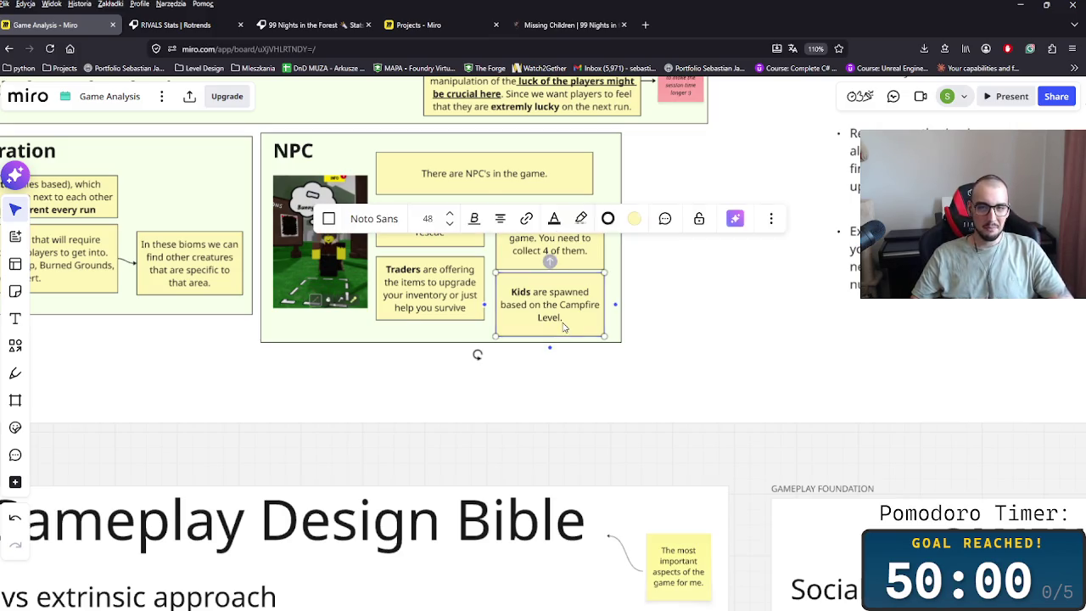
key(ctrl+d)
drag(676, 321, 694, 331)
double_click(693, 331)
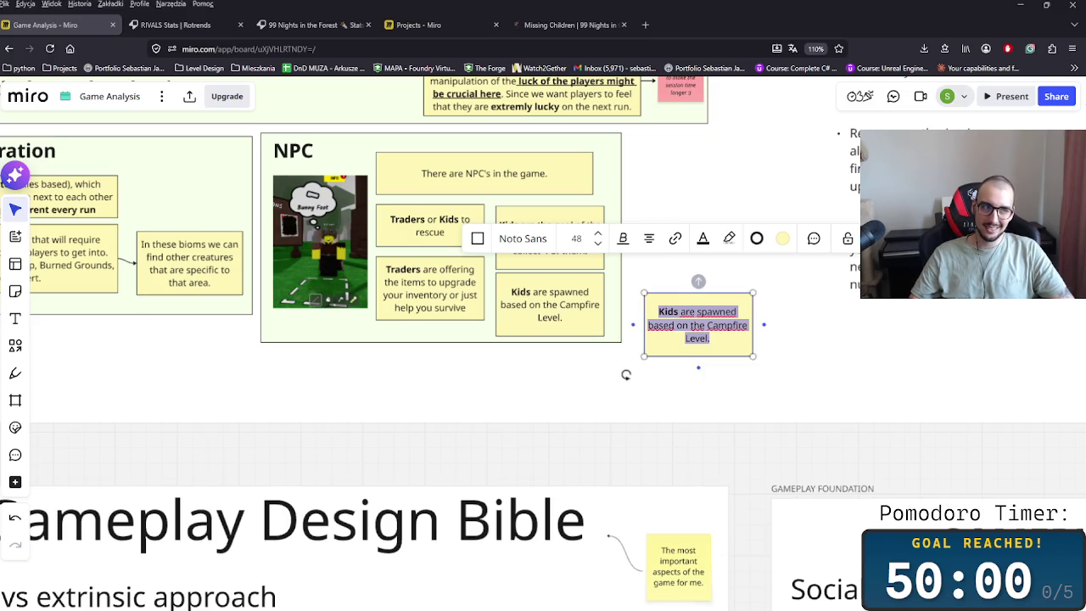
key(ctrl+v)
drag(701, 360, 772, 394)
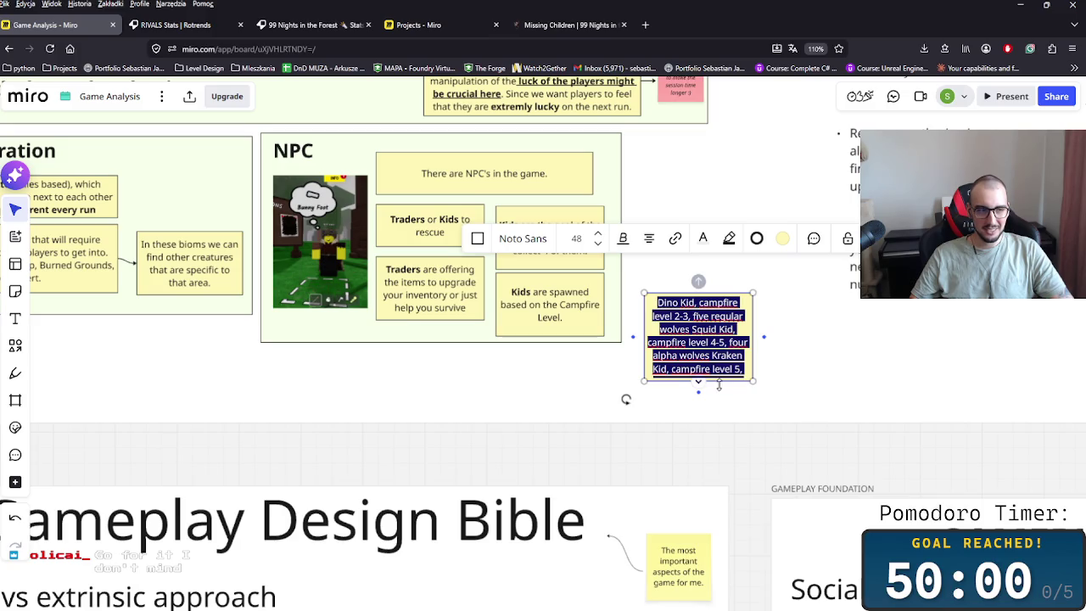
drag(754, 380, 792, 394)
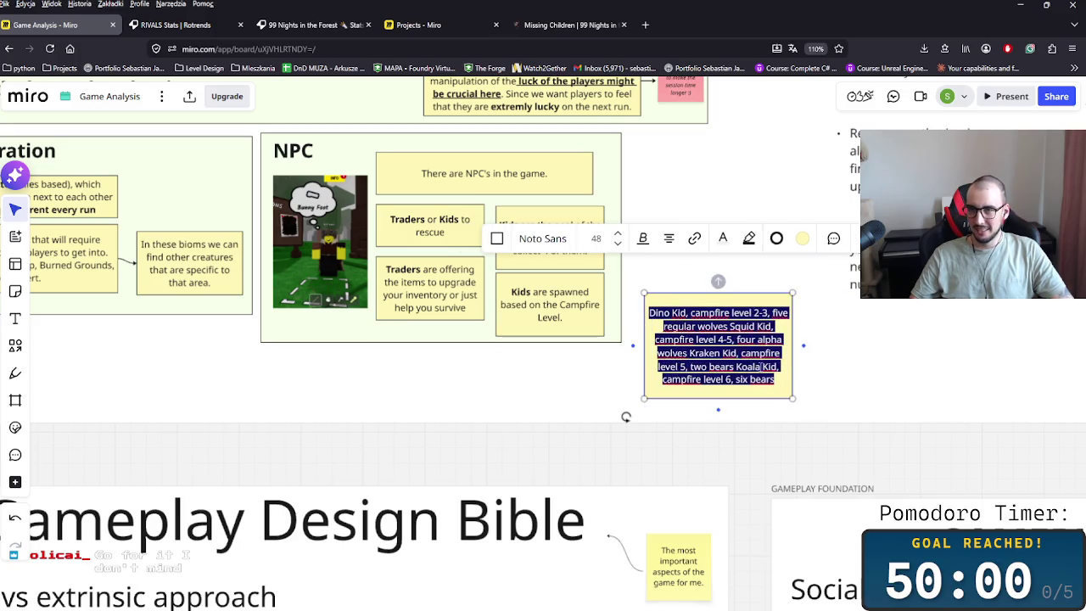
- Clear the pasted text's highlight and make the kid list text black
click(750, 239)
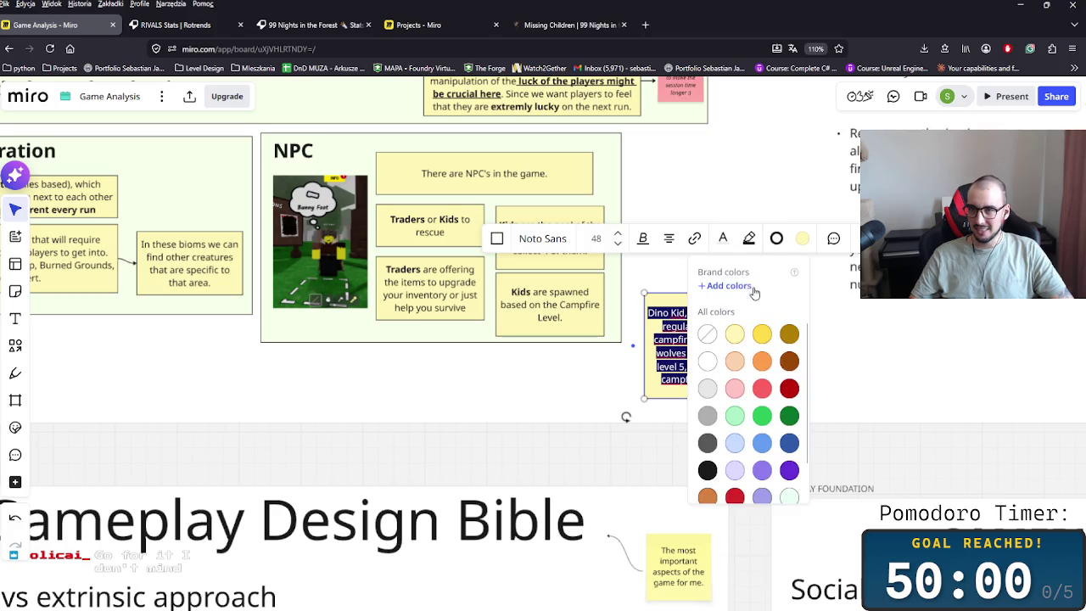
click(715, 334)
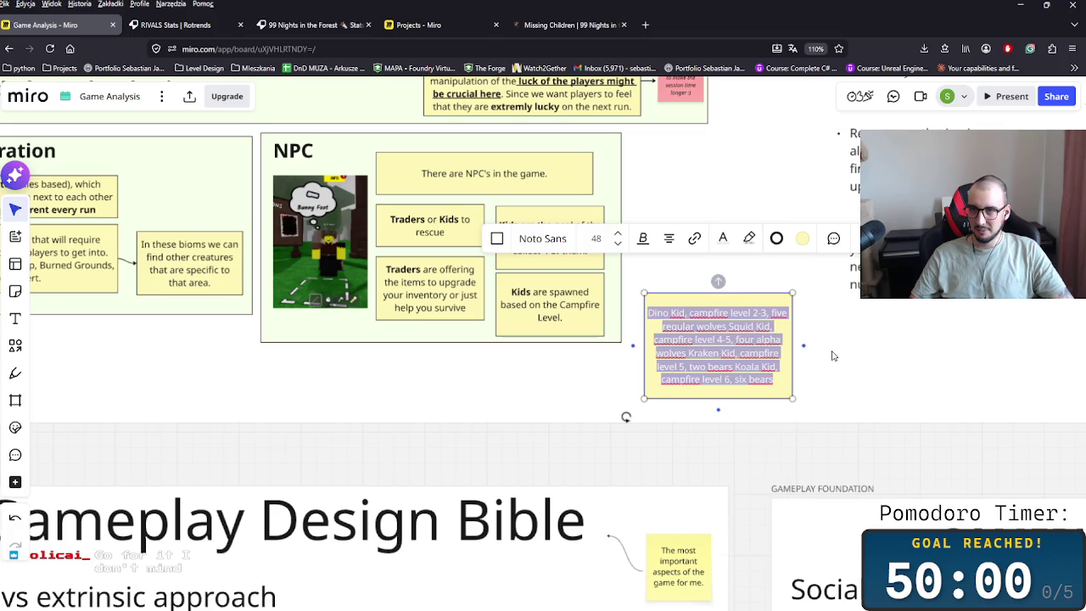
click(746, 241)
click(708, 443)
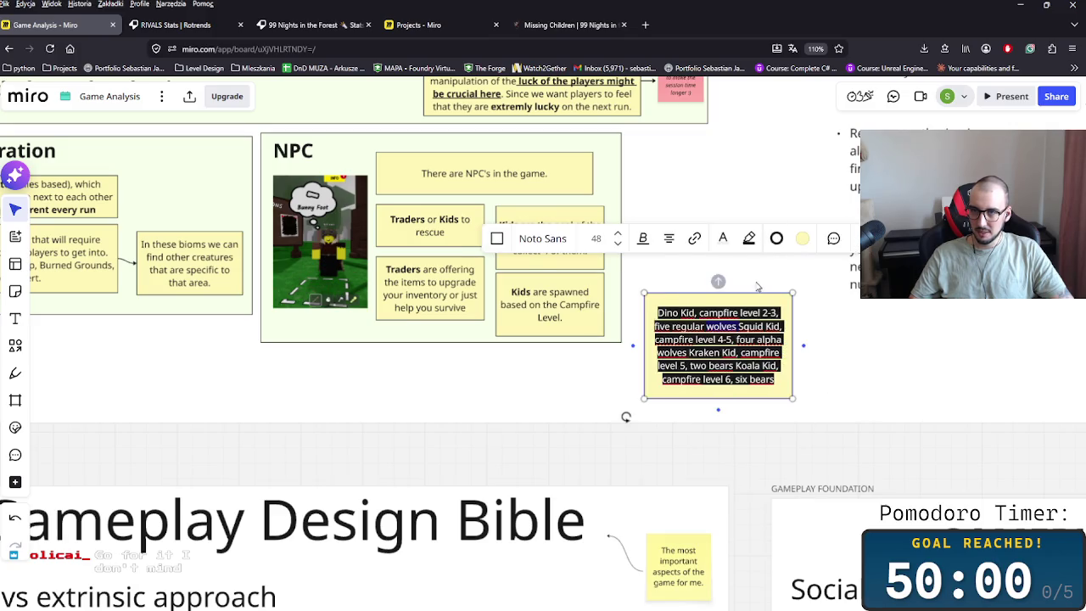
click(723, 239)
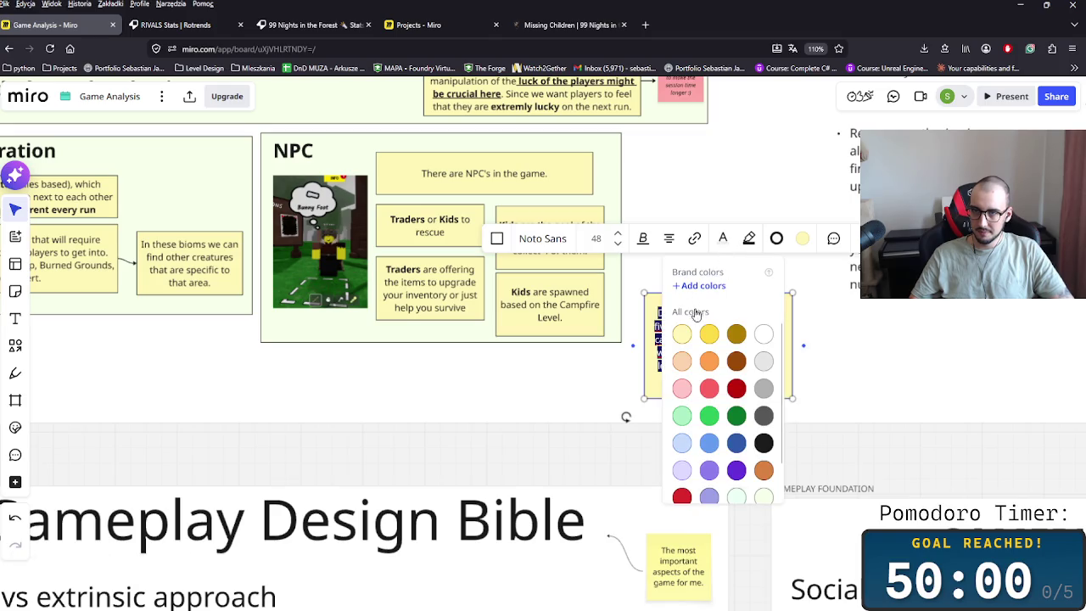
click(763, 443)
click(771, 244)
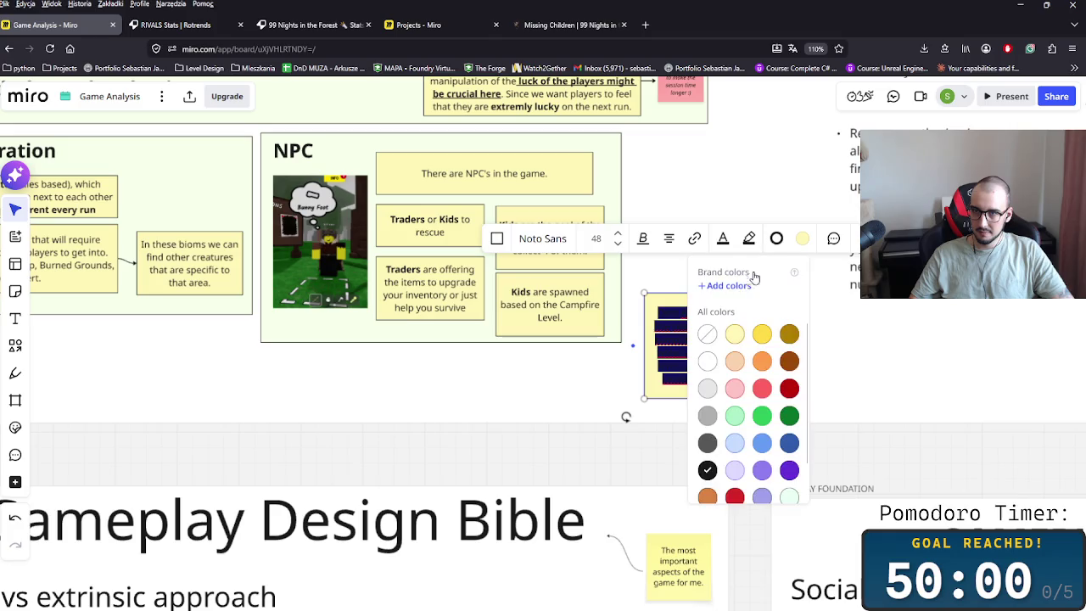
click(704, 342)
click(923, 347)
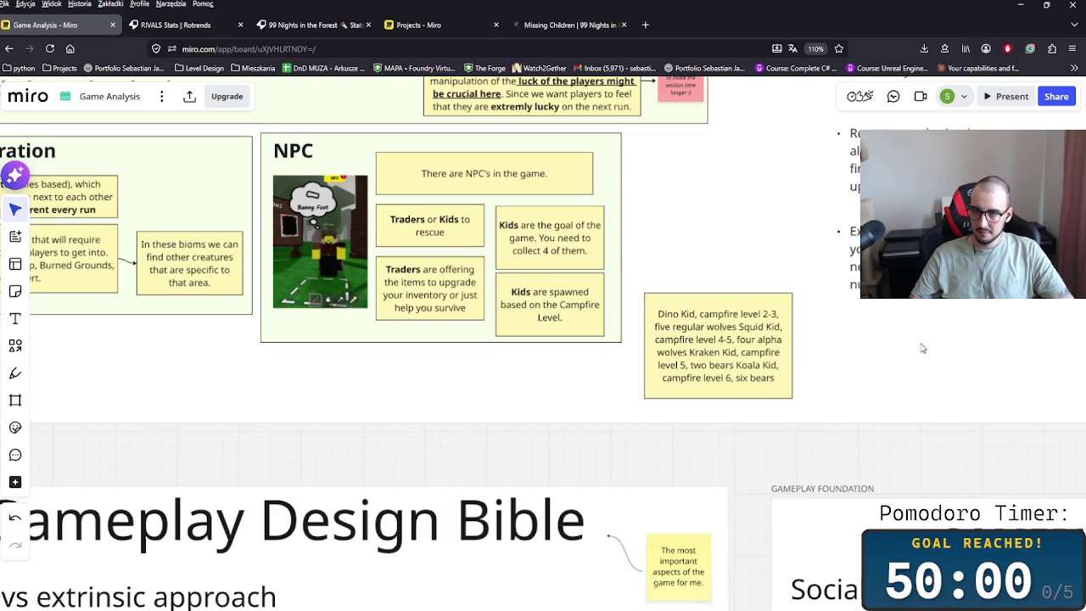
click(716, 362)
- Bold 'Dino Kid' and 'Squid Kid', moving Squid Kid onto a new line
double_click(689, 313)
drag(695, 314, 656, 314)
key(ctrl+b)
key(Escape)
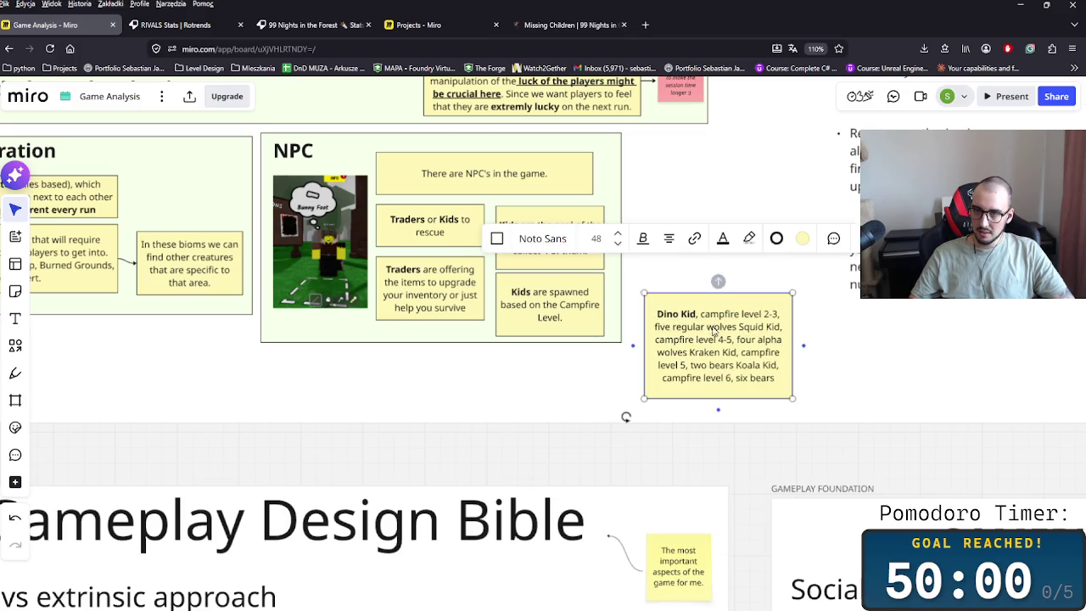
click(759, 326)
drag(739, 325, 776, 326)
key(ctrl+b)
click(732, 326)
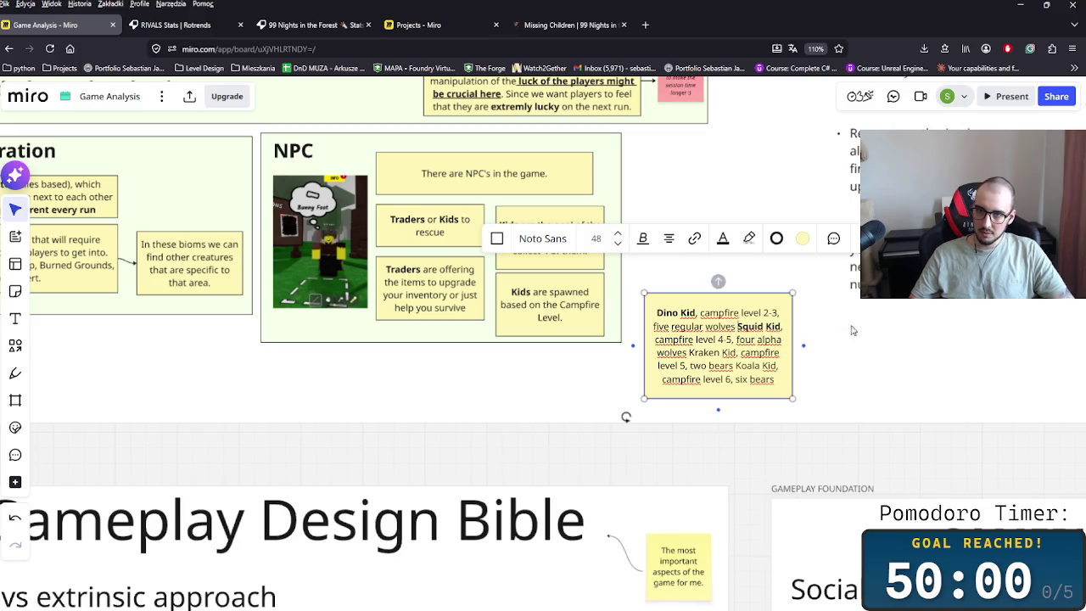
key(Return)
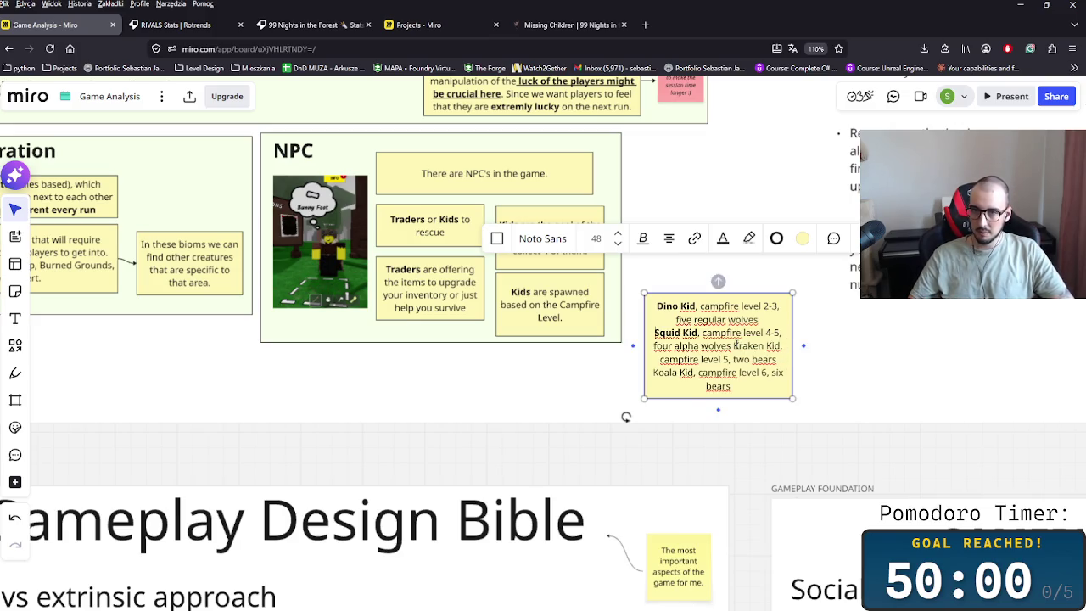
- Bold 'Kraken Kid' and 'Koala Kid' on their own lines and make the note taller to fit
drag(741, 346, 782, 347)
key(ctrl+b)
key(Left)
key(Return)
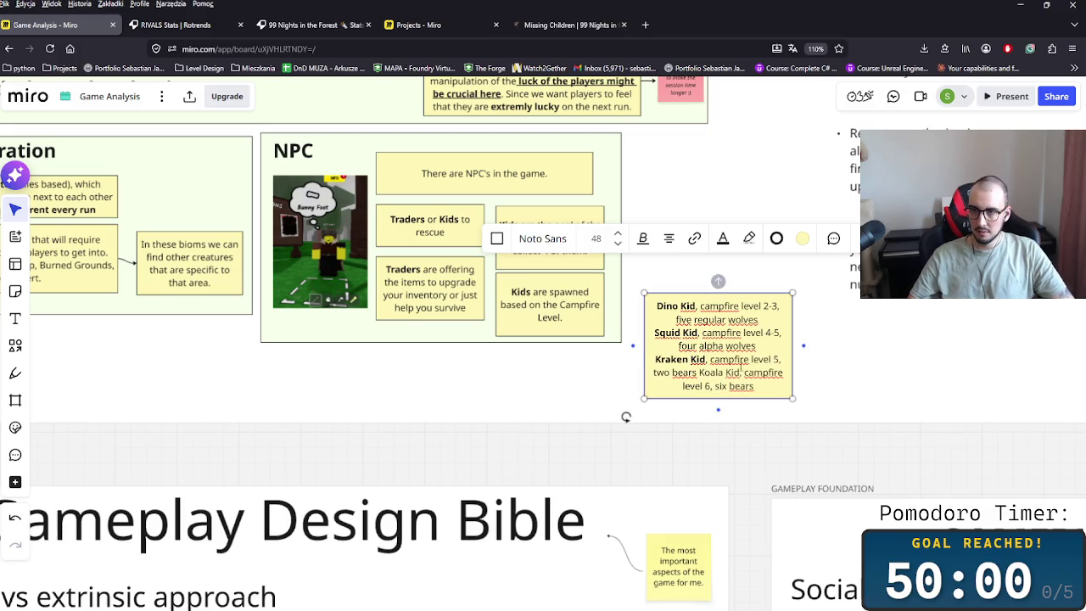
drag(699, 372, 741, 373)
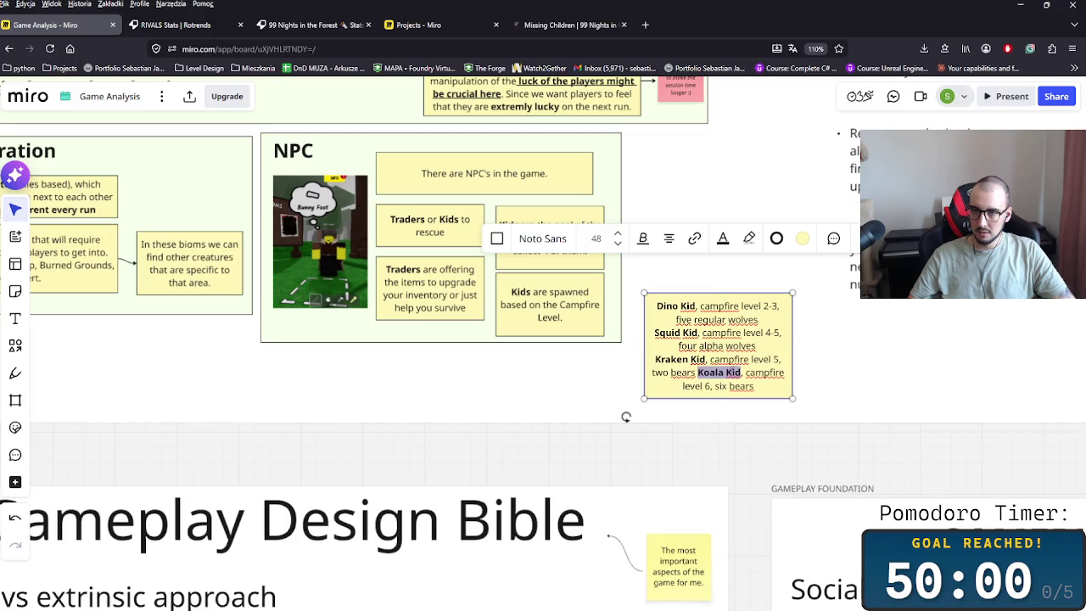
key(ctrl+b)
key(Left)
key(Return)
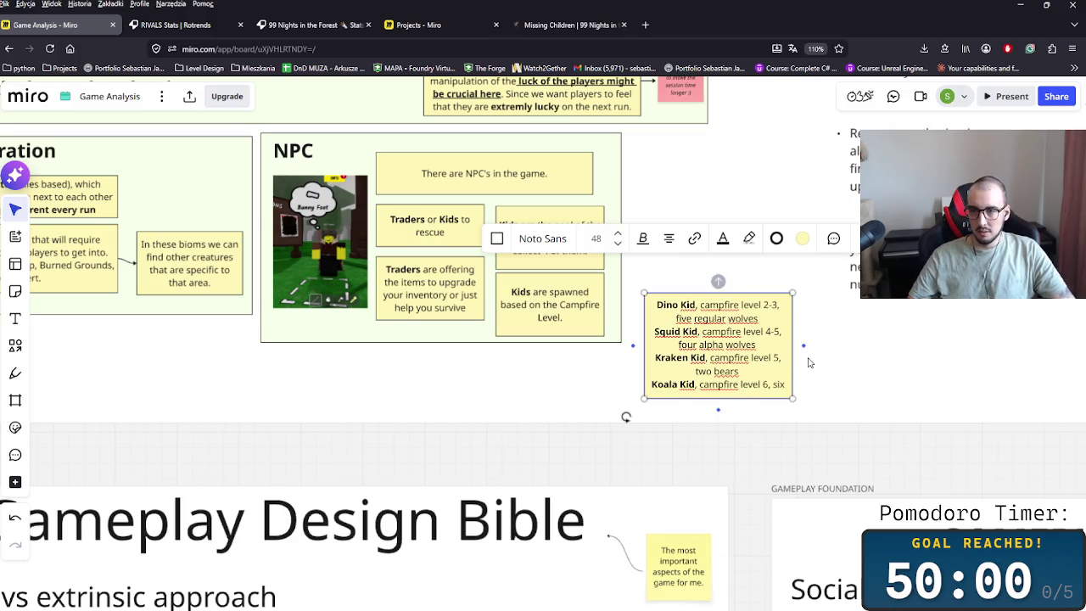
drag(734, 350, 740, 379)
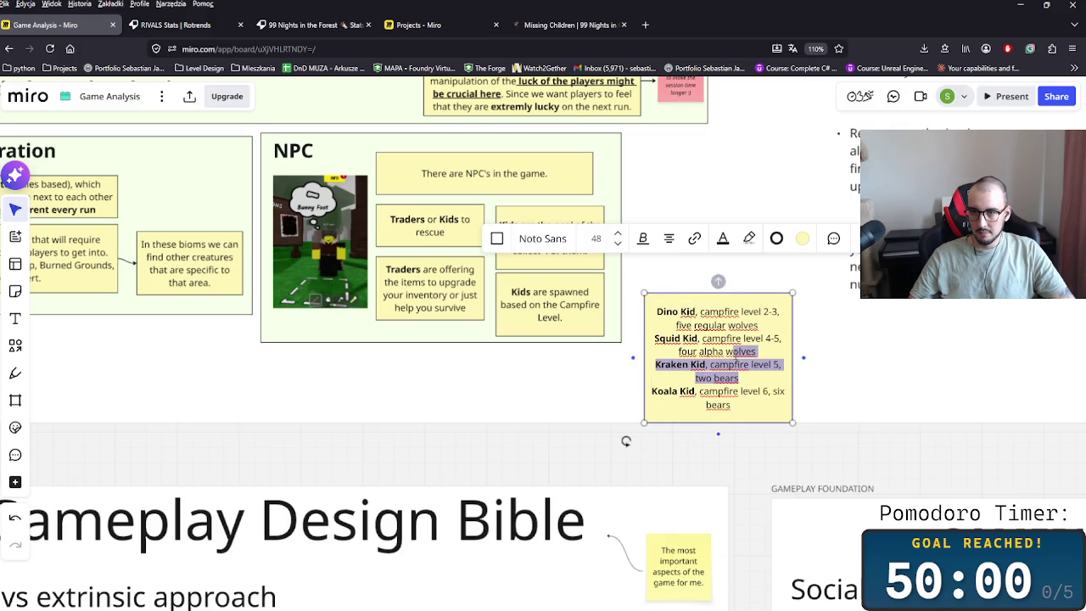
click(857, 397)
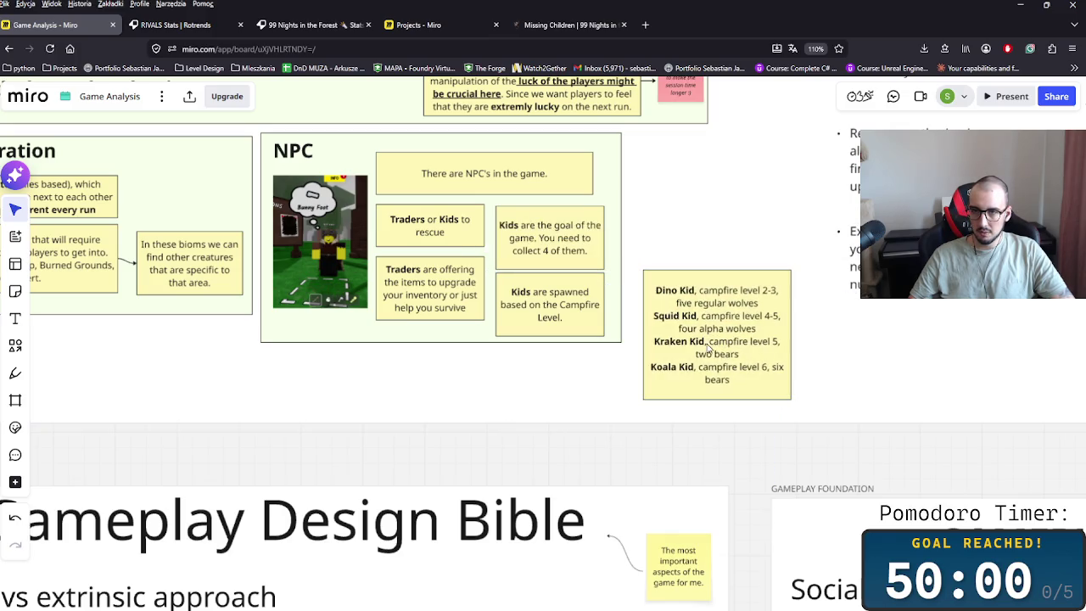
click(631, 241)
- Extend the NPC frame around the kid list and connect 'Kids are spawned' to it
drag(621, 268, 804, 268)
drag(736, 355, 732, 269)
click(577, 305)
drag(606, 303, 640, 277)
click(775, 380)
- Bold and widen the 'There are NPC's in the game.' note with font size 80
scroll(824, 344, up, 2)
click(457, 246)
key(ctrl+b)
drag(585, 244, 763, 252)
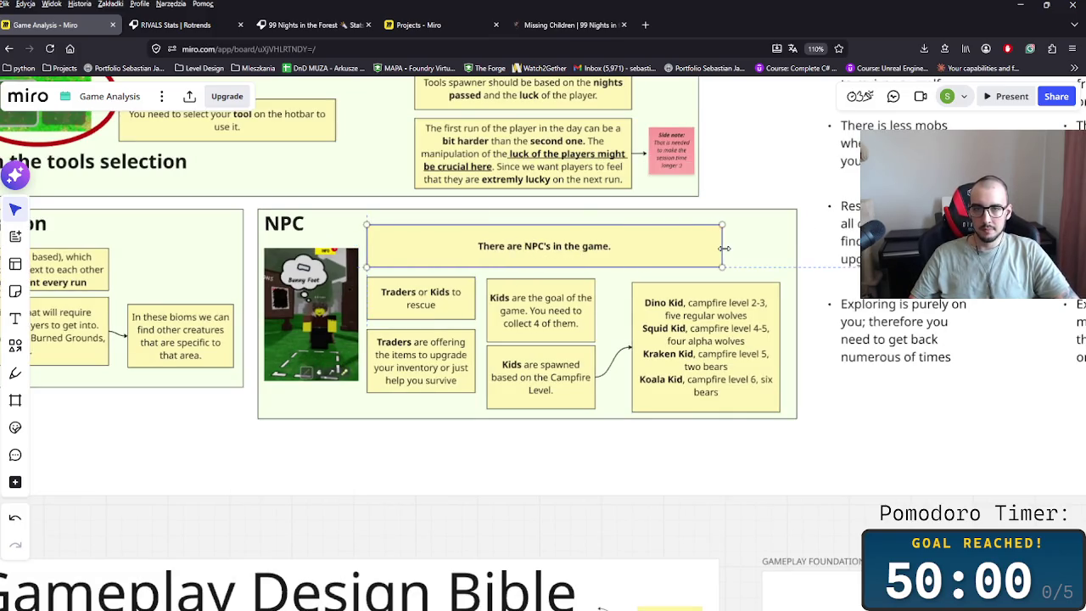
click(575, 246)
click(463, 165)
click(622, 300)
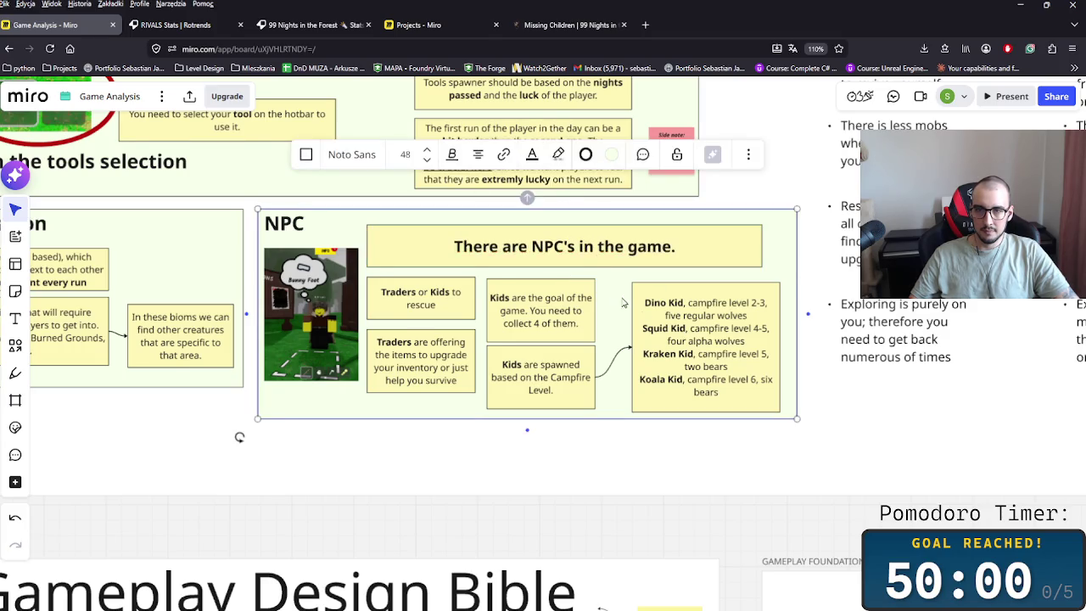
- Nudge the kid list note left and pull the NPC frame's right edge in slightly
scroll(628, 356, down, 3)
scroll(643, 415, up, 1)
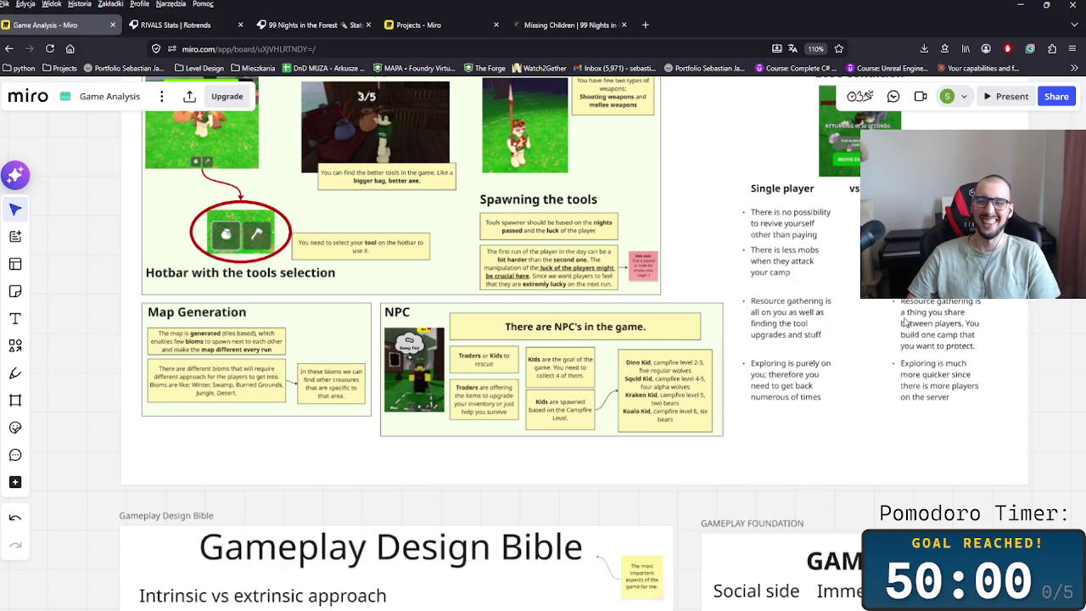
scroll(729, 404, up, 1)
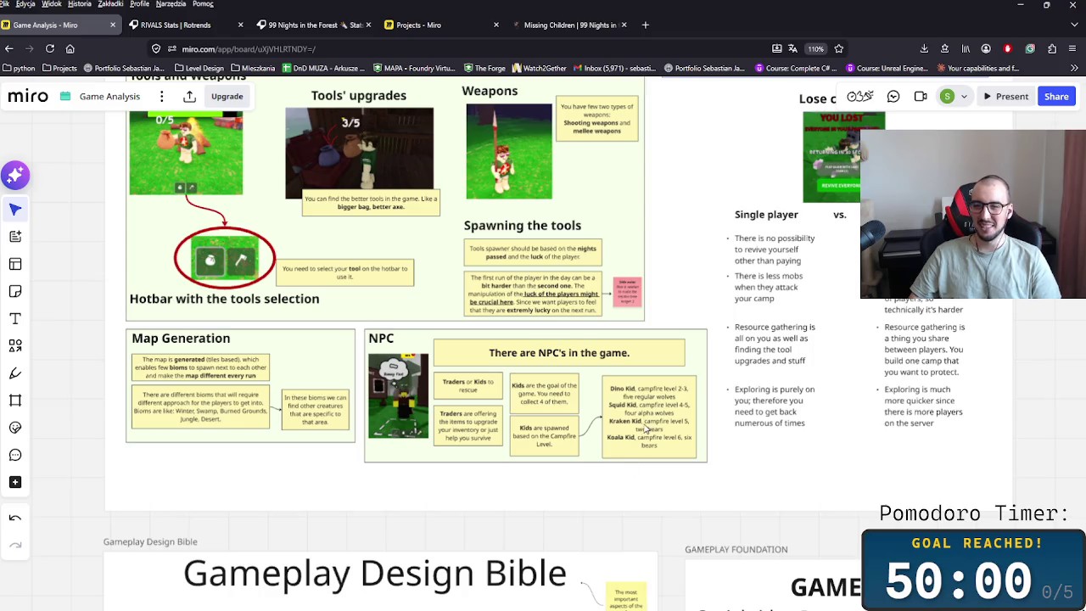
drag(646, 428, 636, 427)
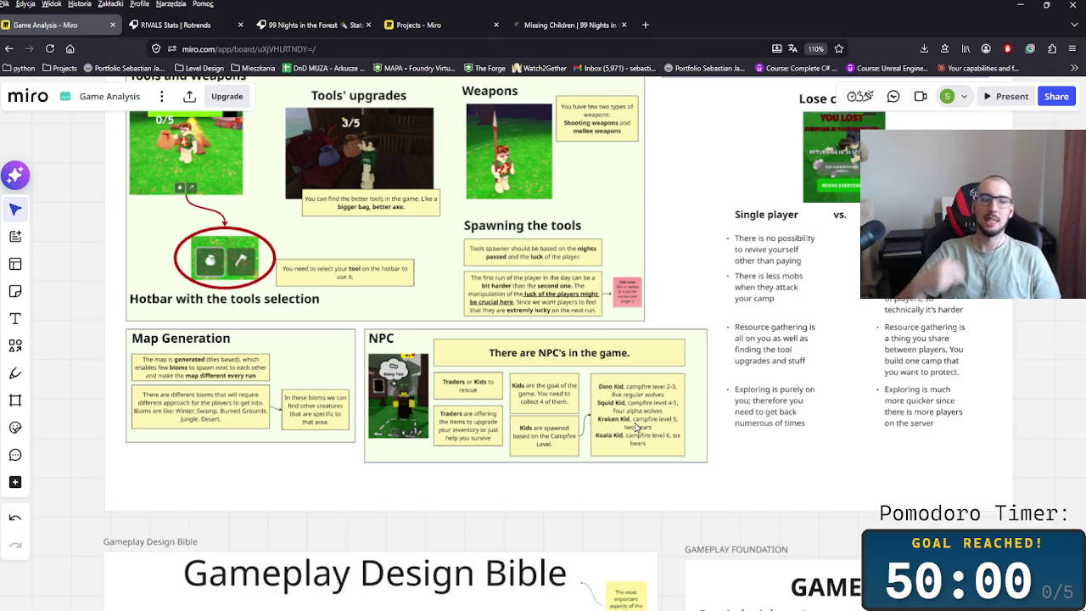
click(705, 386)
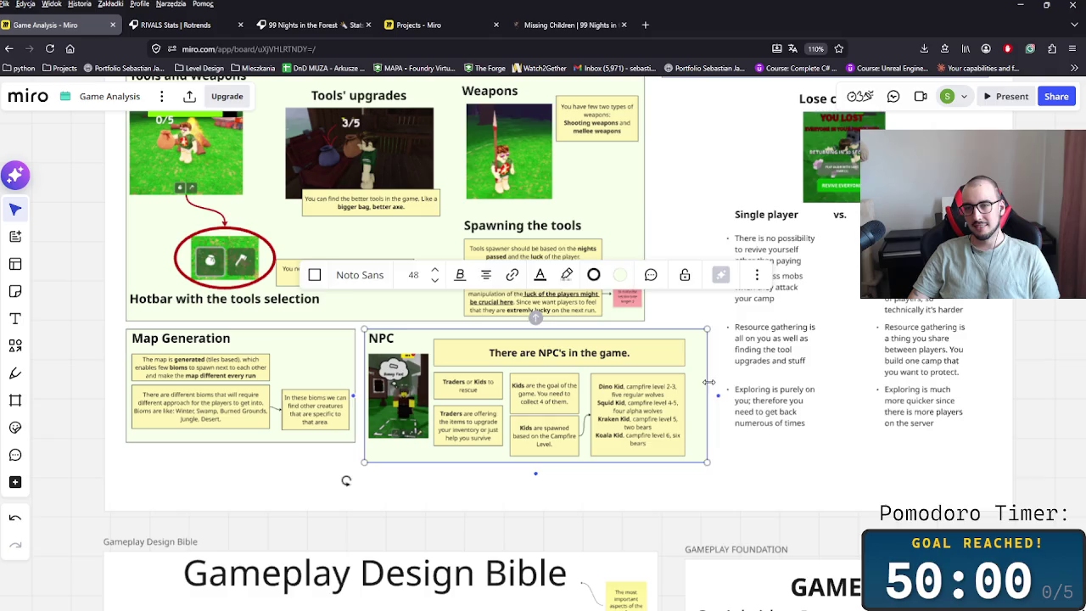
drag(704, 385, 692, 386)
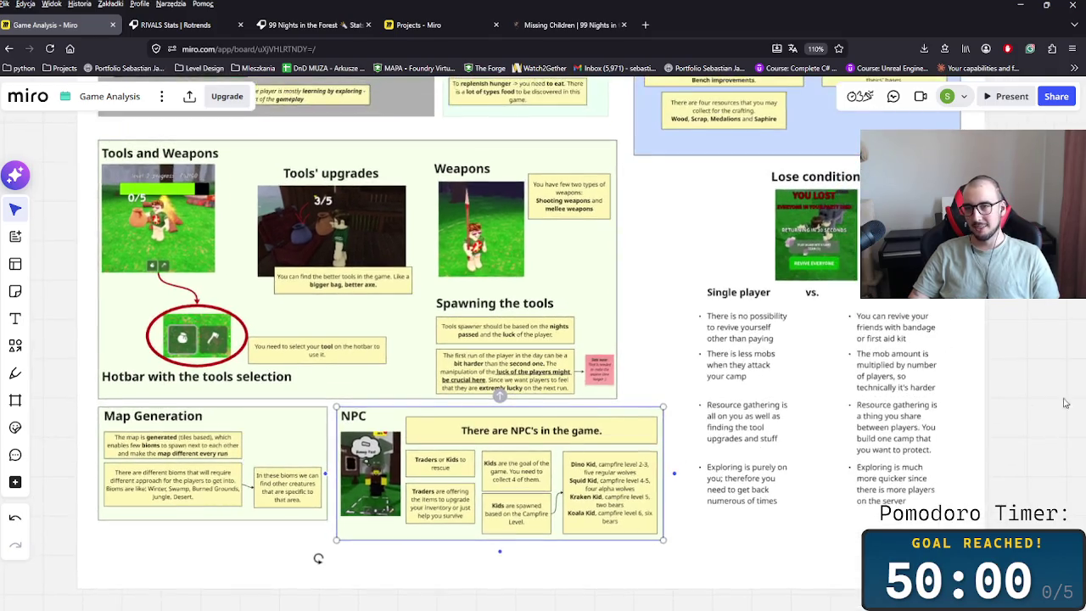
scroll(716, 374, down, 3)
scroll(769, 384, up, 3)
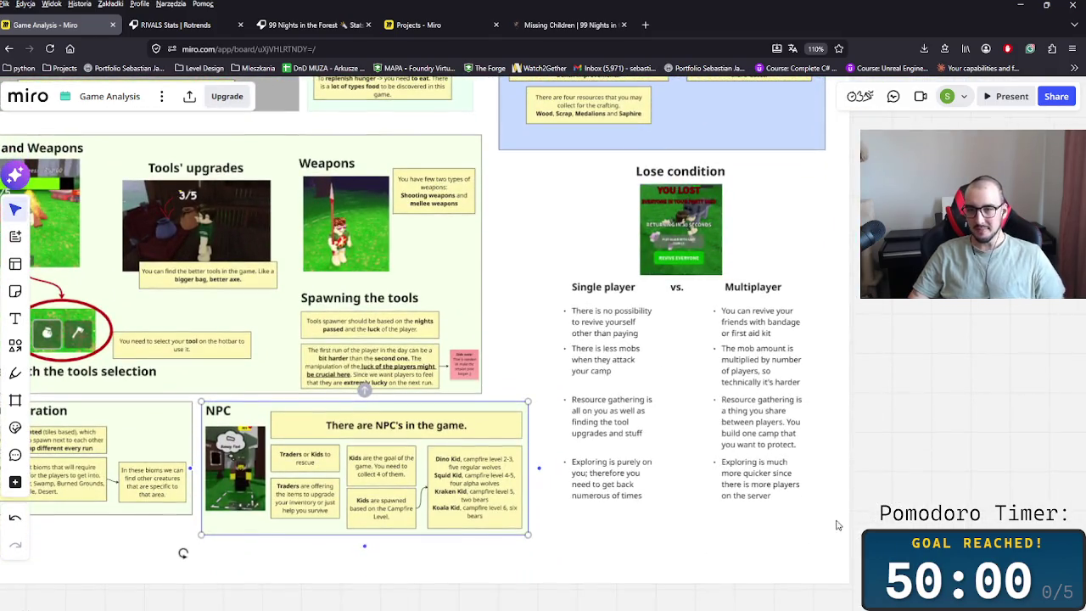
scroll(769, 384, right, 2)
scroll(560, 513, right, 2)
scroll(560, 513, down, 1)
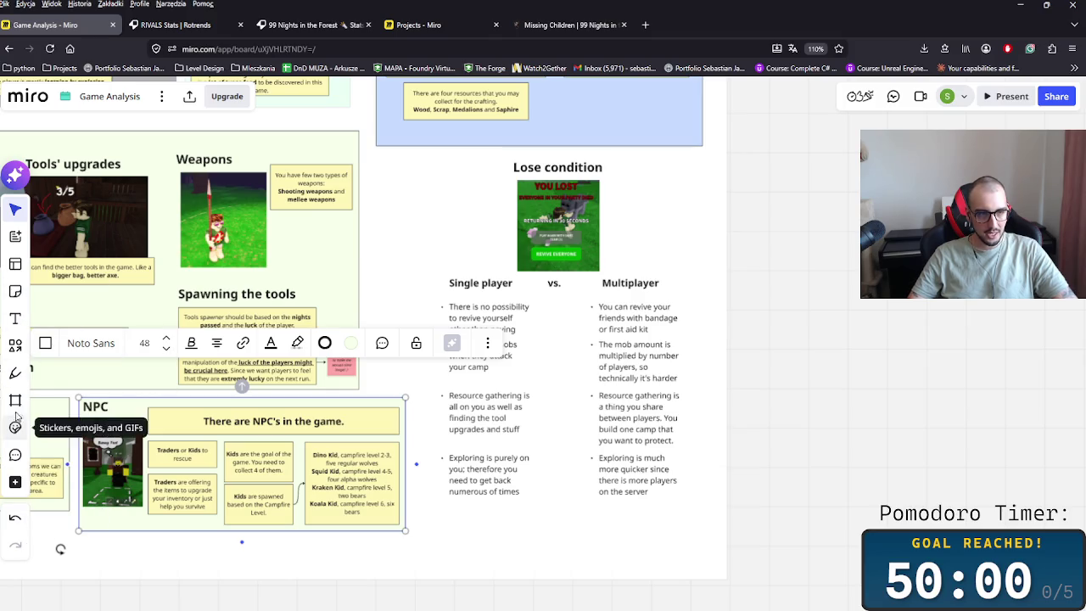
- Put a pink rectangle behind the Lose condition section as its background
click(14, 346)
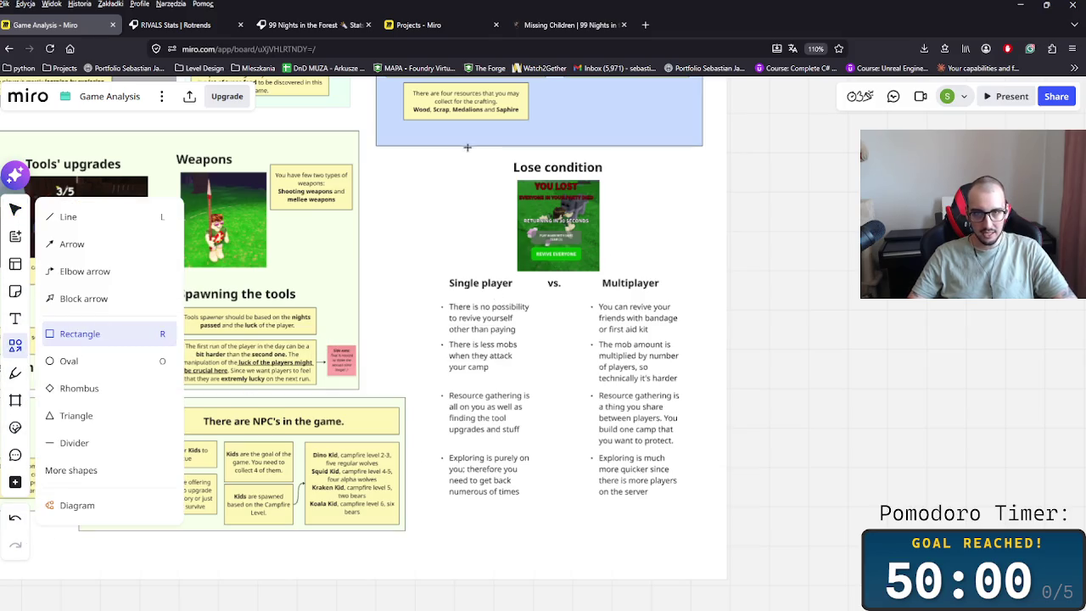
click(96, 330)
drag(444, 151, 689, 528)
drag(445, 310, 432, 312)
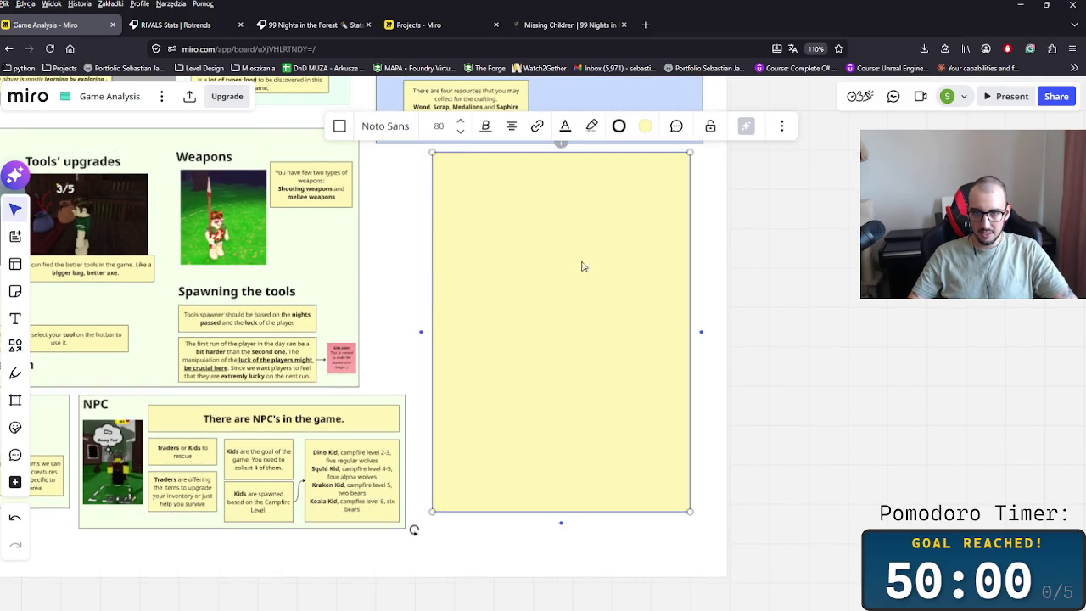
right_click(649, 291)
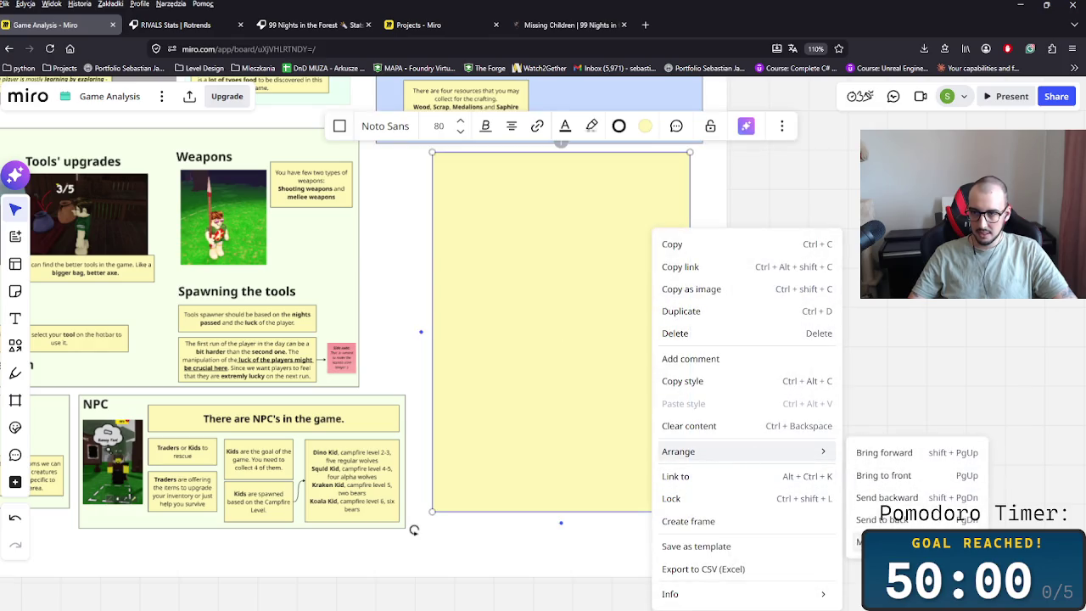
click(890, 519)
click(644, 126)
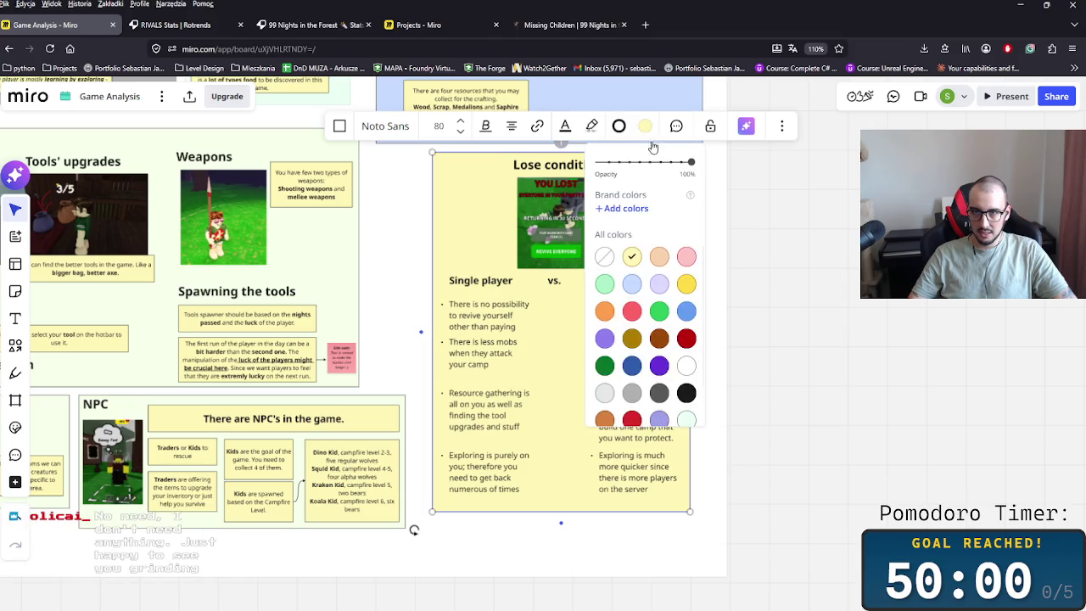
click(686, 256)
click(832, 296)
- Scroll to the Map Generation card and start editing its heading text
scroll(405, 412, down, 3)
scroll(492, 467, up, 2)
scroll(580, 552, down, 2)
scroll(580, 552, down, 5)
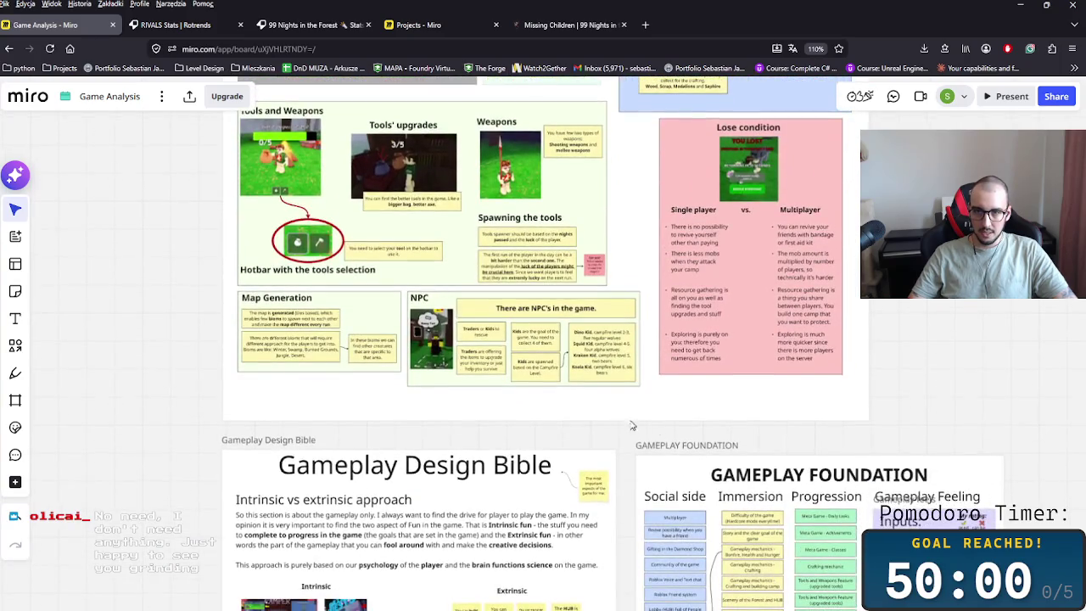
scroll(836, 435, down, 1)
scroll(889, 430, down, 3)
scroll(933, 399, up, 1)
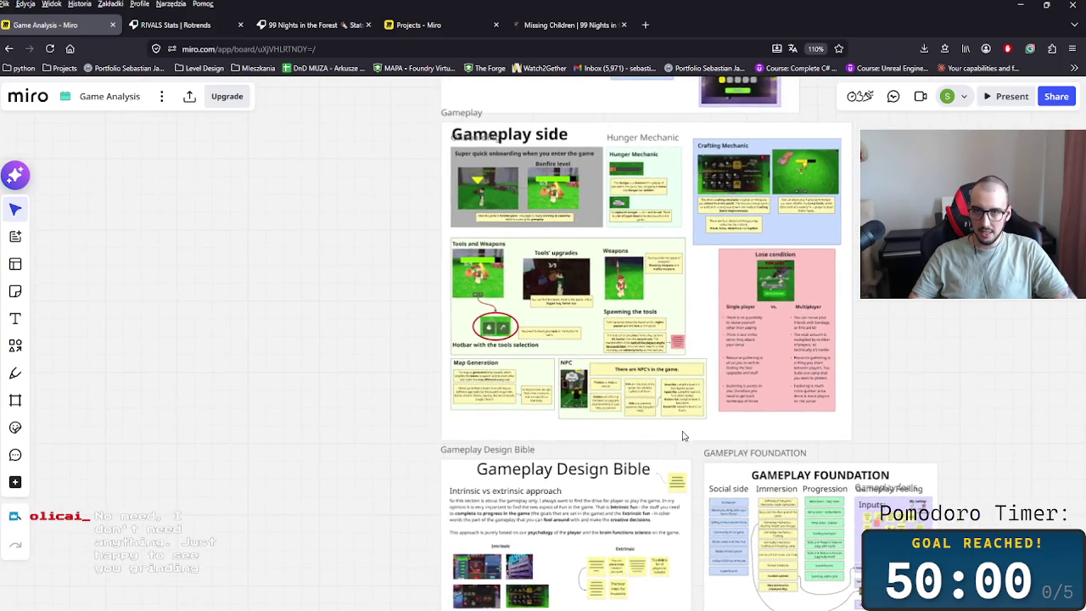
scroll(703, 436, up, 3)
scroll(659, 426, up, 2)
scroll(695, 413, down, 1)
scroll(738, 398, up, 1)
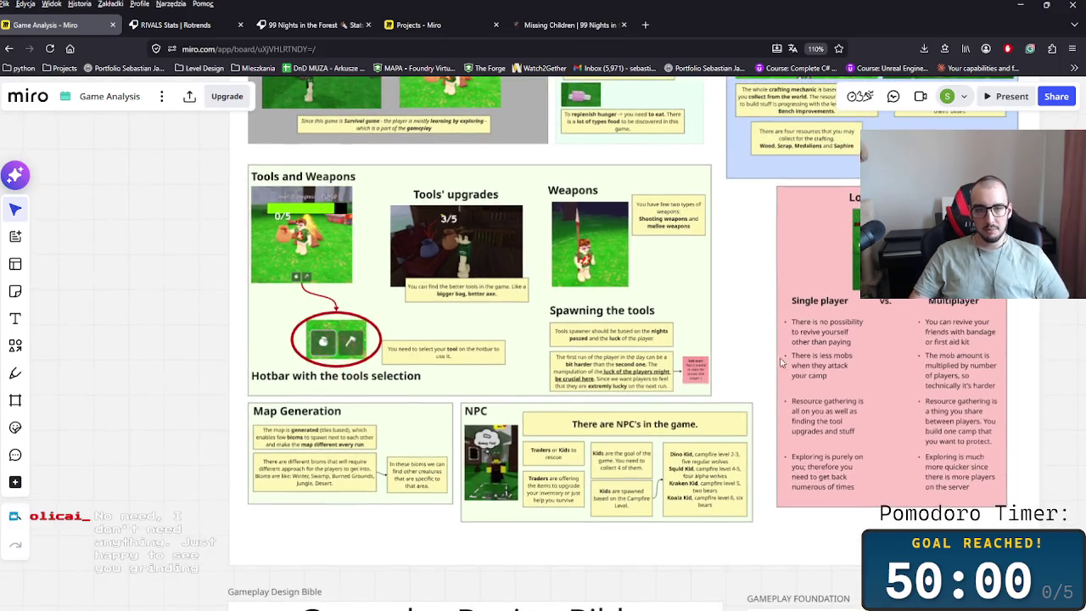
scroll(780, 381, up, 1)
scroll(806, 374, down, 1)
double_click(339, 384)
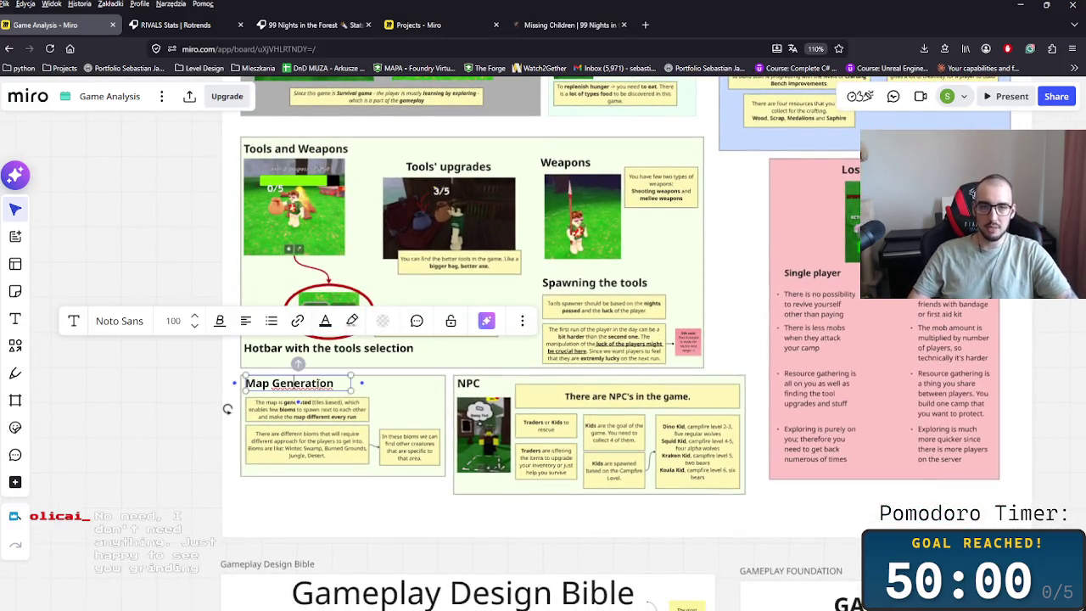
- Append ' and bioms' to the Map Generation heading and widen its text box to one line
text(and bioms)
click(388, 454)
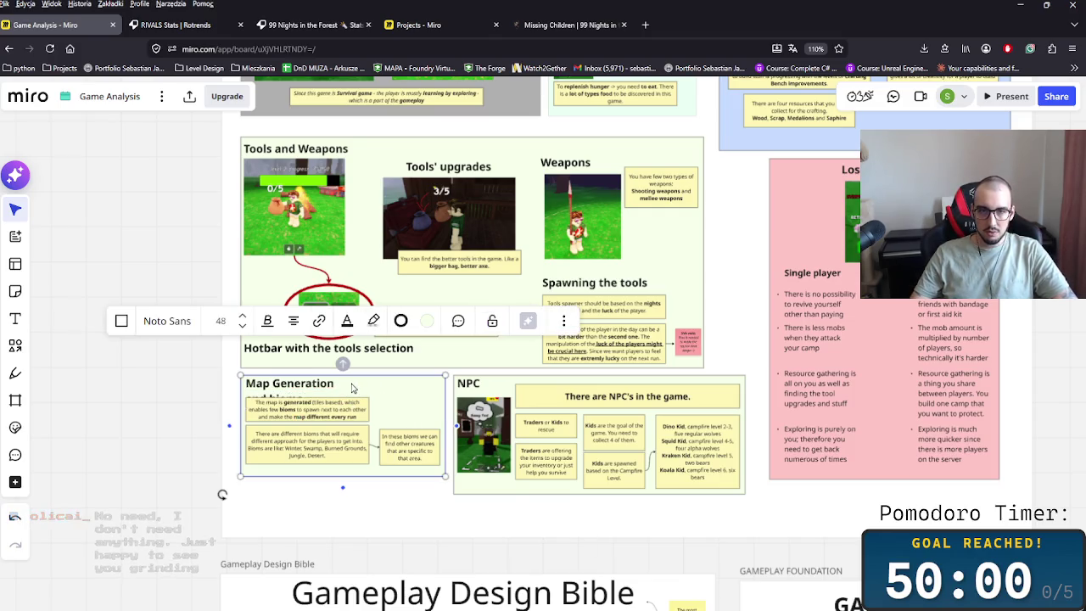
click(353, 388)
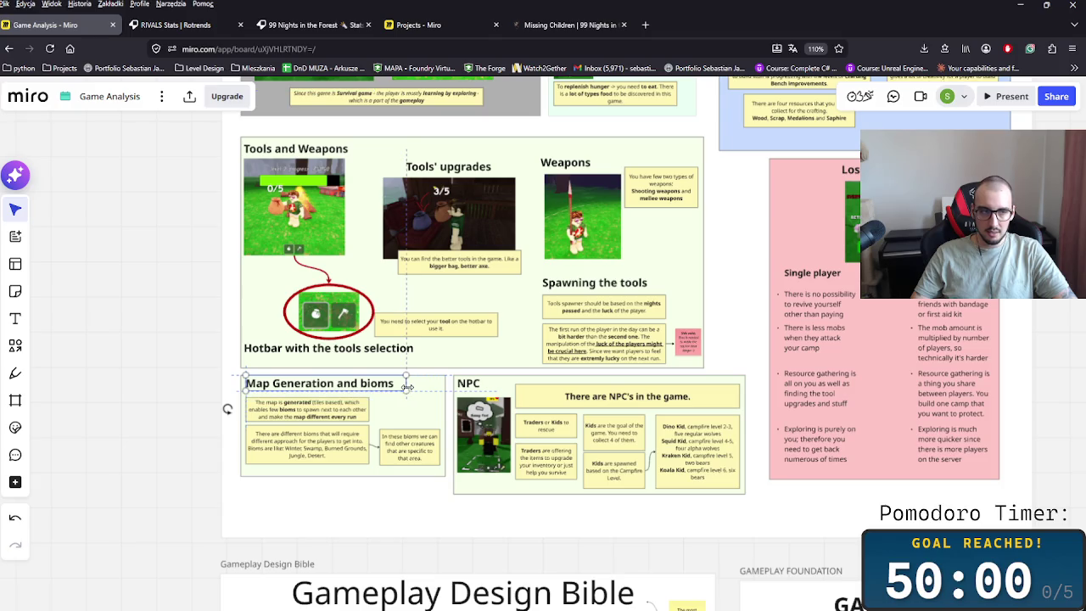
click(140, 410)
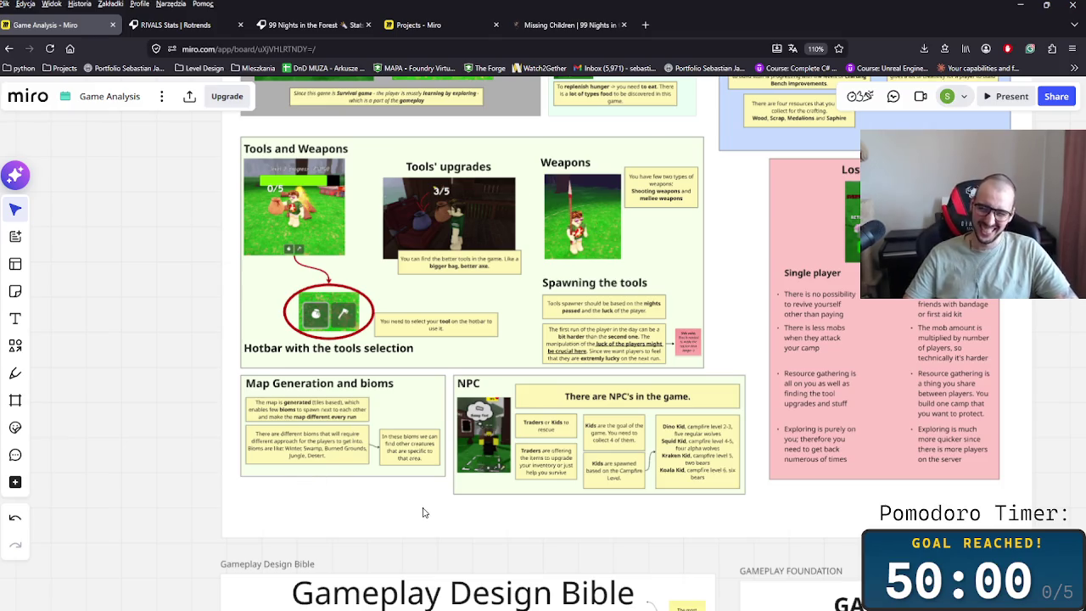
- Pull the Gameplay frame's bottom edge up so it fits its cards
click(531, 536)
mouse_move(553, 534)
mouse_down()
mouse_move(548, 517)
mouse_move(582, 505)
mouse_up()
mouse_move(814, 449)
mouse_down()
mouse_move(755, 466)
mouse_move(598, 568)
mouse_up()
scroll(598, 569, down, 2)
scroll(598, 568, down, 2)
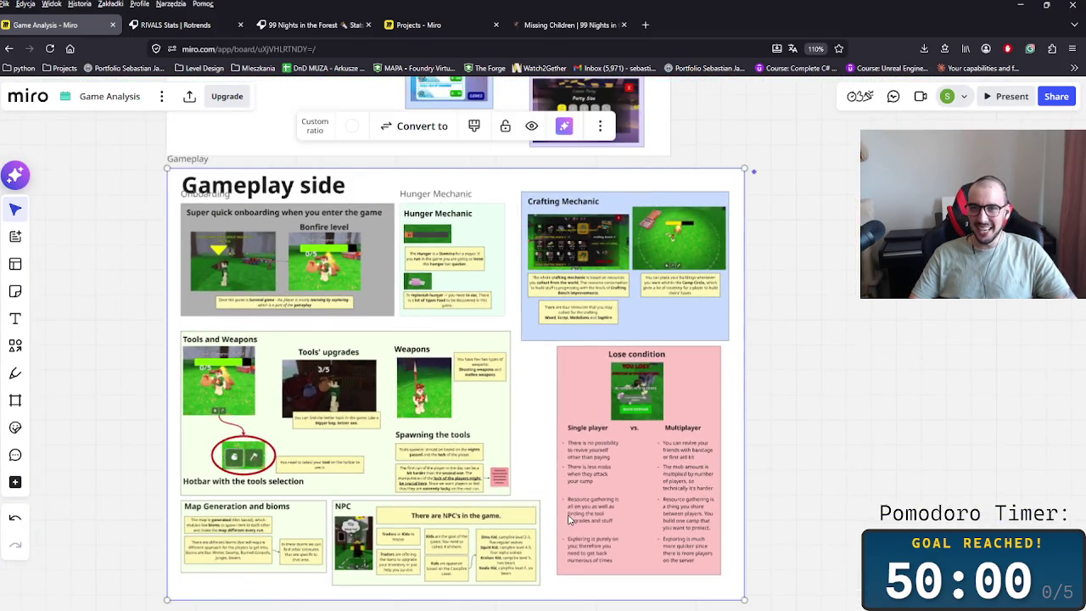
scroll(772, 325, up, 3)
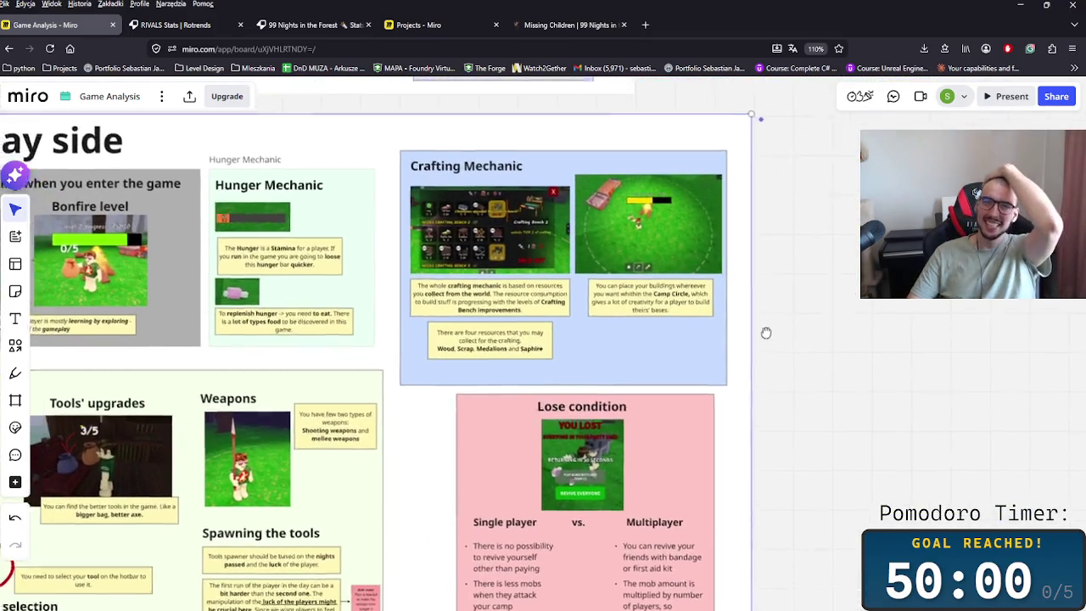
scroll(412, 181, down, 3)
scroll(412, 181, left, 4)
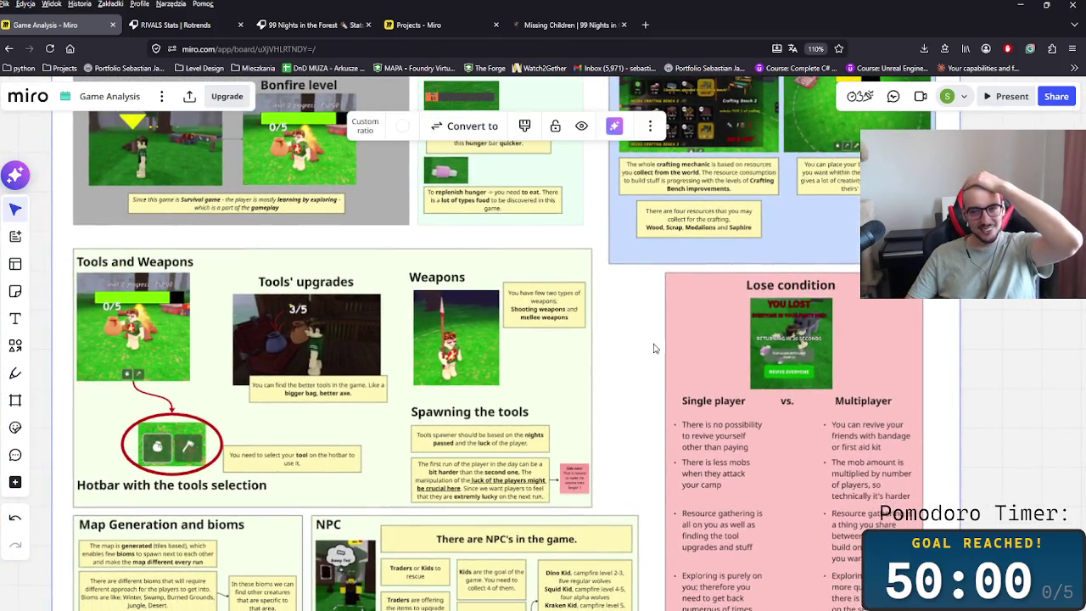
click(657, 355)
- Pan across the board toward the Gameplay Design Bible
scroll(642, 402, right, 2)
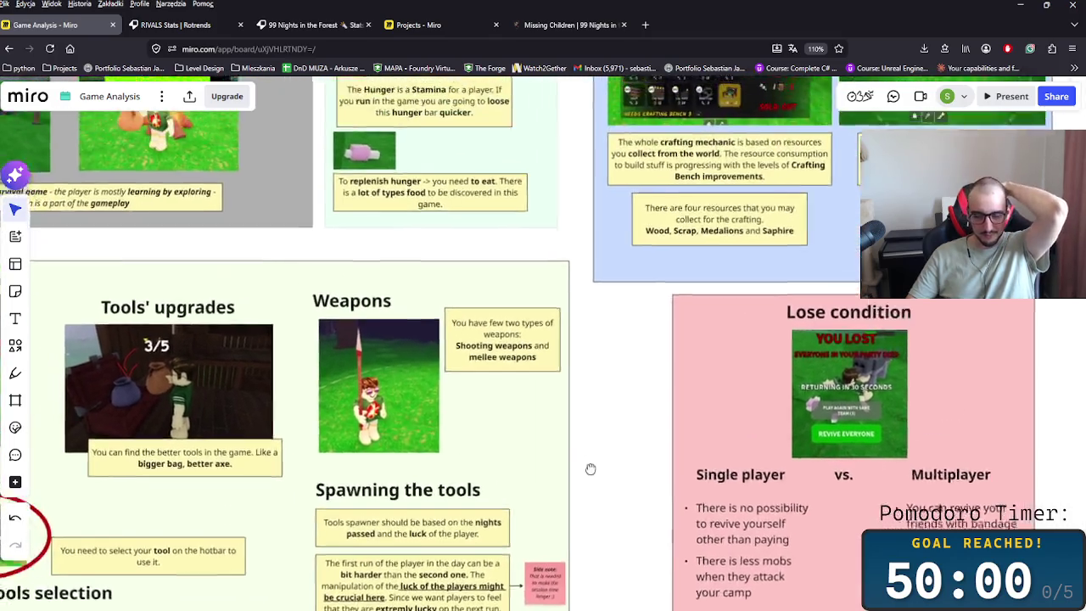
scroll(584, 461, up, 3)
scroll(584, 460, left, 4)
scroll(763, 505, right, 4)
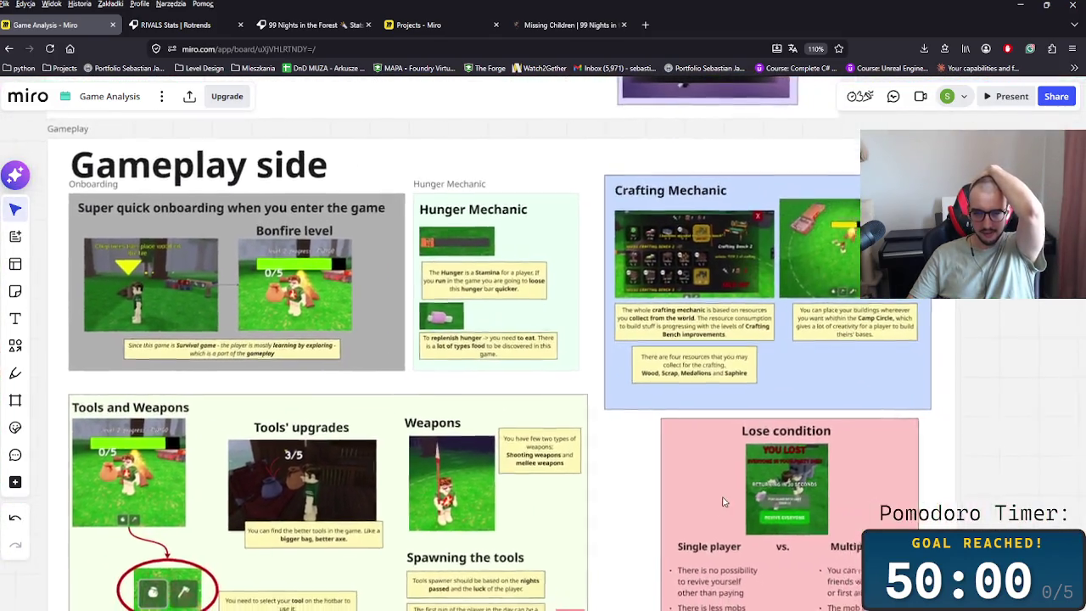
scroll(662, 441, down, 3)
scroll(615, 399, down, 2)
scroll(594, 399, left, 3)
scroll(551, 424, down, 2)
scroll(466, 390, right, 3)
scroll(406, 364, down, 2)
scroll(574, 382, down, 3)
scroll(647, 505, up, 1)
scroll(647, 505, left, 1)
scroll(200, 366, up, 2)
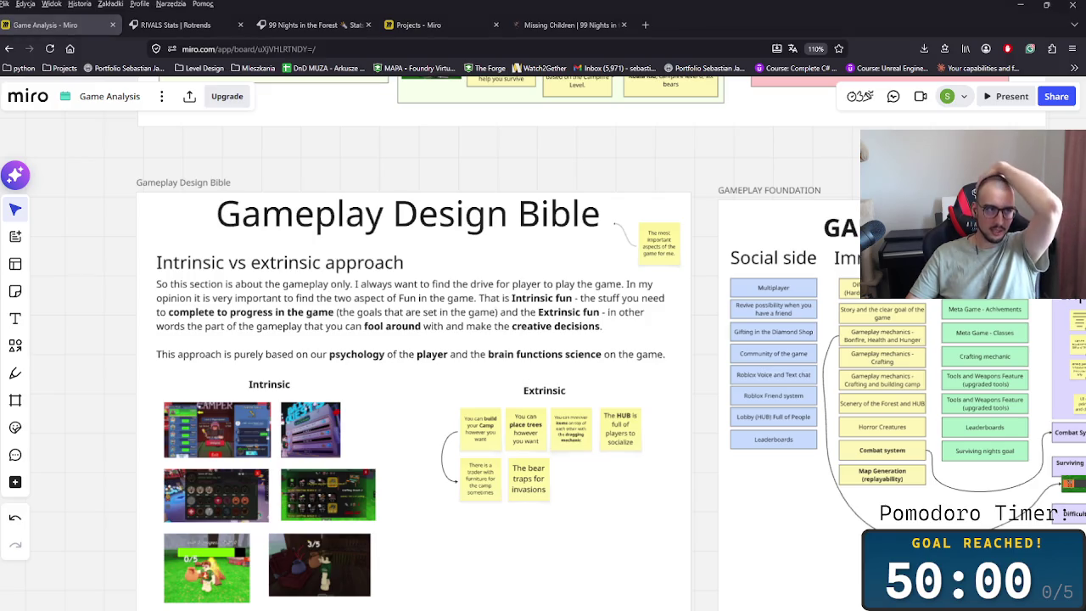
- Select the Gameplay Design Bible frame and zoom to its Extrinsic sticky notes
click(397, 436)
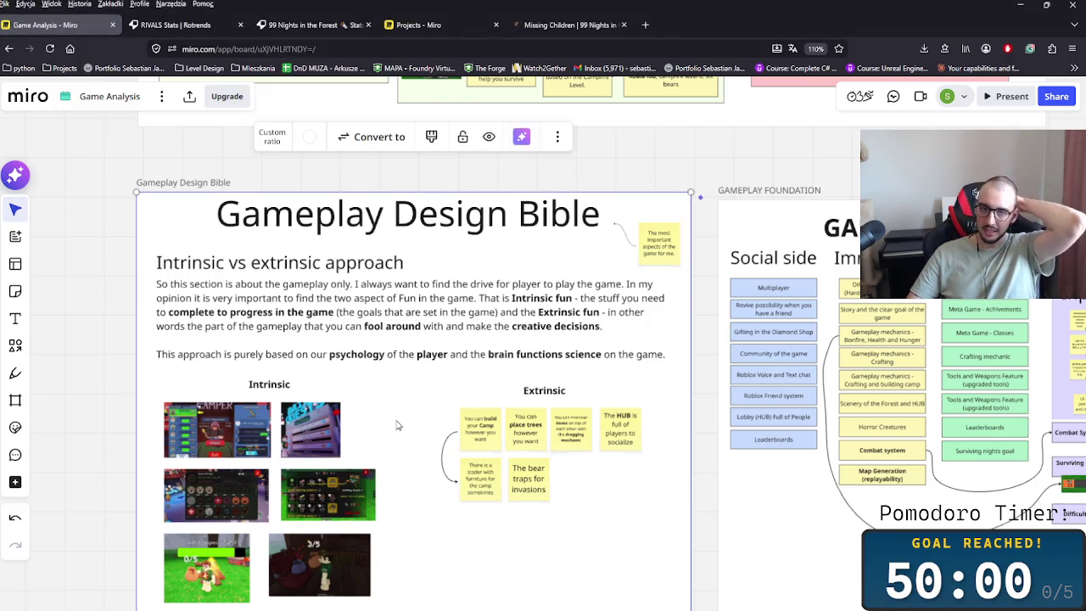
scroll(376, 427, up, 2)
scroll(423, 346, up, 1)
scroll(423, 346, down, 1)
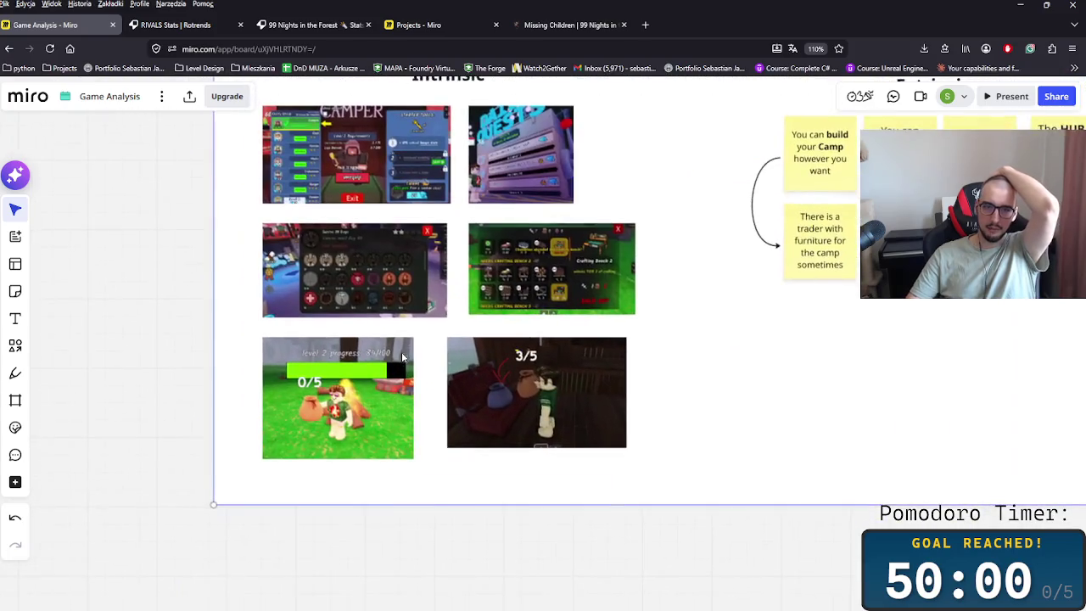
scroll(401, 352, up, 2)
scroll(402, 368, up, 1)
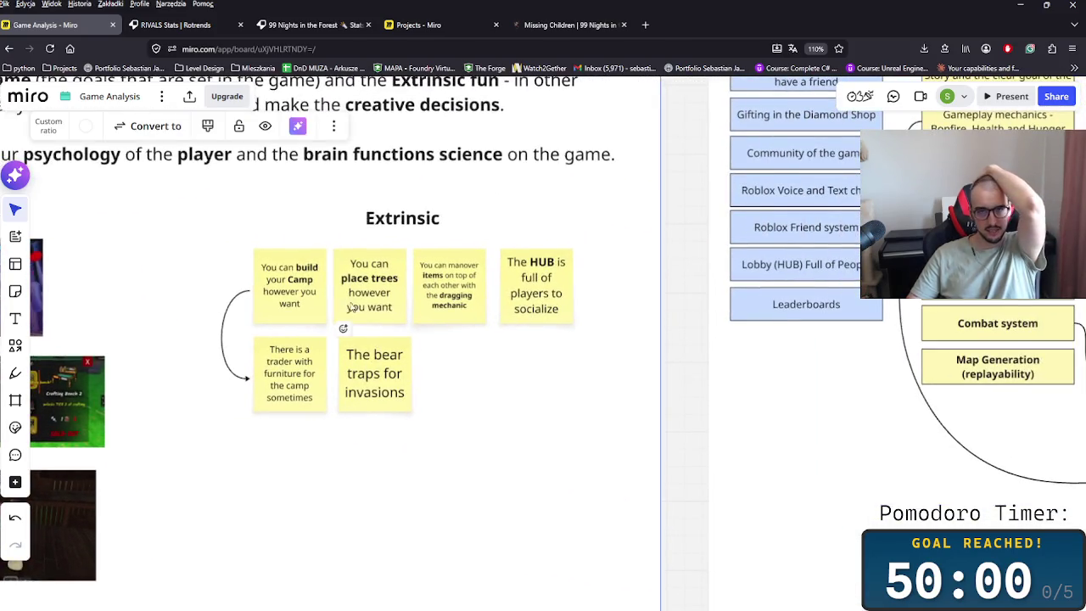
scroll(398, 407, left, 5)
scroll(364, 488, down, 2)
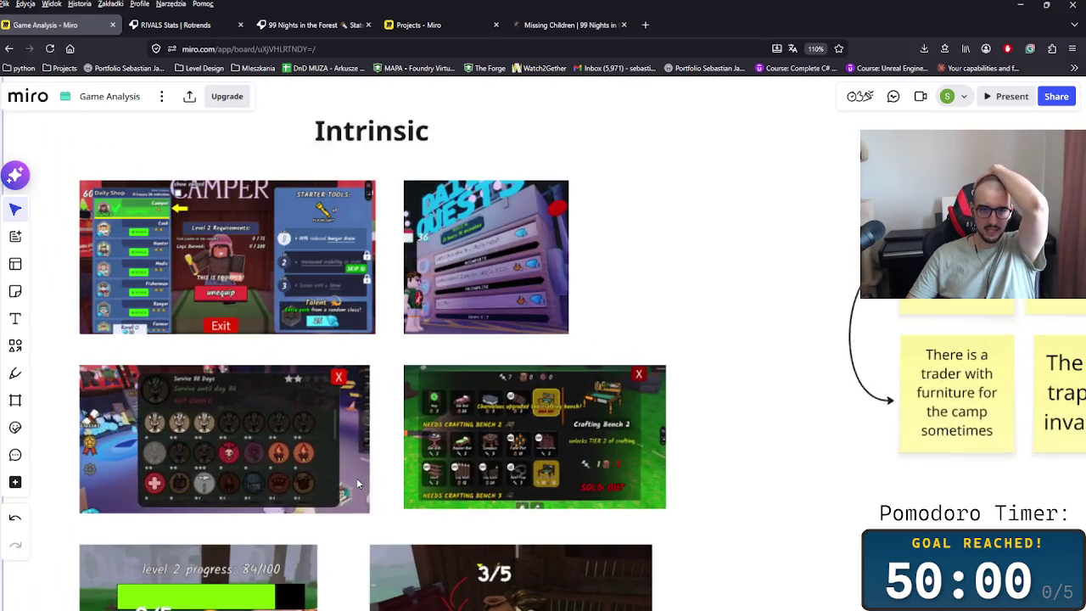
scroll(356, 477, up, 2)
scroll(339, 382, up, 2)
scroll(303, 162, up, 1)
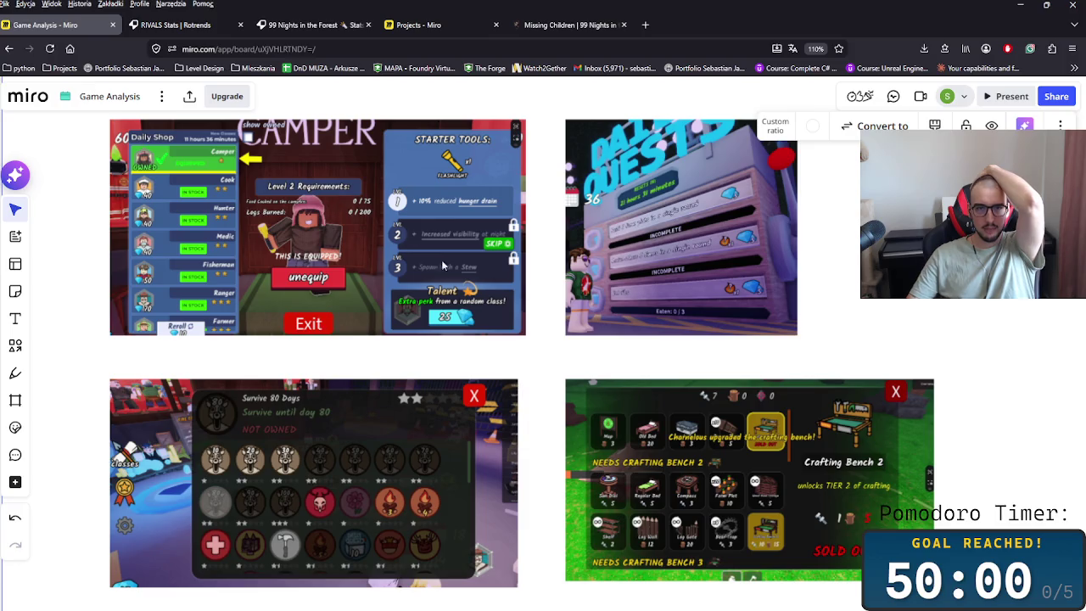
scroll(212, 424, down, 1)
scroll(212, 424, right, 1)
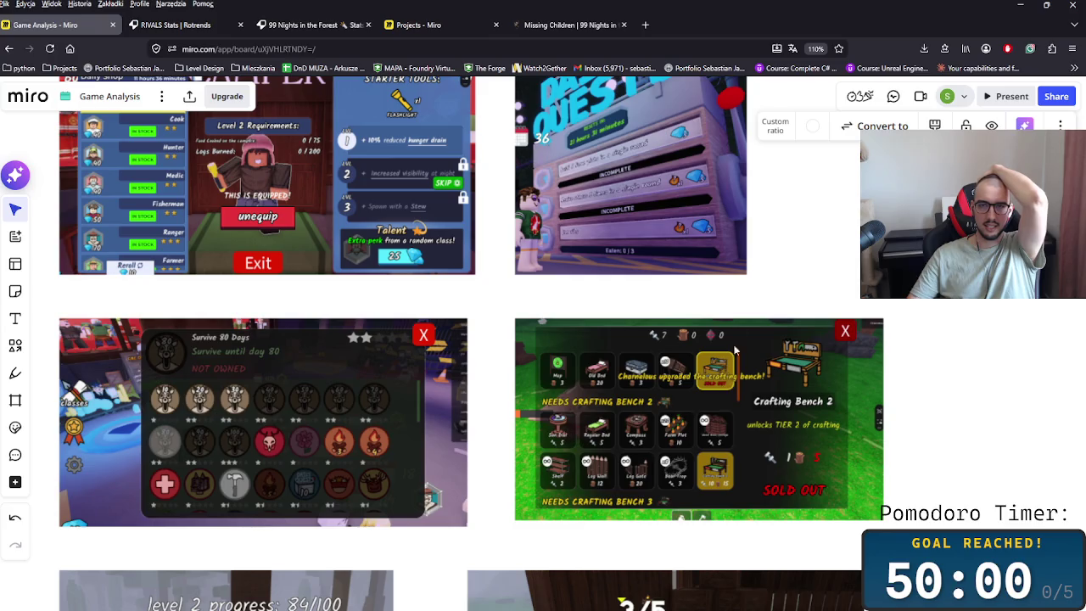
scroll(611, 173, up, 3)
scroll(734, 349, down, 5)
scroll(733, 350, down, 2)
scroll(734, 349, right, 1)
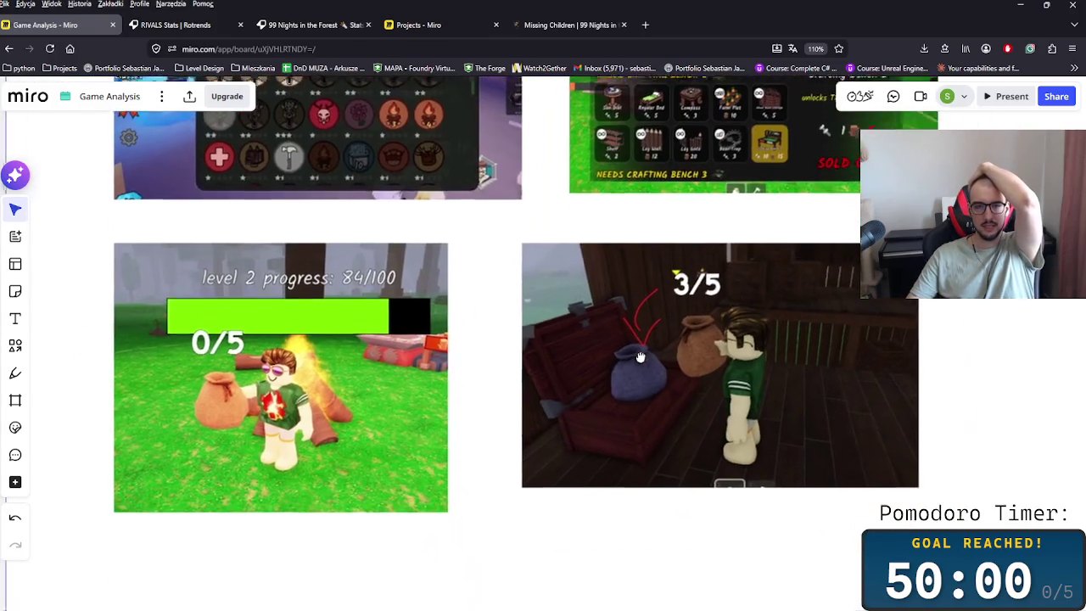
scroll(422, 330, right, 2)
scroll(480, 304, right, 1)
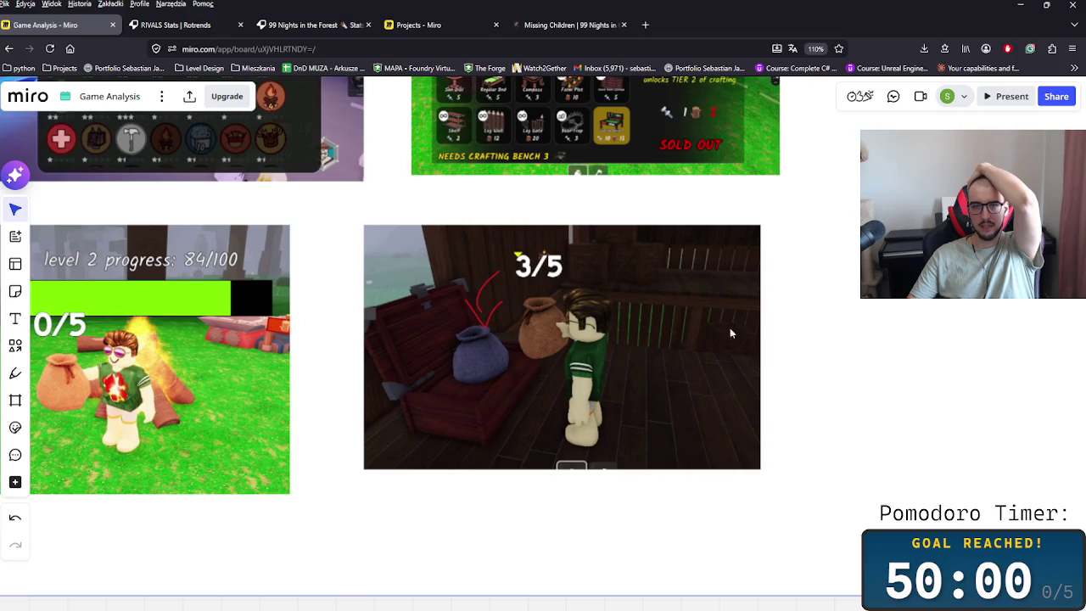
scroll(379, 282, up, 2)
scroll(379, 282, left, 1)
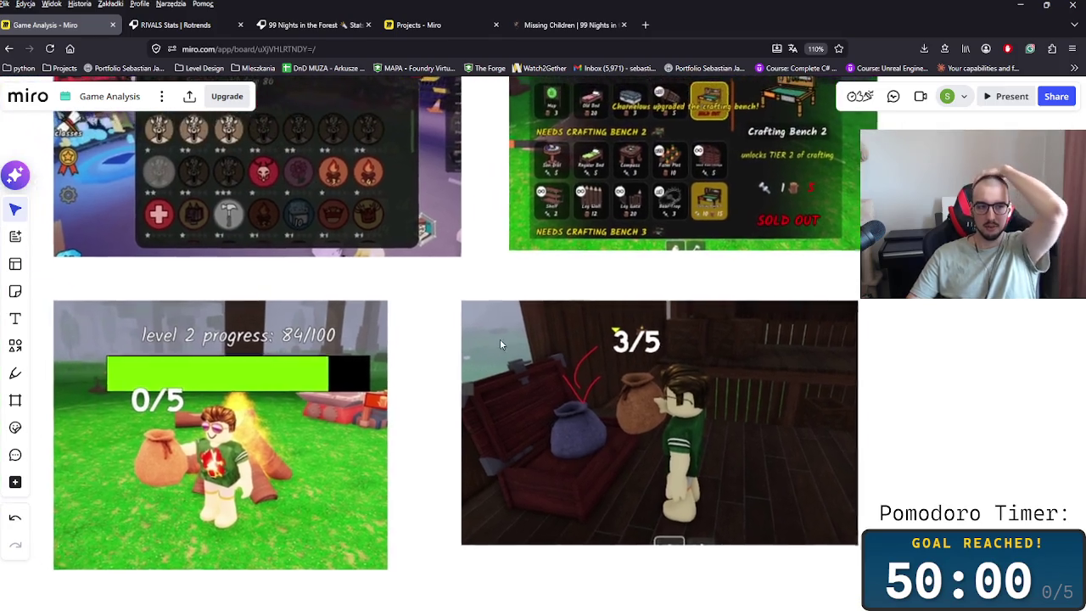
ctrl+scroll(525, 387, down, 2)
scroll(651, 386, up, 2)
ctrl+scroll(710, 390, down, 1)
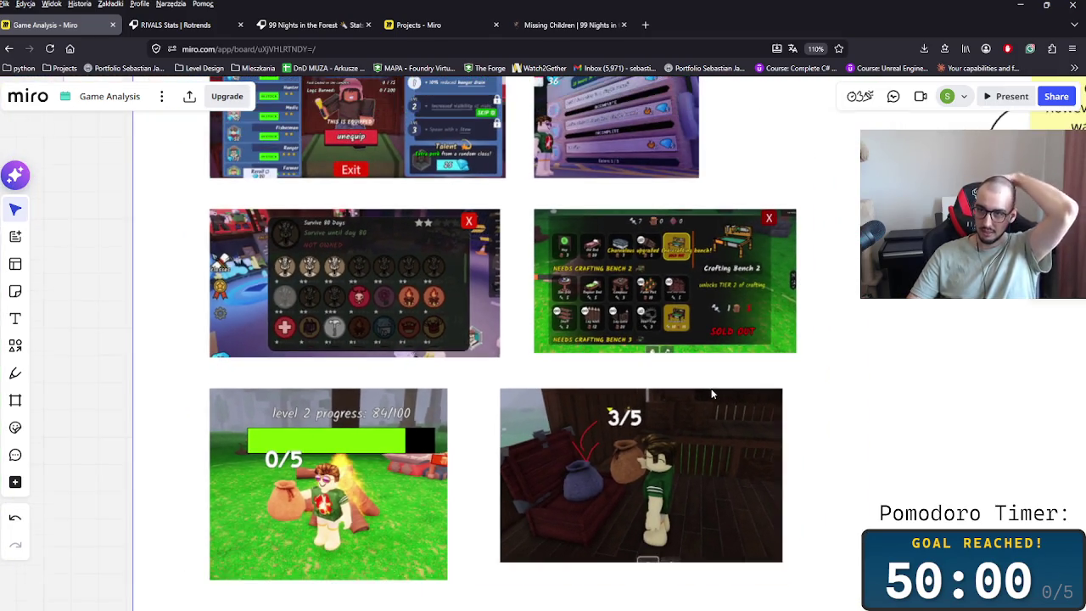
scroll(574, 376, right, 3)
scroll(574, 376, up, 1)
scroll(379, 411, right, 3)
scroll(378, 411, right, 3)
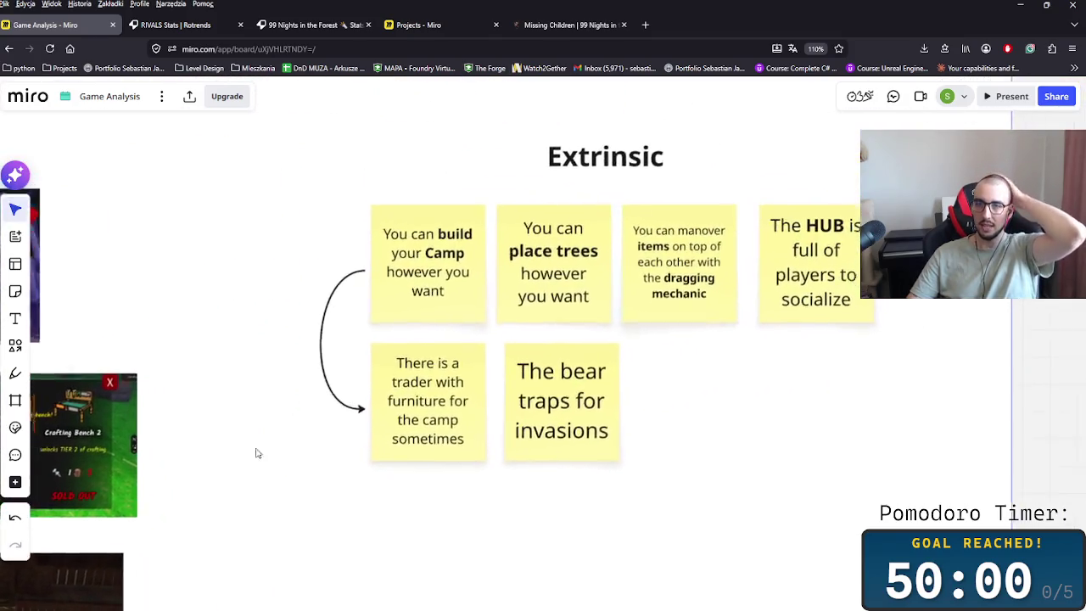
- Rename the Intrinsic heading to 'Intrinsic fun'
scroll(271, 276, left, 5)
scroll(271, 276, up, 1)
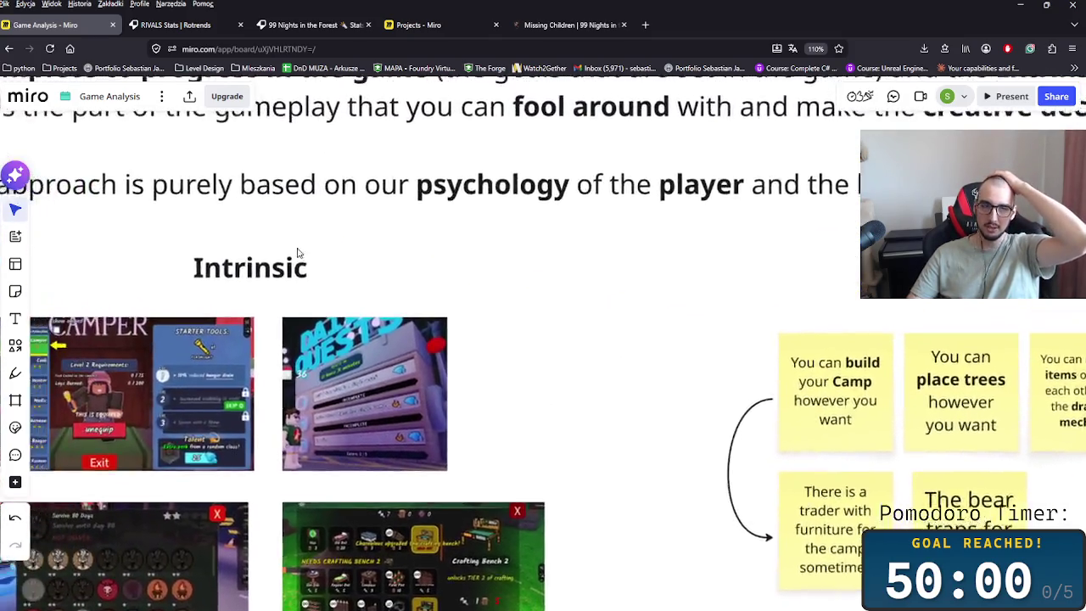
scroll(332, 251, left, 2)
scroll(332, 252, down, 1)
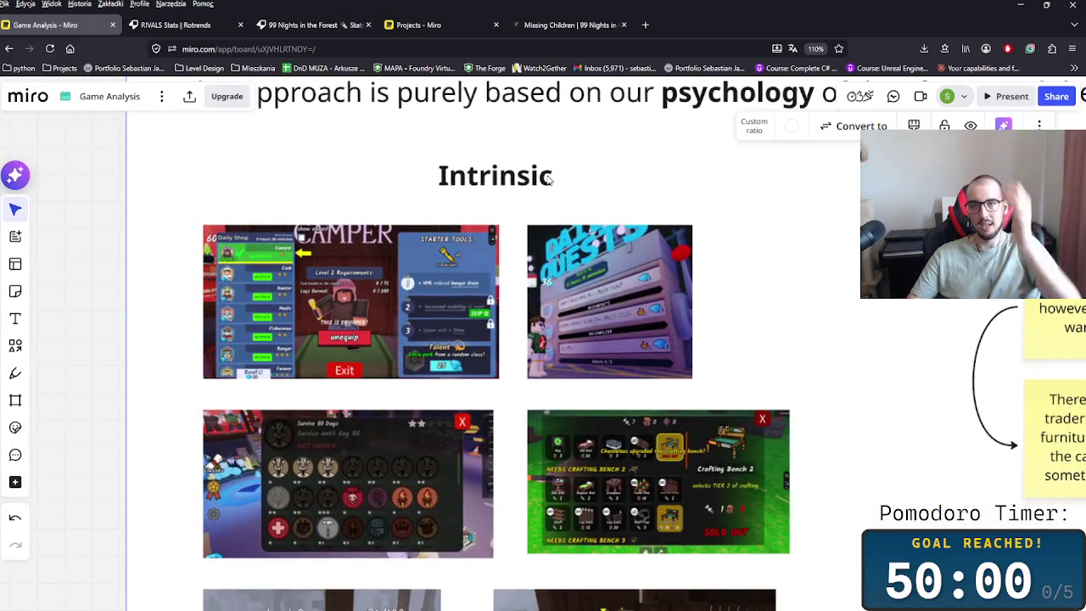
double_click(548, 176)
text(fin)
key(BackSpace)
key(BackSpace)
text(un)
click(645, 203)
click(591, 178)
double_click(581, 176)
- Rename the Extrinsic heading to 'Extrinsic fun'
scroll(770, 192, right, 5)
scroll(770, 191, up, 1)
scroll(545, 209, right, 3)
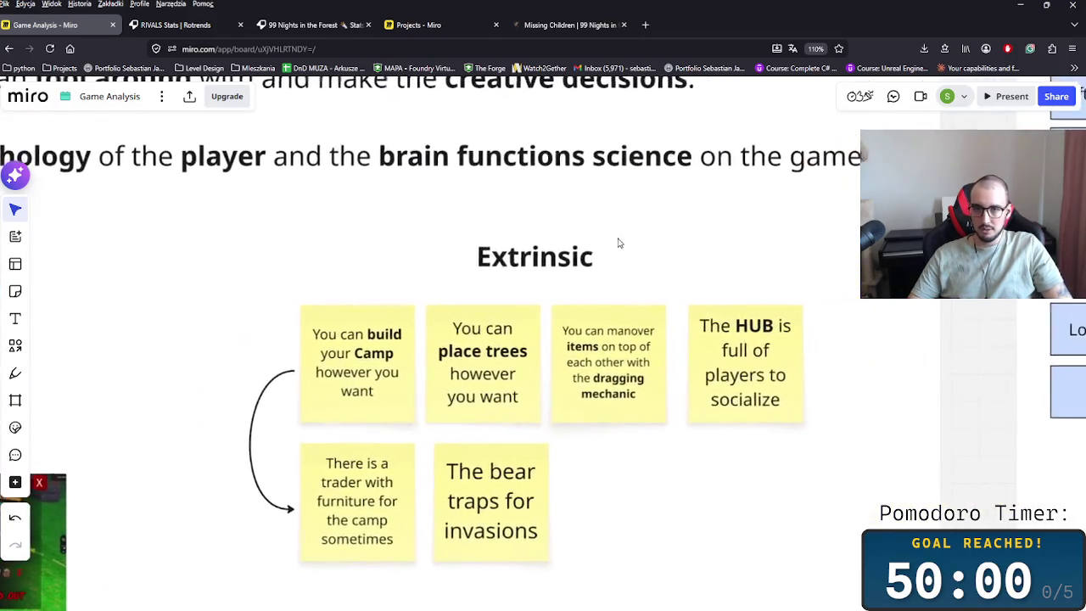
click(535, 256)
key(Return)
text(fun)
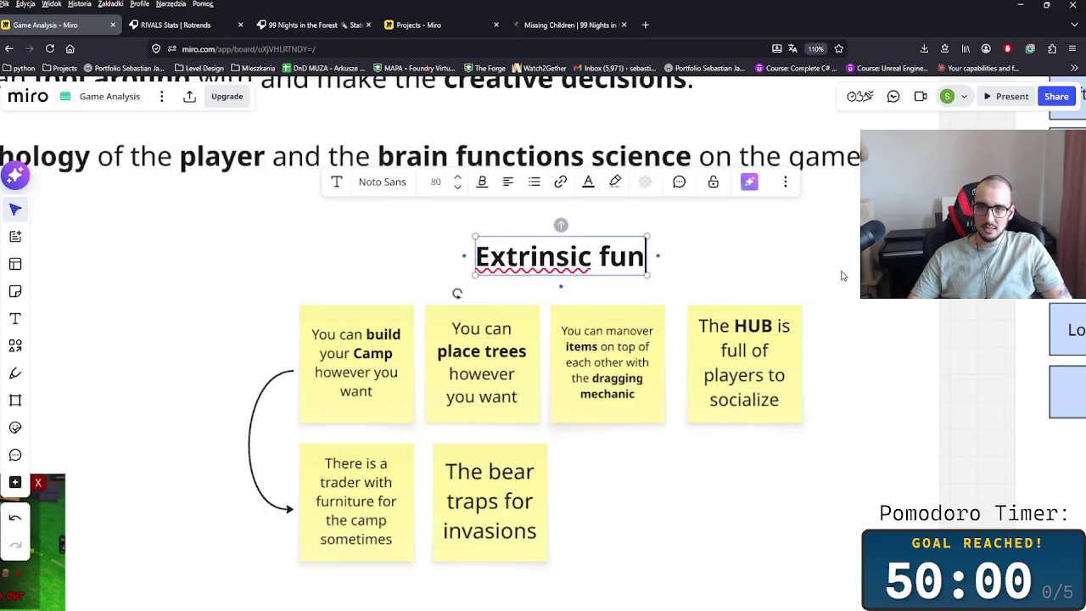
click(700, 429)
scroll(649, 471, right, 2)
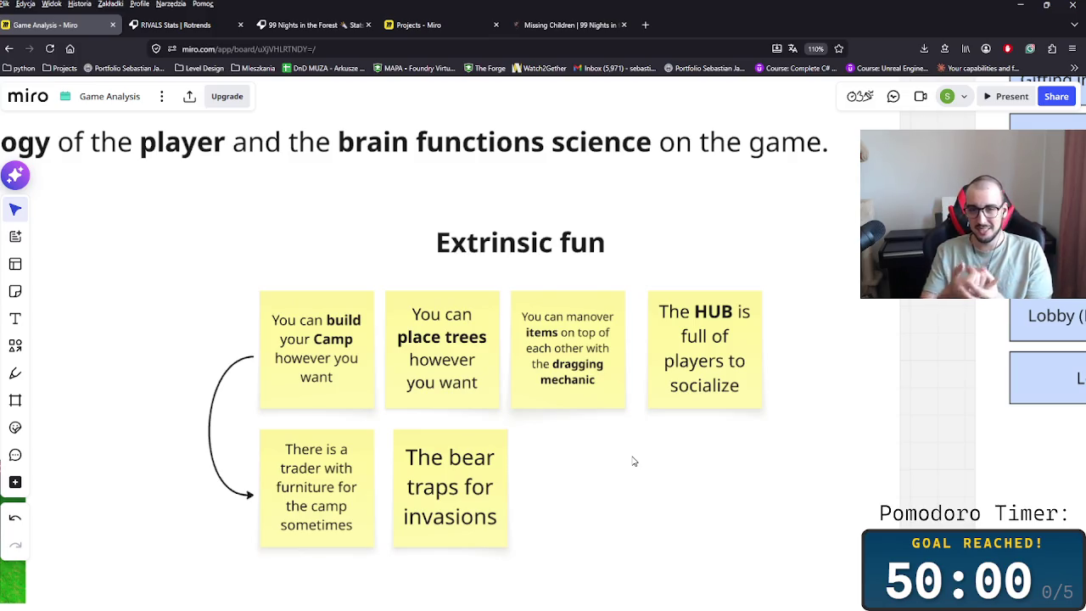
scroll(632, 460, right, 1)
- Nudge the bear traps note left into alignment with the other Extrinsic fun notes
drag(396, 492, 388, 494)
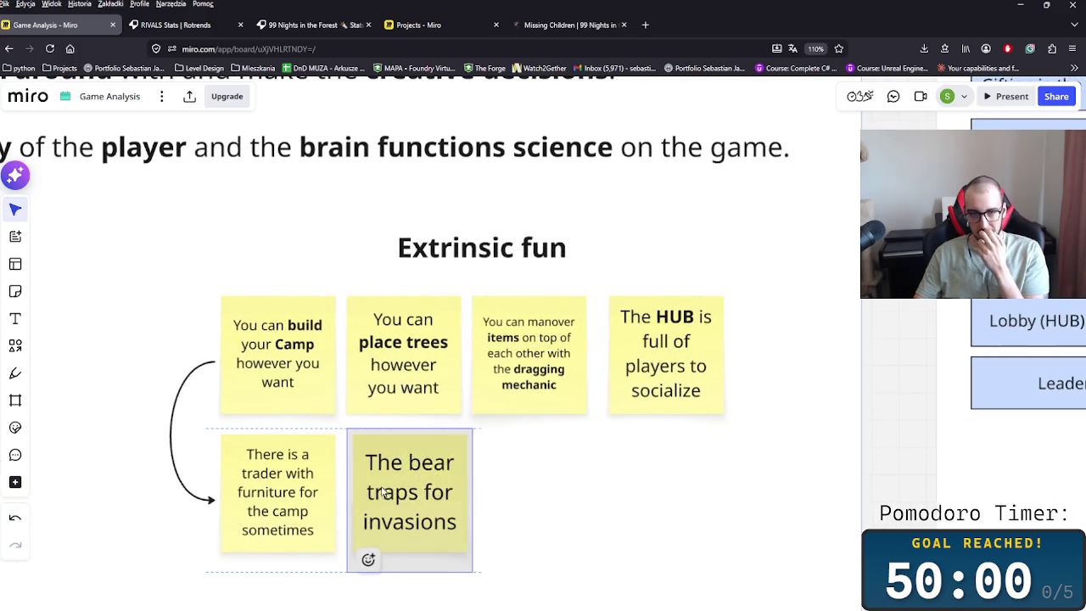
click(613, 501)
scroll(569, 514, right, 1)
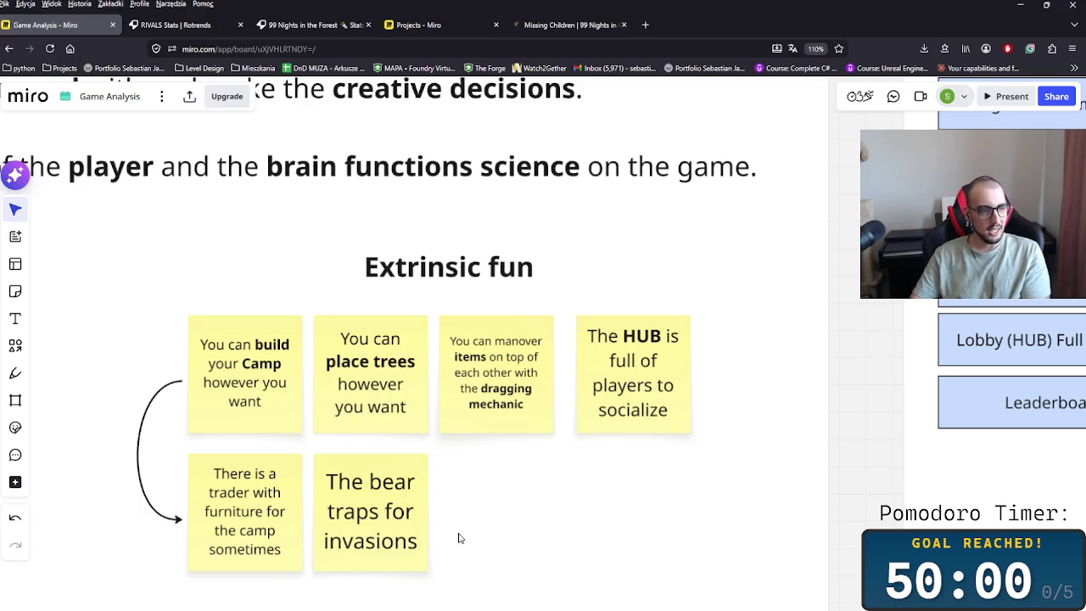
scroll(458, 538, down, 3)
scroll(456, 546, down, 2)
scroll(582, 512, right, 3)
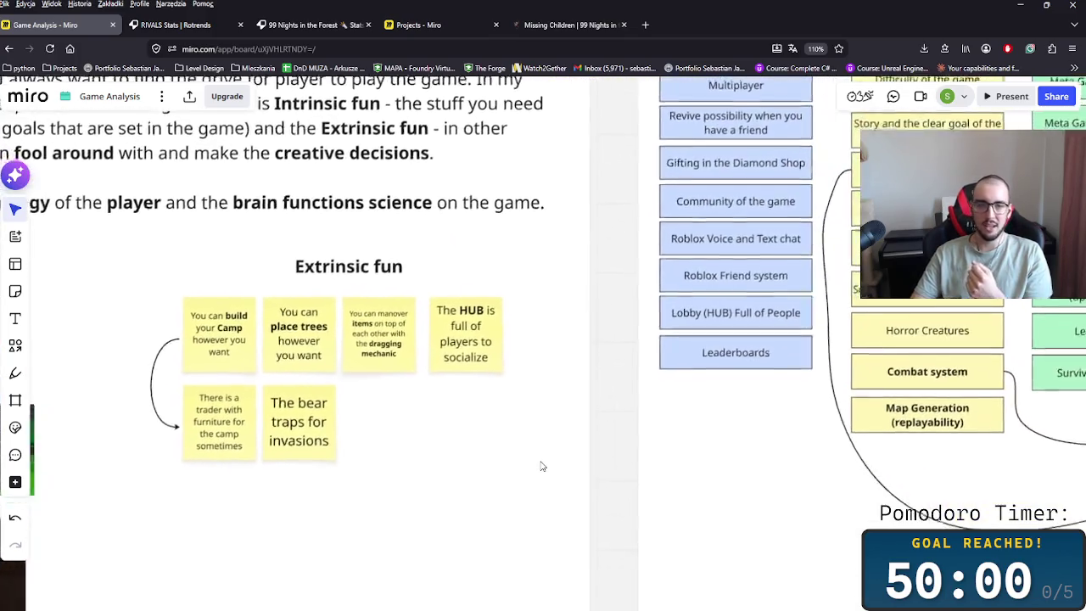
scroll(538, 475, down, 2)
scroll(607, 465, left, 2)
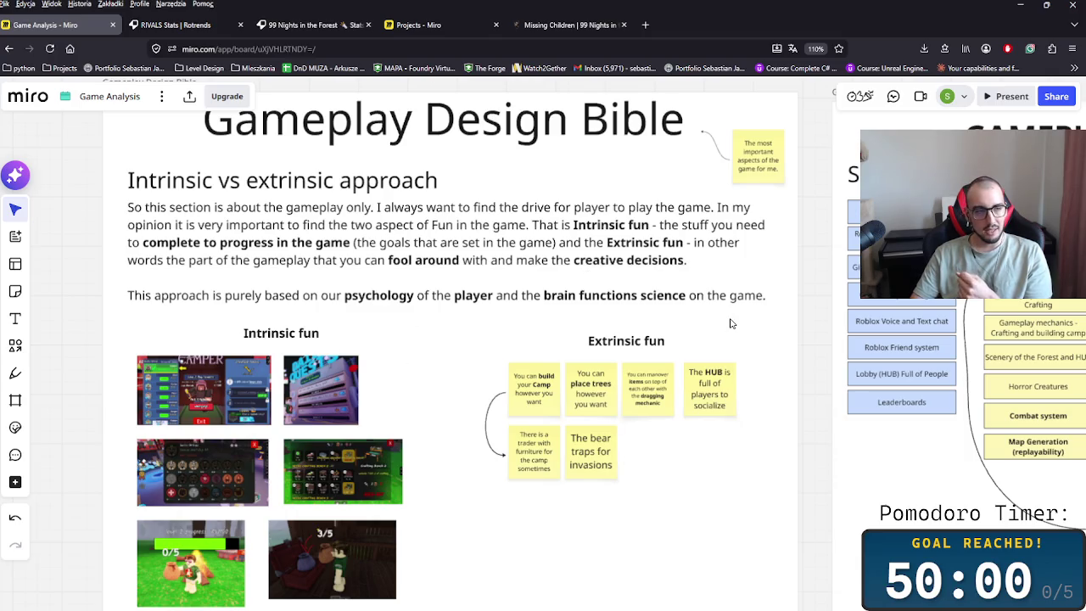
scroll(731, 323, down, 2)
scroll(318, 384, up, 2)
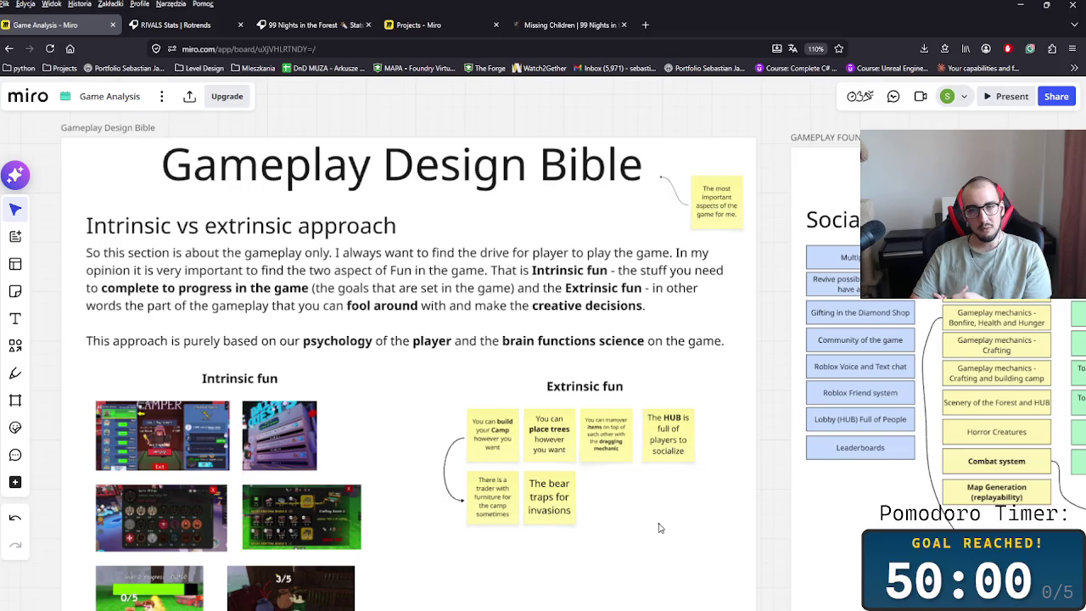
- Marquee-select the Extrinsic fun sticky notes, then the Intrinsic fun image group
drag(692, 538, 463, 403)
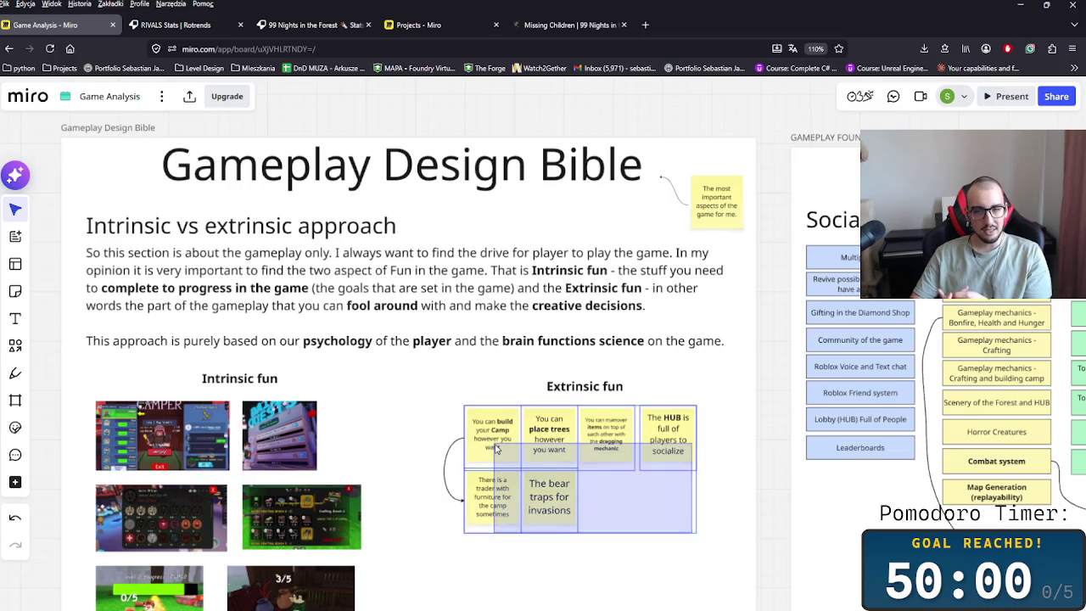
click(748, 531)
drag(764, 509, 635, 484)
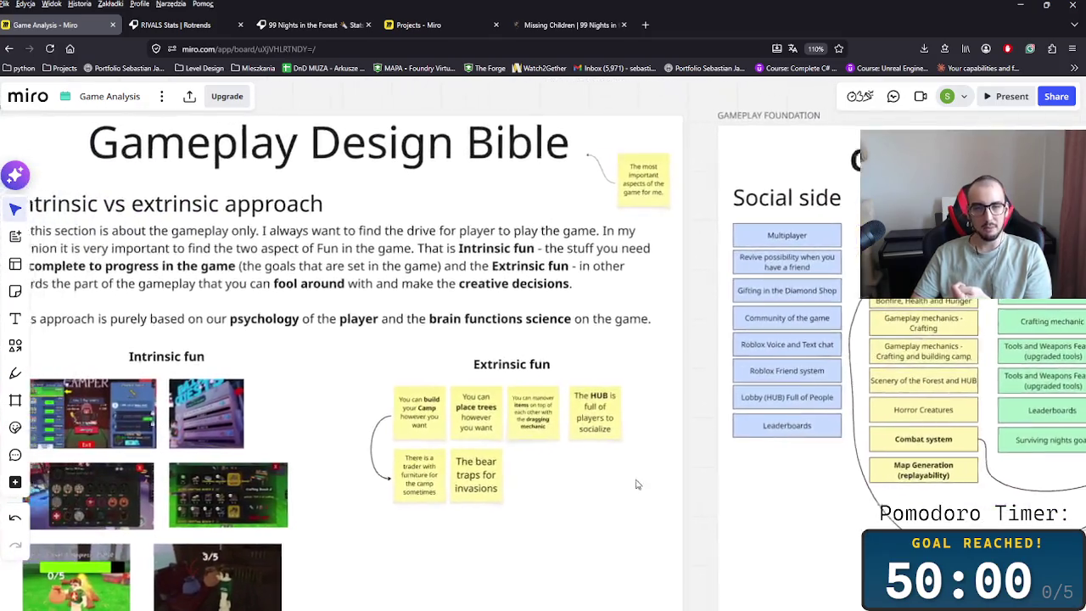
scroll(635, 485, left, 2)
drag(321, 377, 106, 576)
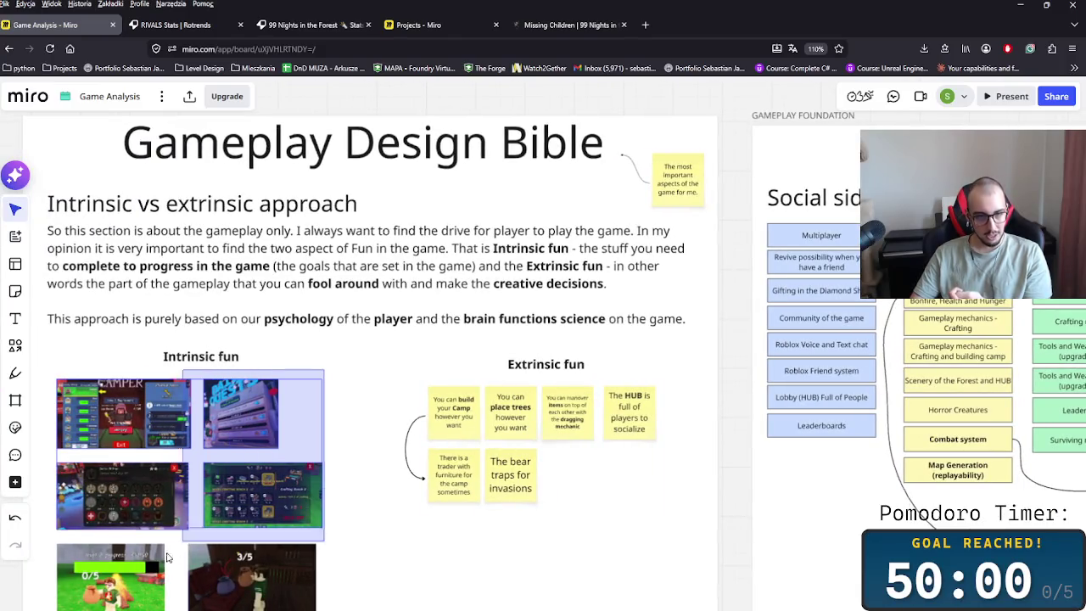
click(627, 559)
- Navigate to the Gameplay side section and select the Tools and Weapons panel
scroll(685, 517, right, 2)
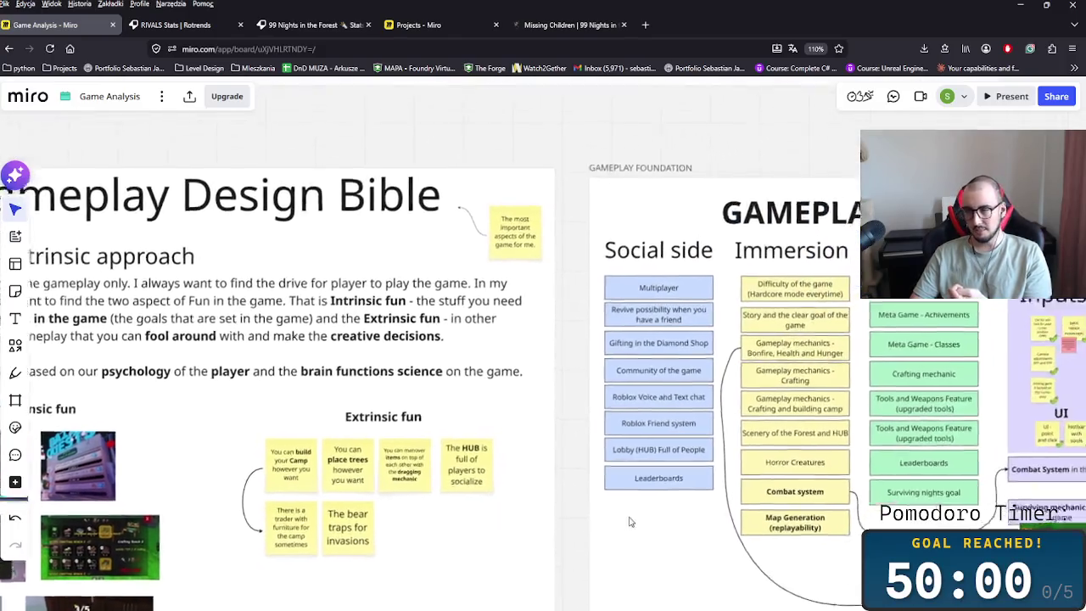
scroll(625, 516, right, 5)
scroll(526, 522, right, 3)
scroll(488, 523, down, 5)
scroll(458, 526, up, 2)
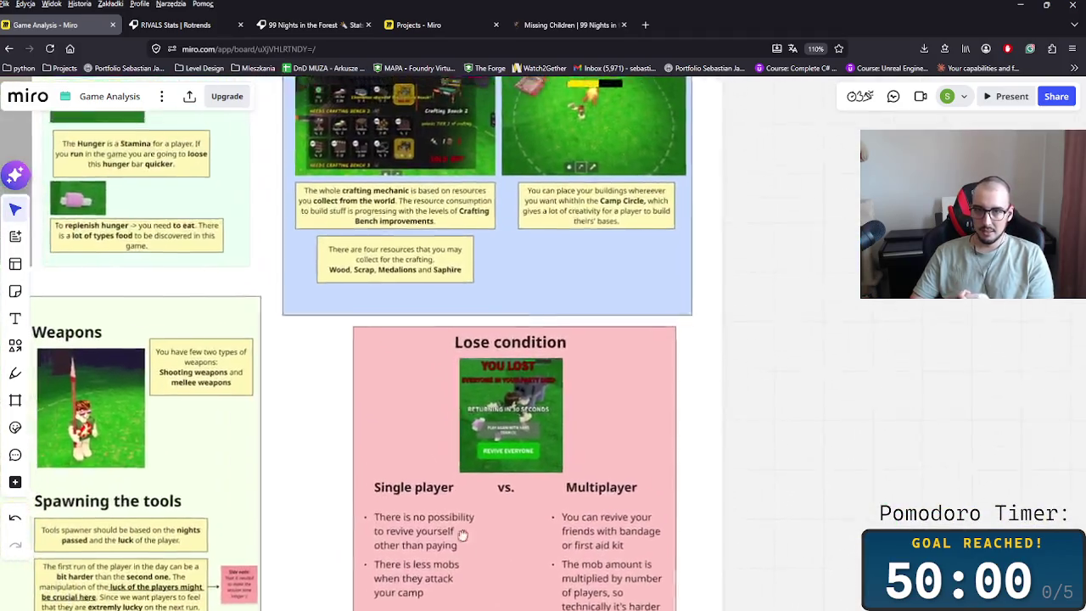
scroll(433, 527, left, 2)
scroll(441, 509, left, 5)
scroll(458, 475, down, 2)
scroll(483, 416, down, 2)
scroll(526, 397, right, 3)
scroll(543, 392, down, 1)
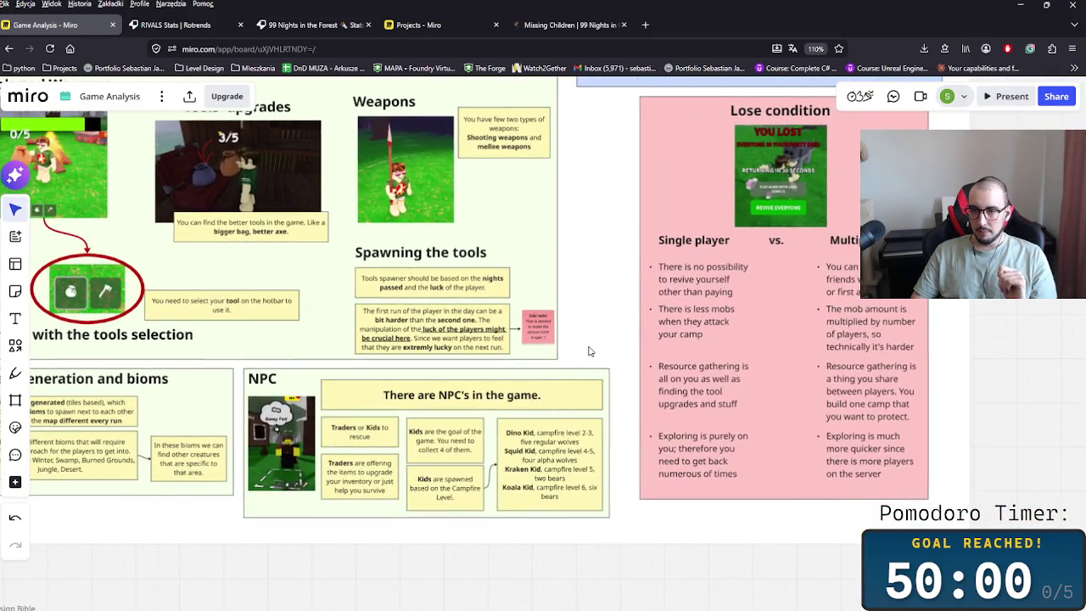
scroll(593, 407, down, 2)
scroll(625, 461, down, 1)
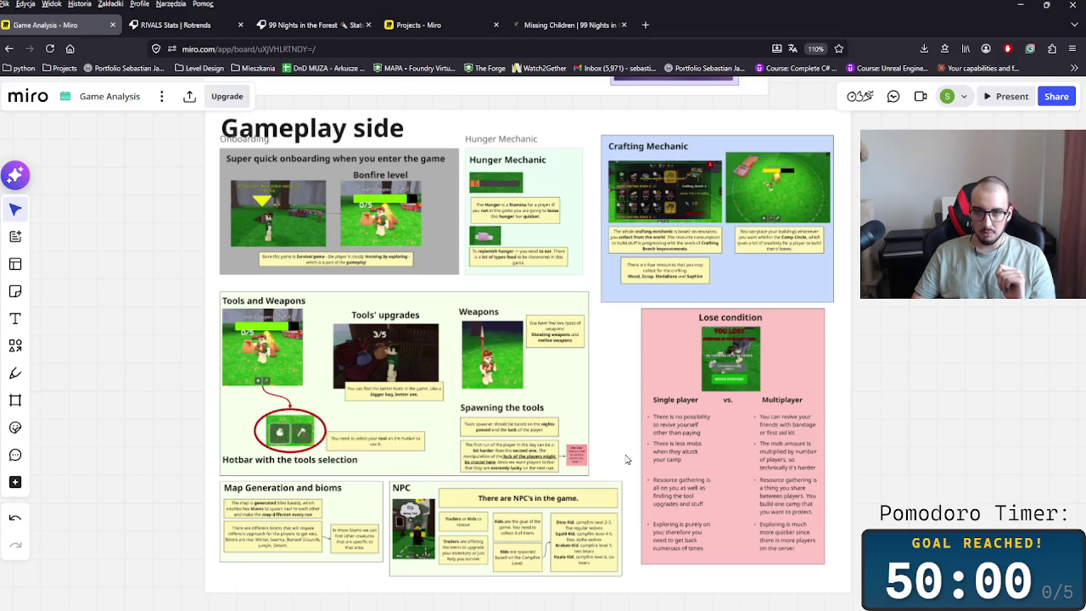
scroll(625, 458, up, 1)
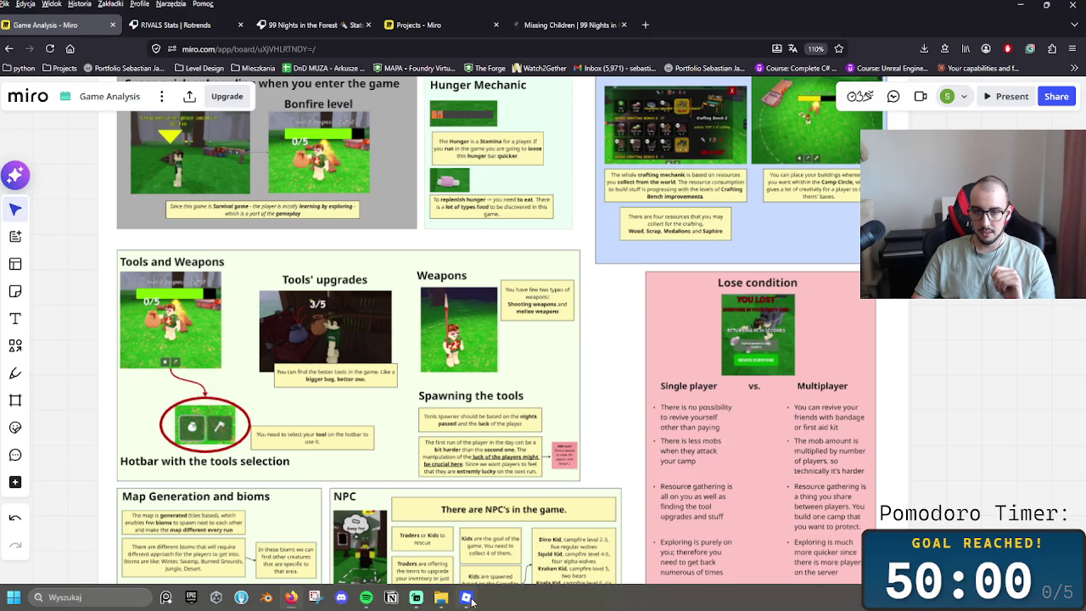
click(578, 349)
scroll(763, 300, down, 5)
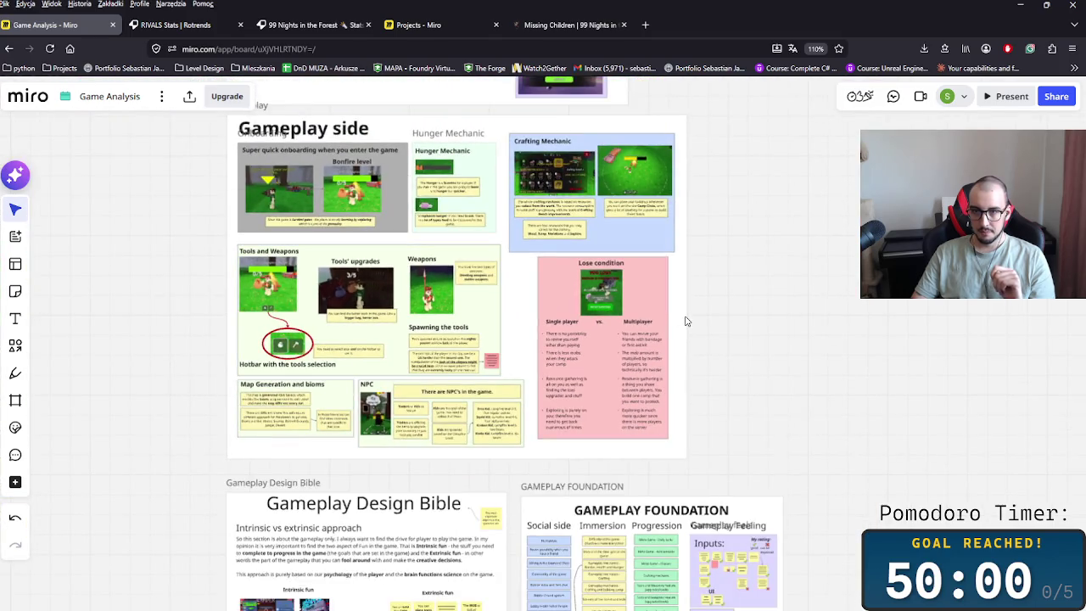
- Widen the Gameplay side frame to the right and shift the Lose condition panel right
click(687, 321)
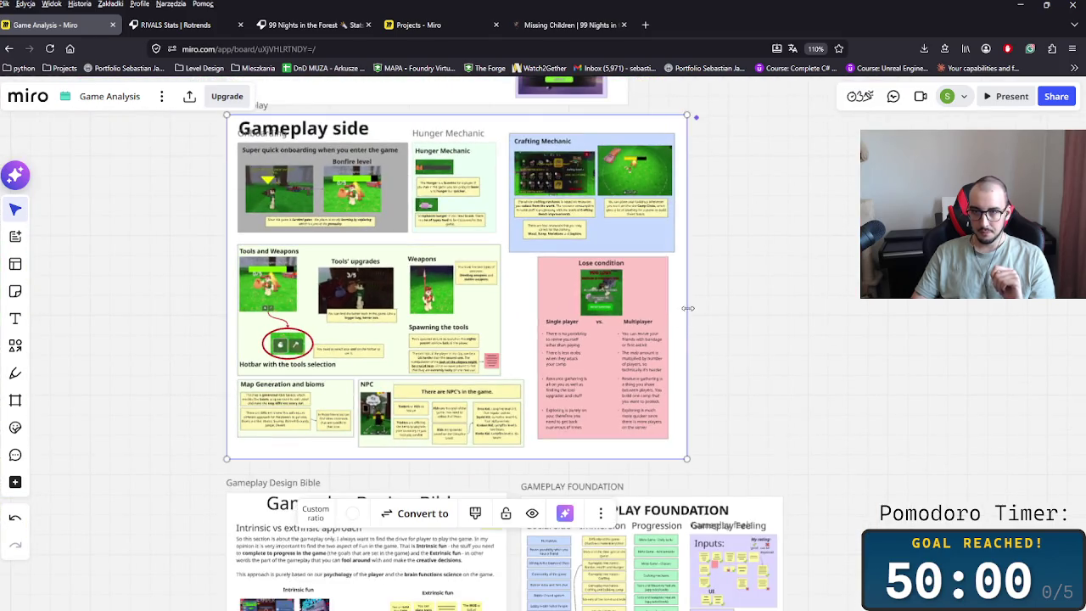
drag(686, 308, 843, 308)
mouse_move(702, 444)
mouse_down()
mouse_move(519, 290)
mouse_move(723, 311)
mouse_up()
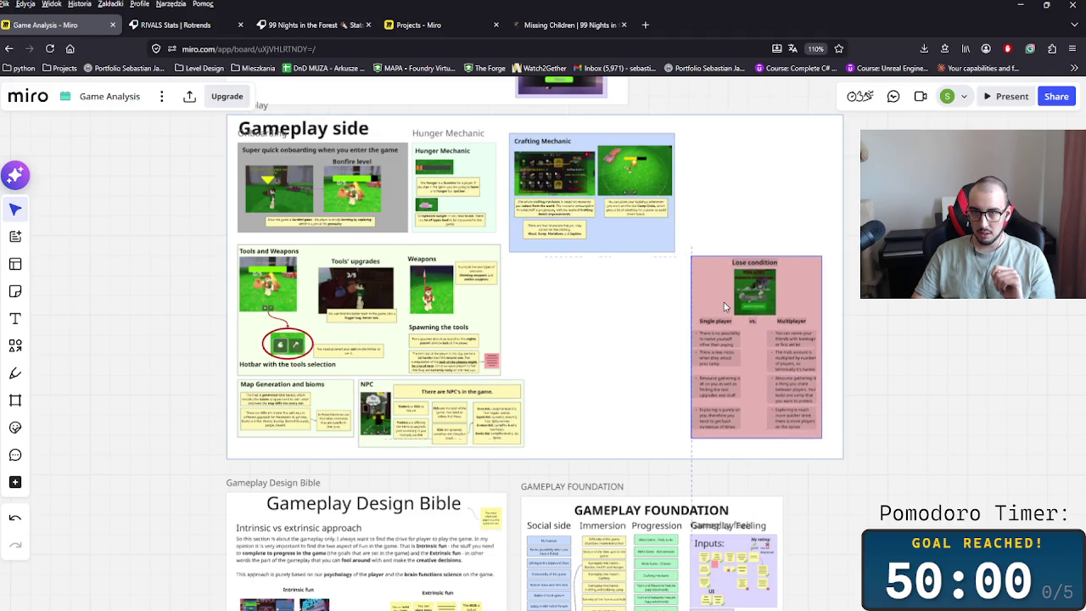
- Duplicate the NPC panel and place the copy right of Tools and Weapons
scroll(548, 329, up, 3)
scroll(331, 490, up, 2)
click(331, 490)
key(ctrl+c)
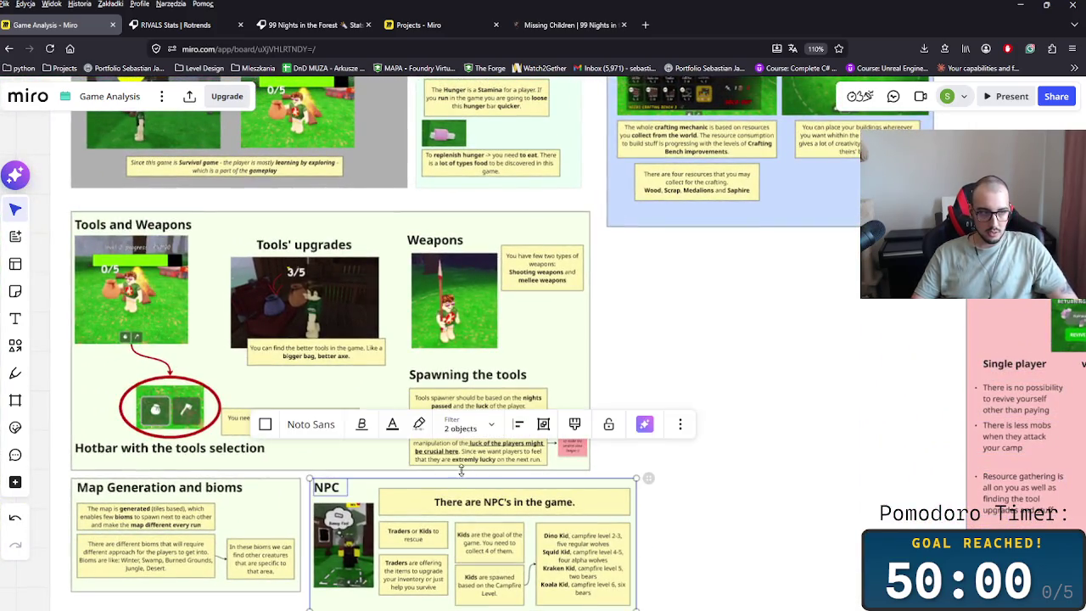
key(ctrl+v)
drag(698, 310, 787, 327)
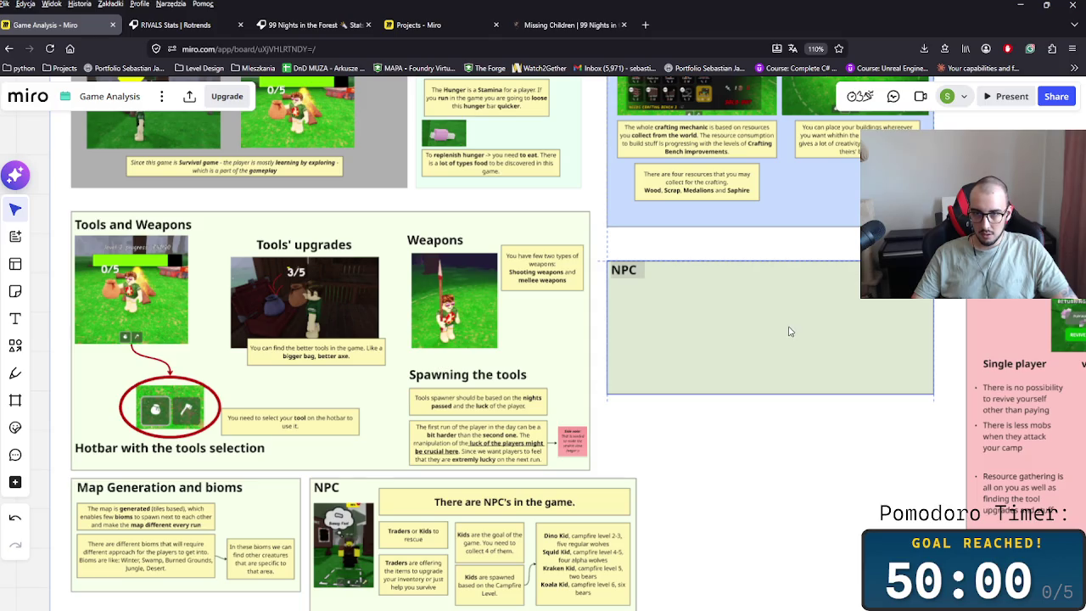
- Widen the Tools and Weapons panel to the right
click(592, 344)
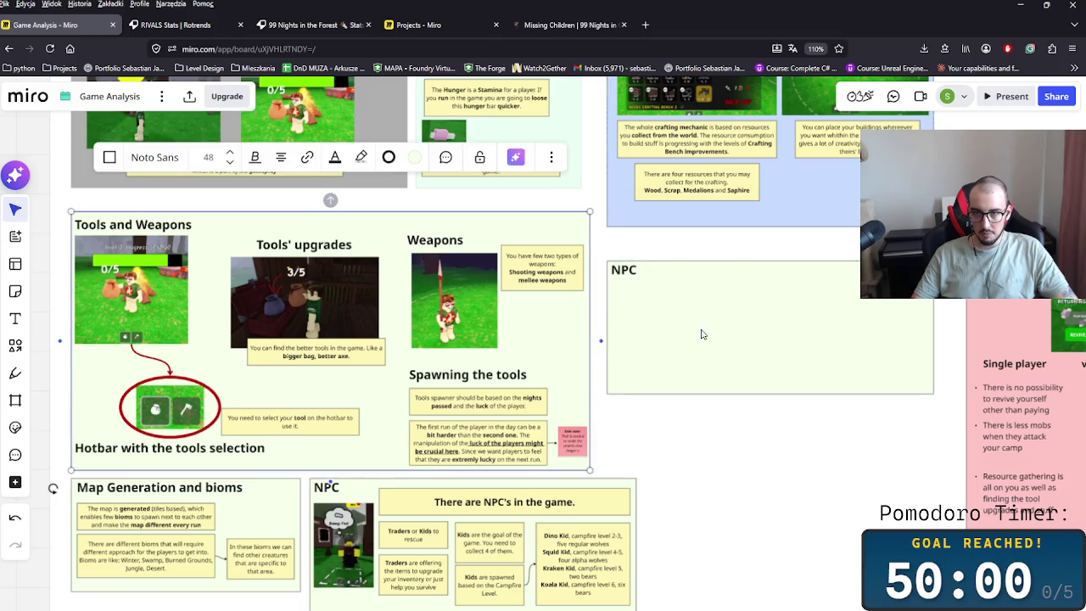
drag(590, 308, 689, 308)
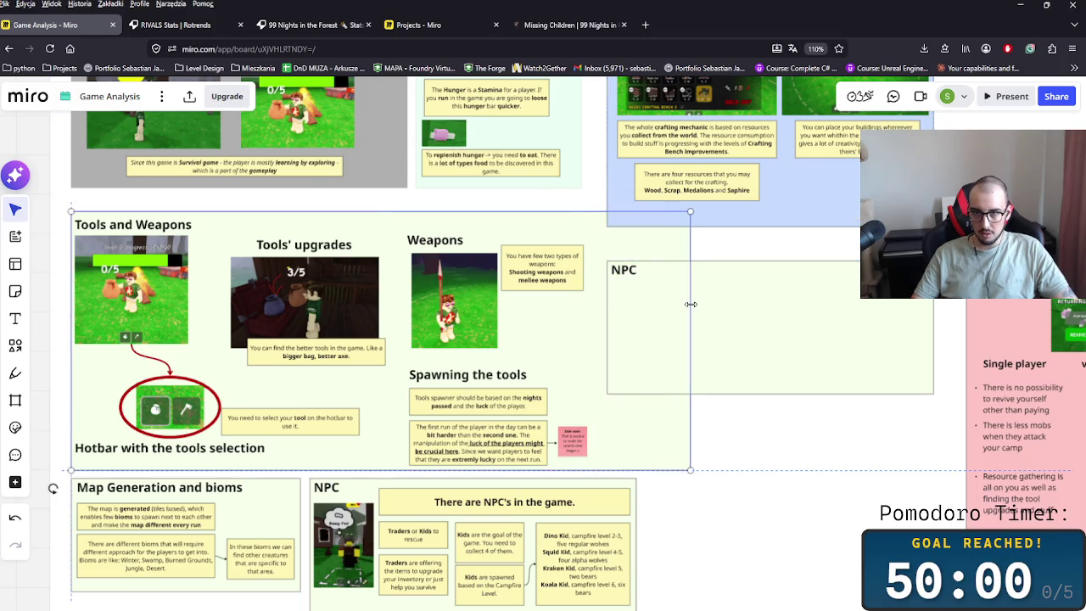
click(768, 303)
scroll(739, 303, up, 3)
scroll(729, 330, right, 3)
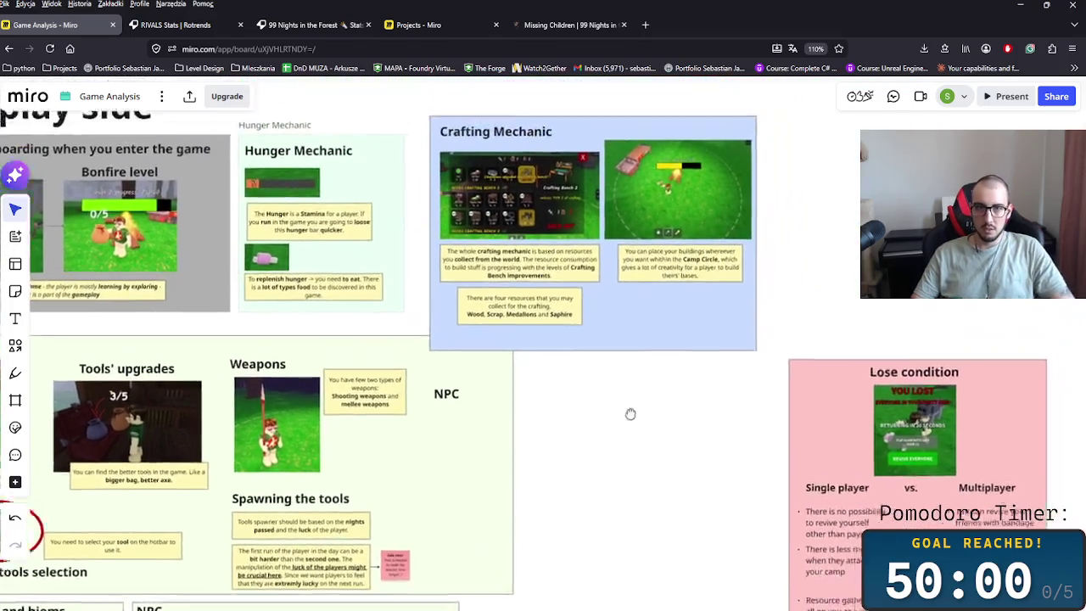
- Select the Crafting Mechanic panel's contents and move it slightly up and left
click(518, 343)
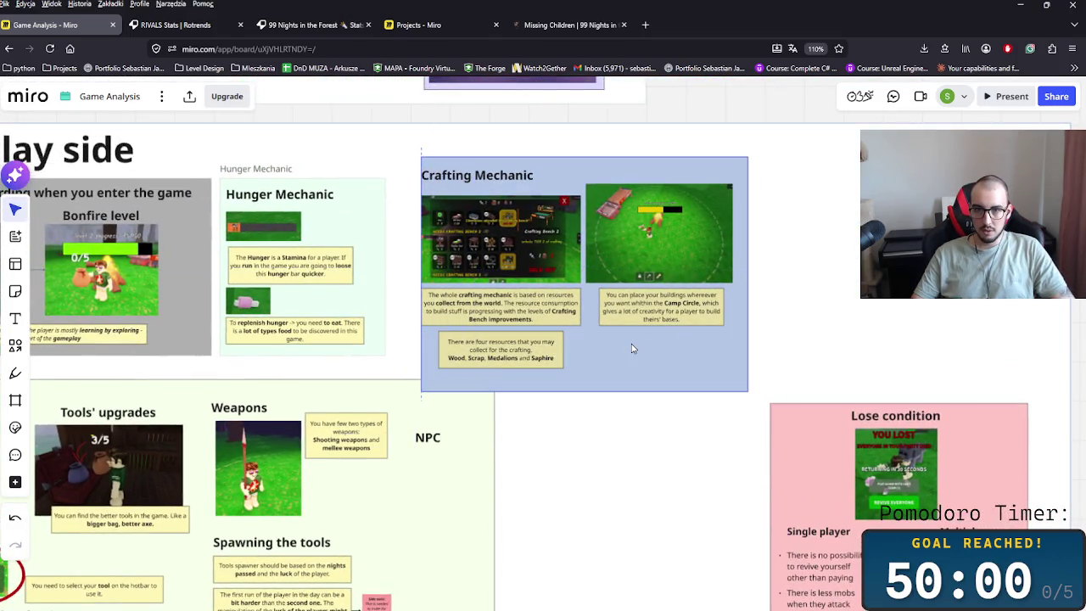
click(506, 316)
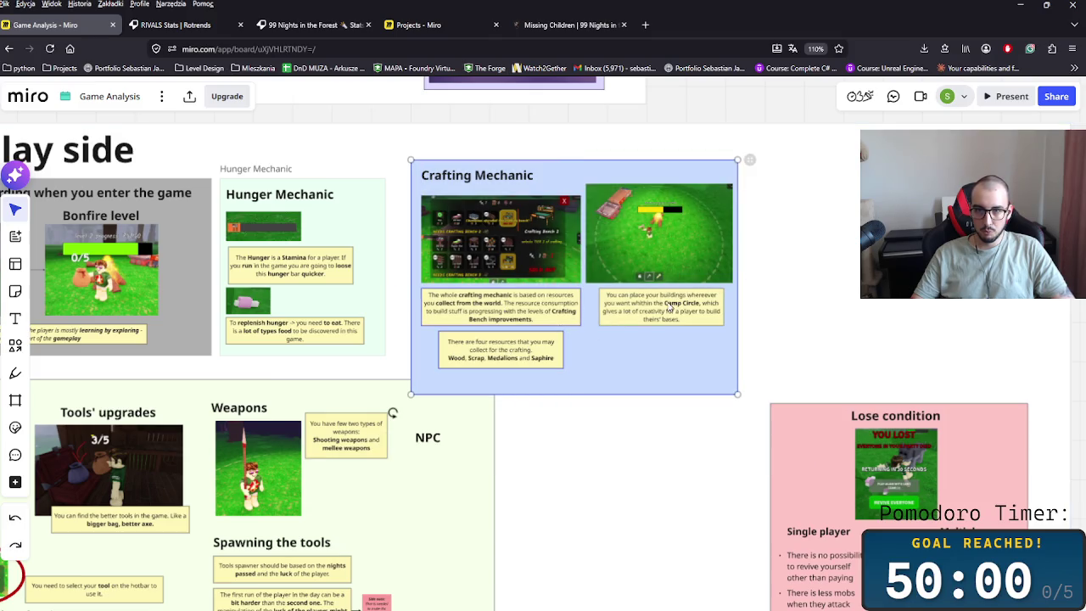
click(566, 250)
key(Escape)
key(ctrl+f)
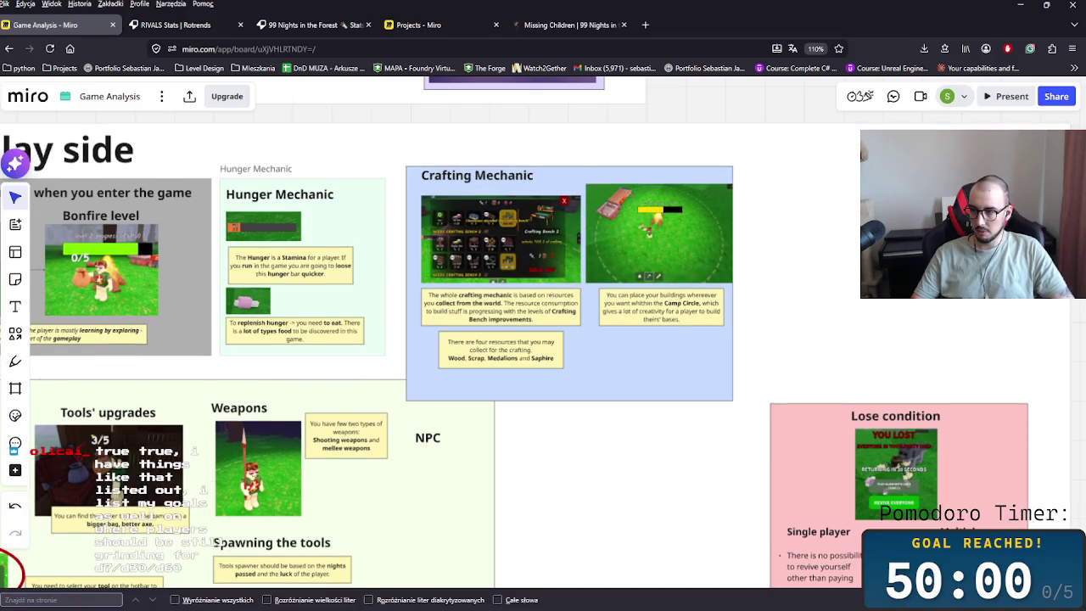
key(Escape)
drag(754, 160, 402, 405)
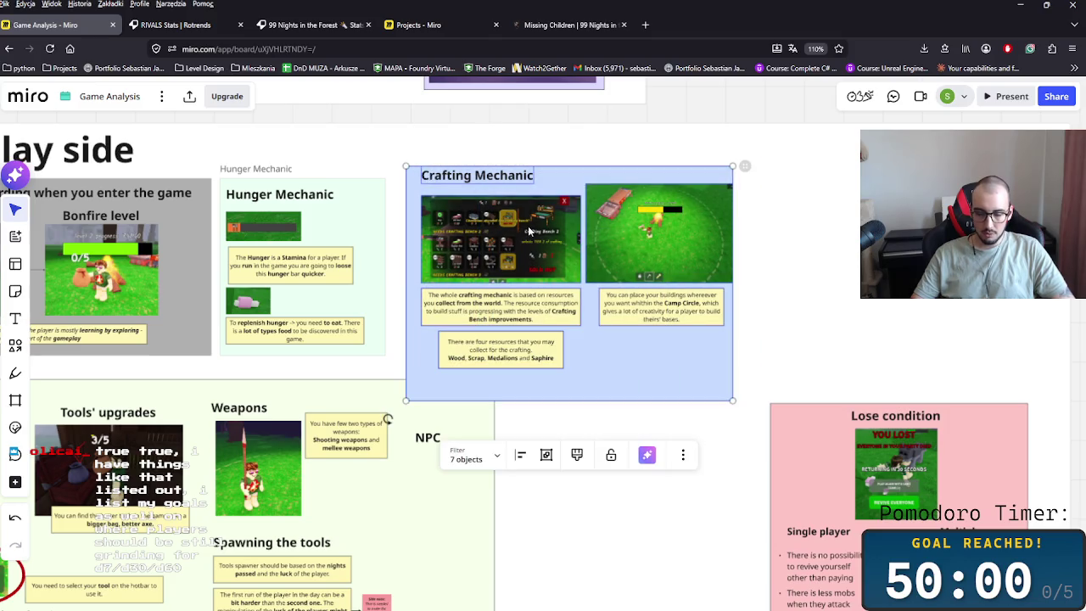
drag(532, 230, 520, 204)
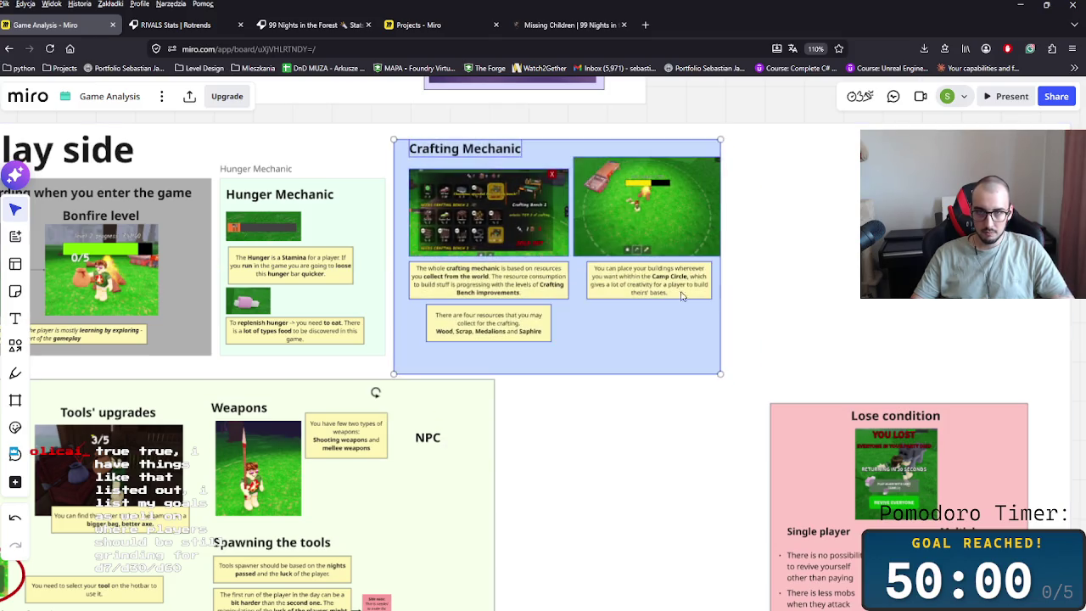
- Widen the Crafting Mechanic panel to the right so its notes reflow
click(691, 318)
drag(720, 307, 721, 309)
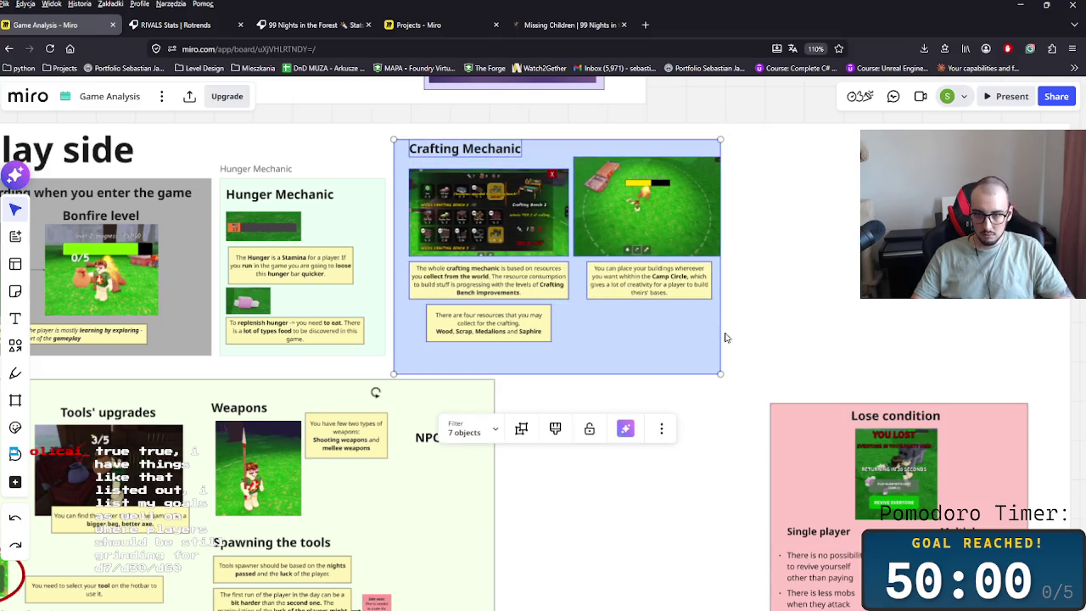
click(492, 429)
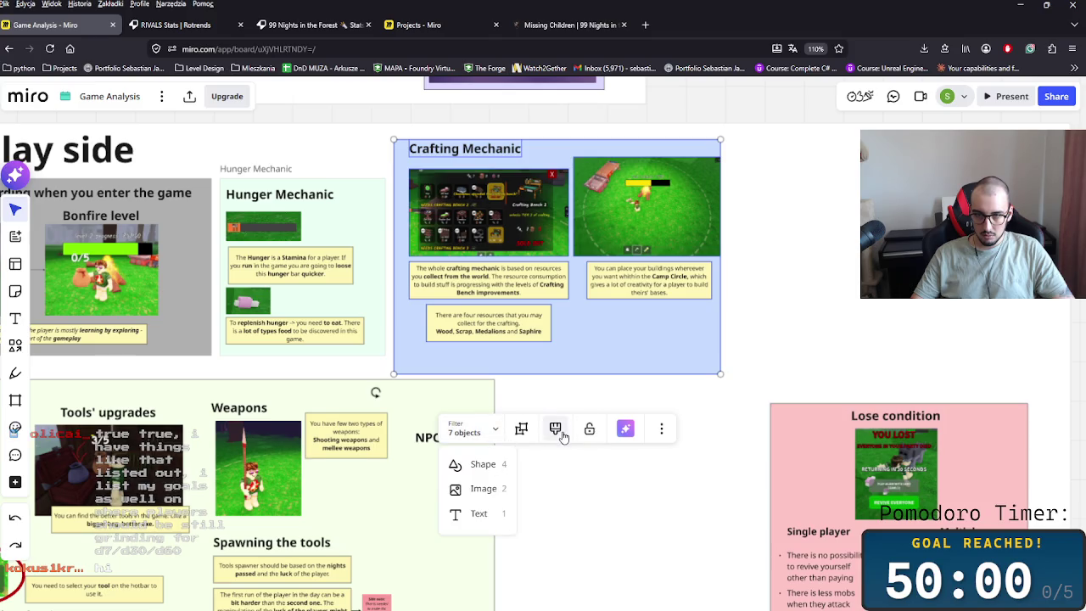
click(494, 429)
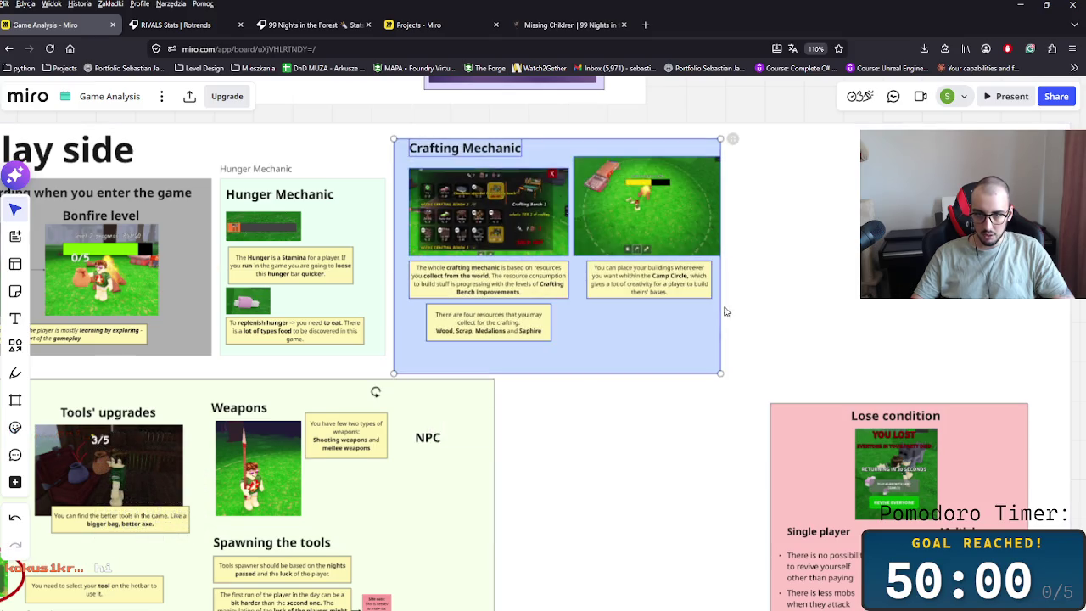
drag(726, 313, 748, 323)
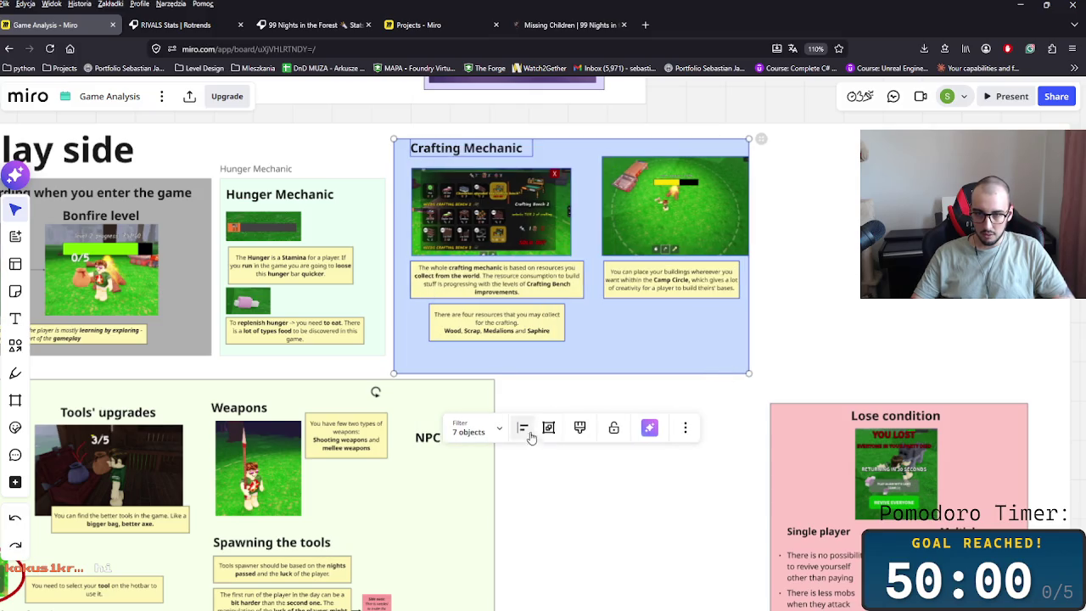
click(782, 359)
click(713, 288)
click(721, 341)
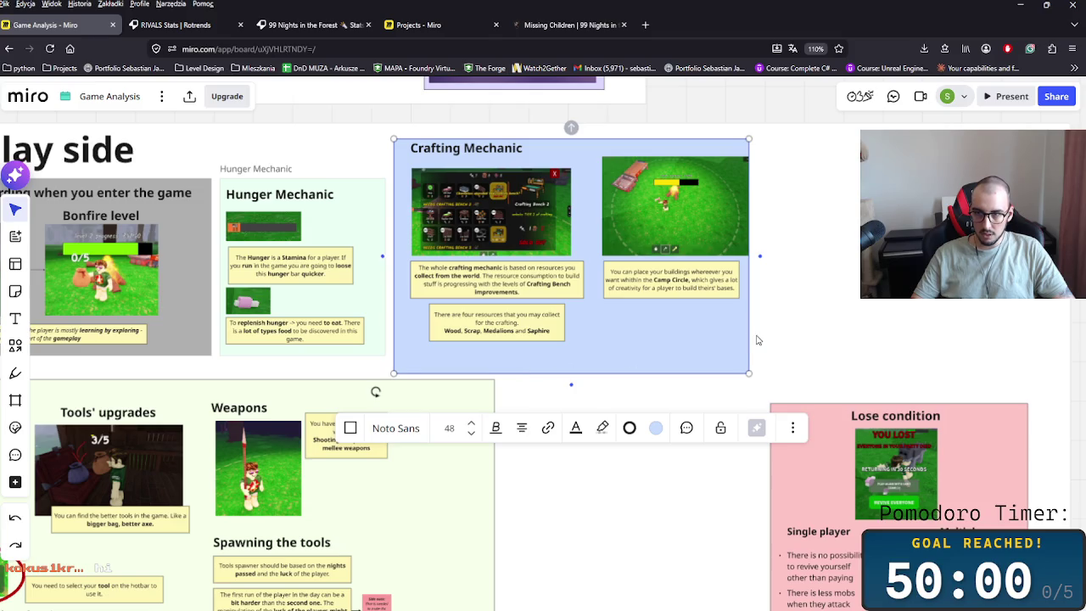
drag(748, 338, 870, 339)
click(871, 339)
- Make the Crafting Mechanic panel slightly shorter from its bottom edge
scroll(642, 410, left, 2)
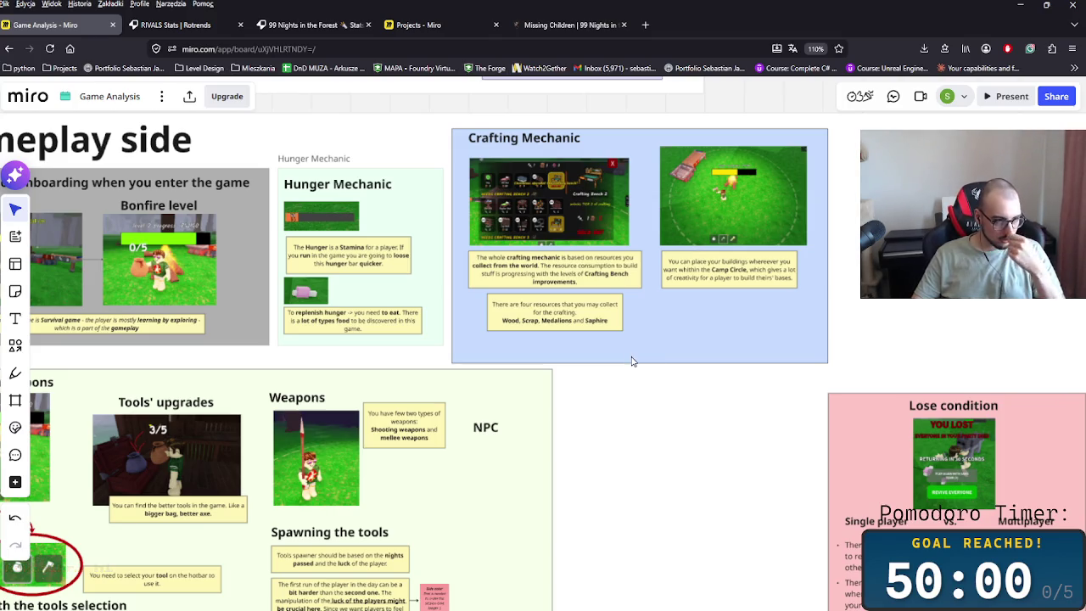
click(631, 362)
drag(631, 363, 632, 350)
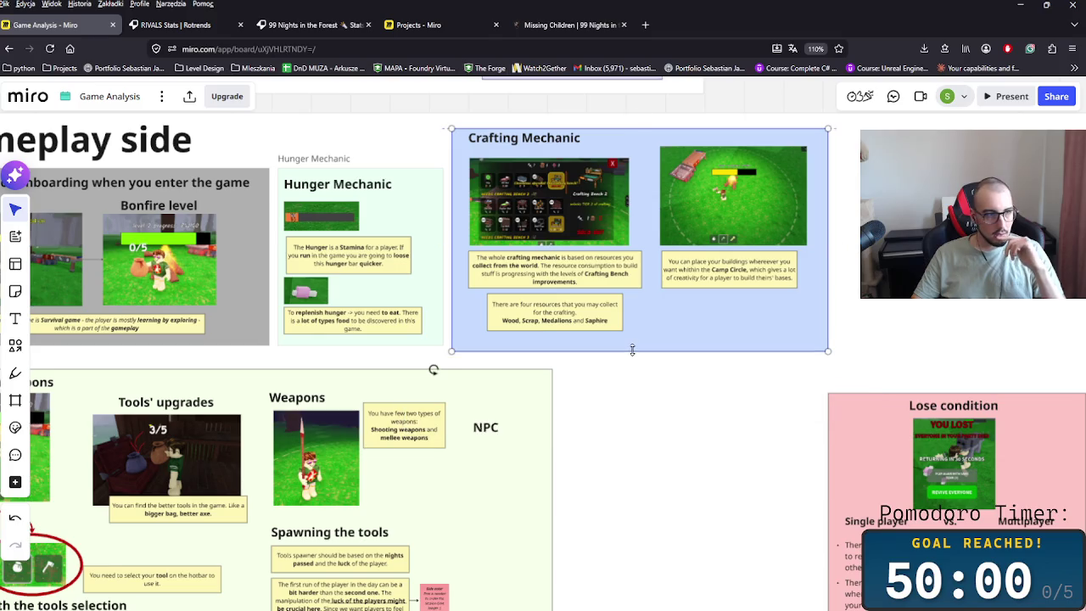
scroll(625, 388, up, 1)
scroll(625, 387, right, 2)
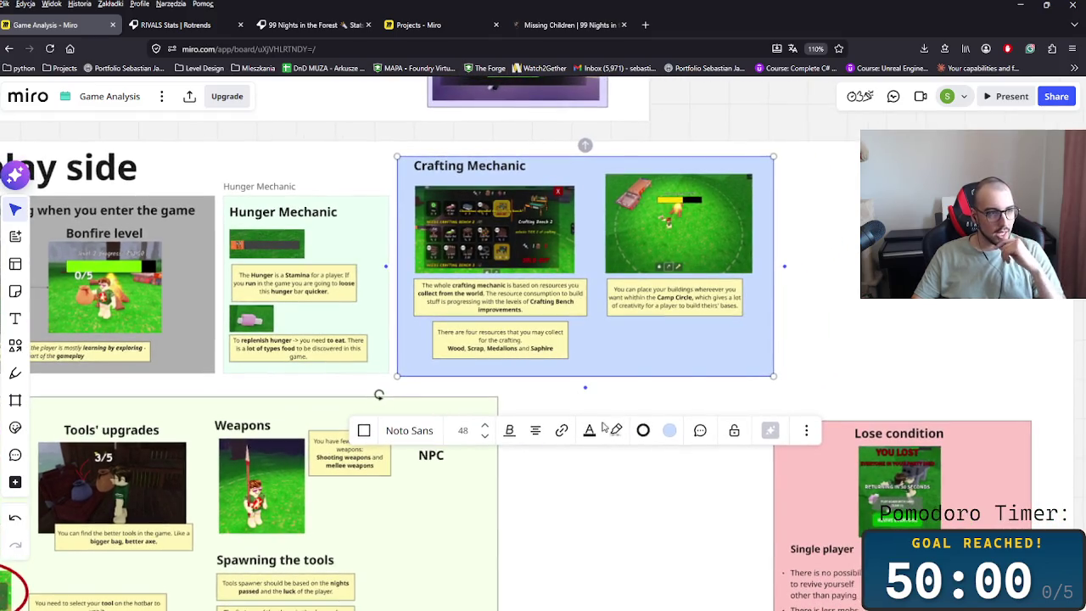
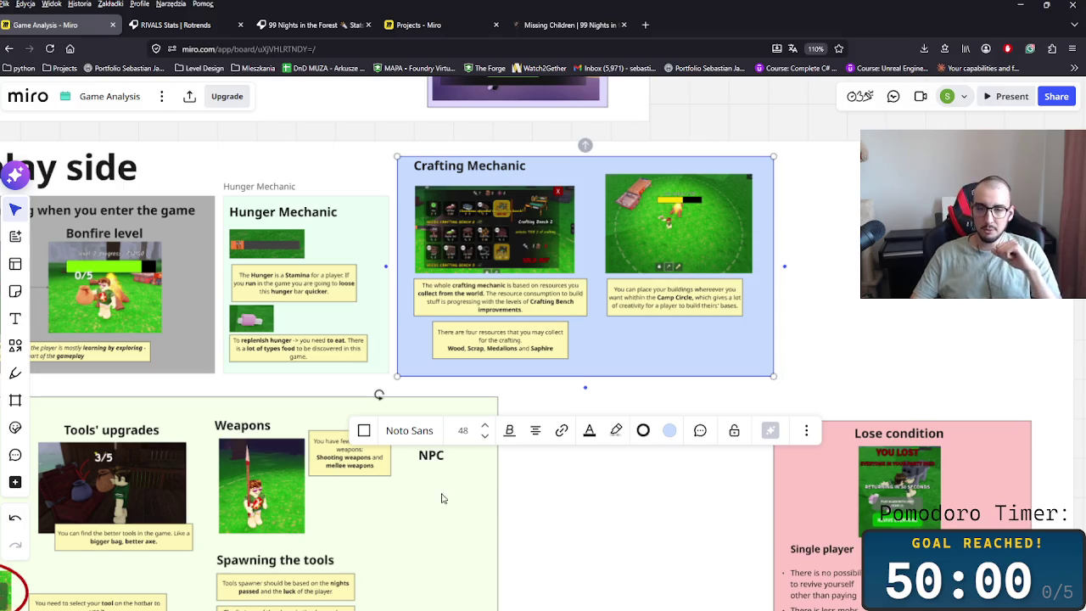
- Pan around the board to find and select the green tools and weapons frame
scroll(422, 500, down, 5)
scroll(469, 428, up, 5)
scroll(469, 429, up, 5)
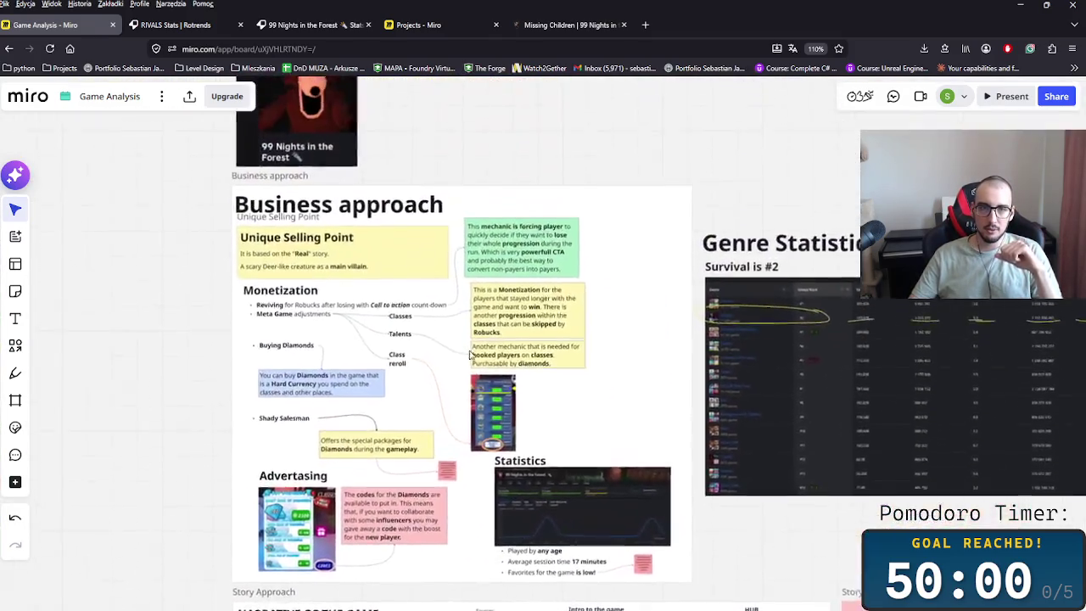
scroll(468, 432, up, 3)
scroll(467, 437, up, 3)
scroll(466, 440, up, 2)
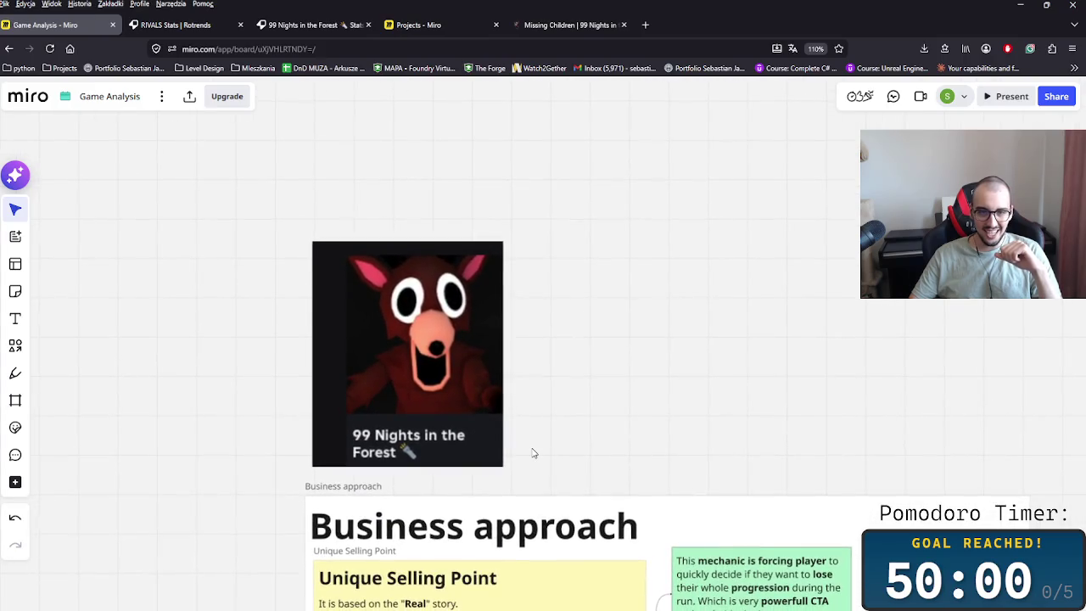
scroll(543, 365, down, 3)
scroll(549, 286, down, 3)
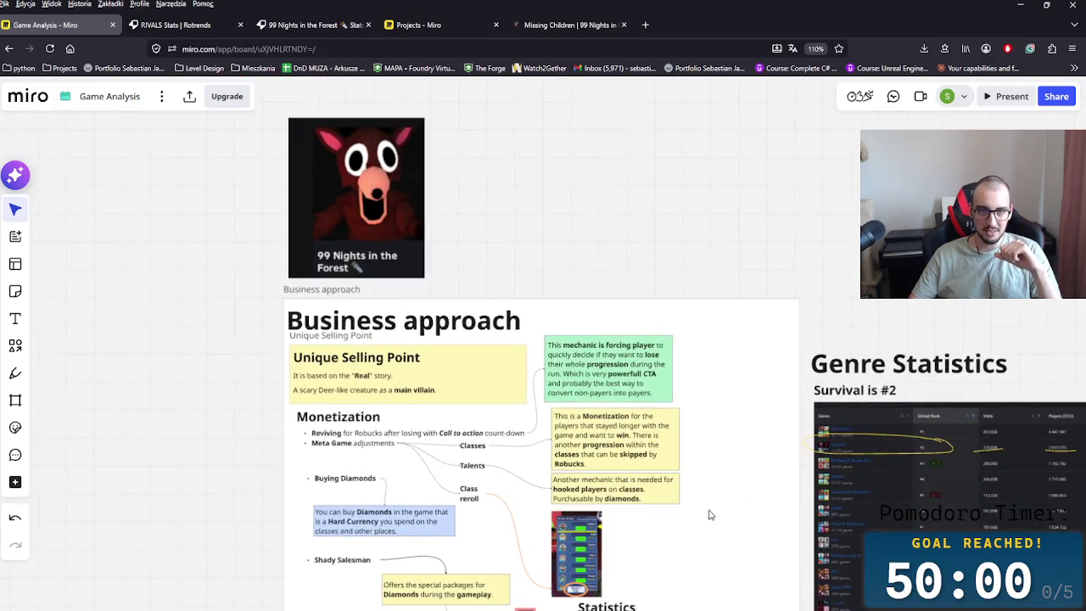
scroll(707, 523, down, 5)
scroll(650, 449, left, 10)
scroll(569, 436, right, 2)
scroll(687, 443, left, 2)
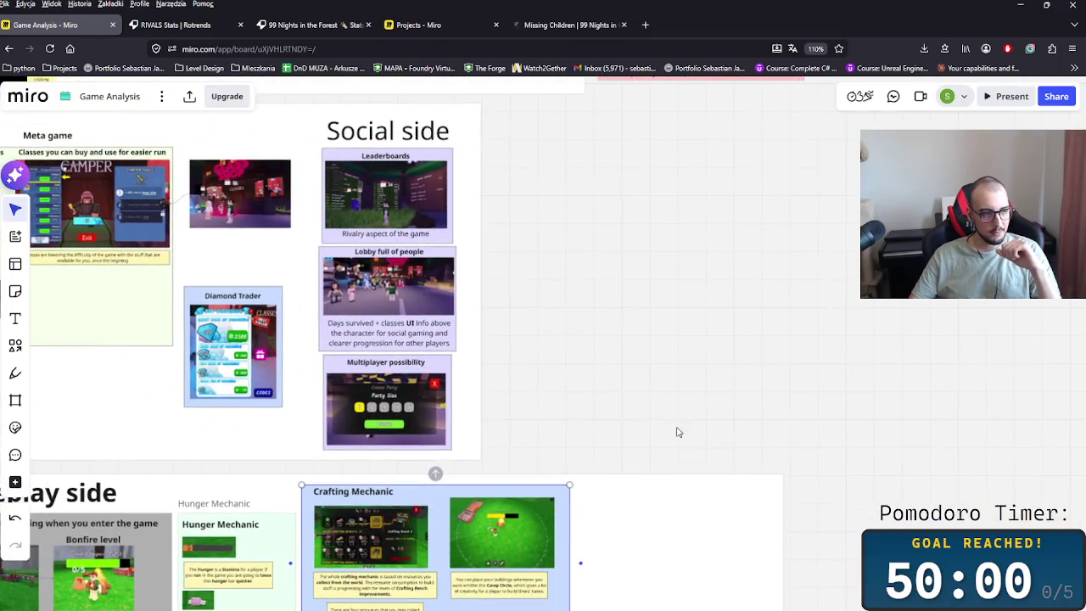
click(786, 471)
scroll(747, 471, left, 2)
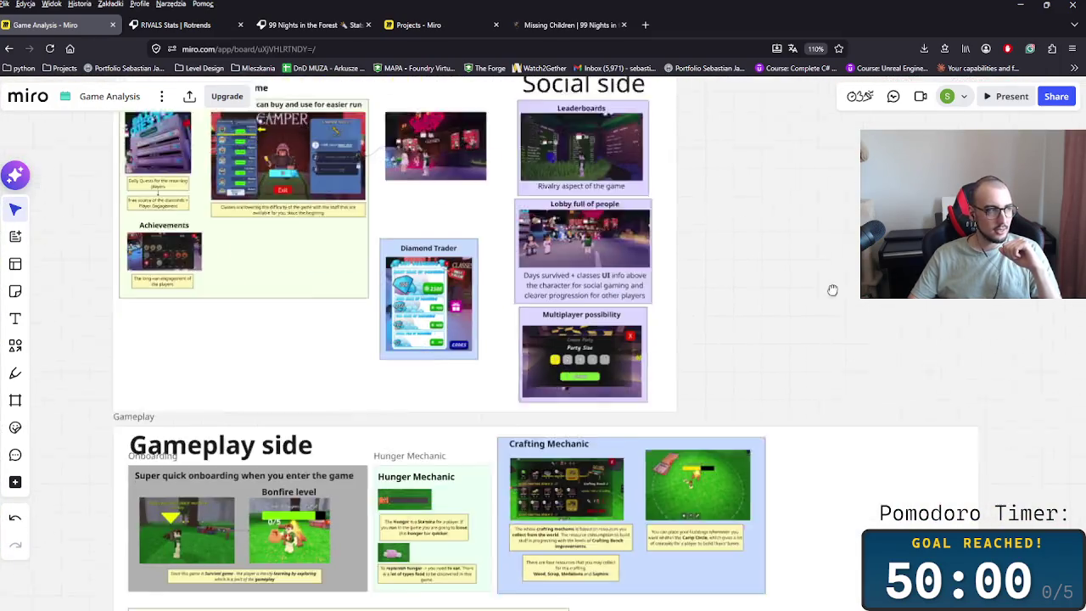
scroll(716, 472, down, 5)
scroll(717, 472, down, 2)
scroll(681, 433, up, 2)
scroll(637, 473, up, 1)
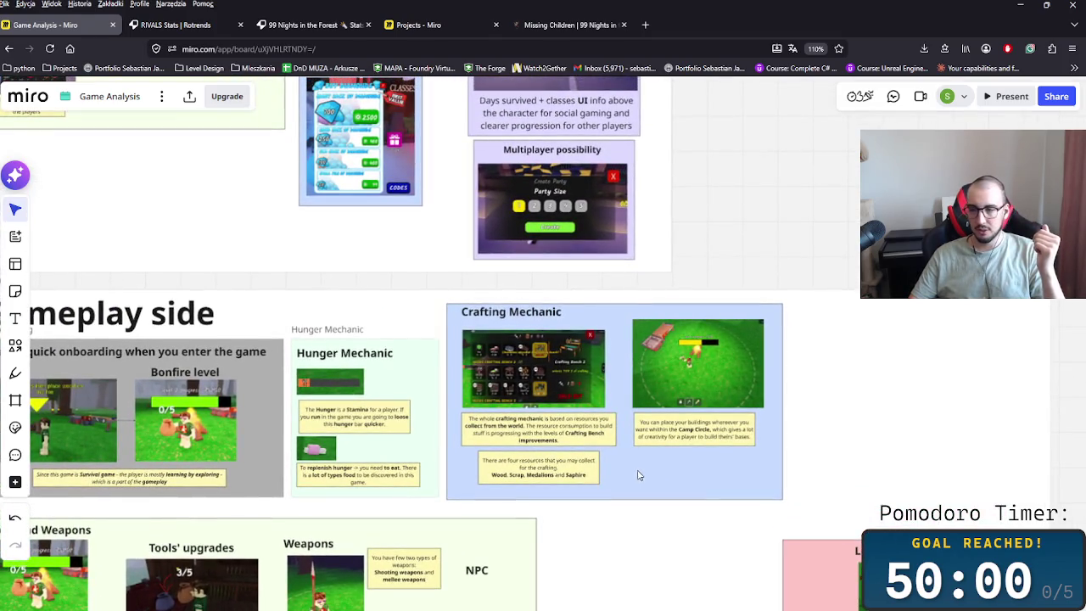
scroll(853, 437, down, 2)
scroll(837, 363, right, 1)
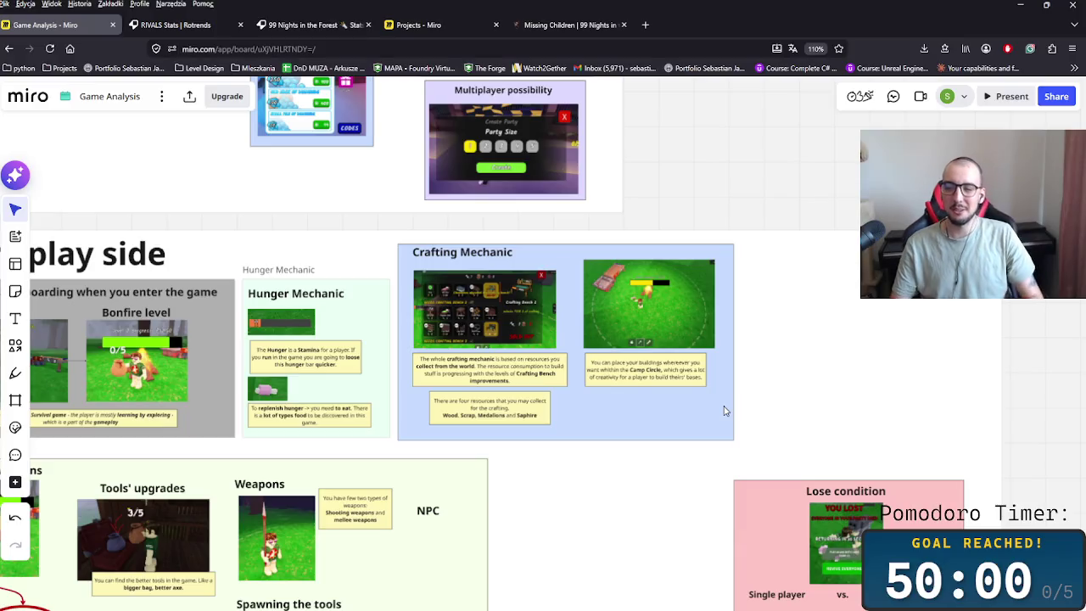
scroll(723, 412, down, 3)
scroll(653, 435, down, 2)
scroll(653, 434, down, 2)
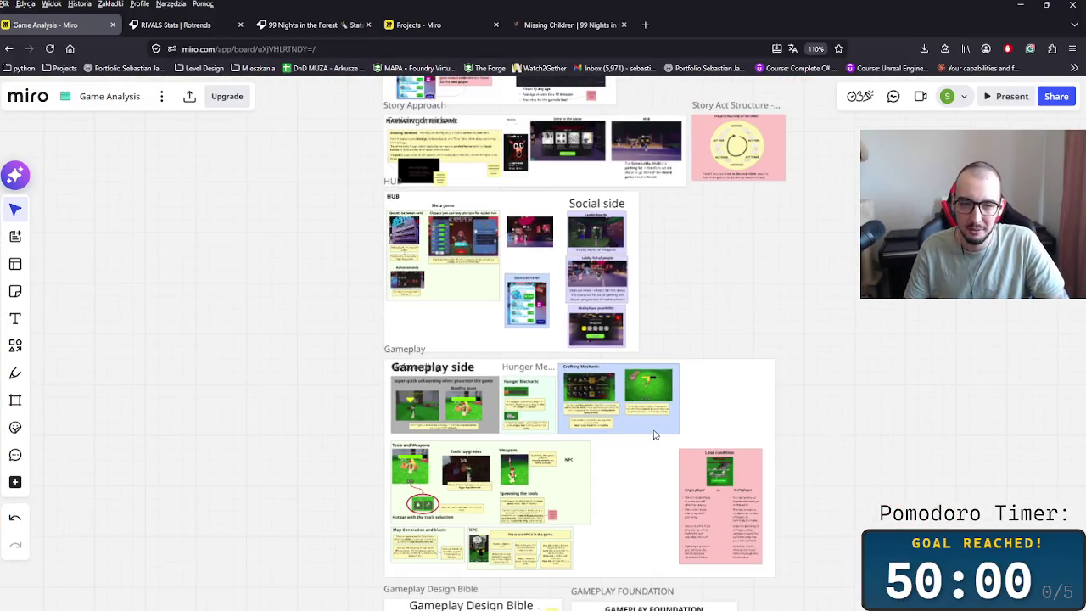
scroll(745, 402, down, 2)
mouse_move(853, 388)
mouse_down()
mouse_move(701, 467)
mouse_move(703, 410)
mouse_up()
drag(670, 477, 679, 417)
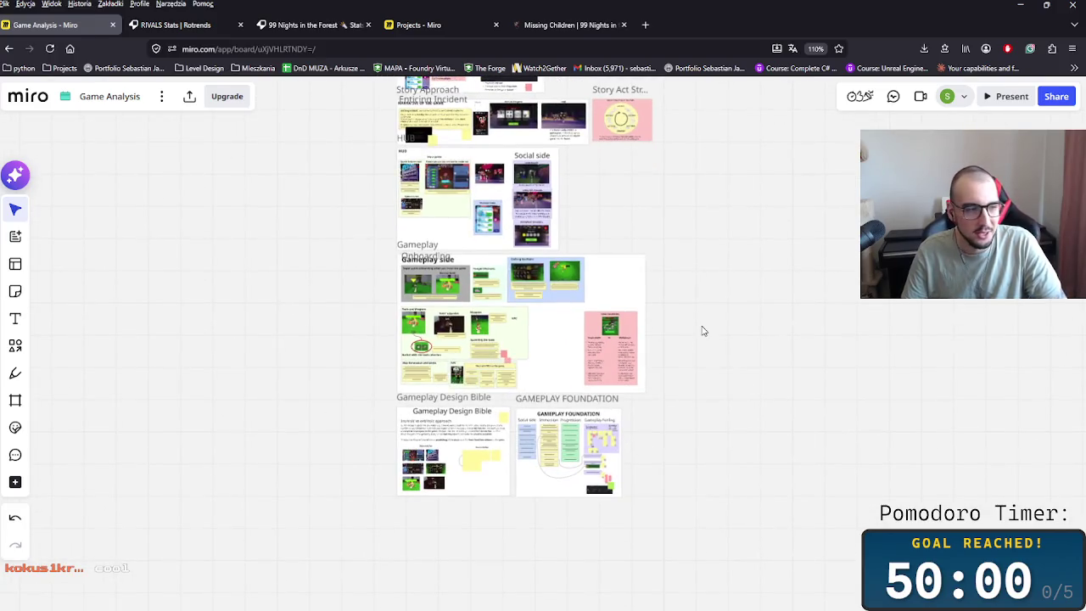
scroll(697, 331, up, 3)
scroll(438, 355, up, 1)
scroll(407, 370, up, 3)
drag(523, 306, 499, 425)
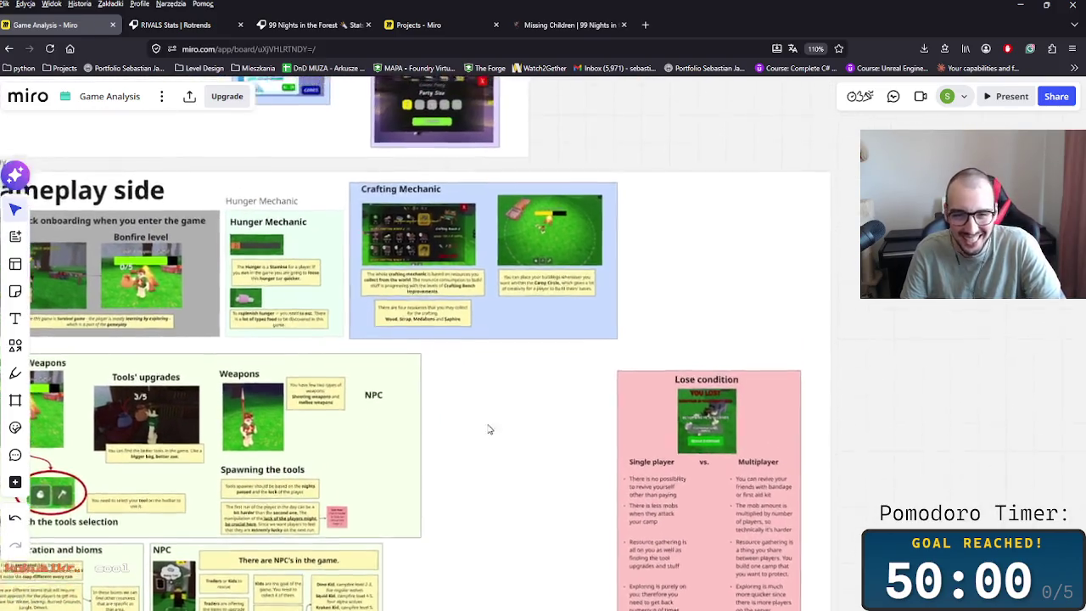
scroll(509, 398, down, 3)
scroll(551, 382, down, 2)
scroll(594, 357, up, 3)
scroll(661, 339, up, 2)
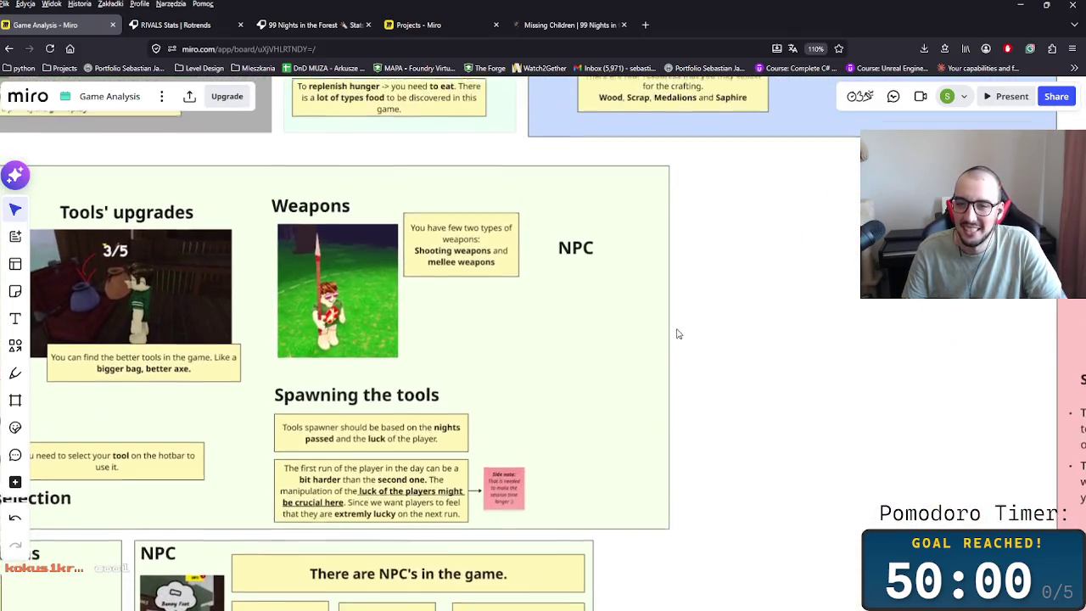
click(658, 320)
scroll(735, 314, right, 2)
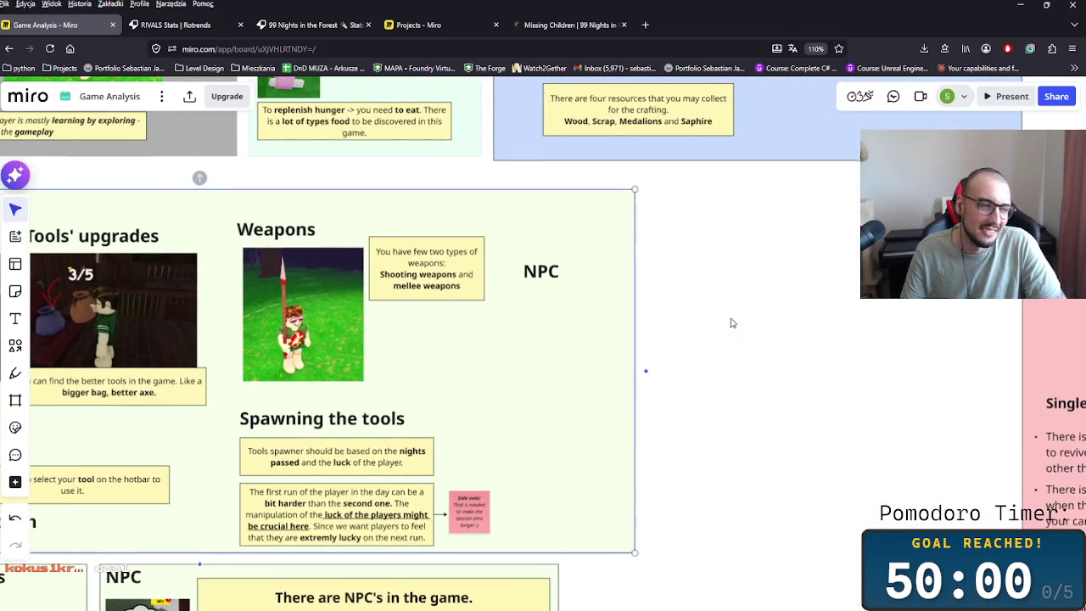
click(703, 334)
click(616, 337)
scroll(623, 314, left, 2)
- Replace the NPC heading text with 'Fishing and taming'
click(619, 285)
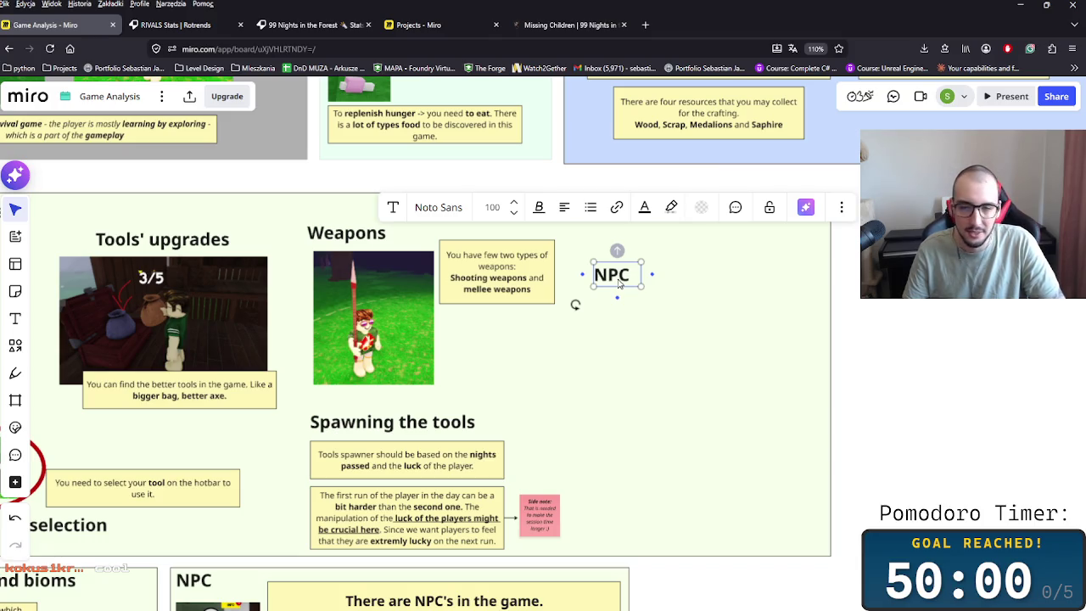
double_click(619, 284)
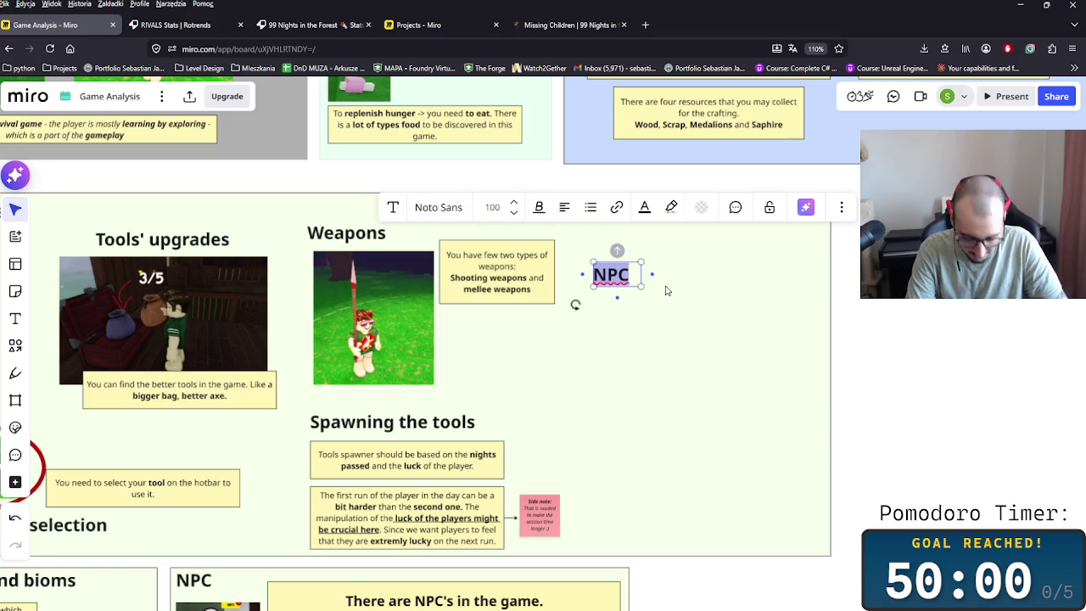
key(BackSpace)
text(Tool)
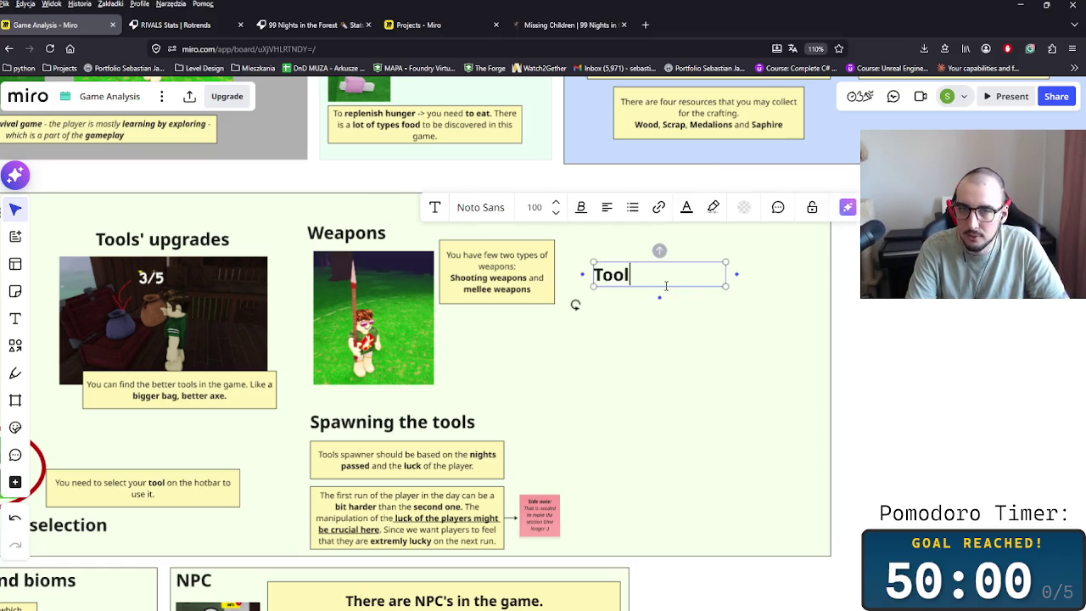
key(BackSpace)
key(BackSpace)
key(BackSpace)
key(BackSpace)
text(F)
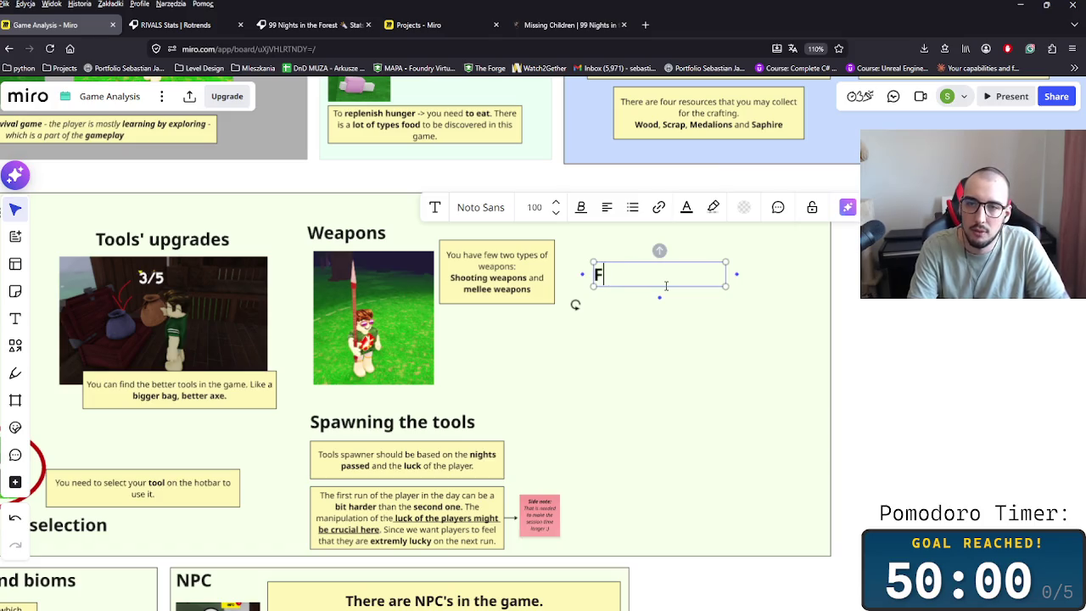
text(ishing)
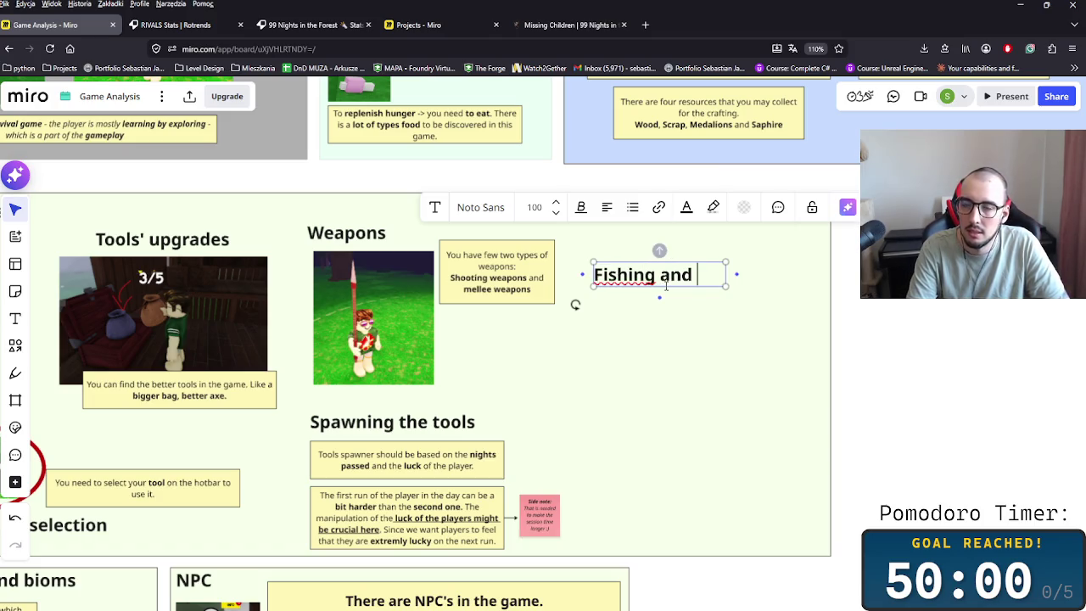
text( and taming)
- Trim the heading down to just 'Fishing', then switch windows
click(757, 334)
click(664, 289)
click(675, 297)
drag(675, 297, 661, 274)
key(BackSpace)
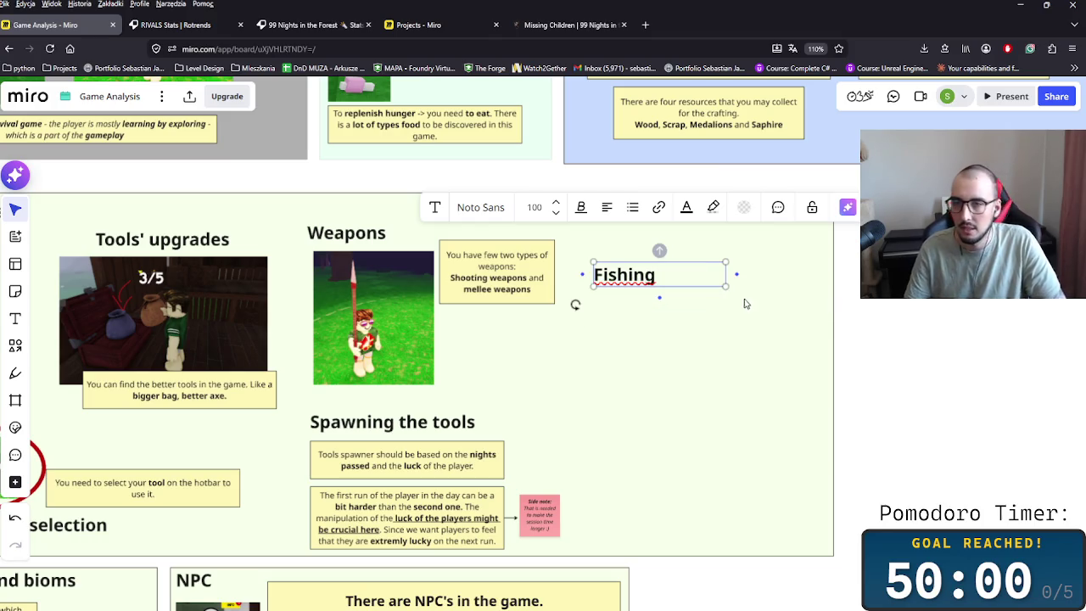
click(887, 388)
key(alt+Tab)
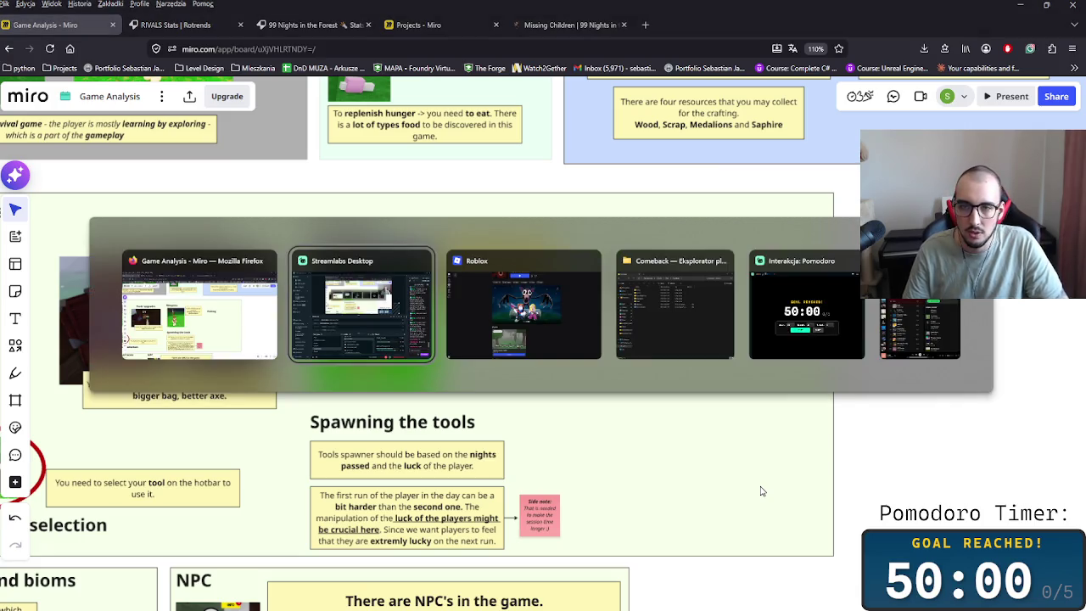
- Launch 99 Nights in the Forest and create a one-player party from the lobby
key(alt+Tab)
click(535, 44)
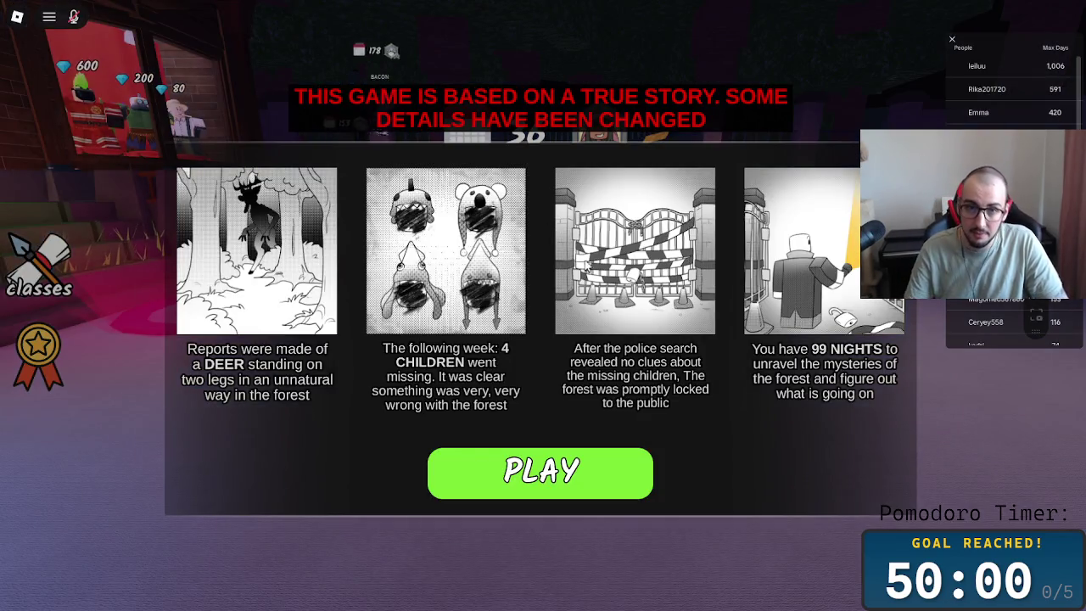
click(540, 472)
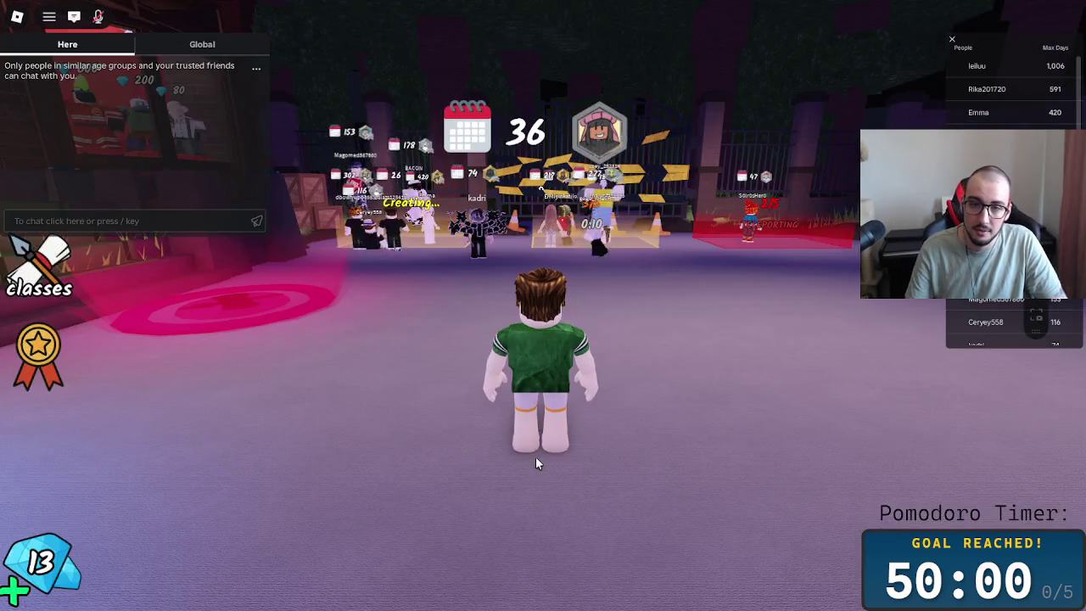
key(w)
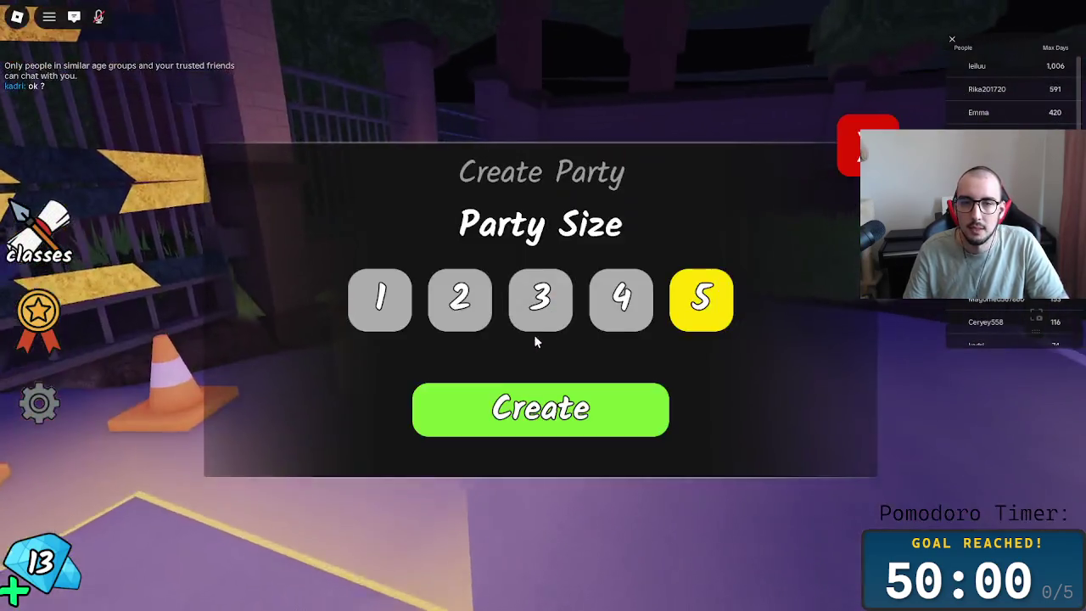
click(378, 300)
click(537, 407)
key(w)
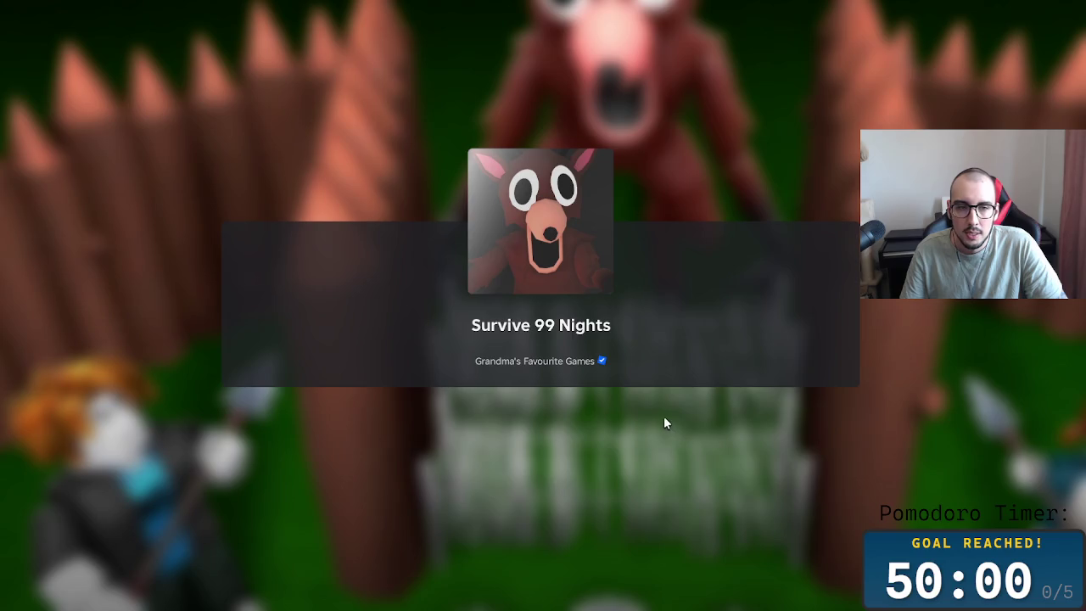
- Gather logs in the bag and feed them to the campfire
key(w)
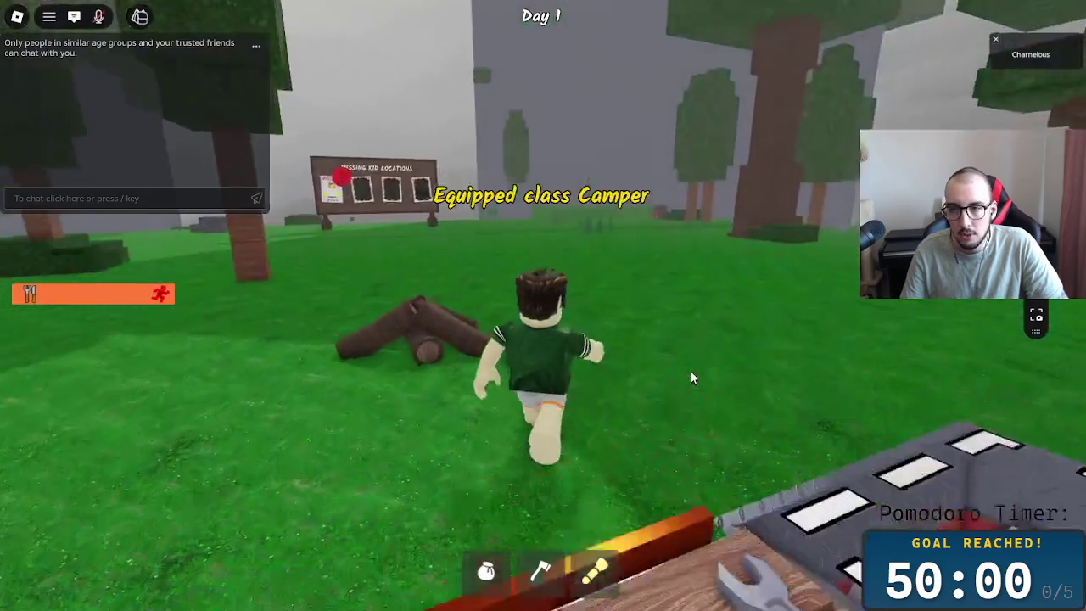
key(2)
key(1)
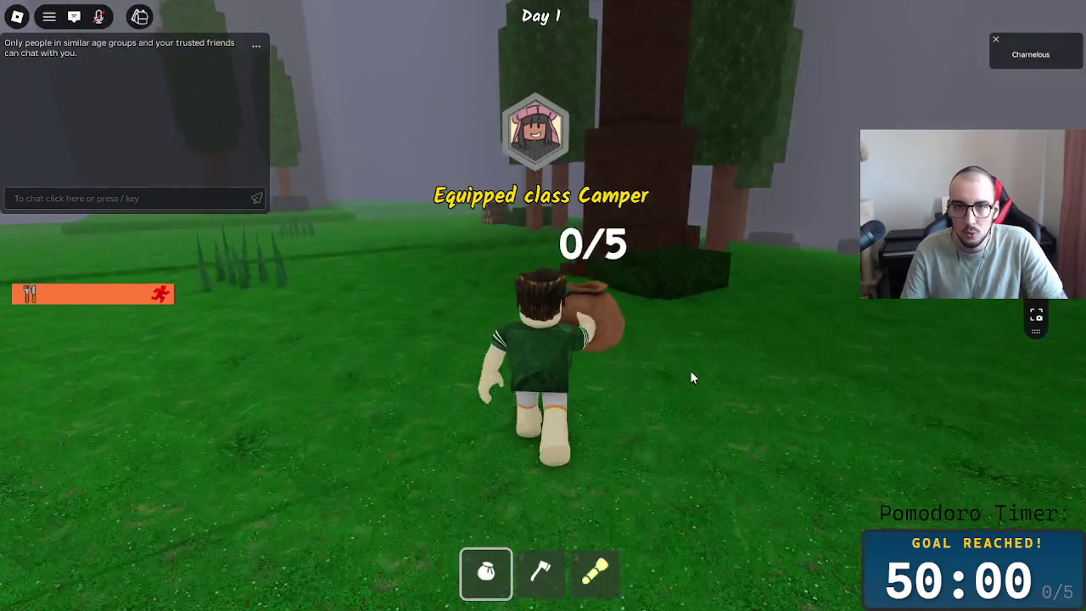
key(w)
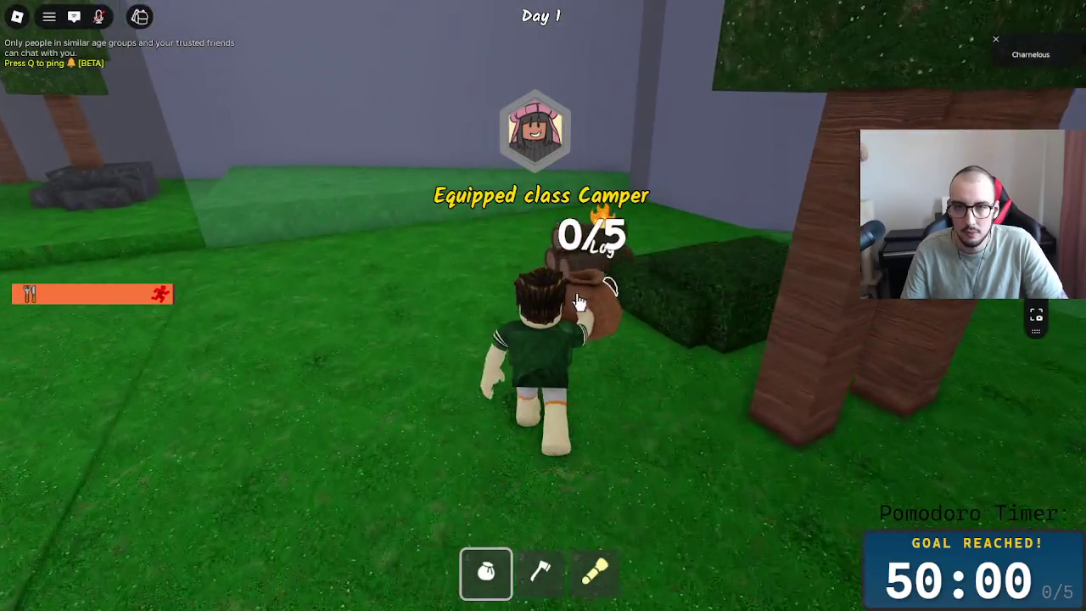
key(w)
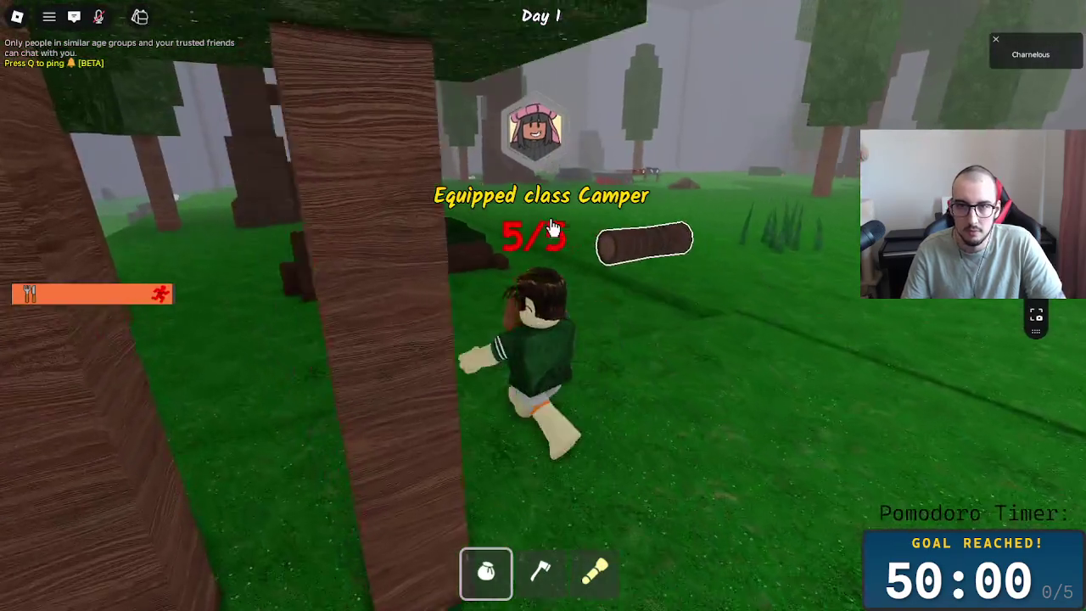
key(w)
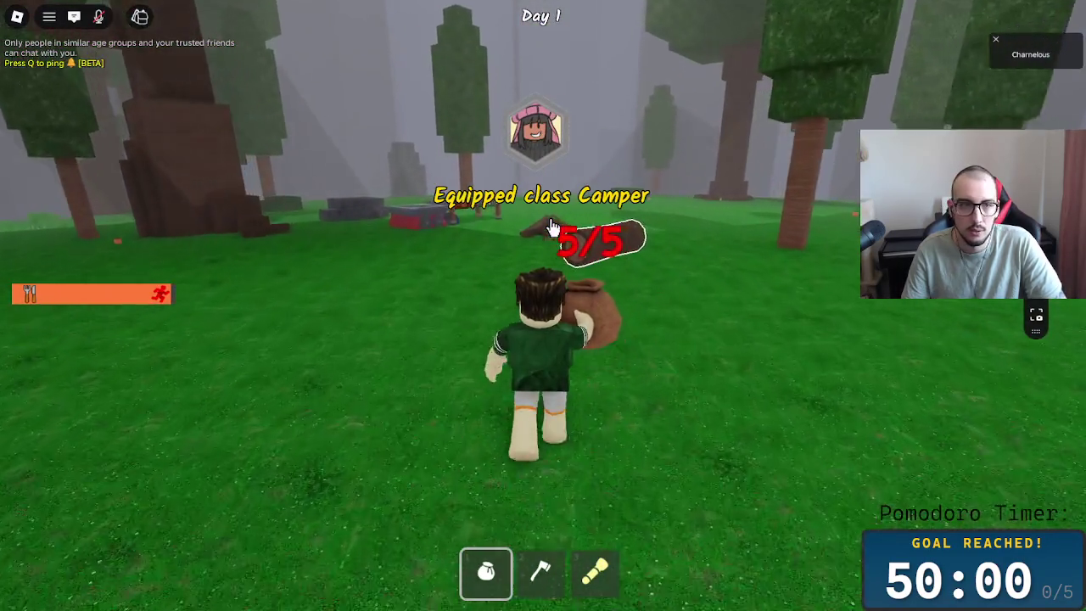
key(w)
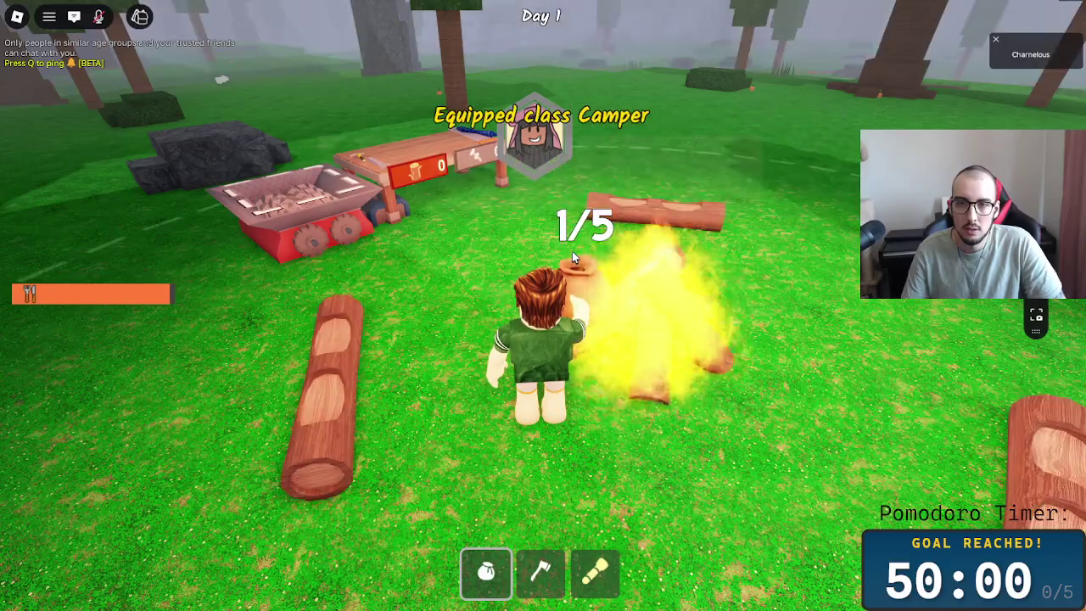
key(w)
- Cross the map past the pond to the chest beside the tent
key(2)
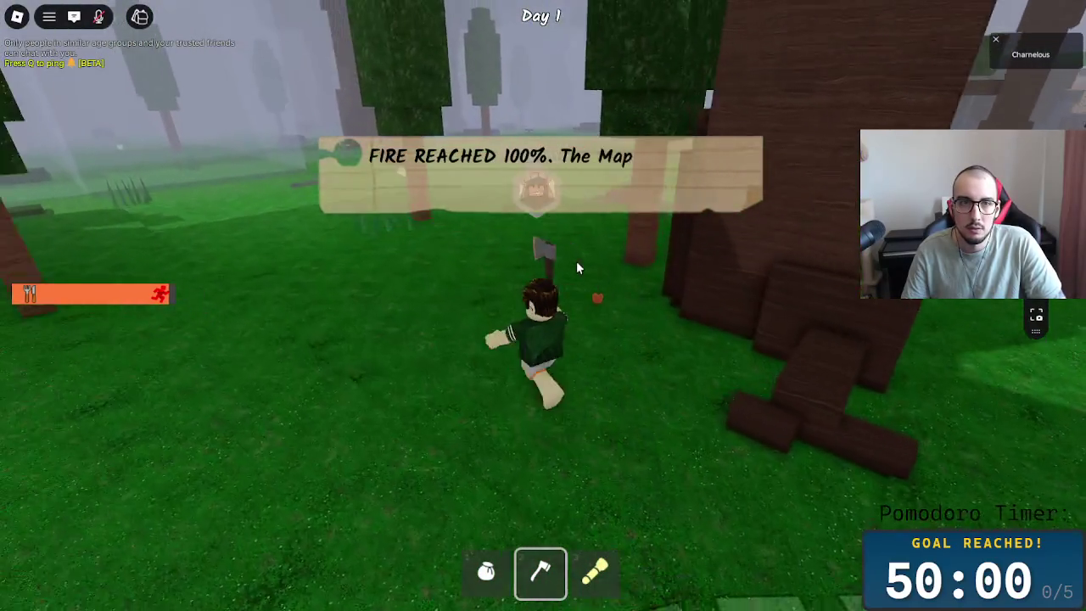
key(w)
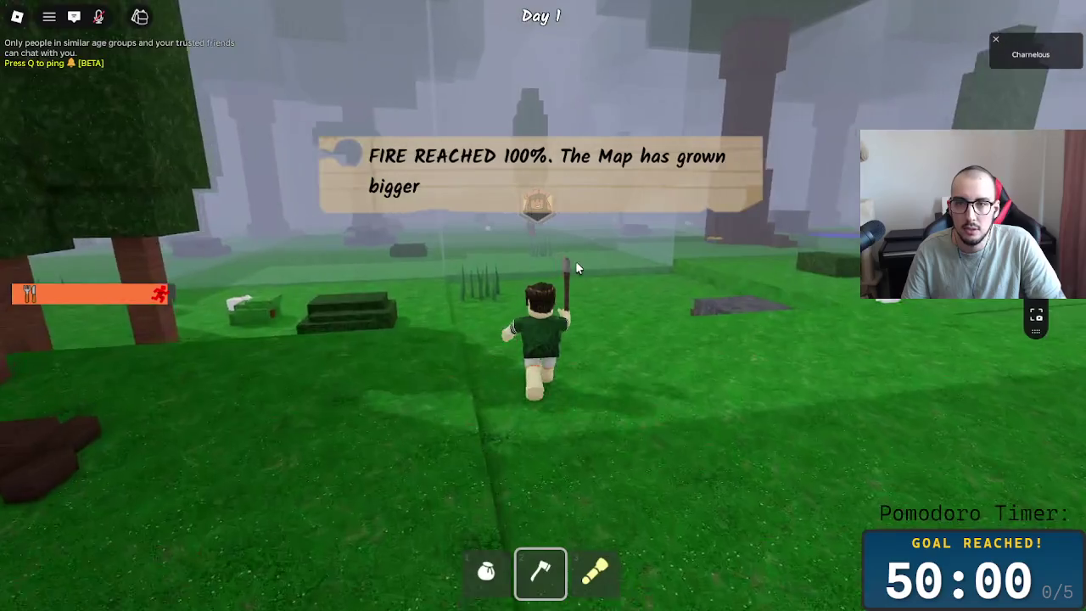
key(w)
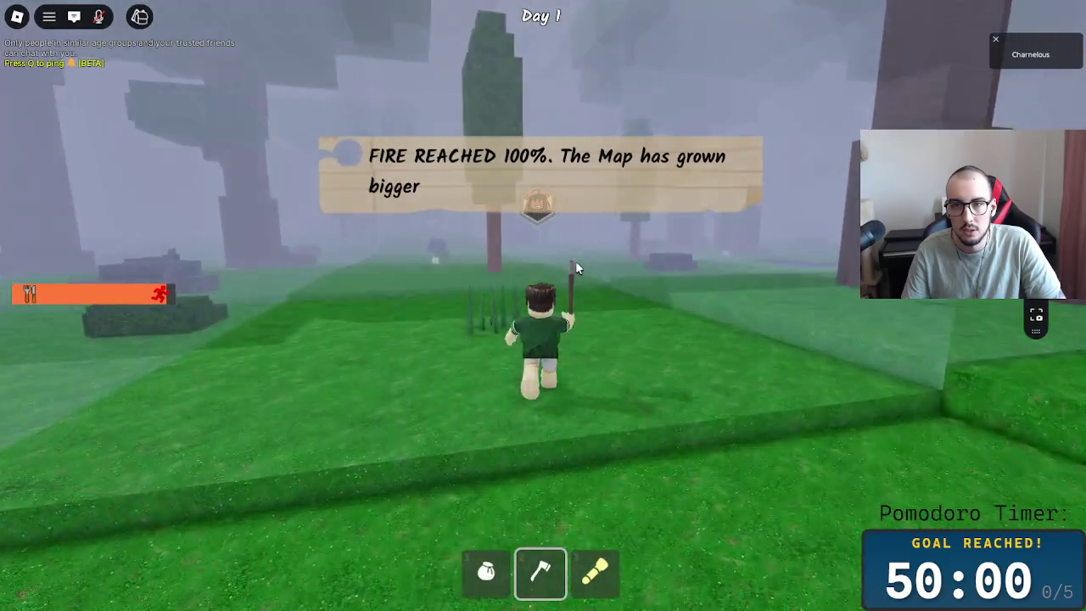
key(w)
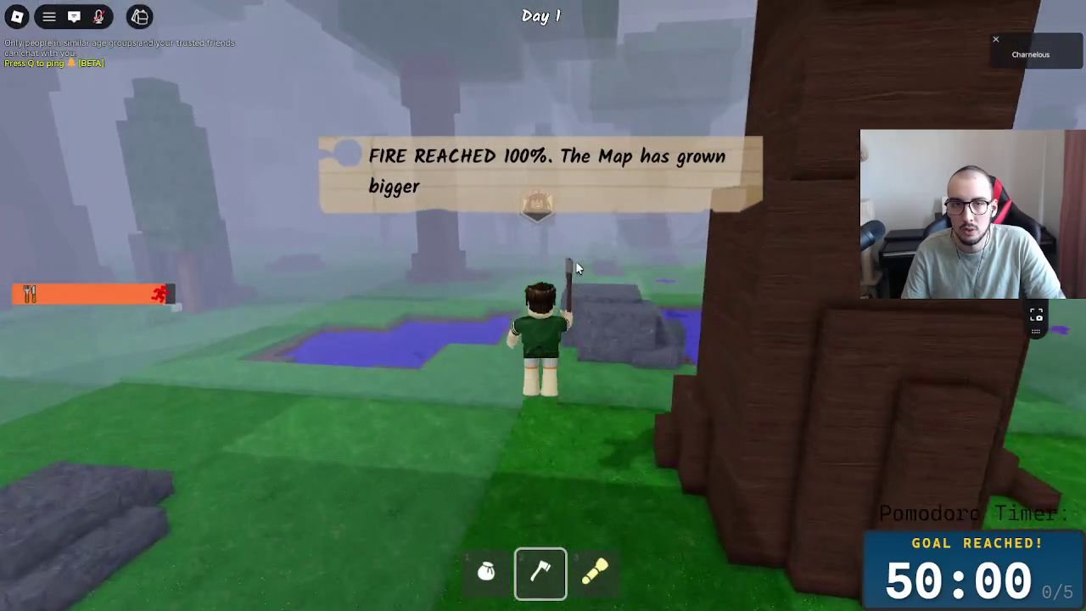
key(w)
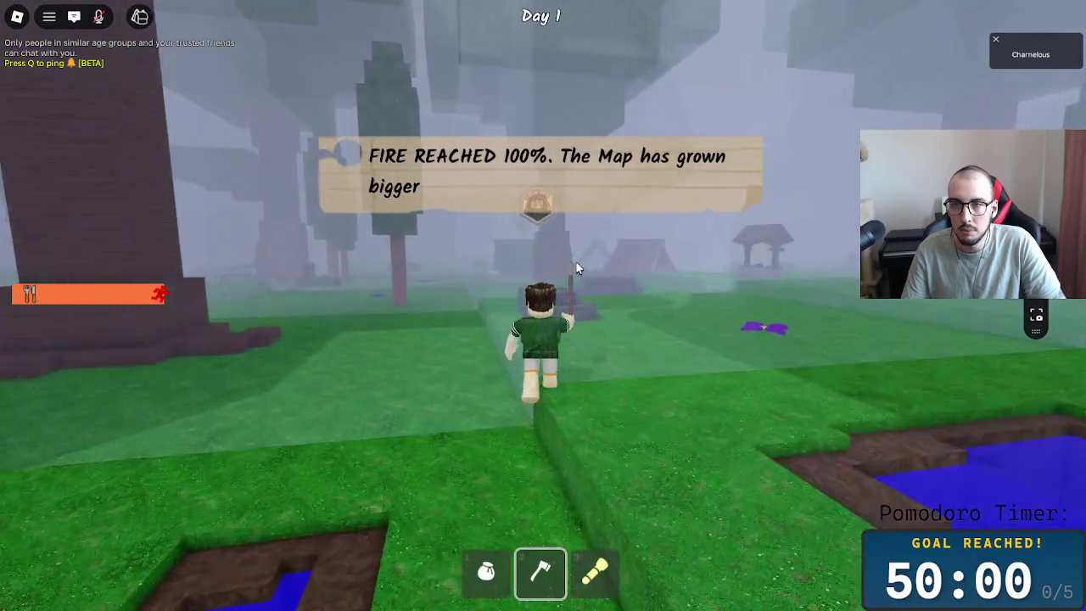
key(w)
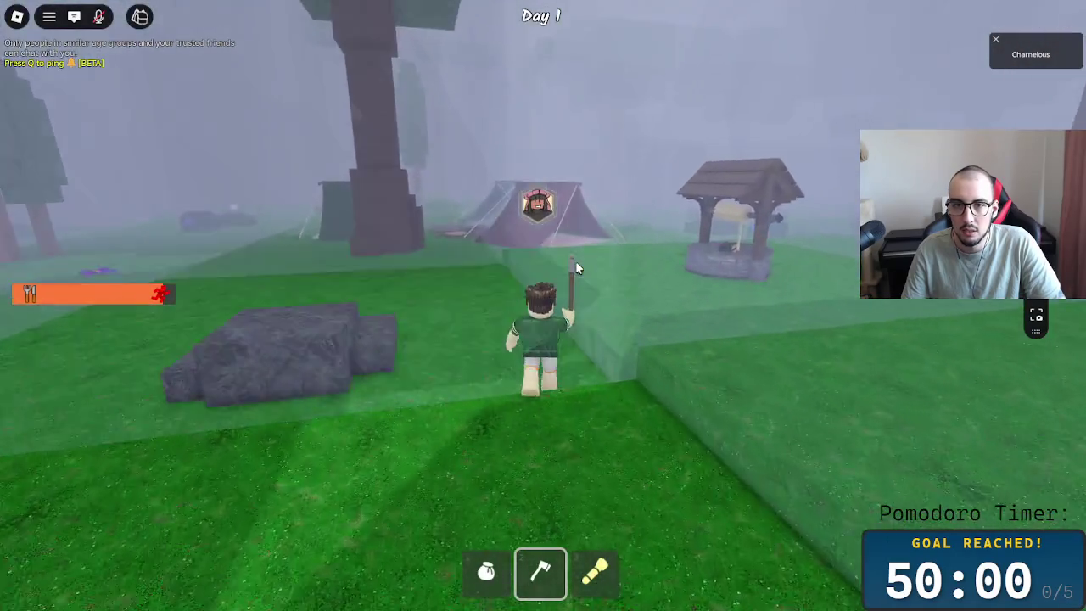
key(1)
key(w)
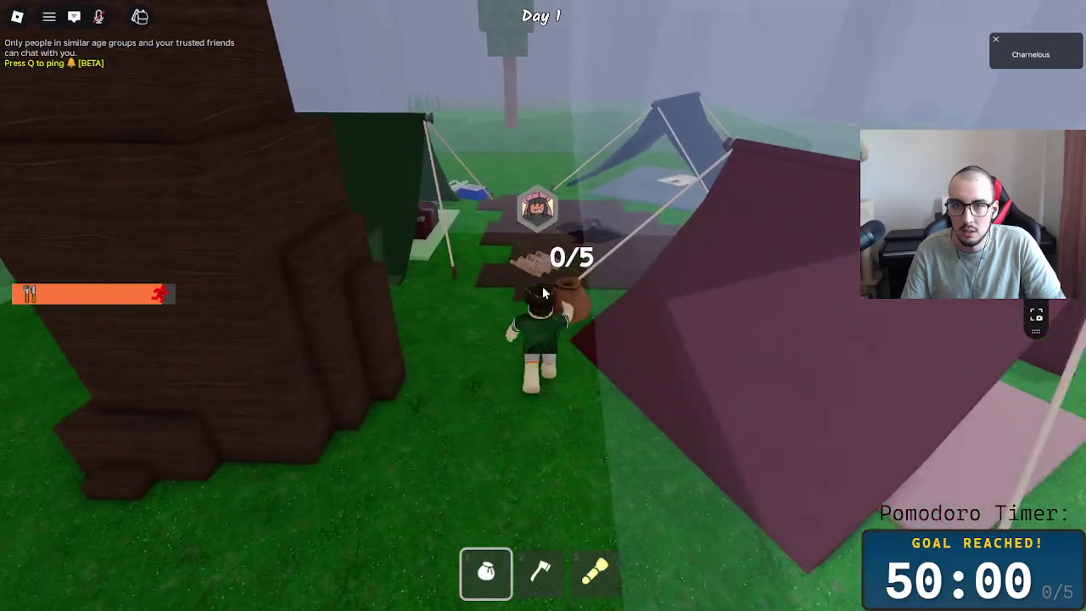
key(w)
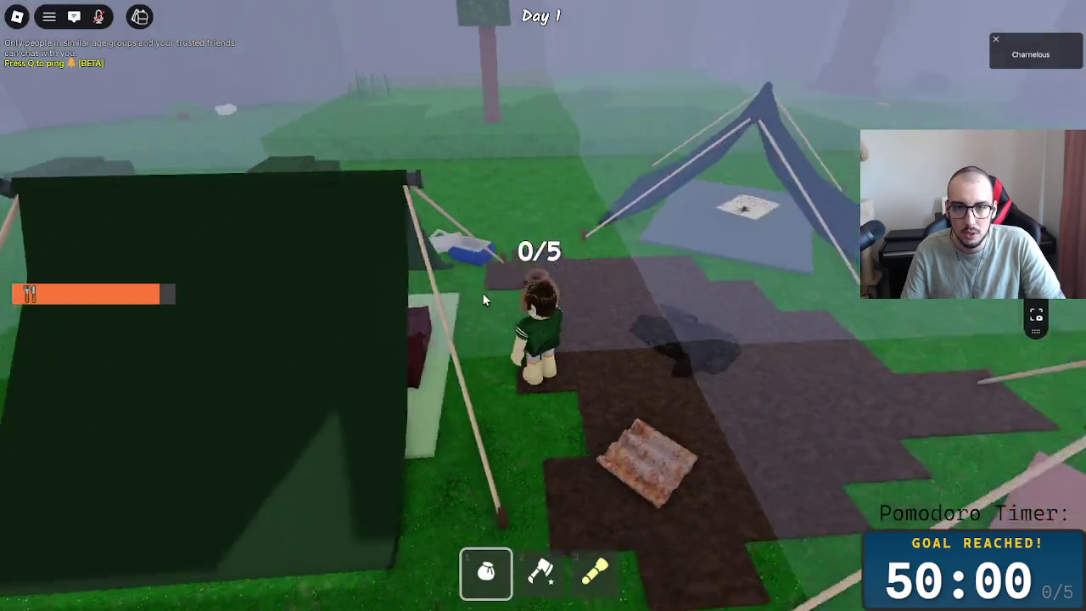
- Pick up an item in the sack and take the spear from the shed chest
key(w)
key(2)
key(1)
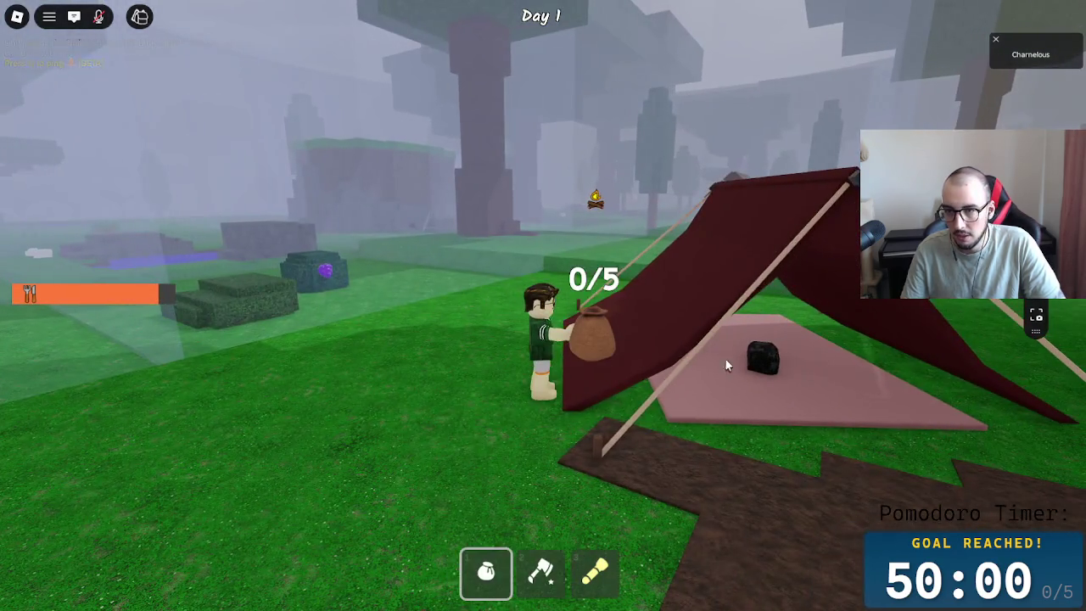
key(w)
key(2)
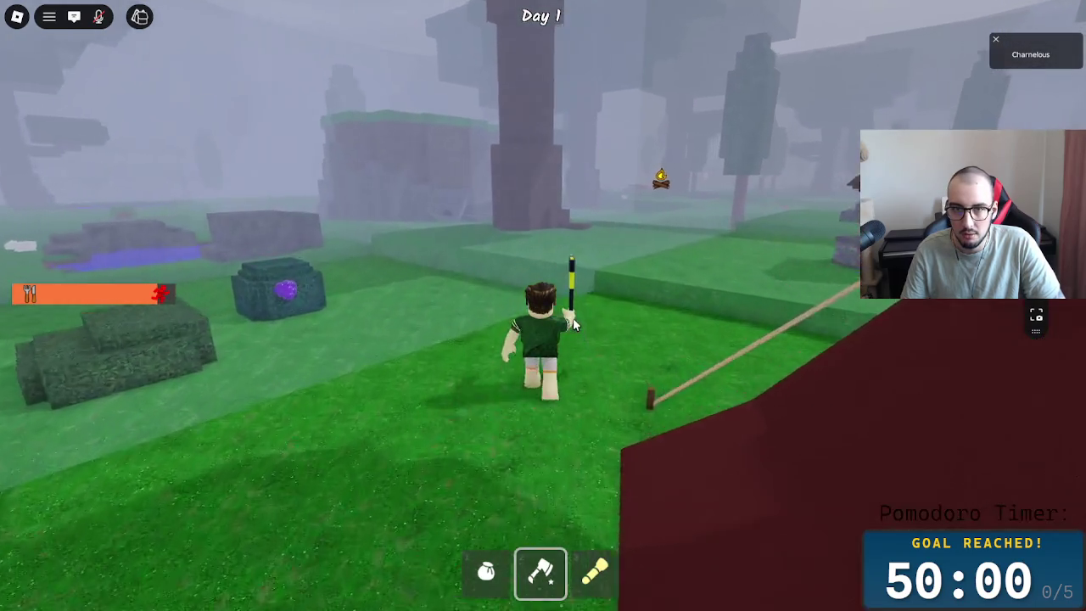
key(1)
key(w)
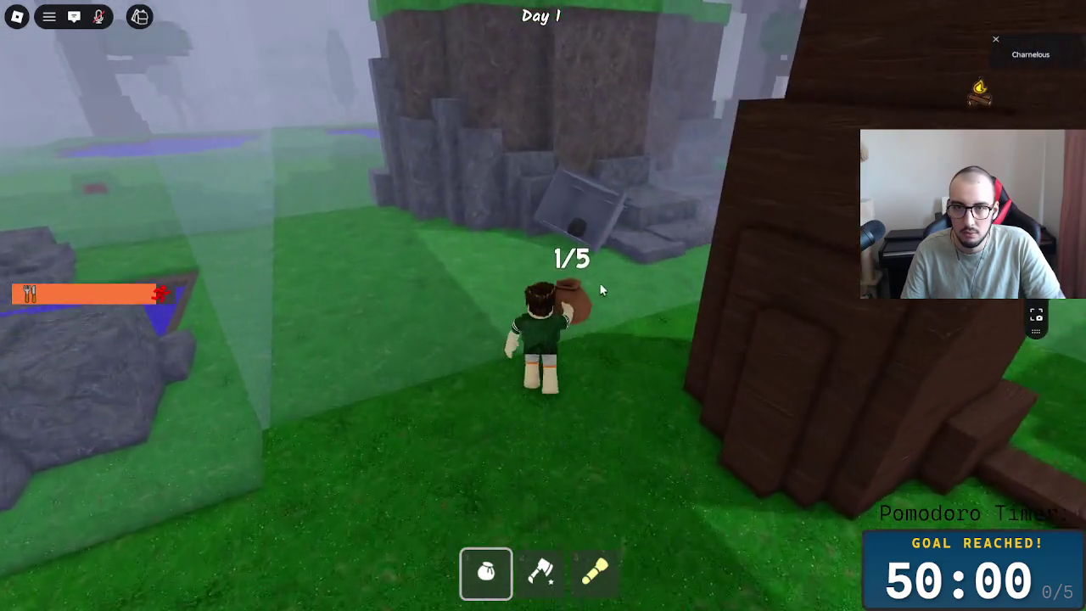
key(w)
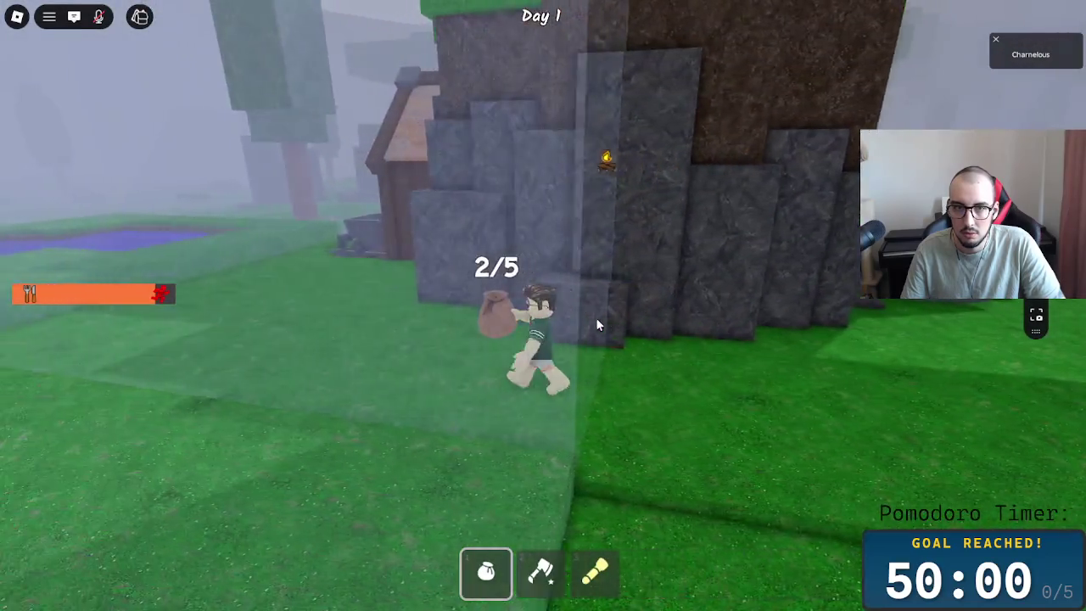
key(w)
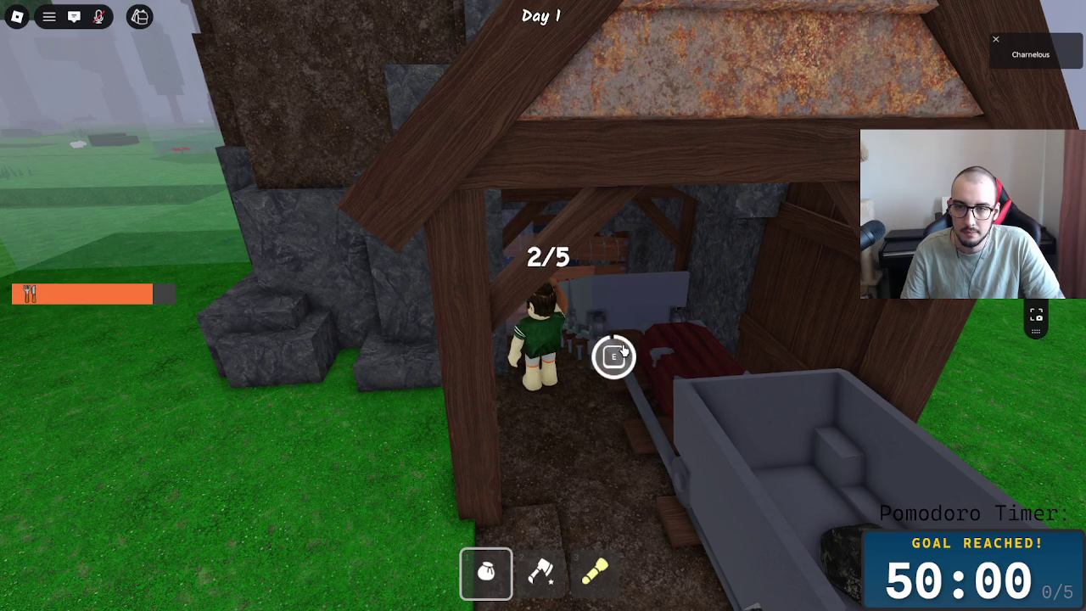
click(681, 331)
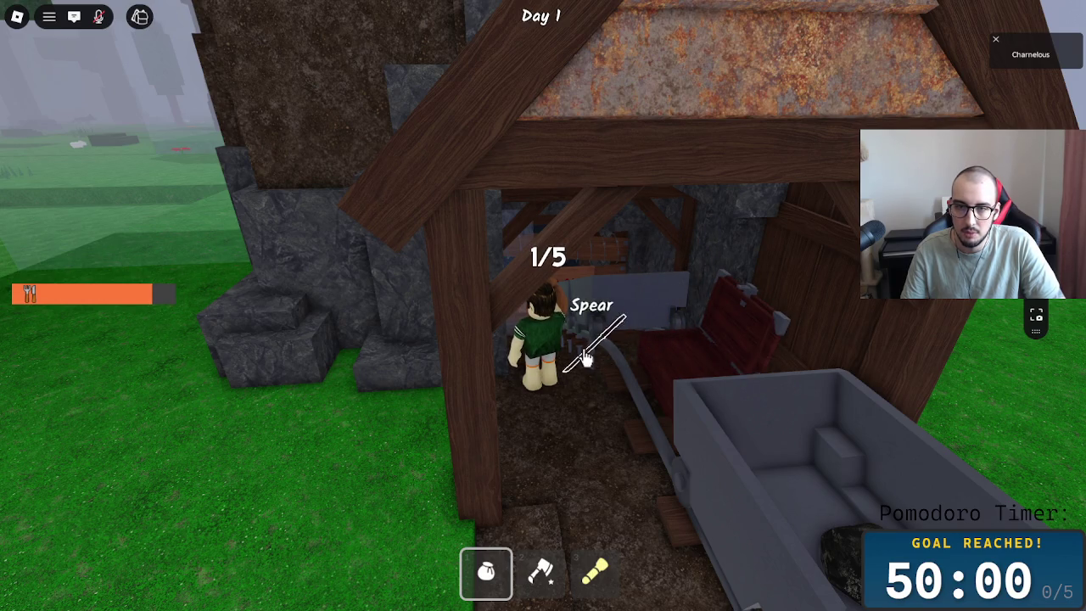
- Walk to the stone shed and collect the Fuel Canister and another item
drag(547, 363, 530, 366)
key(w)
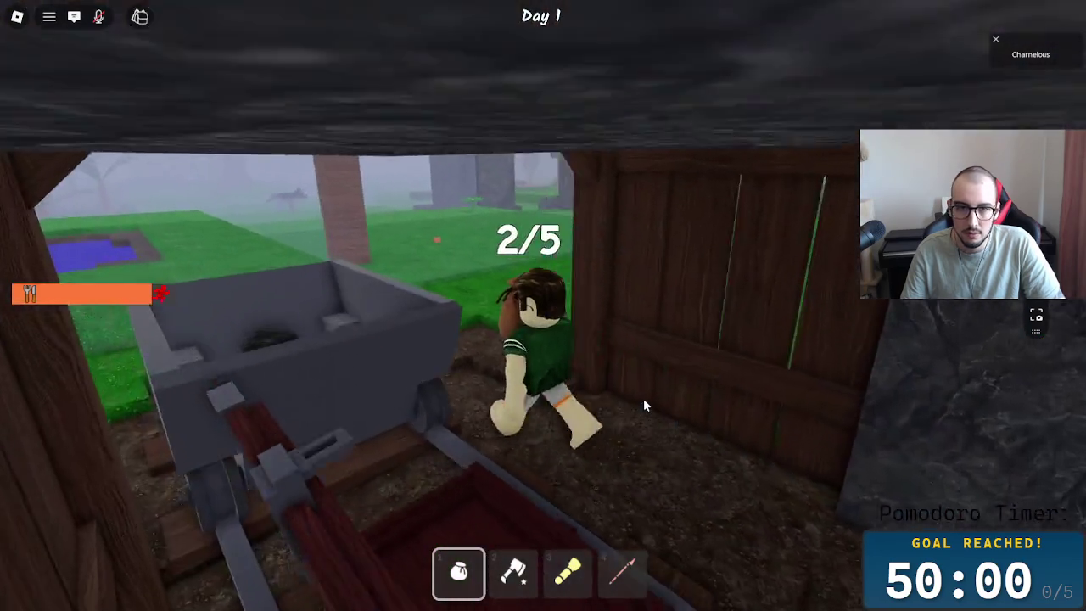
key(w)
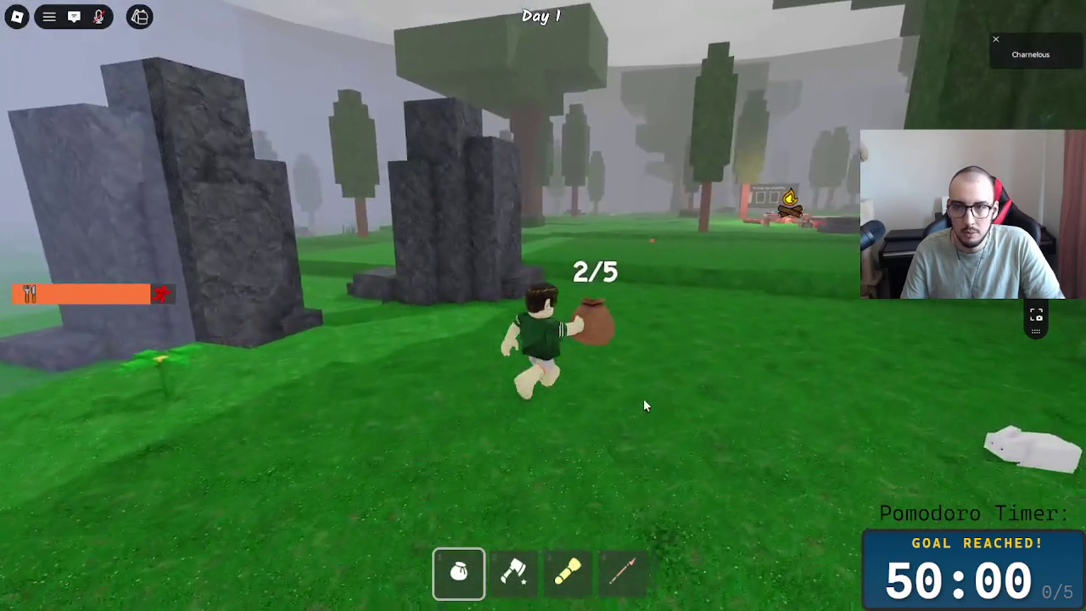
key(w)
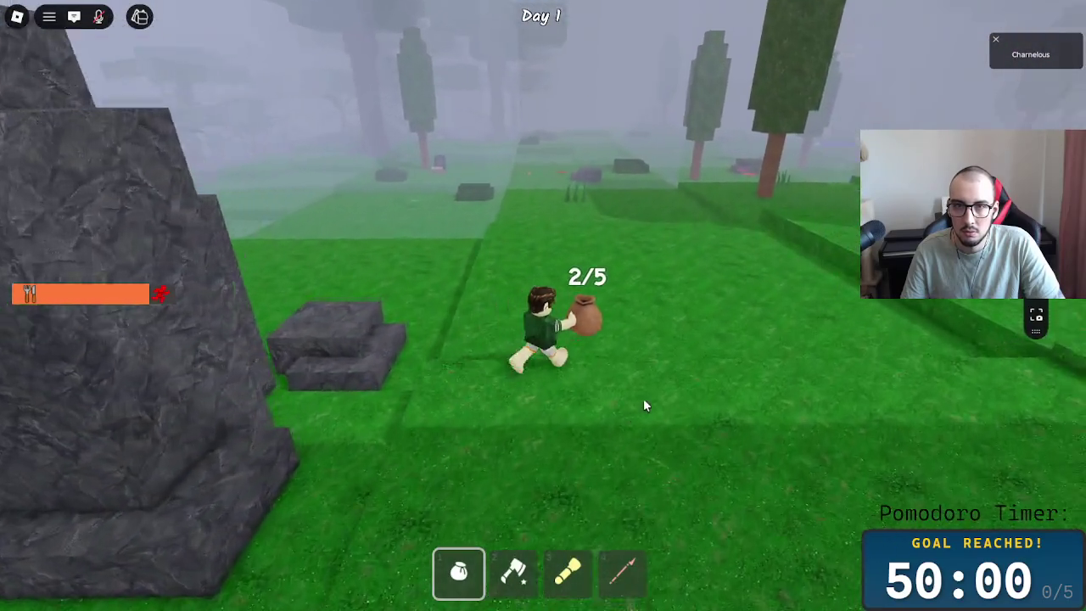
key(w)
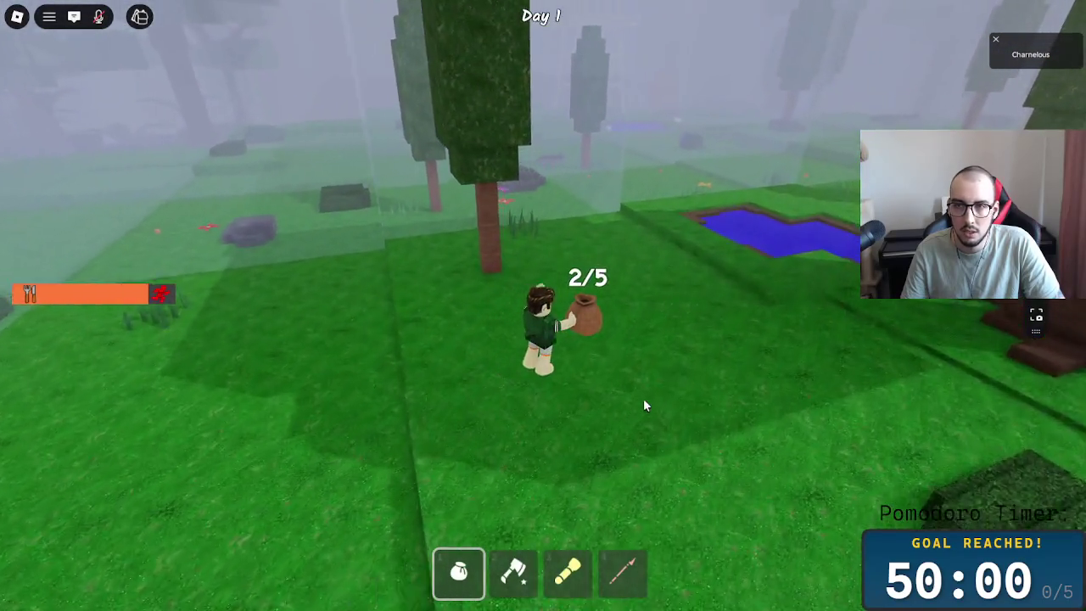
key(w)
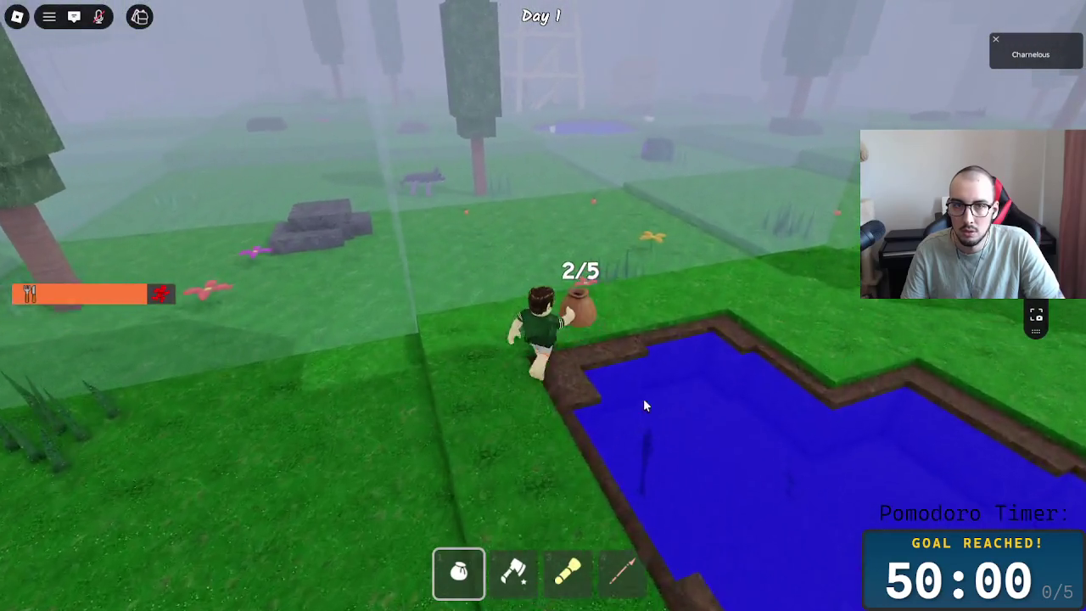
key(w)
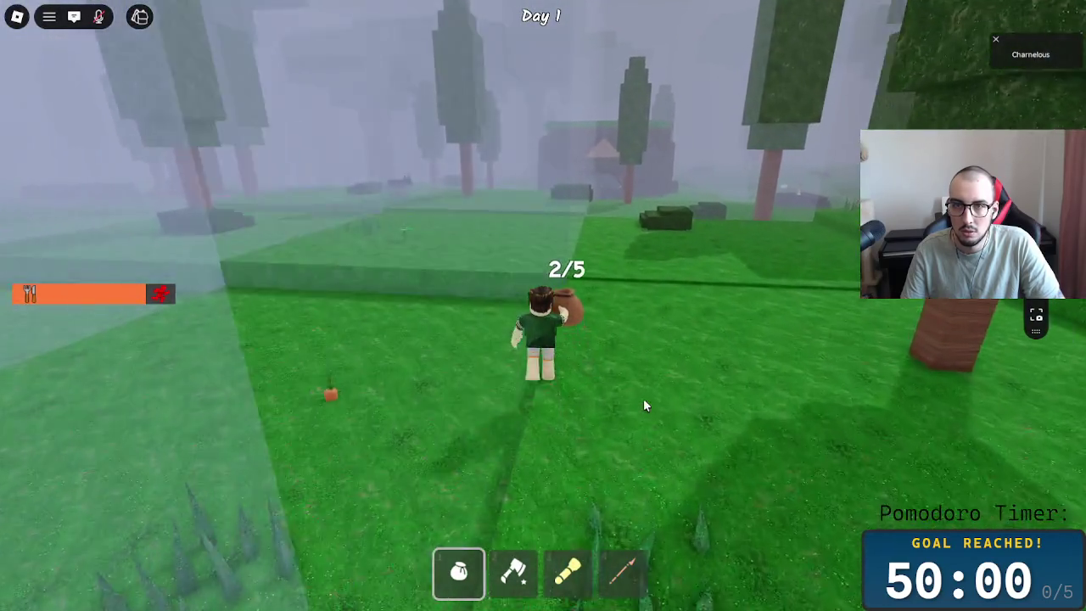
key(w)
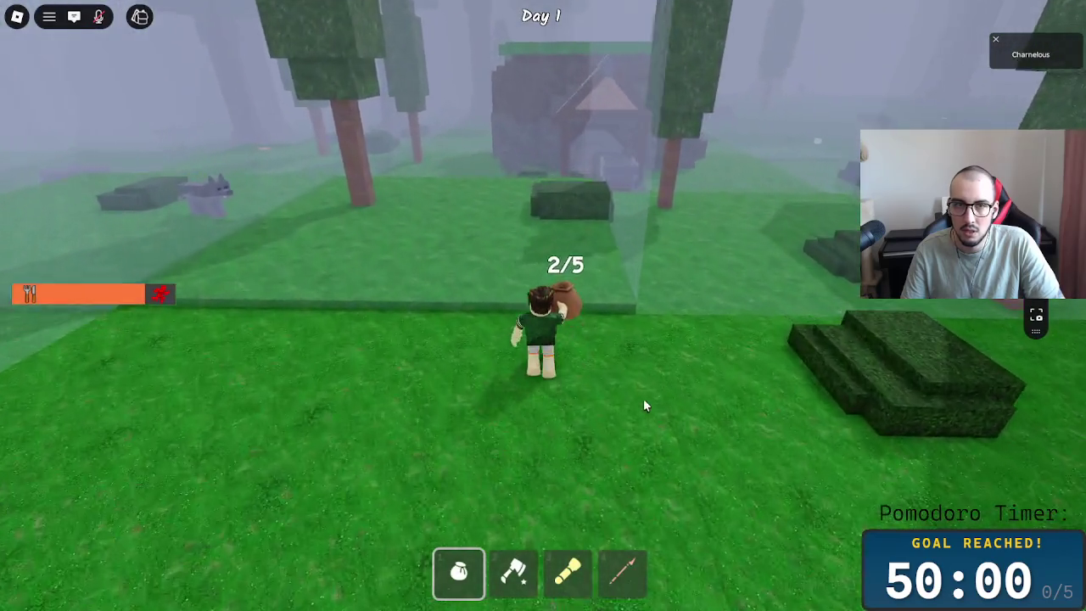
key(w)
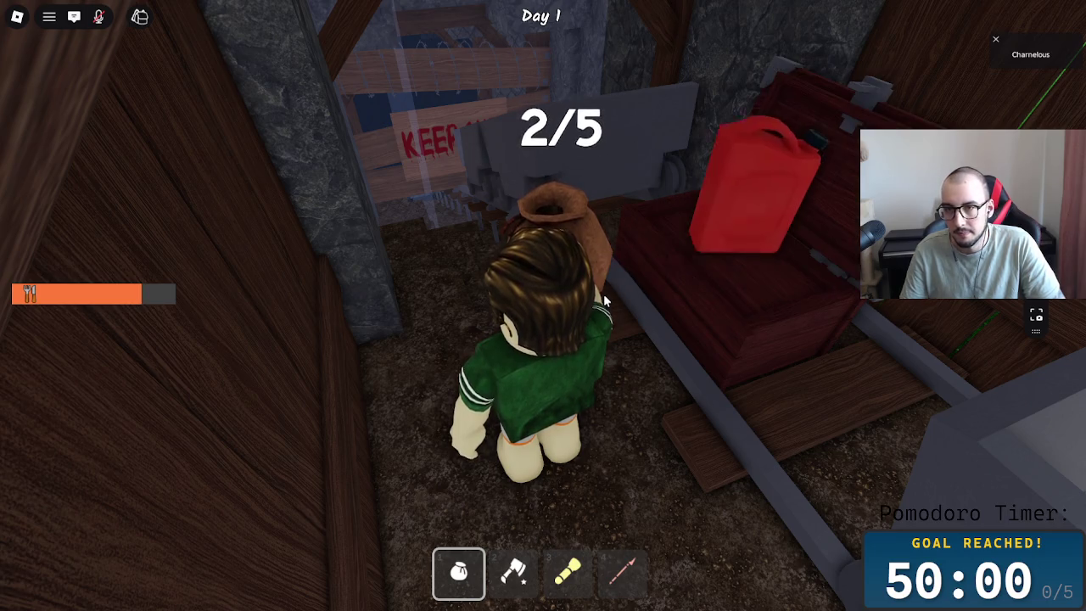
click(721, 229)
scroll(721, 223, down, 5)
click(620, 319)
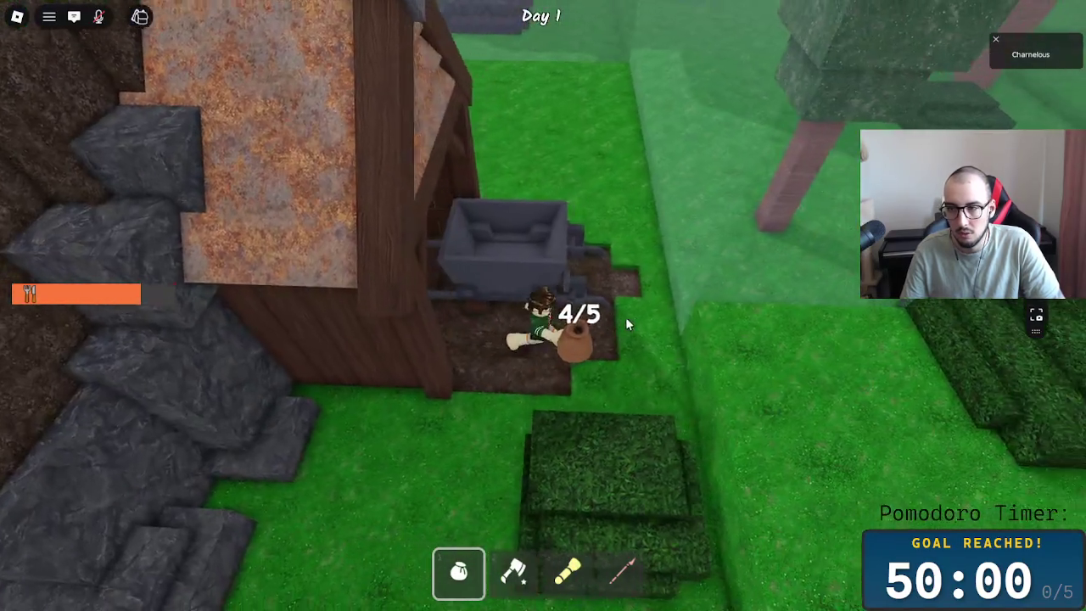
- Return to the campfire and drop the collected items into it
scroll(628, 323, up, 5)
key(w)
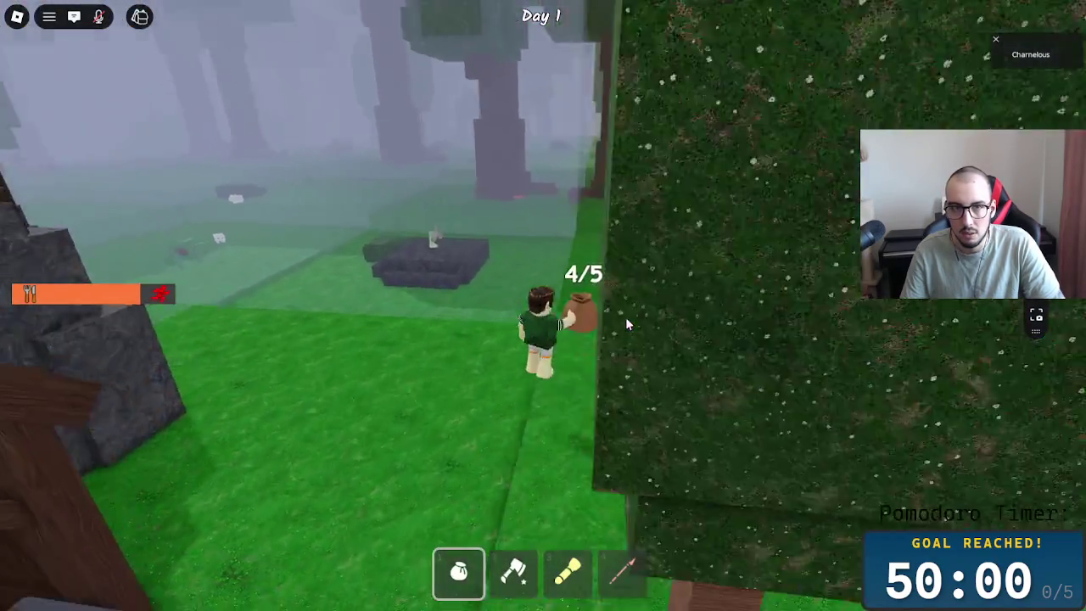
key(w)
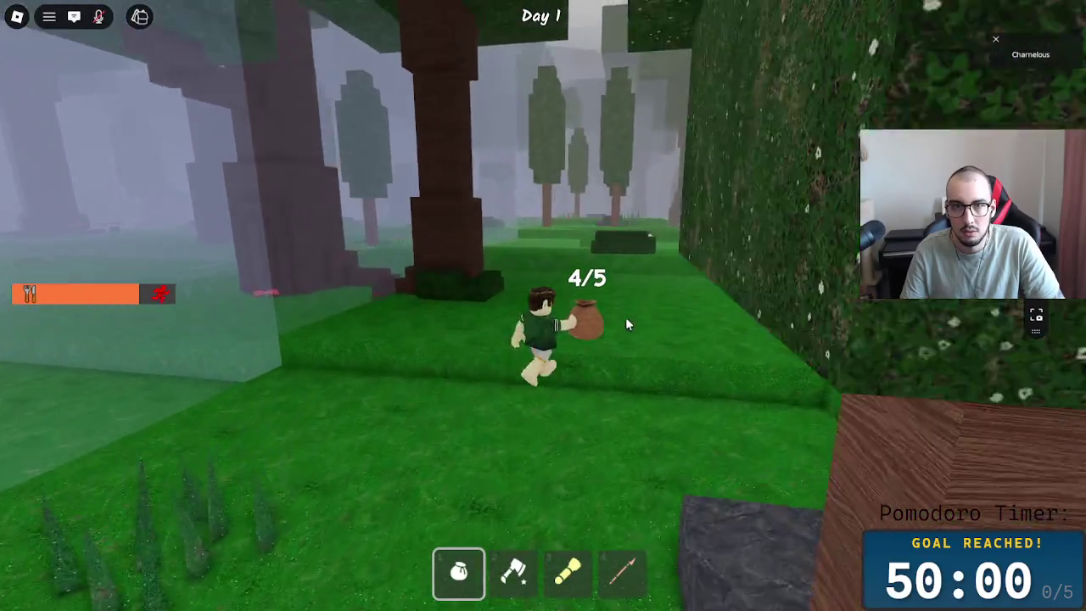
key(w)
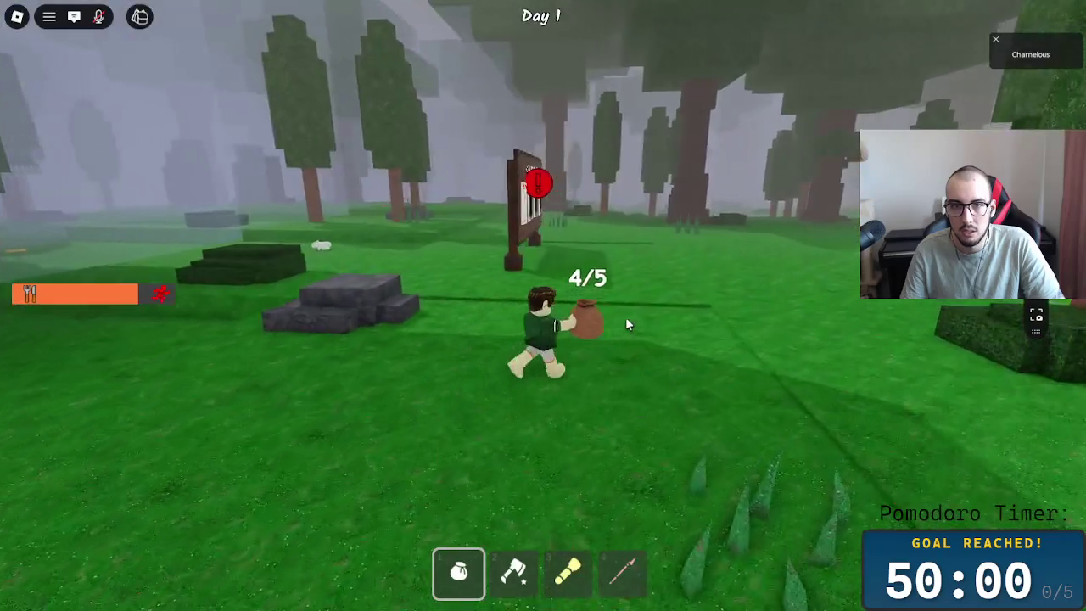
key(w)
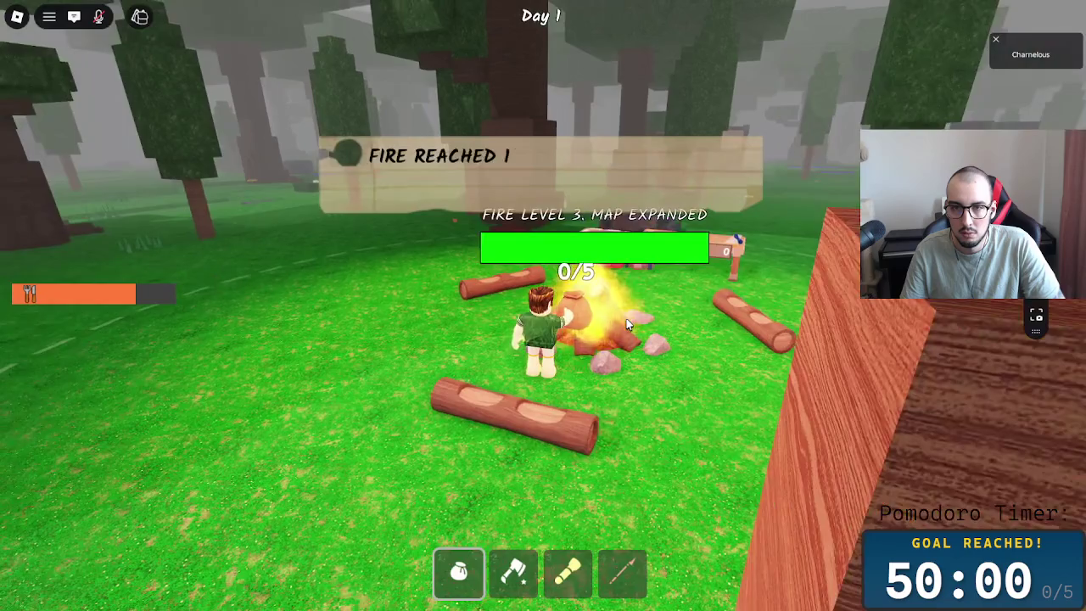
- Finish feeding the fire and head through the forest toward the distant houses
key(w)
key(w)
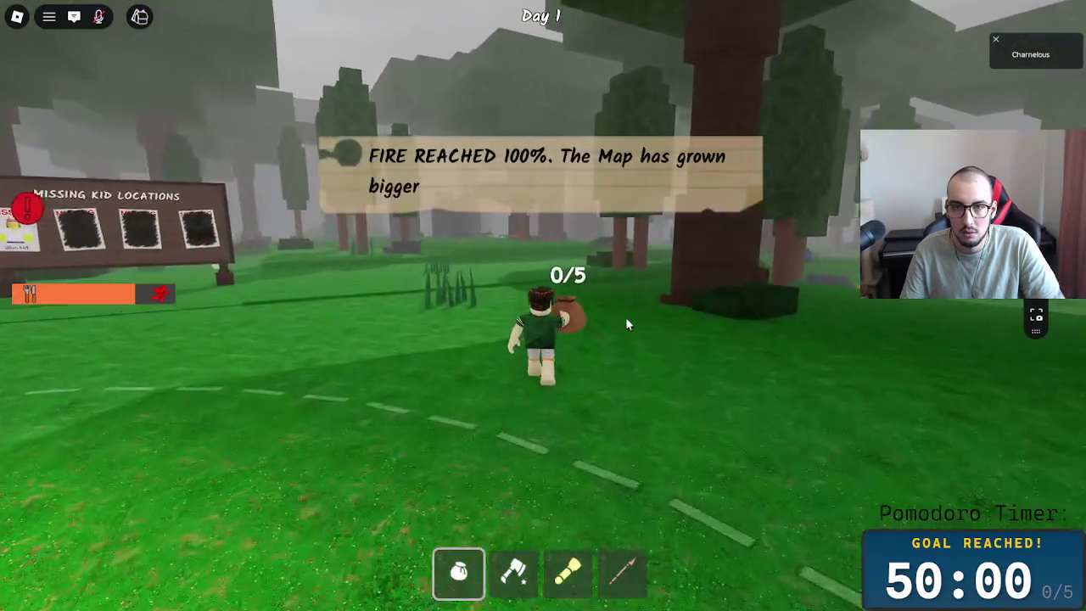
key(a)
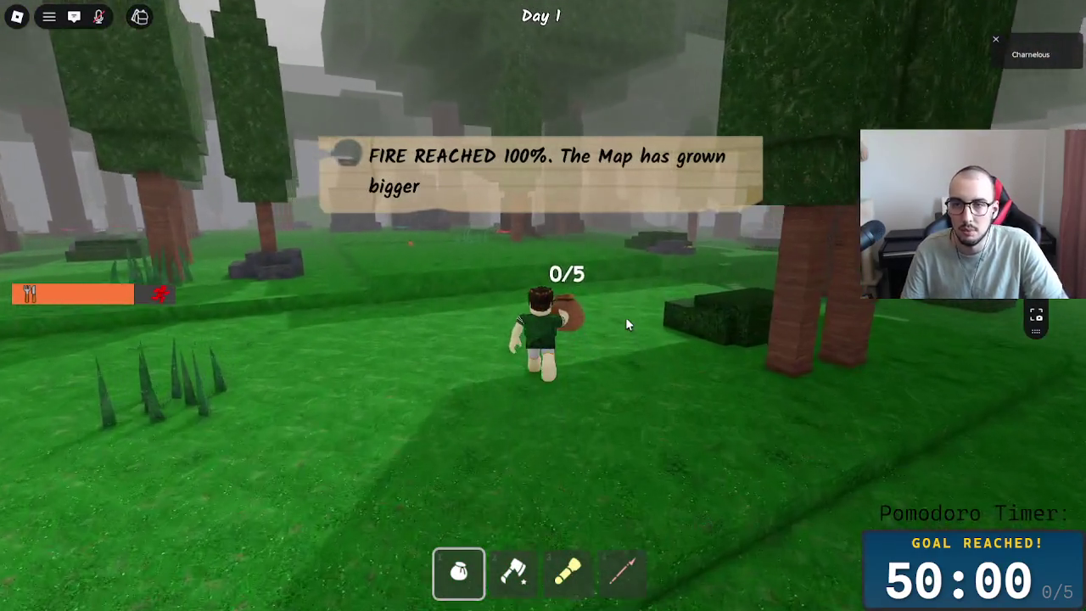
key(w)
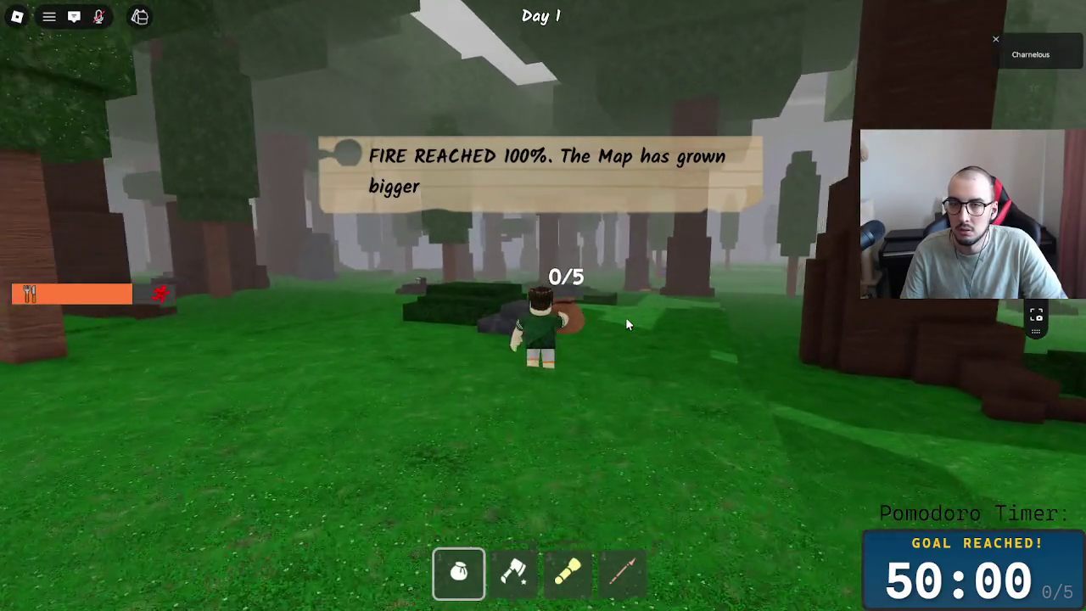
key(a)
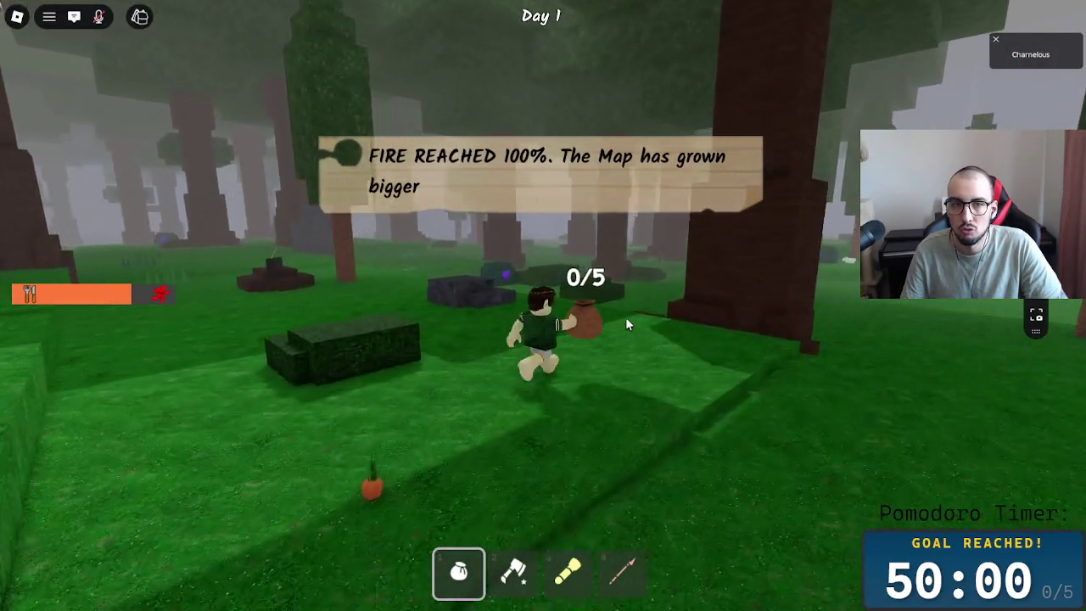
key(s)
key(a)
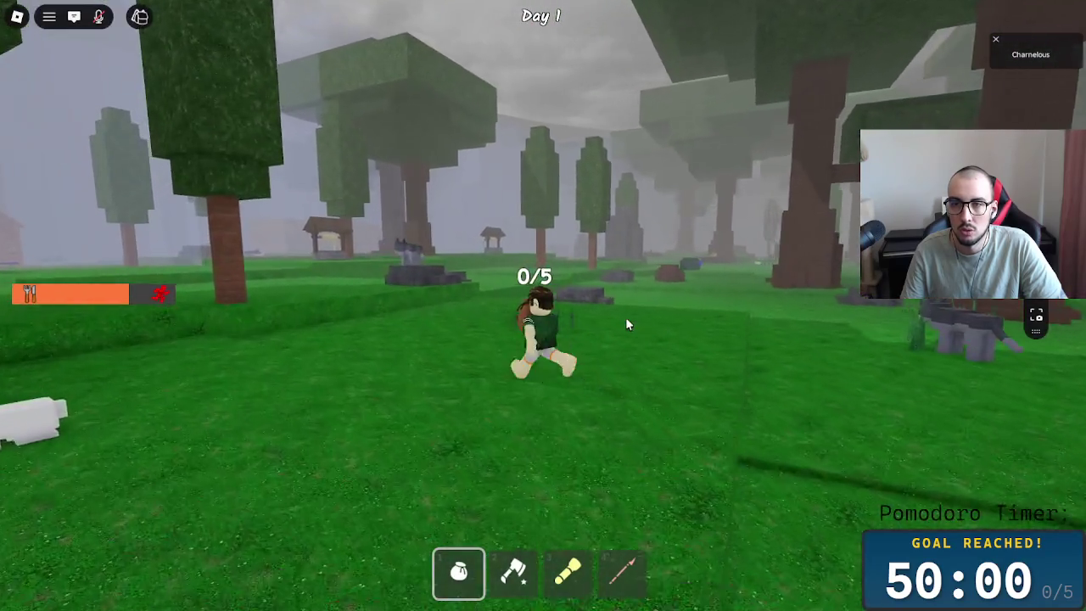
key(a)
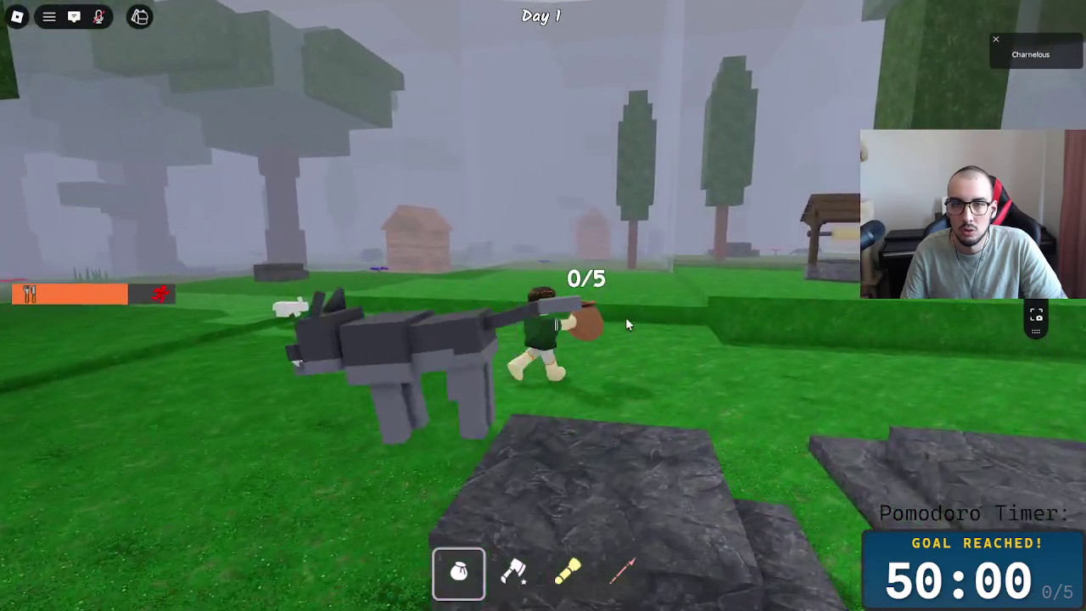
- Walk past the cabins to the tree stump and pick up the red item (1/5)
key(a)
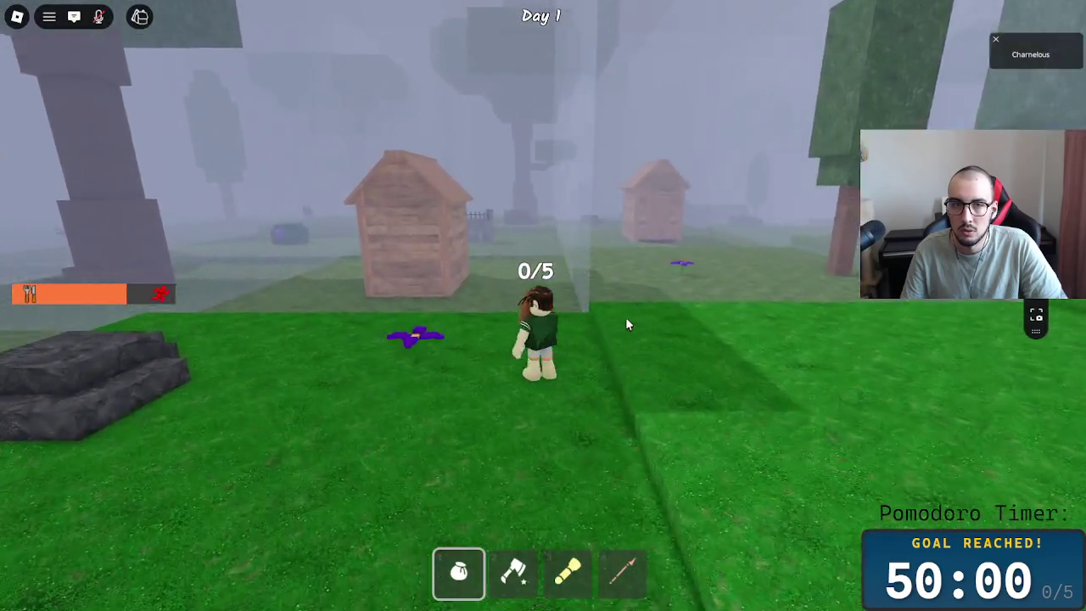
key(a)
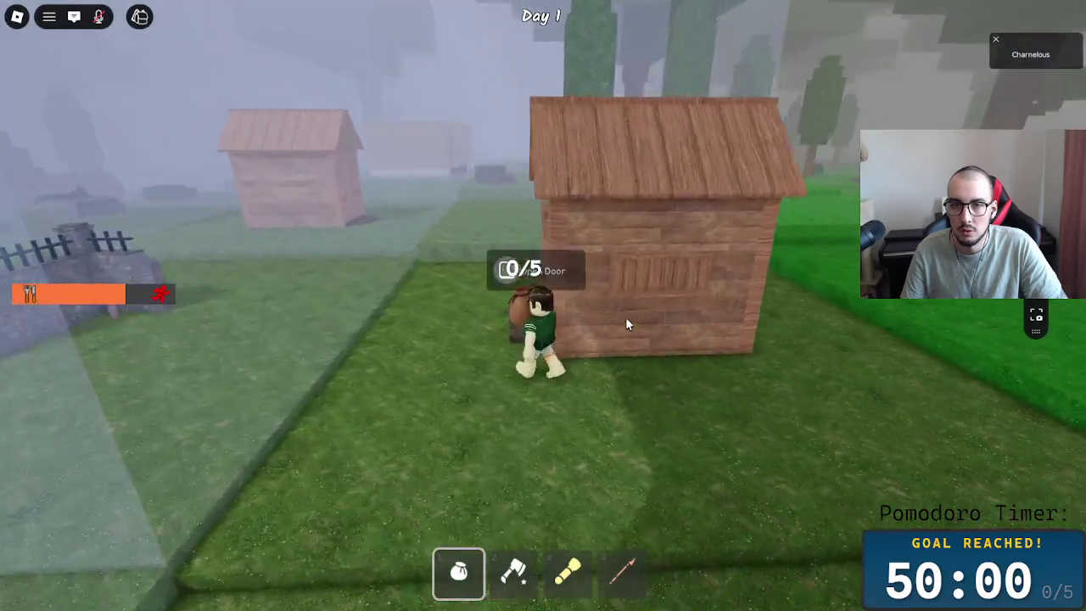
key(a)
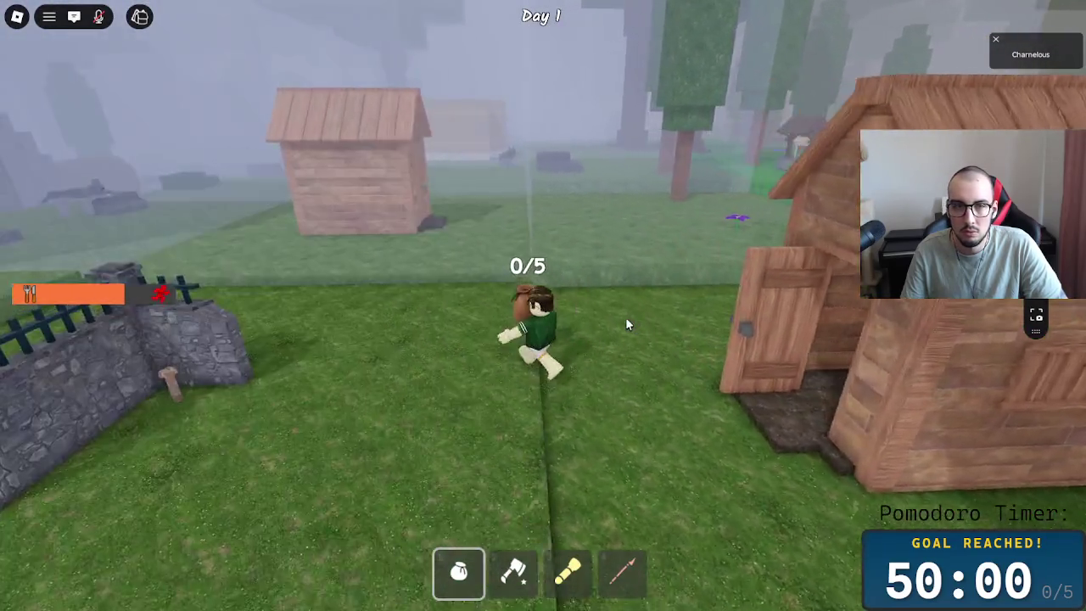
key(a)
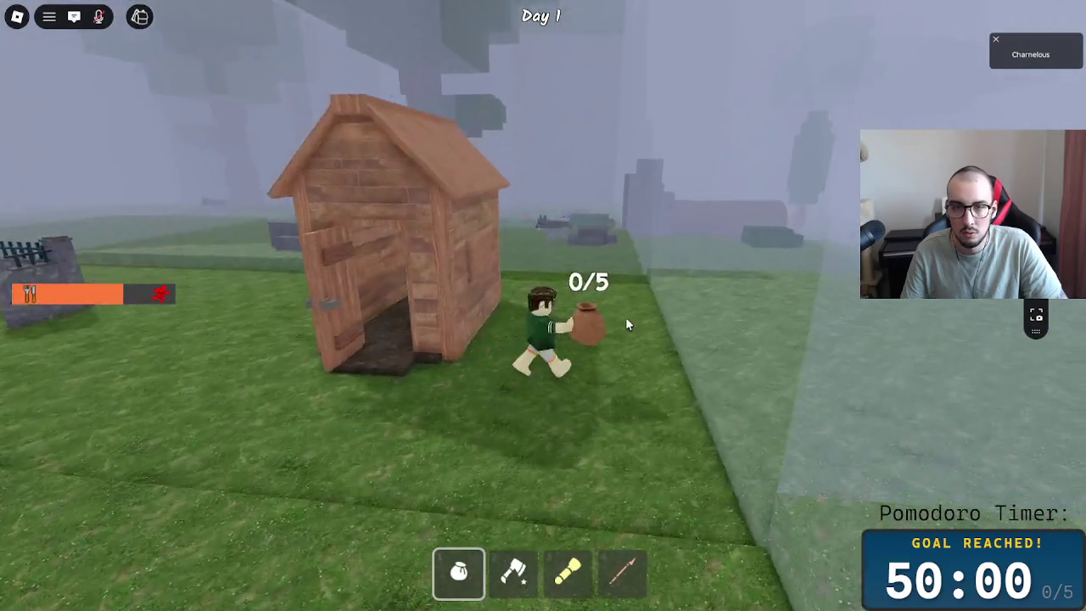
key(a)
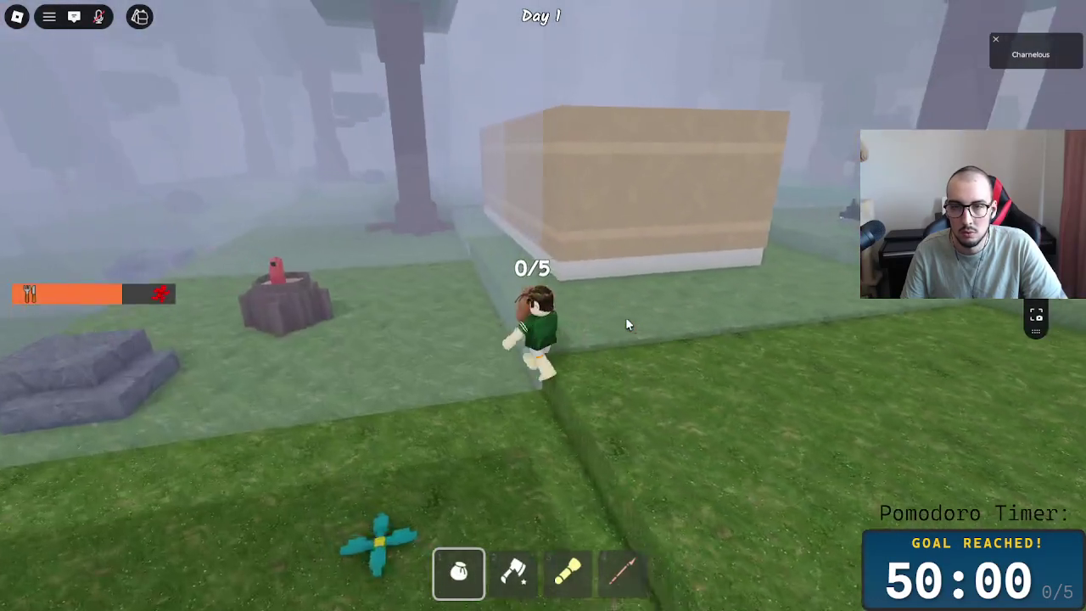
key(w)
click(586, 352)
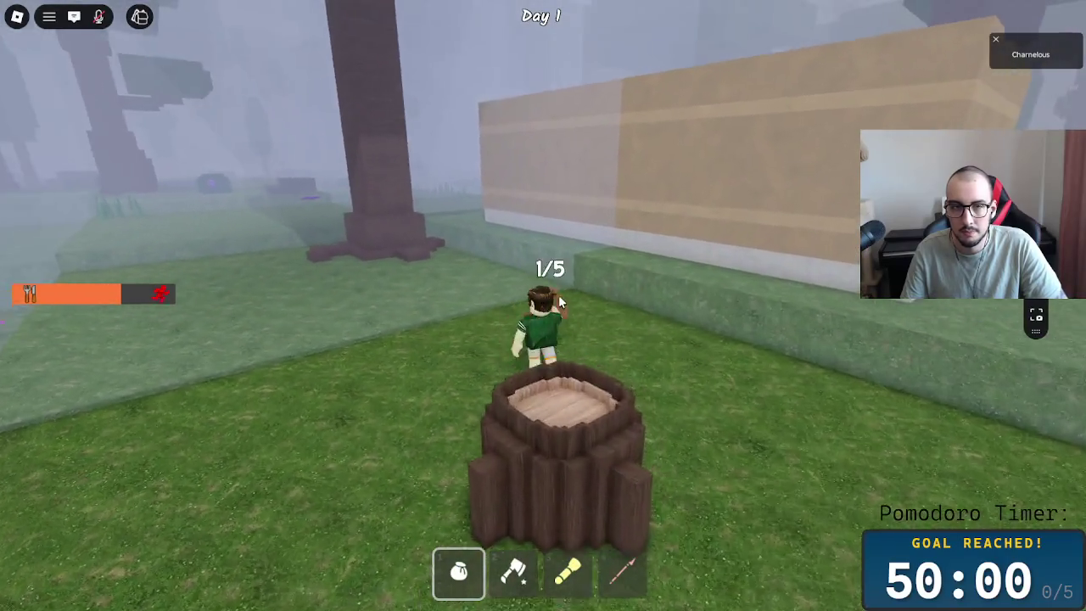
- Enter the restroom, take the Leather Body from the chest, and loot the stalls
key(a)
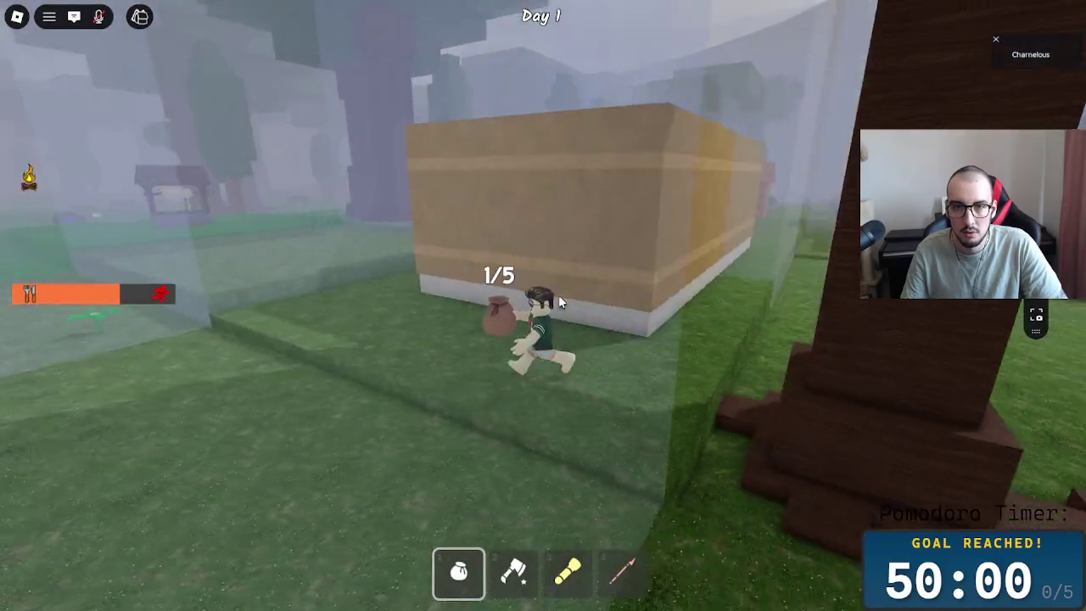
key(w)
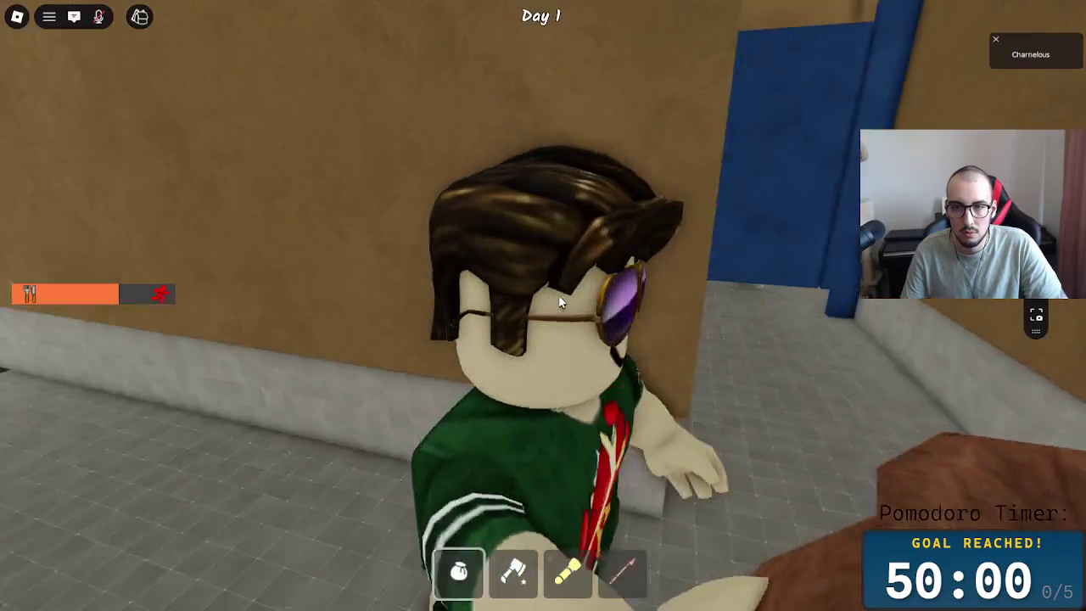
key(w)
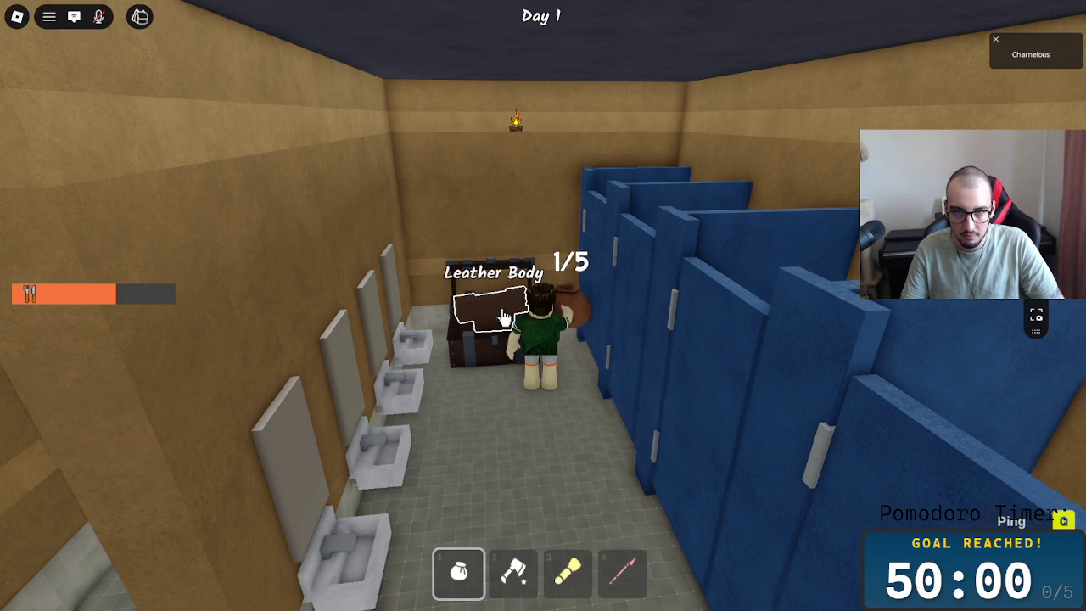
key(w)
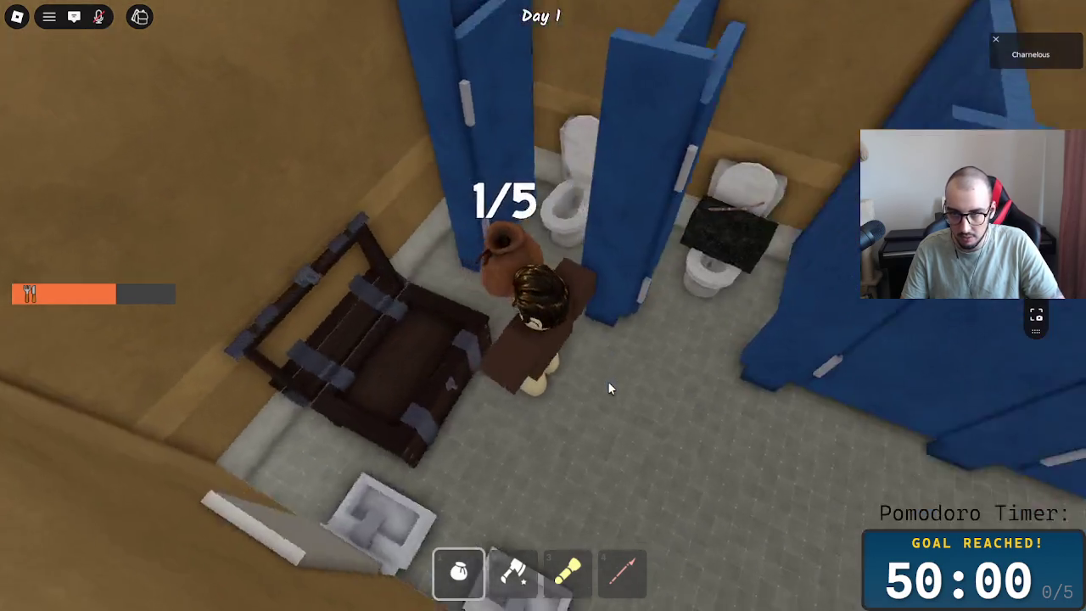
key(w)
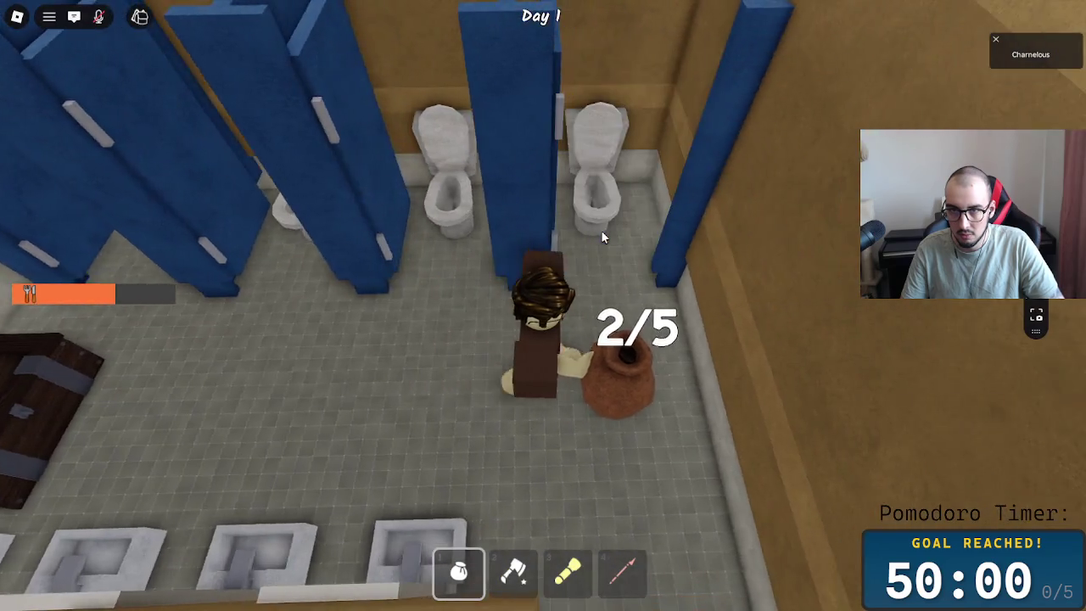
key(w)
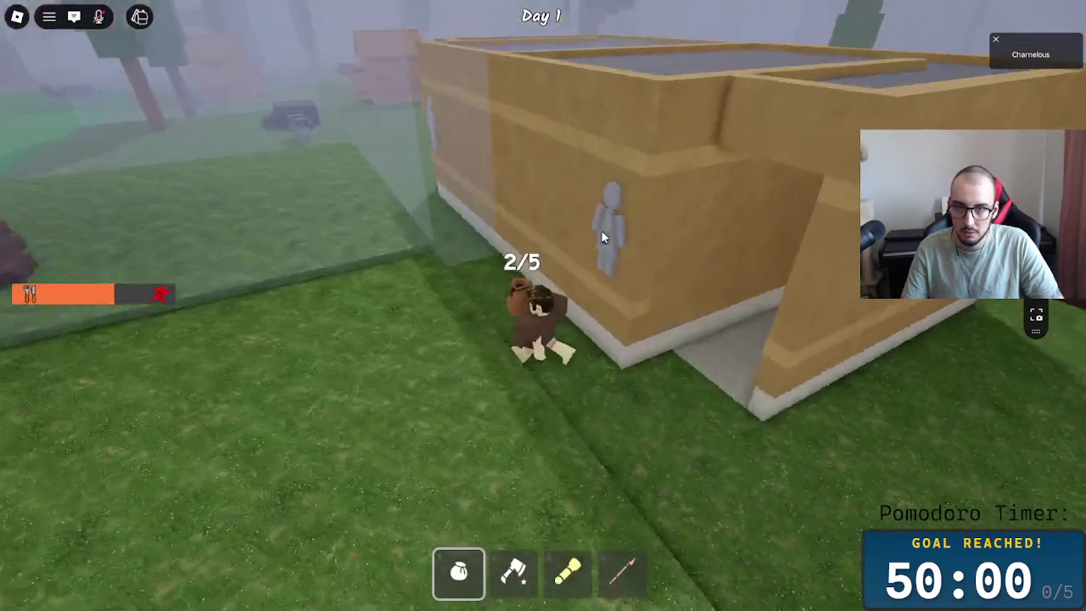
key(w)
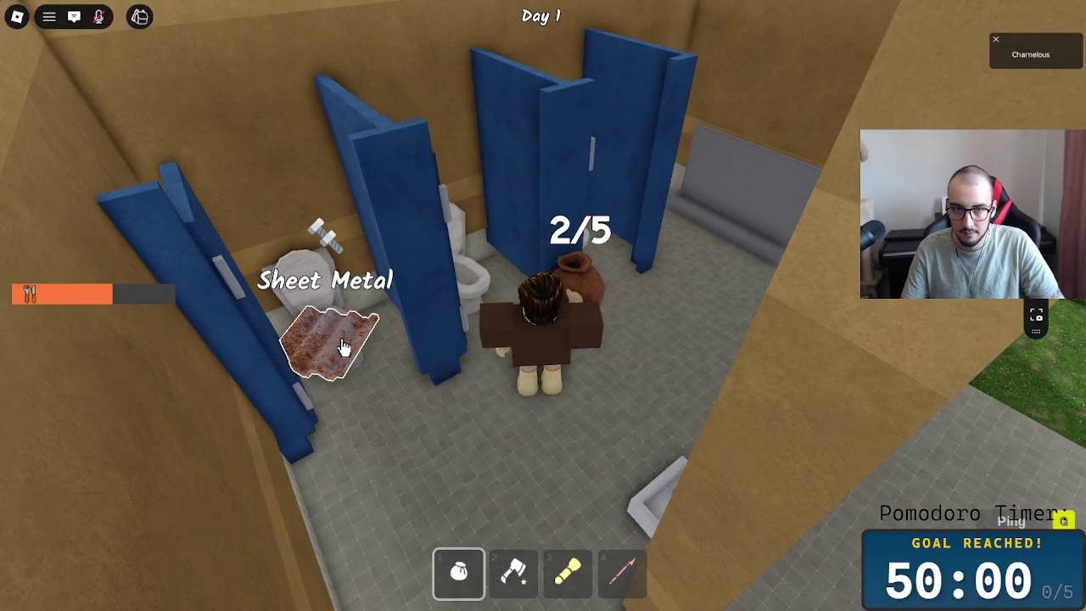
- Walk through the forest past the pond and fallen log, into the barn and up to the loft chest
key(w)
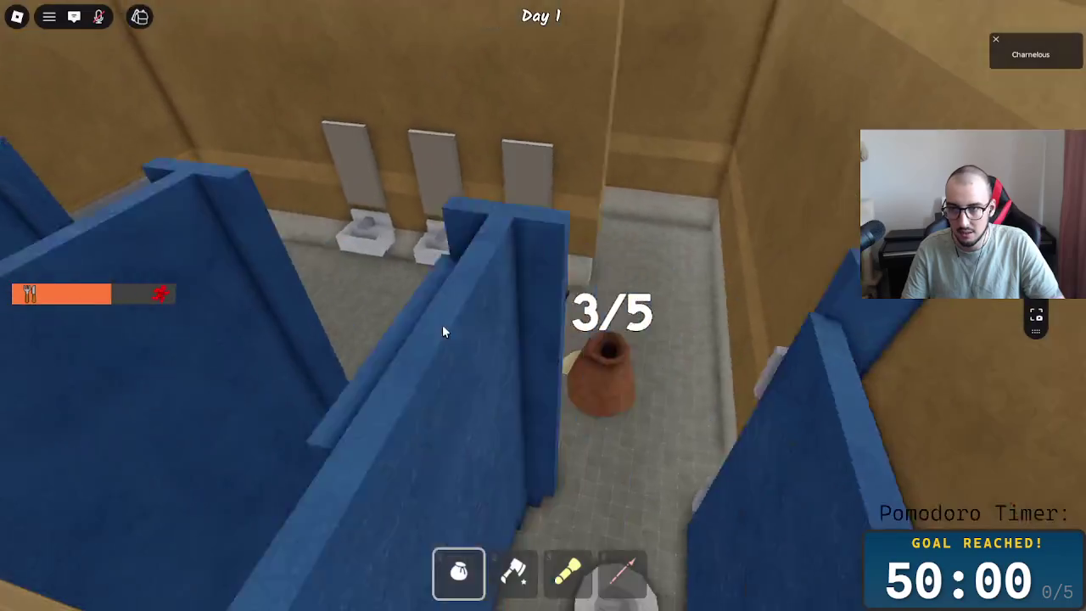
key(w)
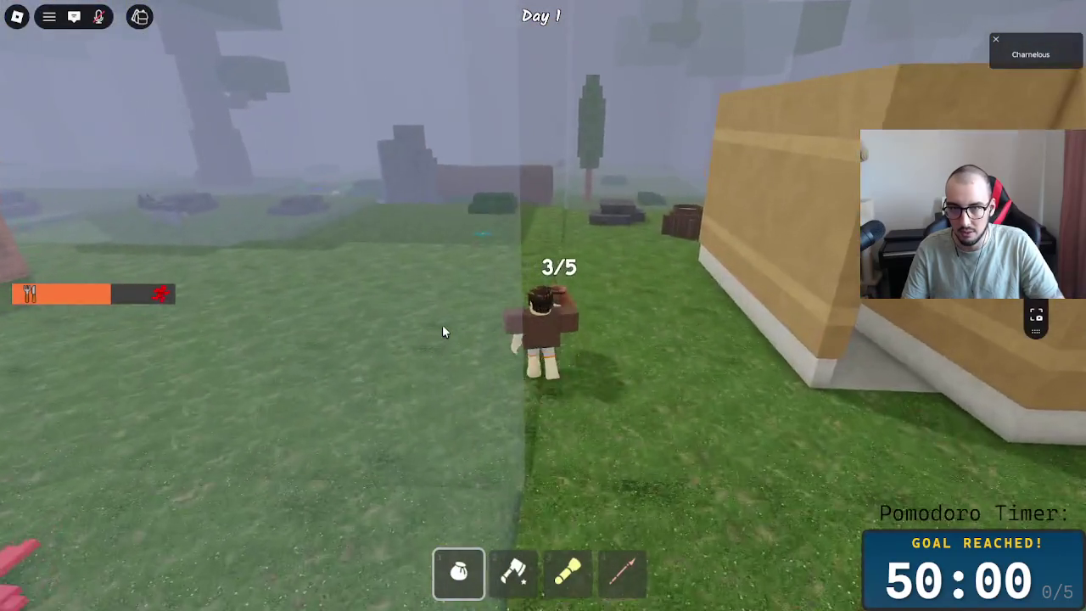
key(w)
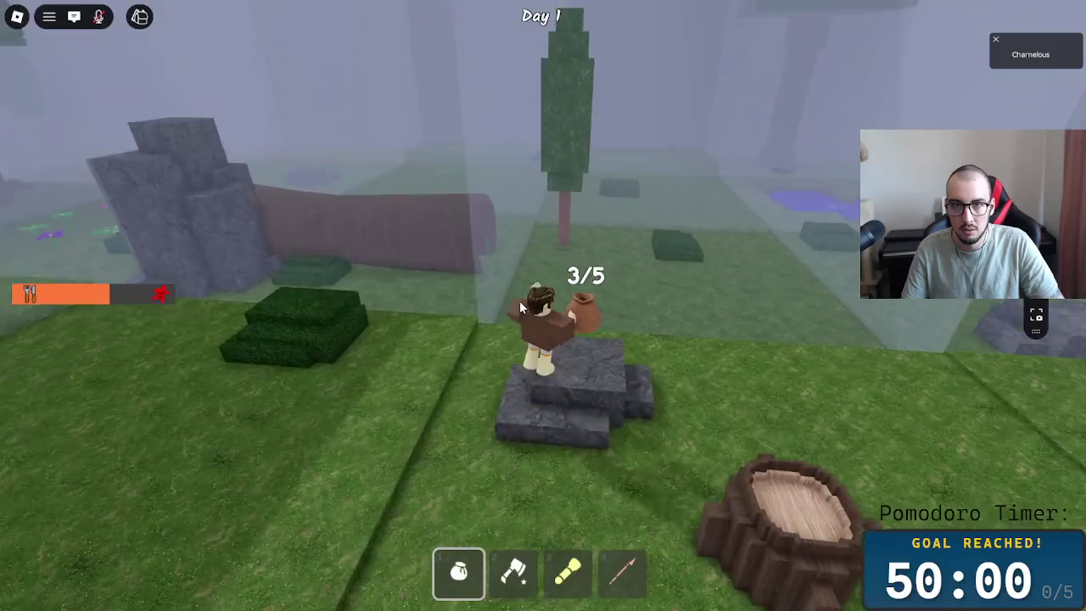
key(w)
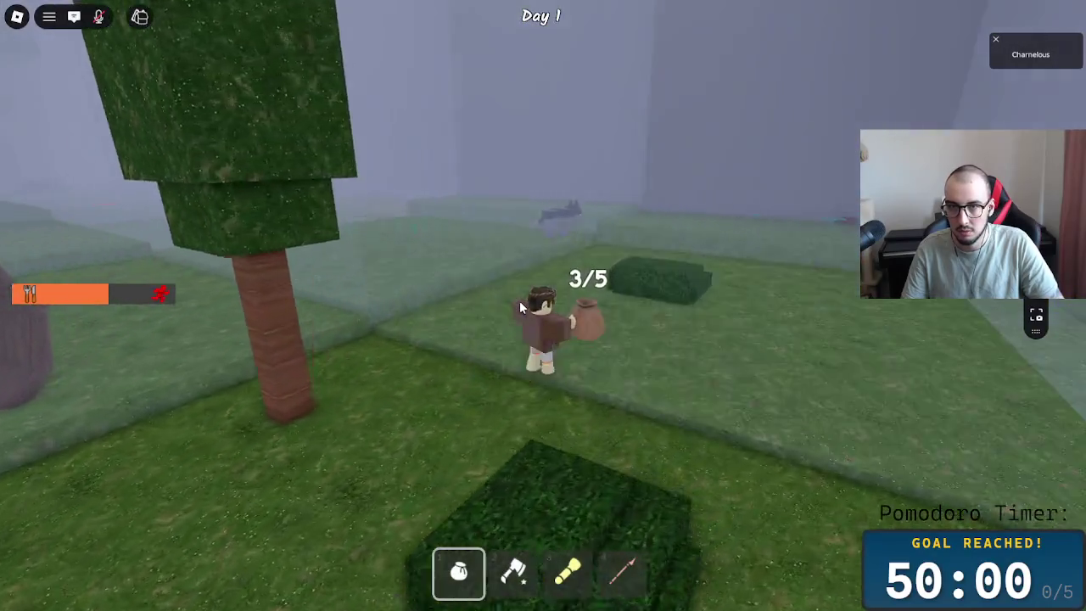
key(w)
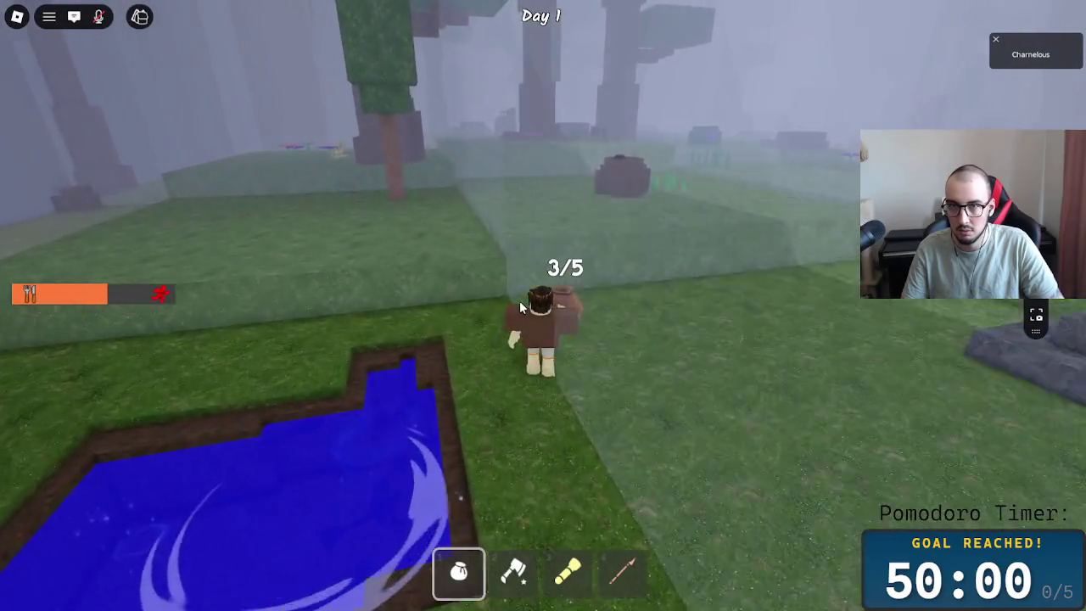
key(w)
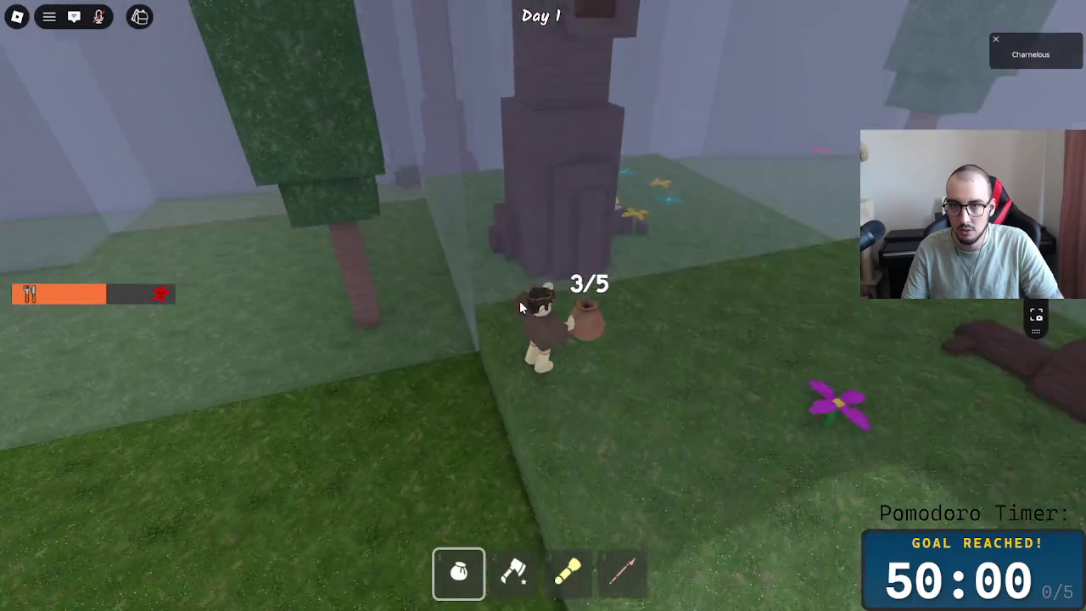
key(w)
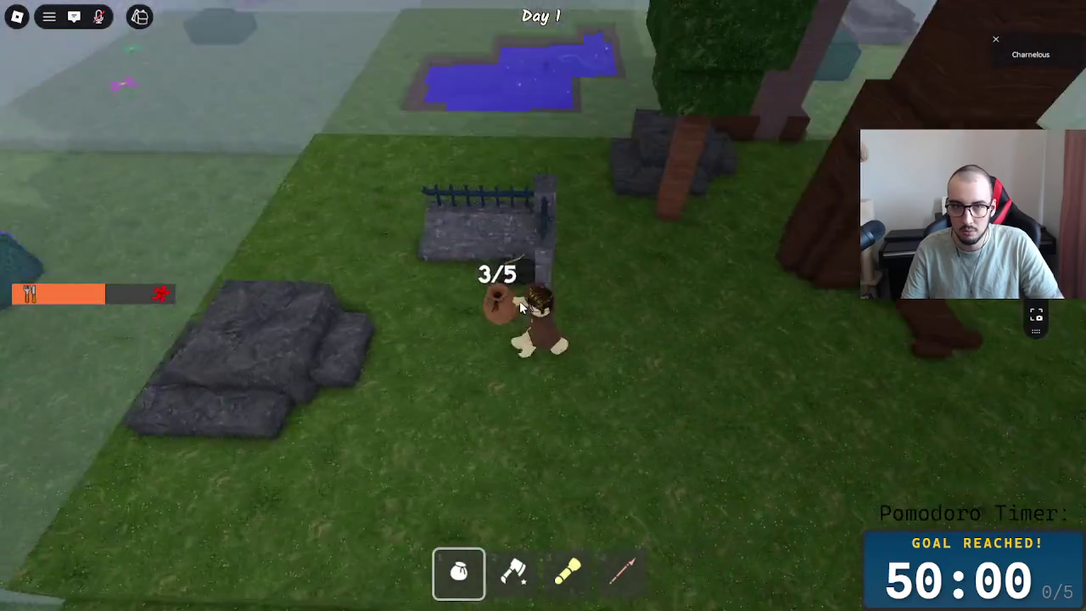
key(w)
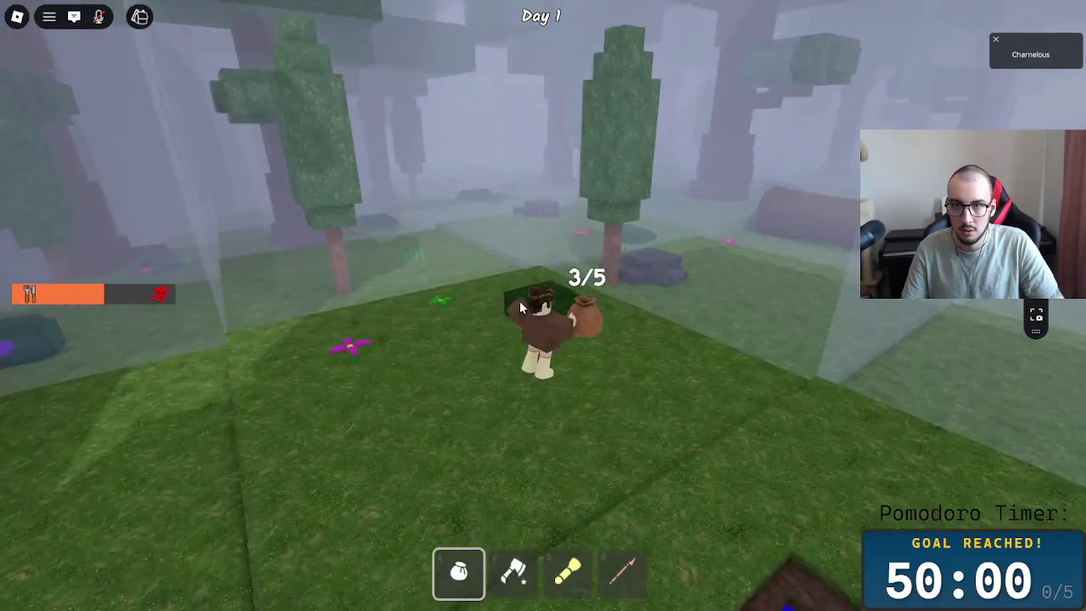
key(w)
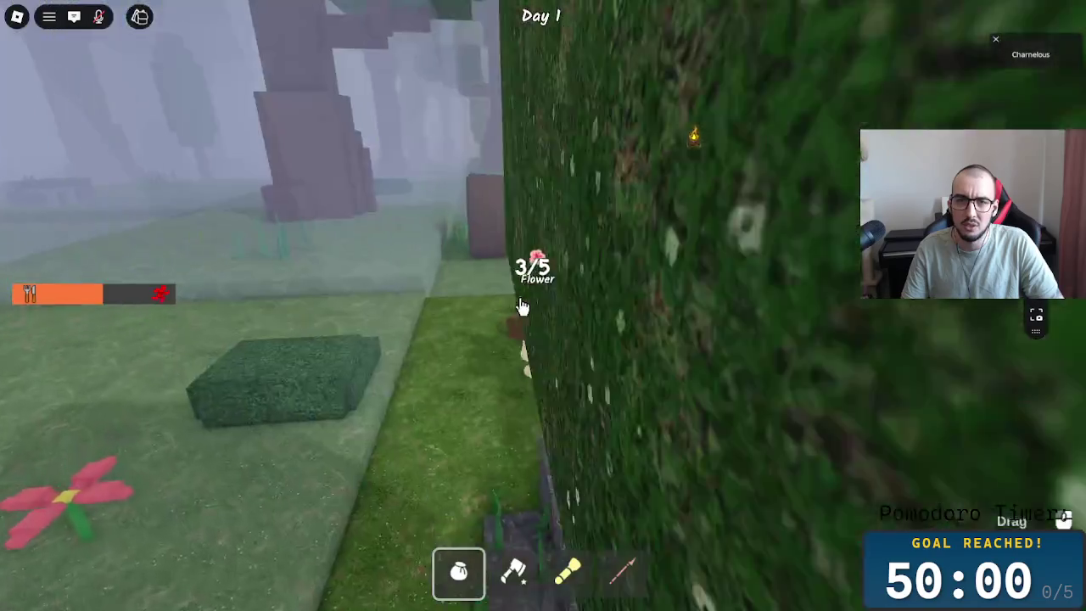
key(w)
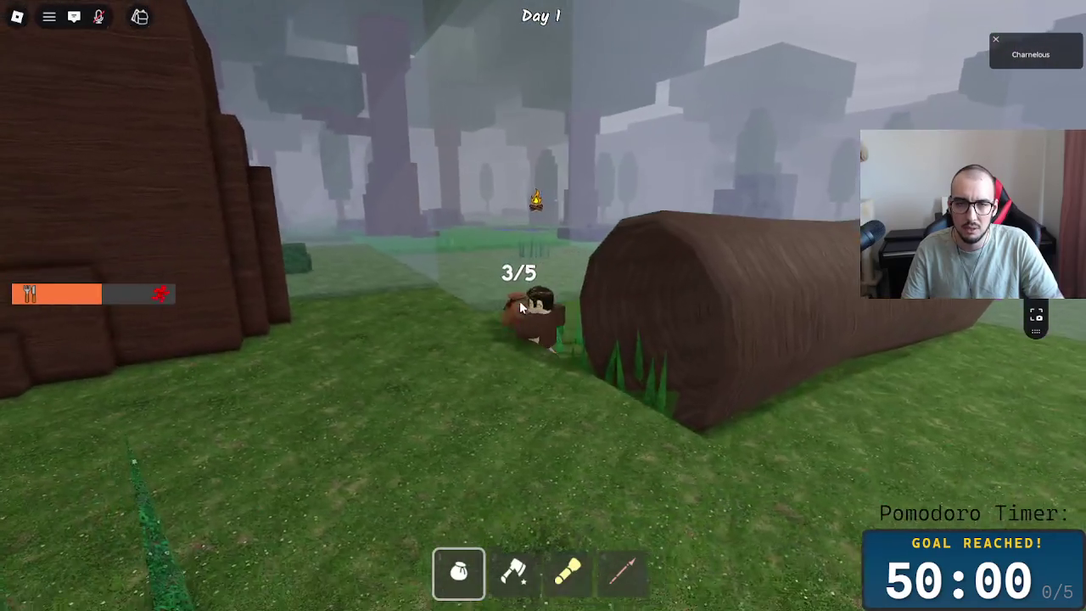
key(w)
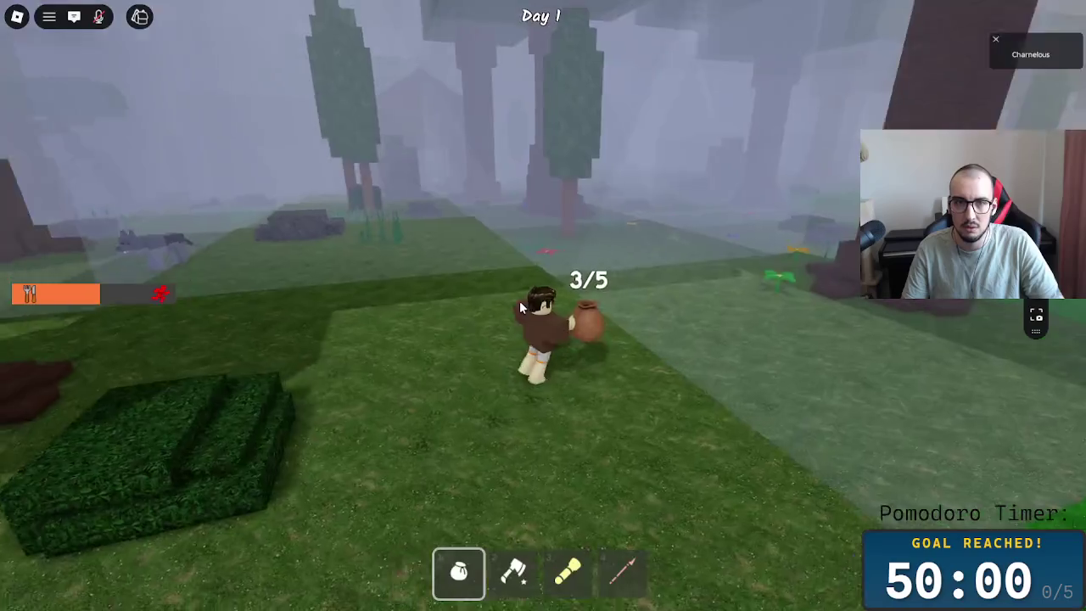
key(w)
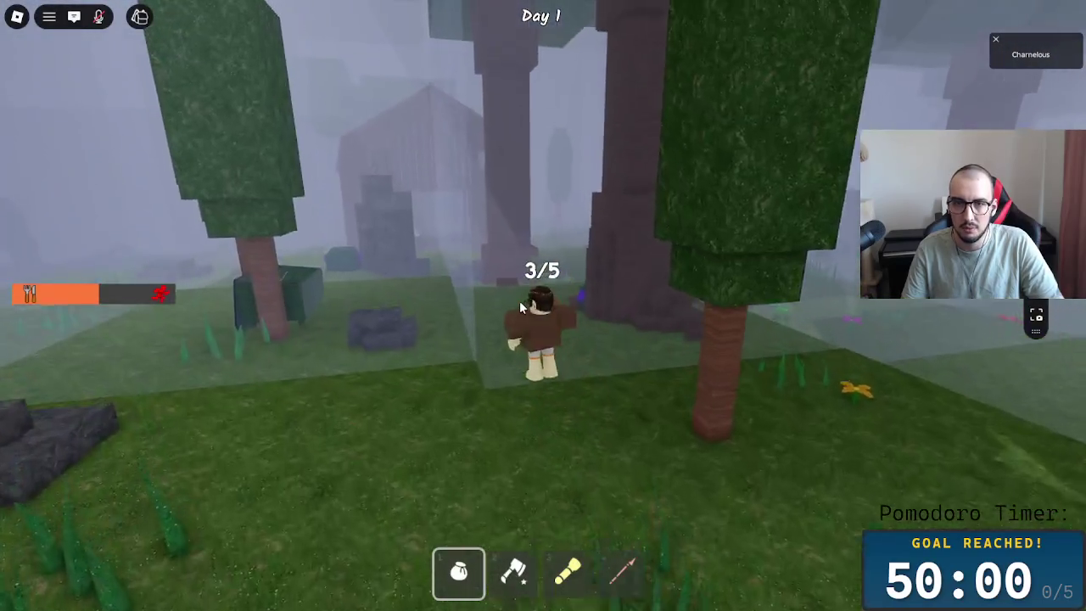
key(w)
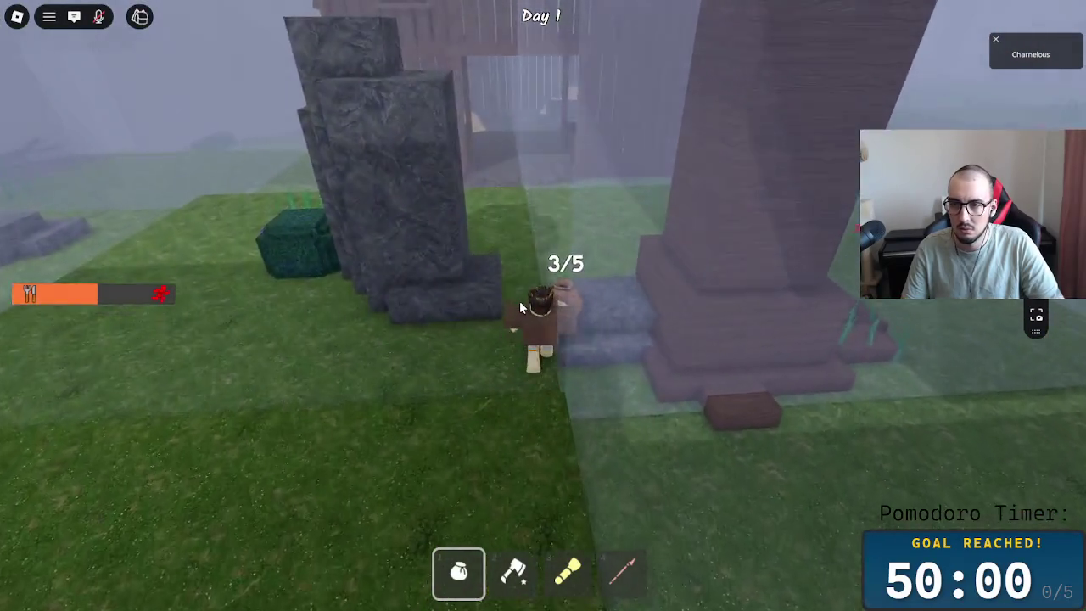
key(w)
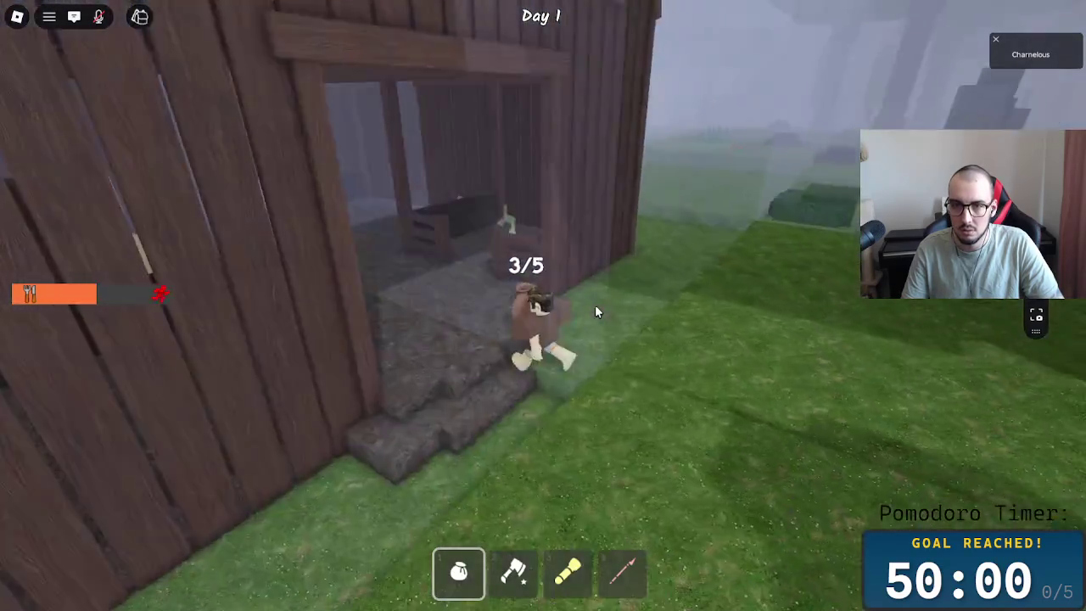
key(w)
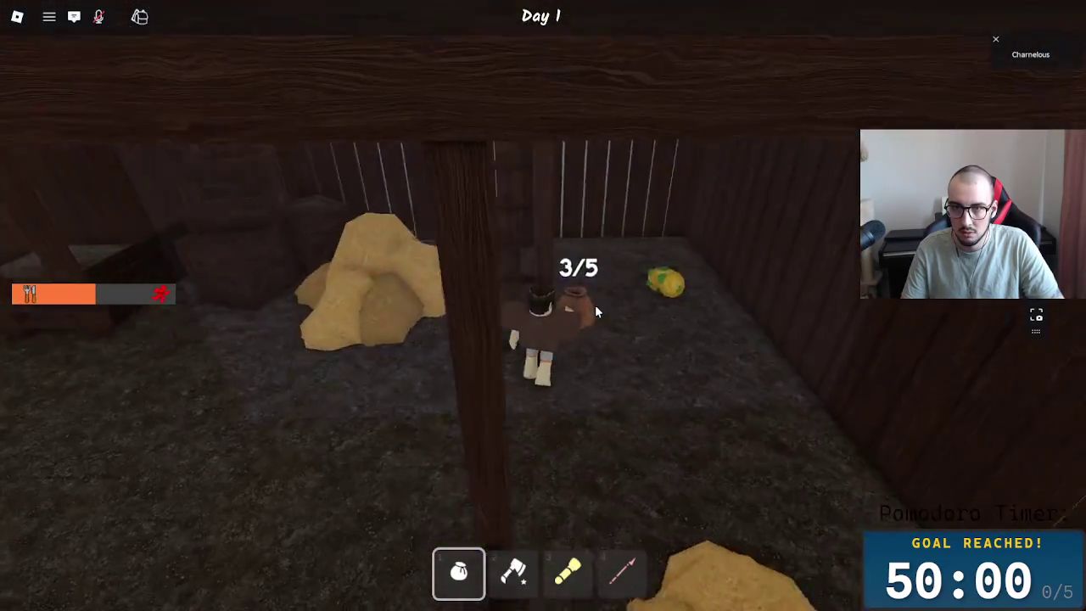
key(w)
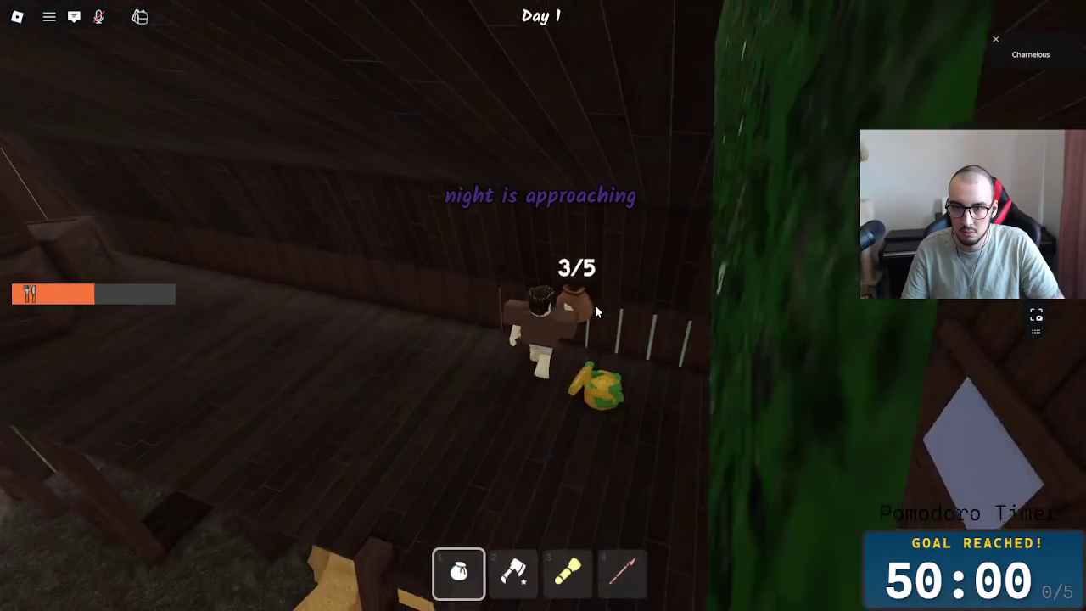
key(w)
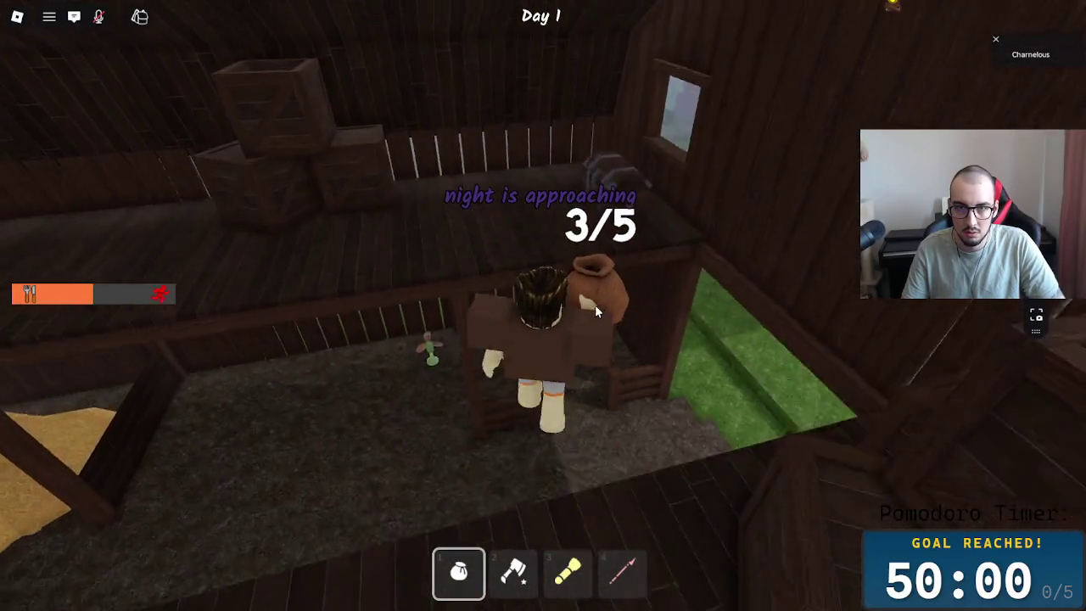
key(w)
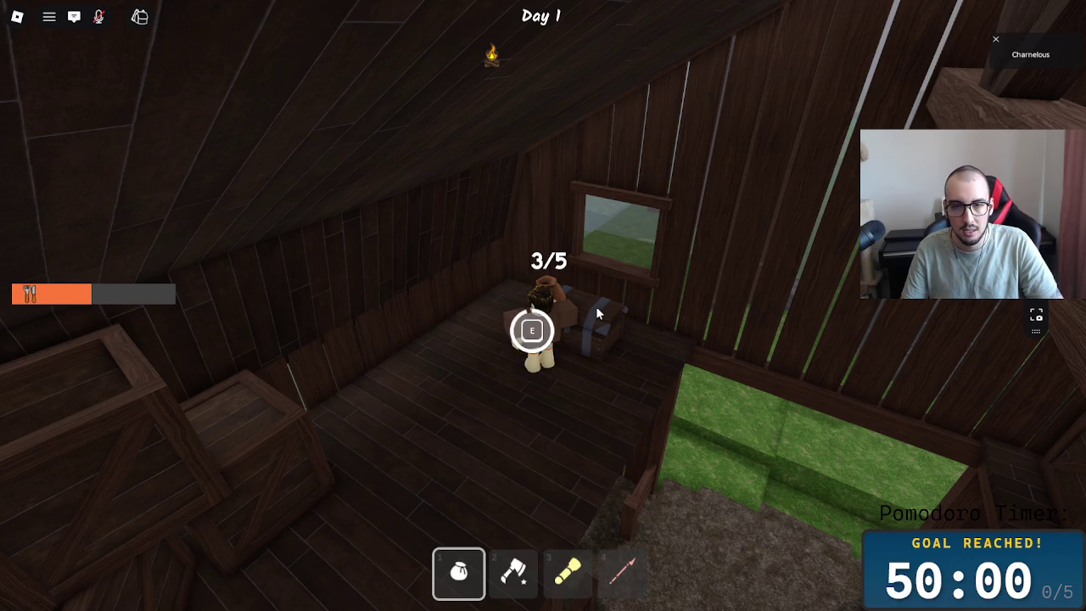
- Walk from the loft past the campsite tents into the dark field, then choose to leave the experience
key(w)
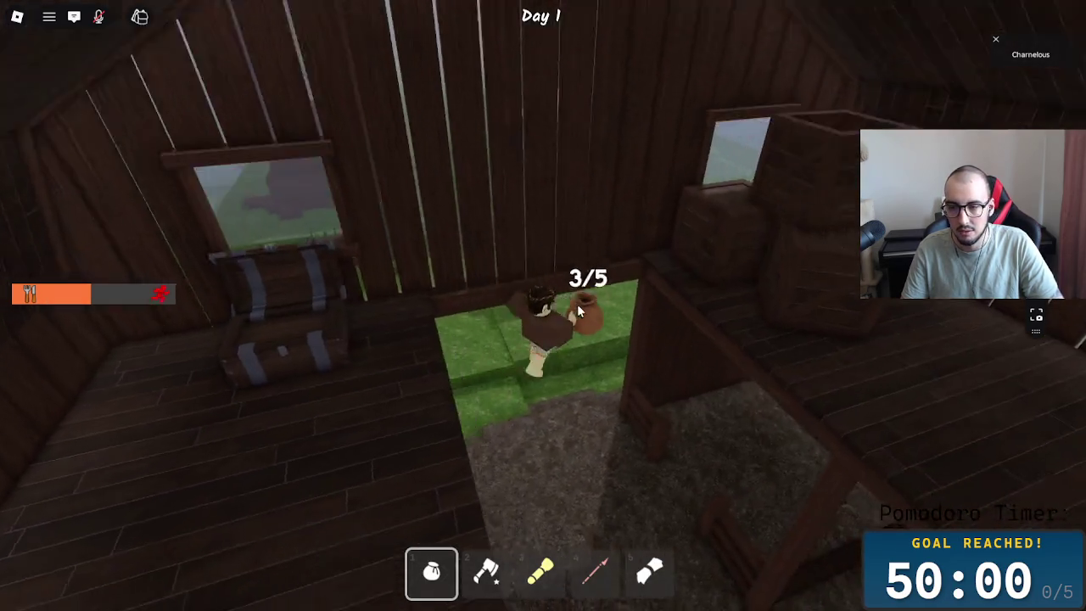
key(w)
key(w)
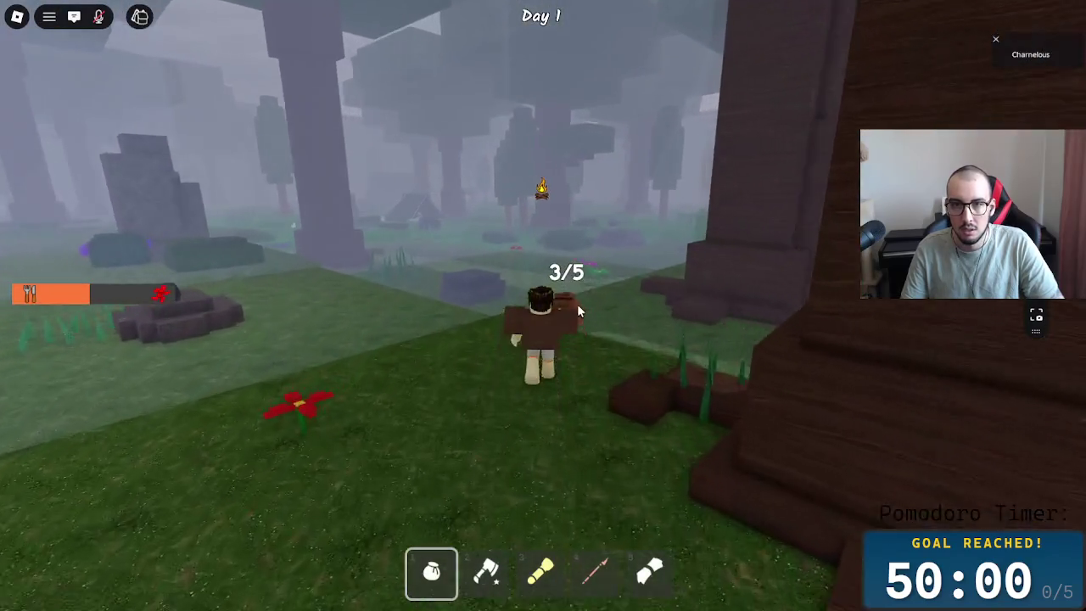
key(w)
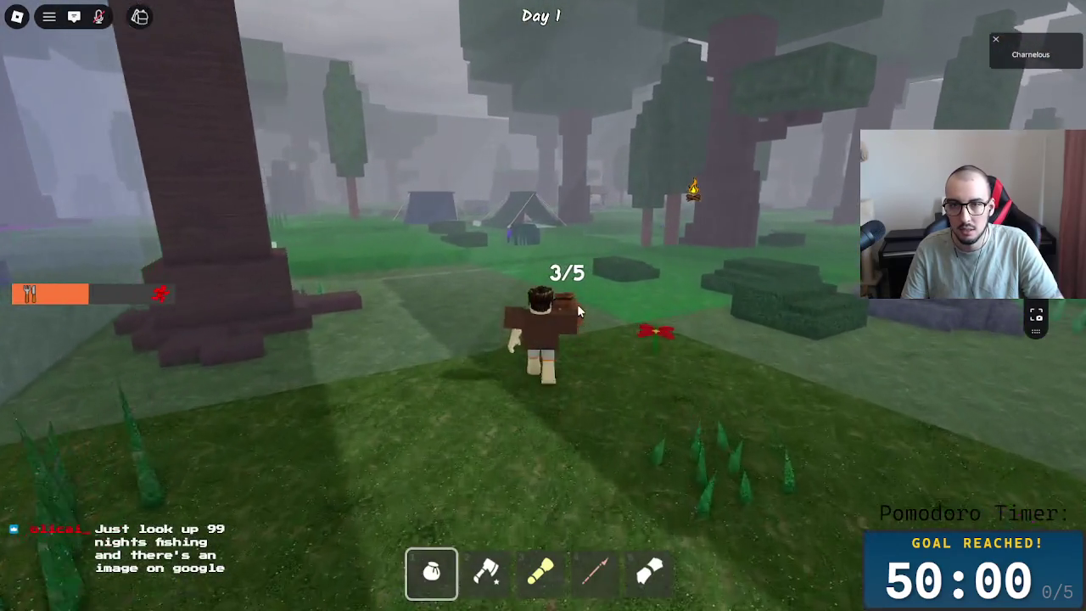
key(w)
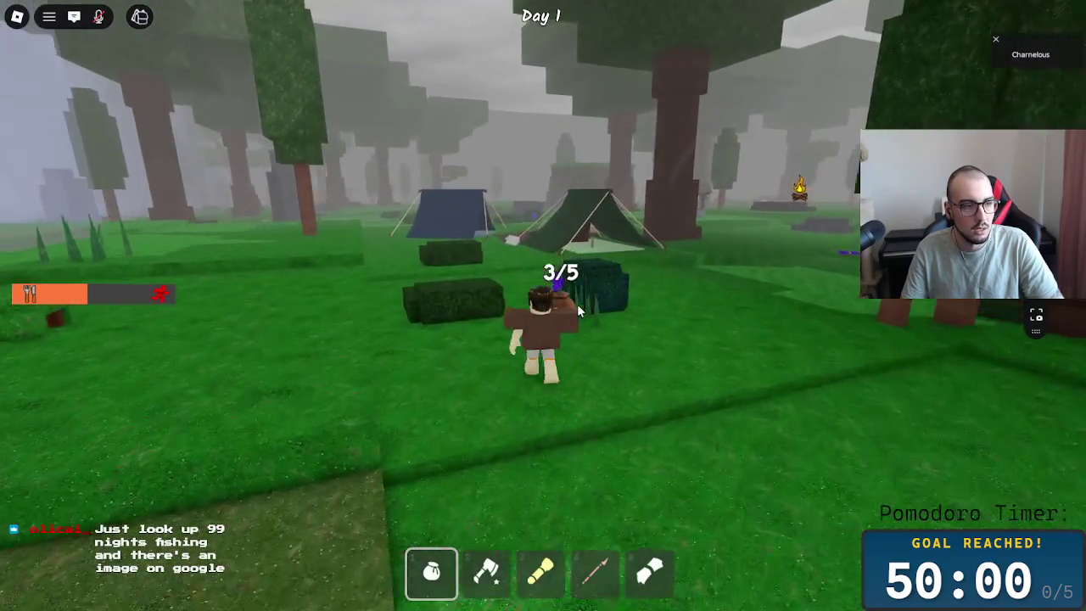
key(w)
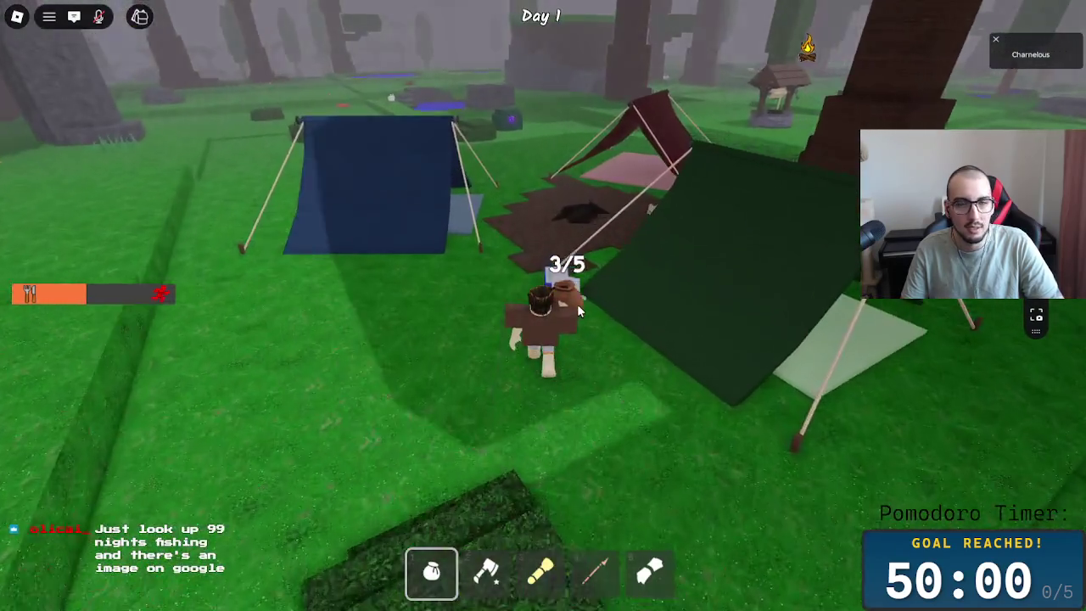
key(w)
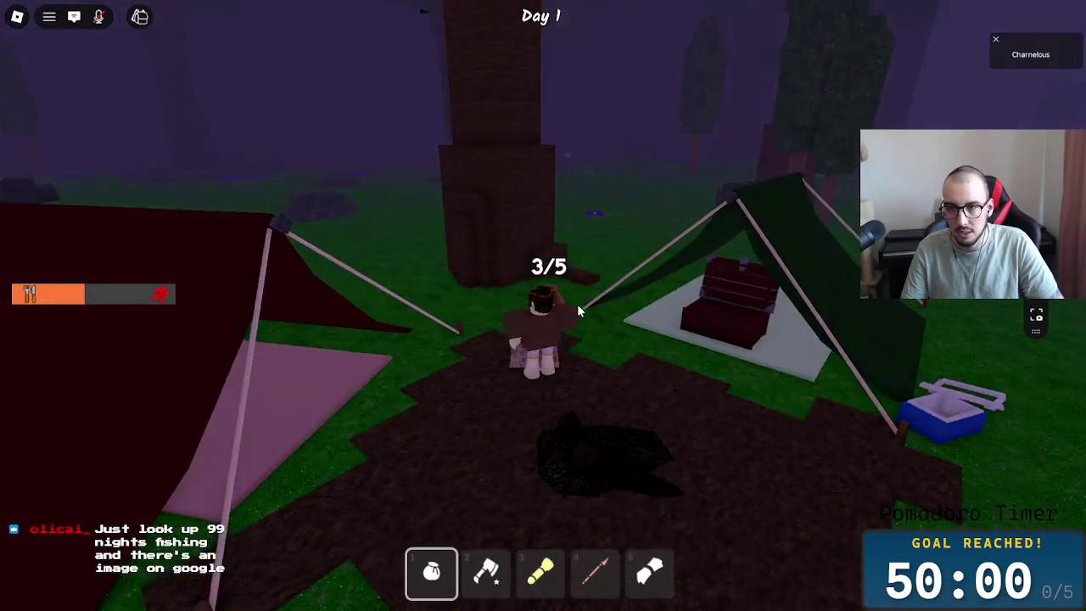
key(w)
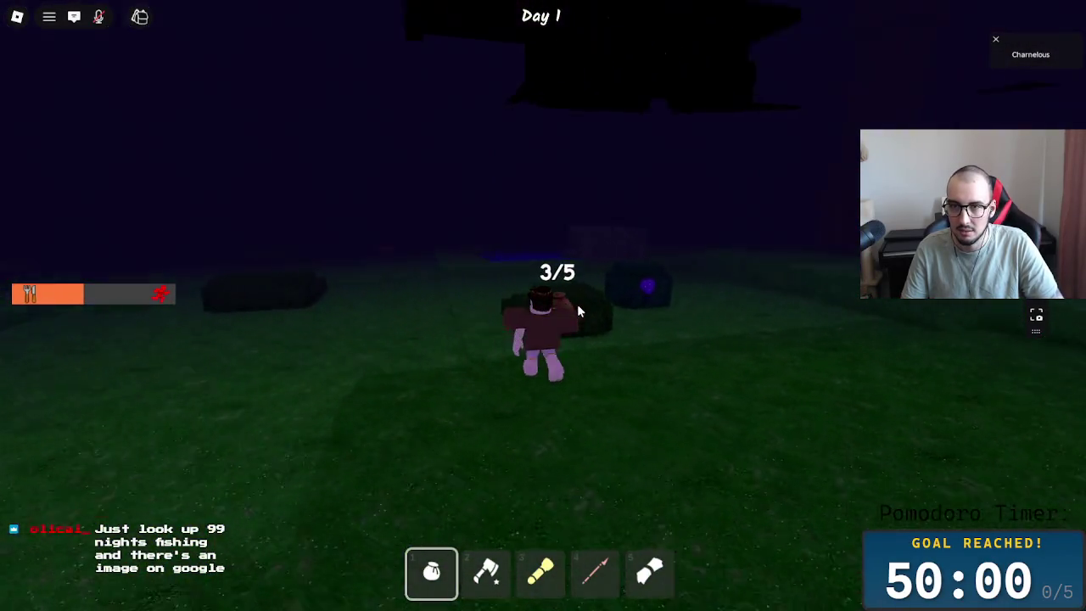
key(w)
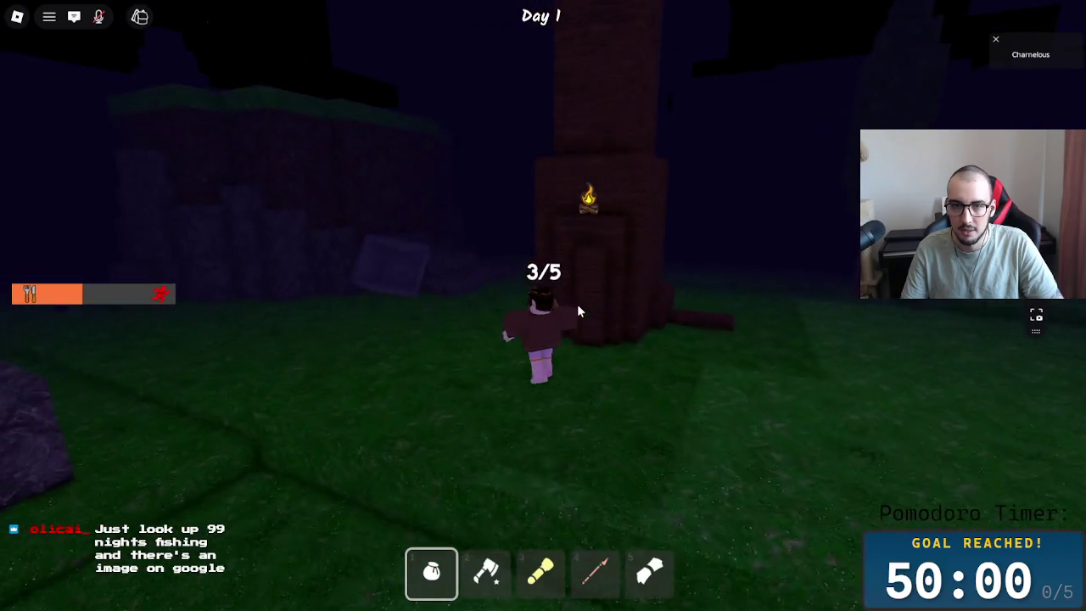
key(w)
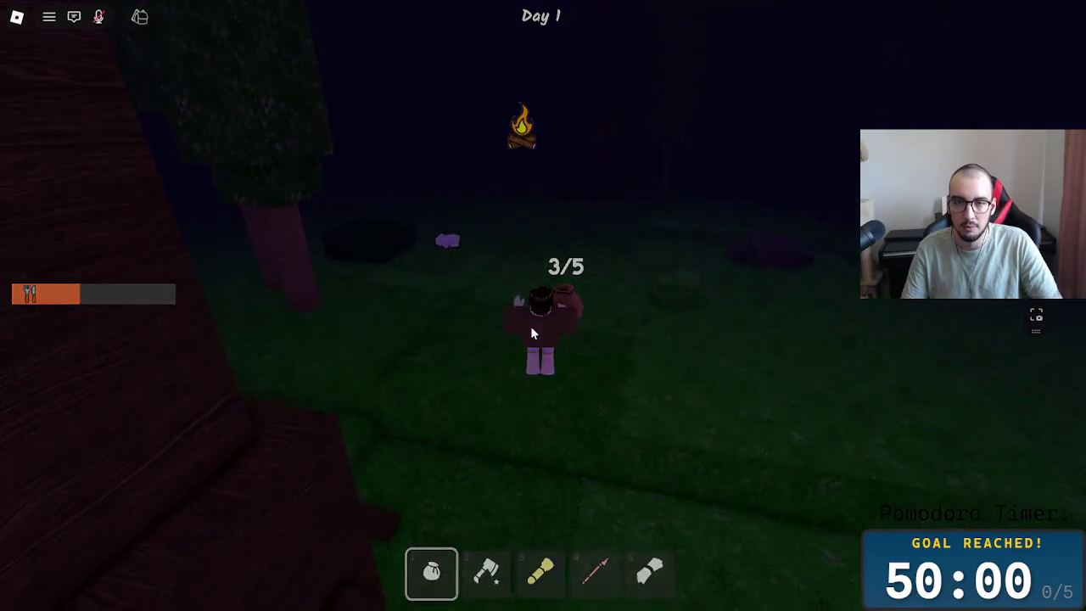
key(Escape)
click(428, 496)
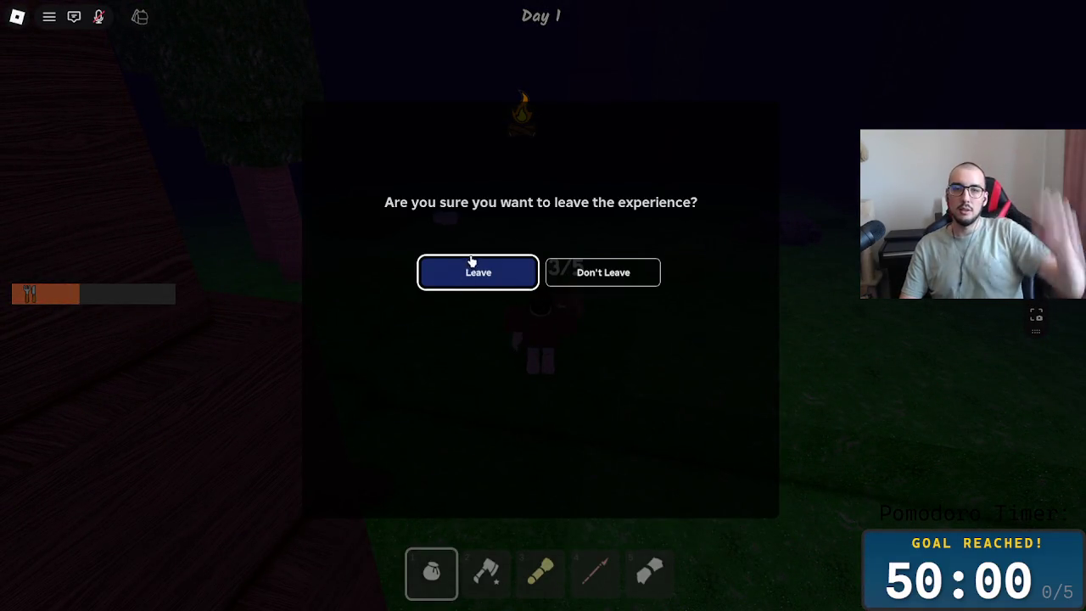
- Search 'fishing 99night', open the Fishing wiki page and copy its fishing screenshot
key(alt+Tab)
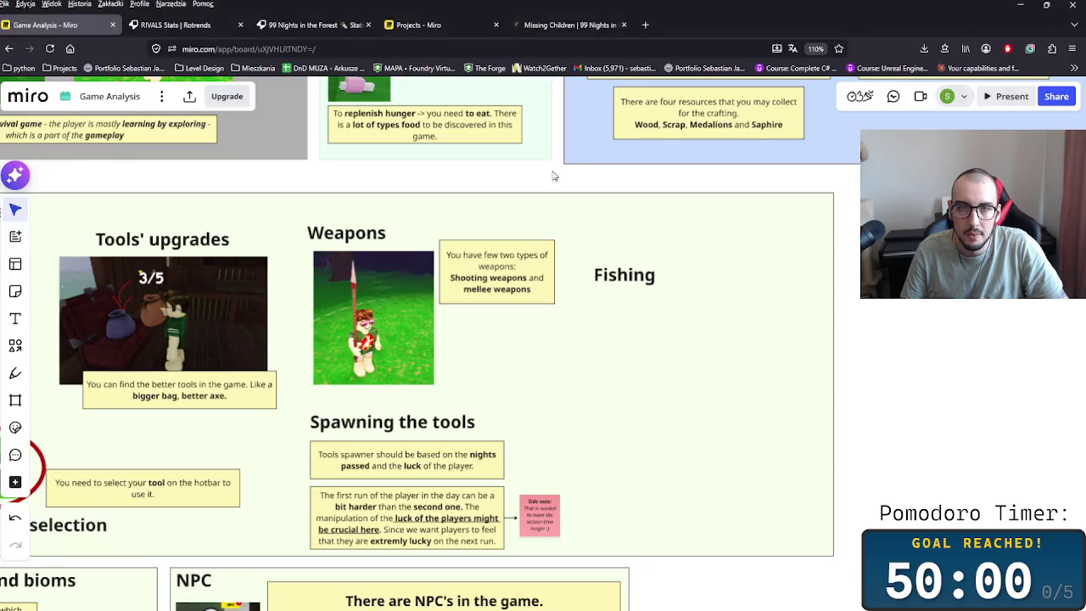
key(ctrl+t)
text(fishing 99night)
key(Return)
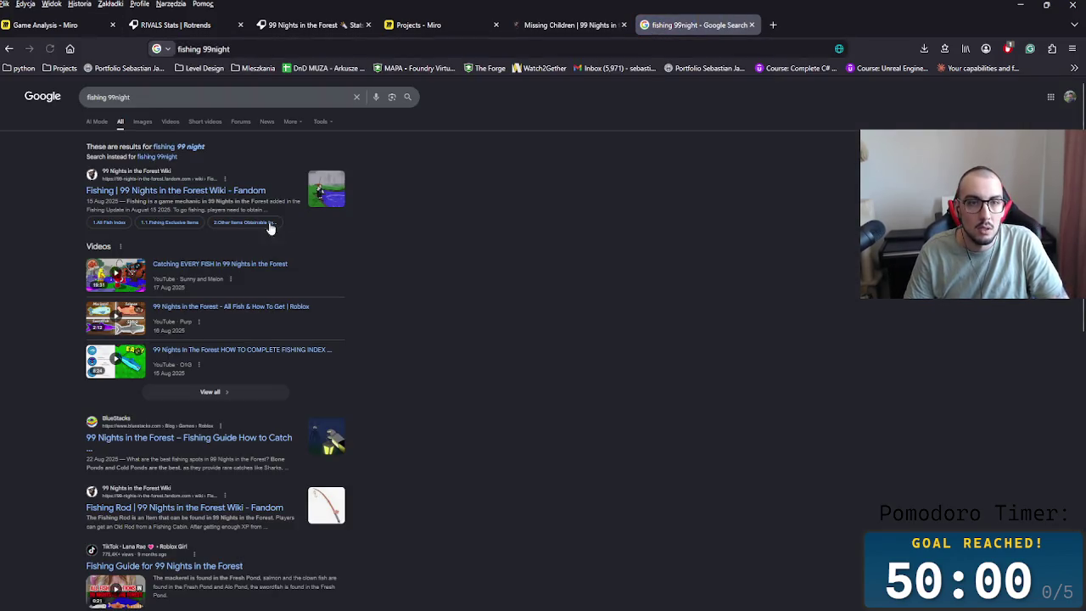
click(331, 185)
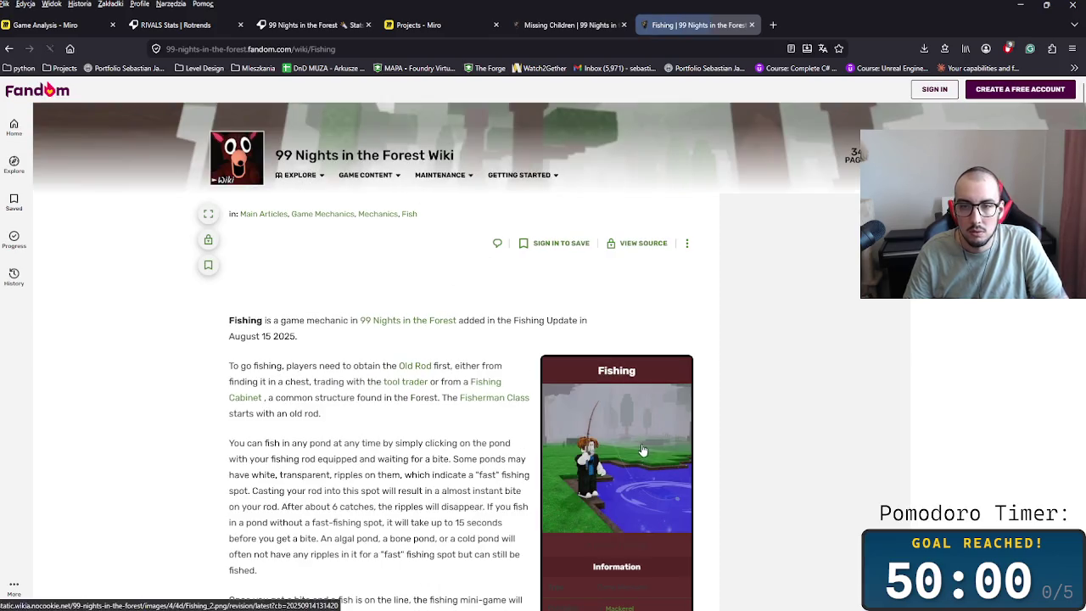
click(615, 458)
right_click(553, 302)
click(573, 331)
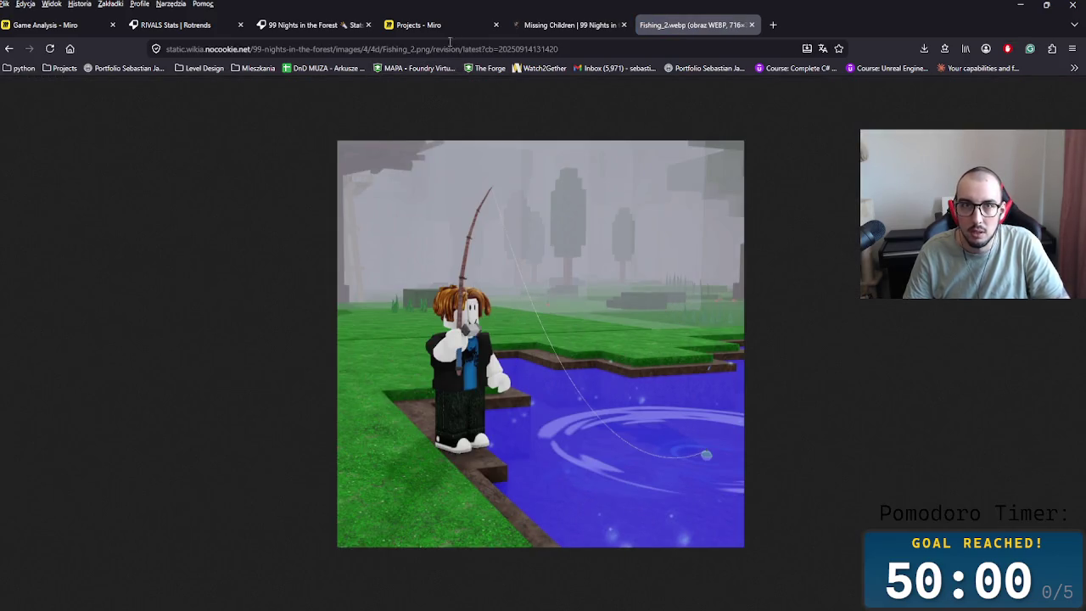
- Close the spare Projects tab and paste the fishing screenshot under the Fishing heading on the Game Analysis board
click(428, 25)
middle_click(426, 25)
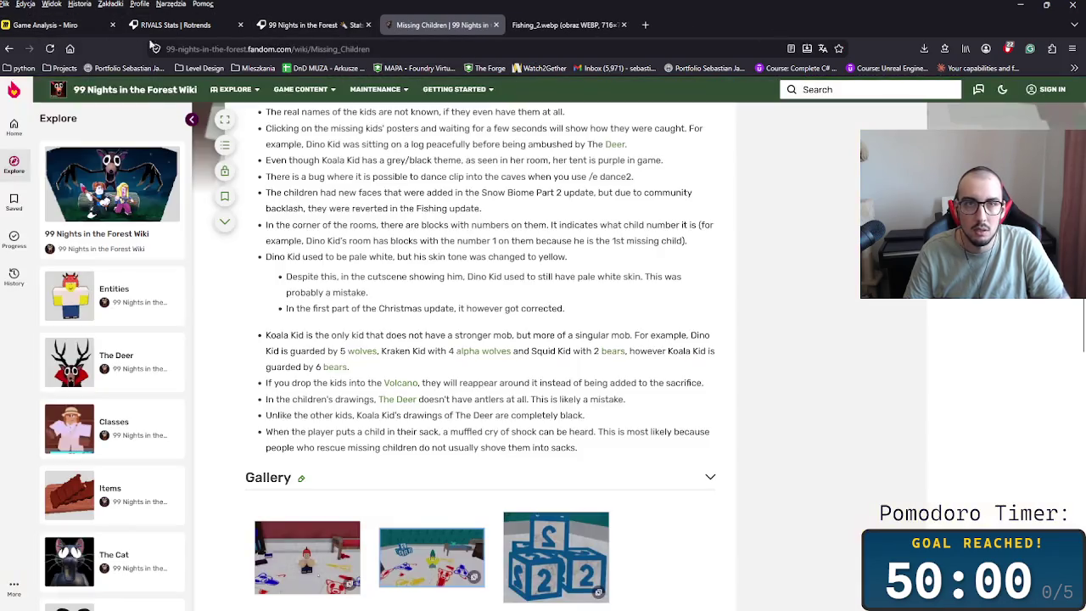
click(47, 25)
key(ctrl+v)
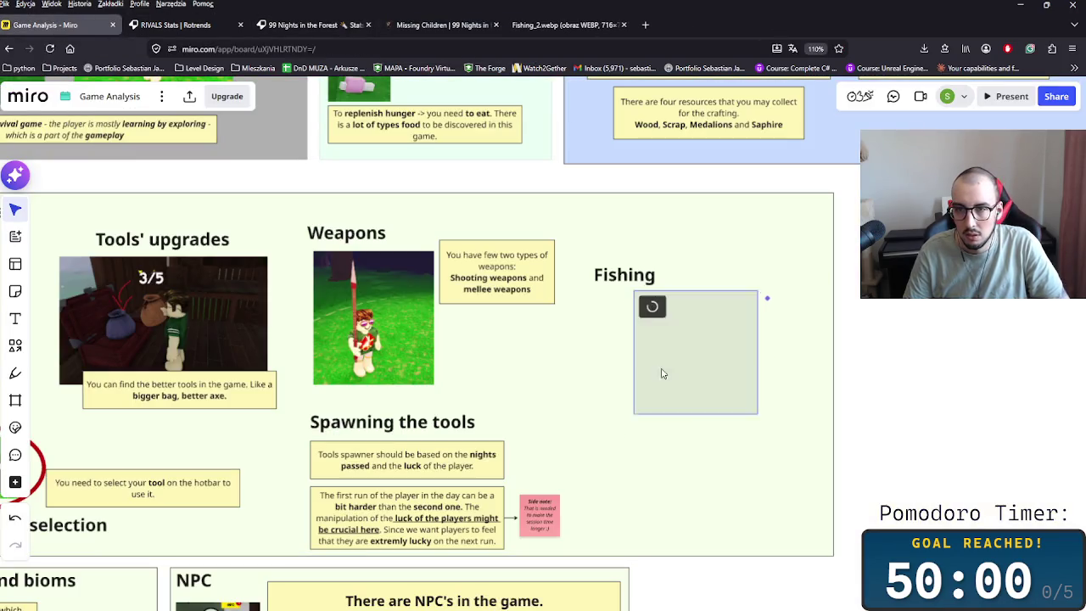
- Return to the Fishing wiki page and scroll down to the Fishboard image
key(ctrl+shift+Tab)
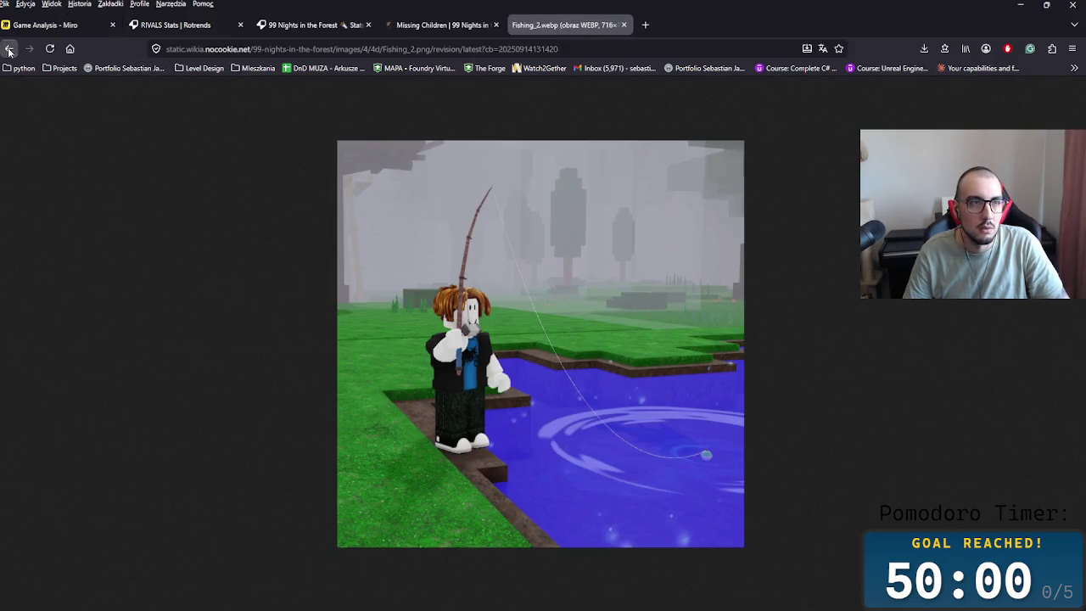
key(alt+Left)
scroll(550, 370, down, 3)
scroll(547, 367, down, 3)
scroll(543, 363, down, 4)
scroll(534, 358, down, 1)
scroll(532, 356, down, 3)
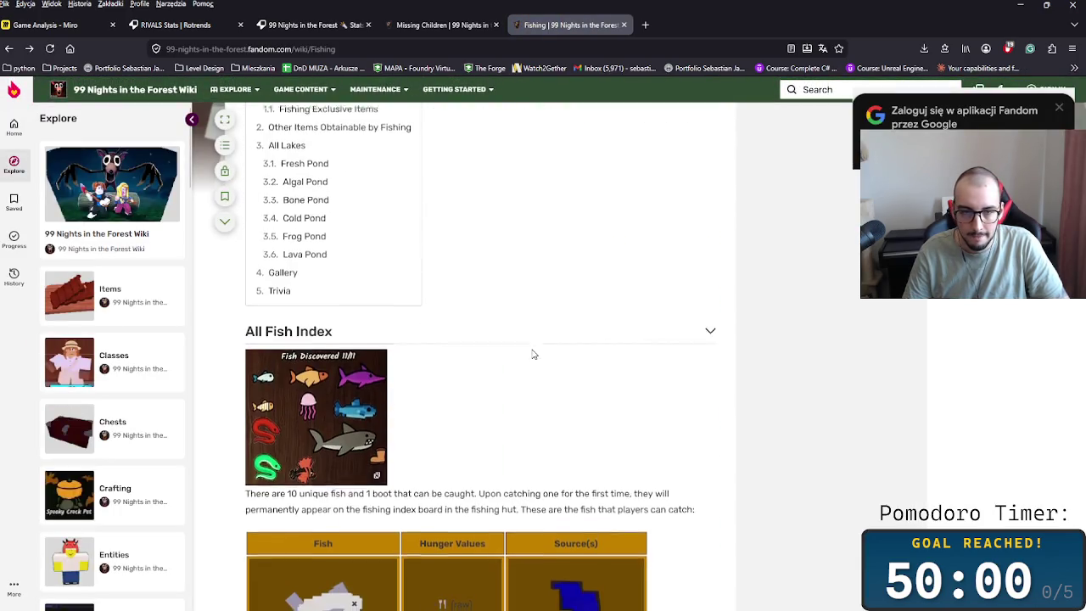
scroll(525, 351, down, 3)
scroll(526, 351, up, 2)
- Dismiss the ad-blocker notice, enlarge the Fishboard image in the gallery viewer and copy it
right_click(281, 305)
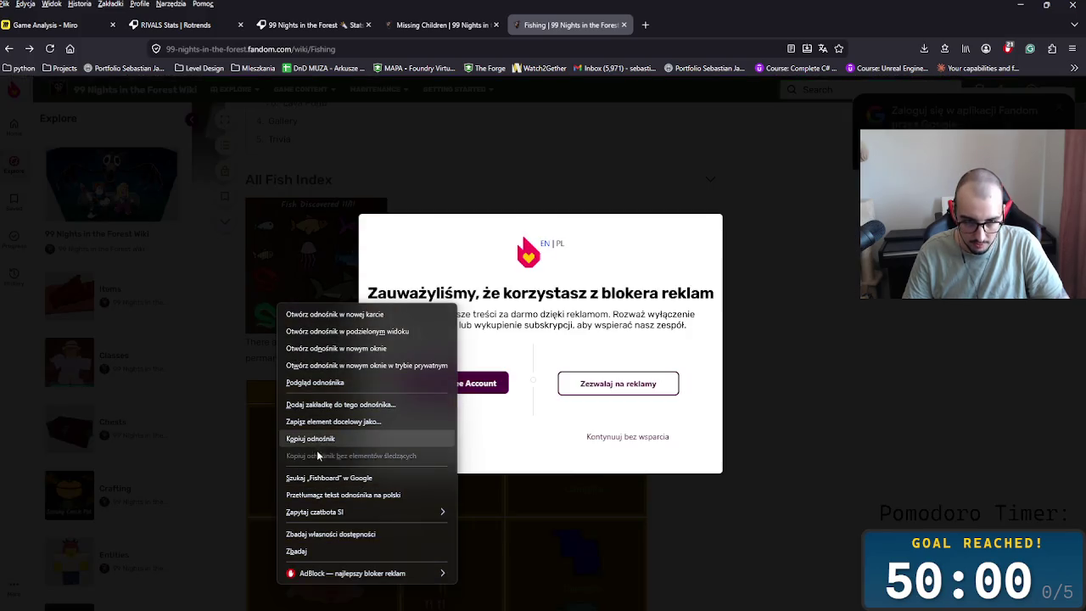
click(647, 441)
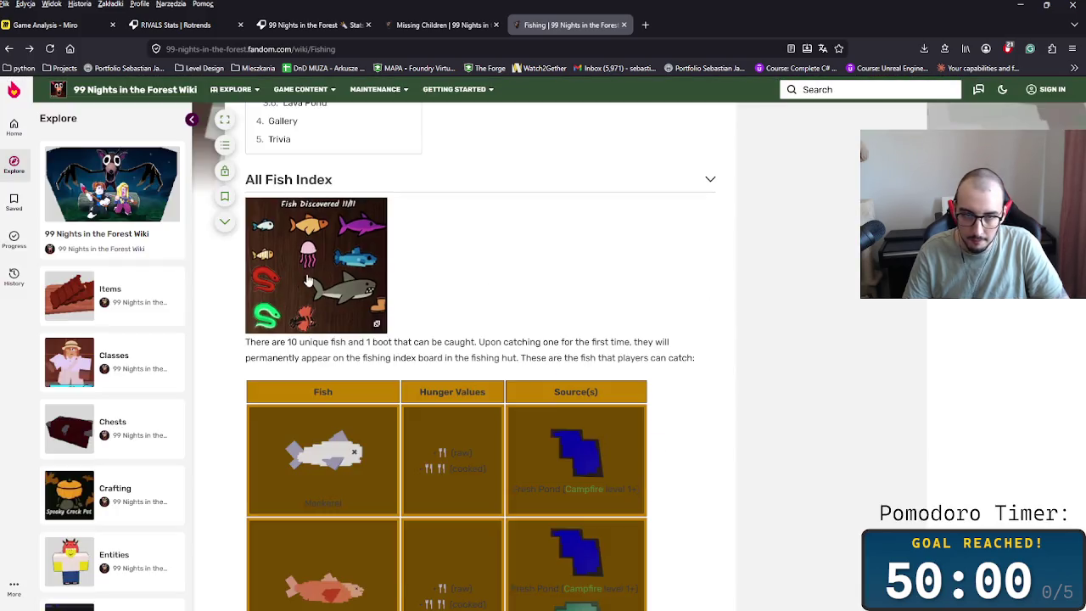
right_click(313, 273)
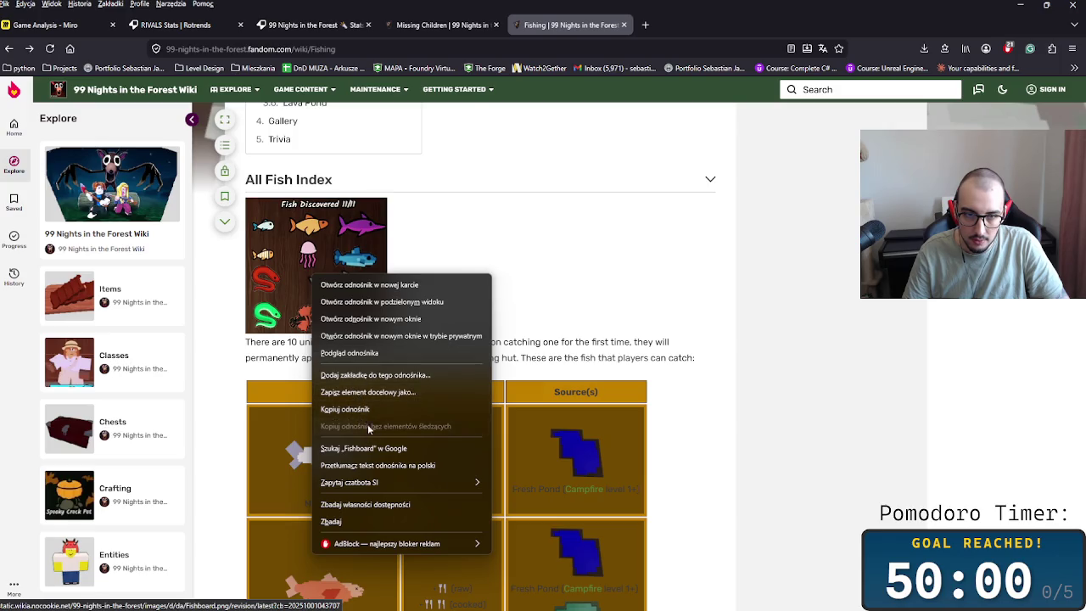
key(Escape)
right_click(289, 239)
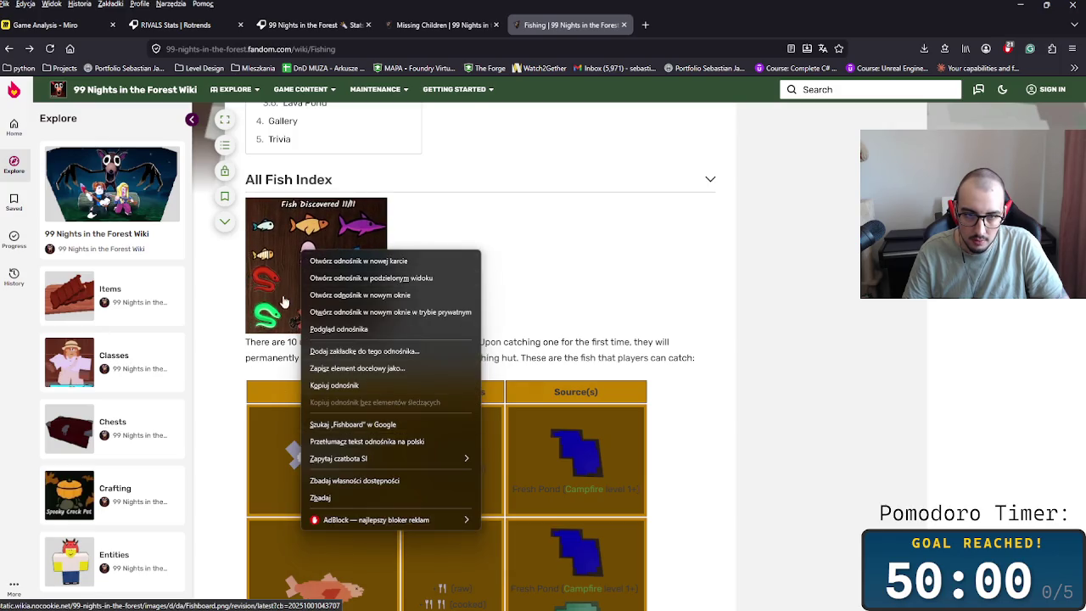
click(334, 292)
right_click(600, 321)
click(687, 366)
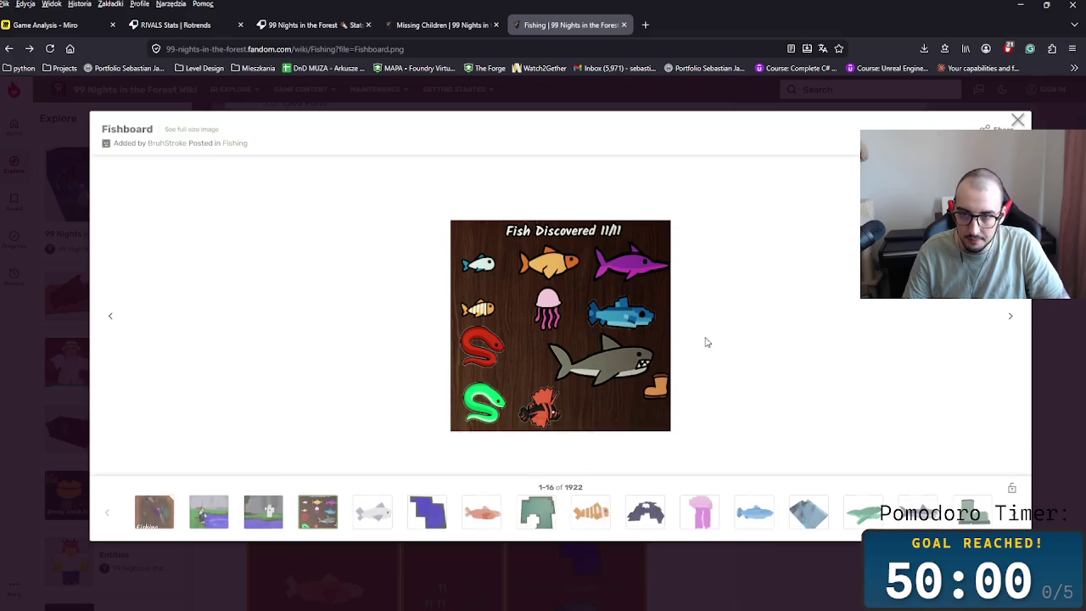
click(430, 25)
- Paste the Fishboard image below the fishing screenshot and place a copy of the weapons note beside it
click(45, 24)
key(ctrl+v)
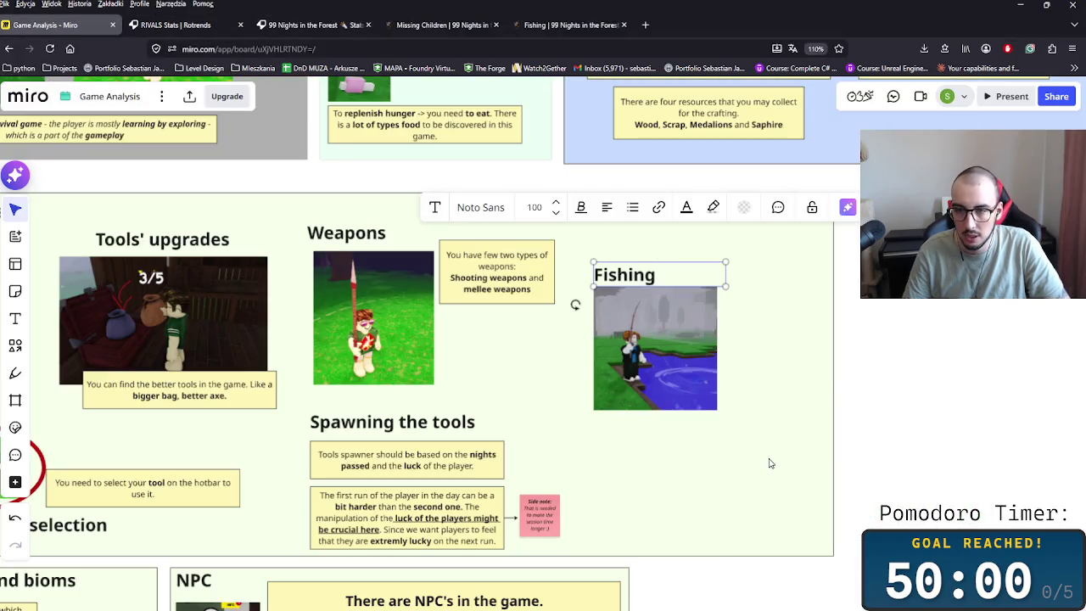
drag(755, 462, 614, 451)
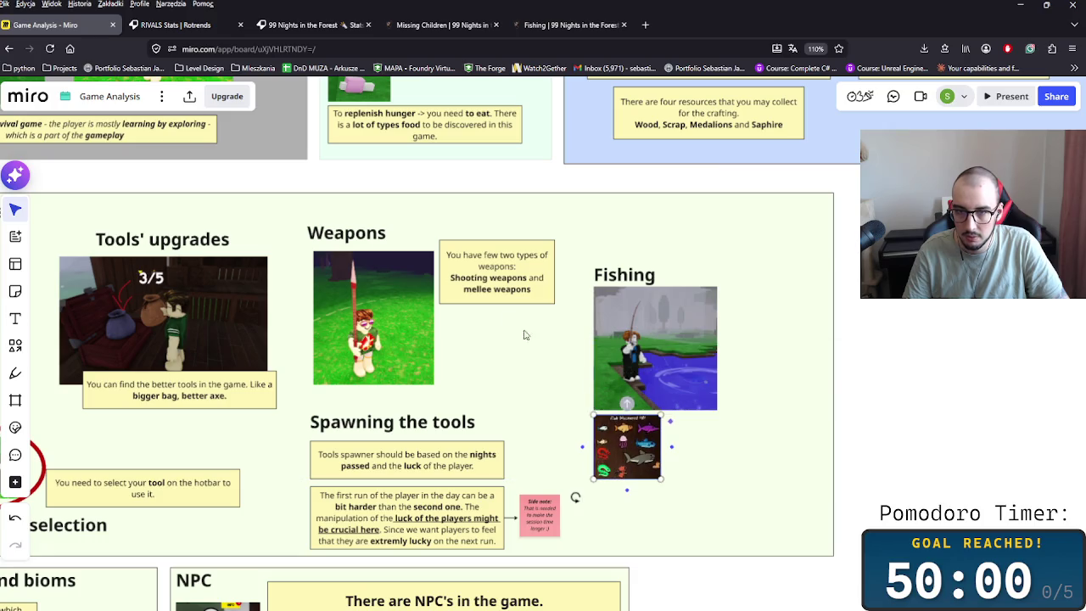
key(ctrl+c)
key(ctrl+v)
scroll(645, 424, up, 2)
scroll(640, 421, up, 1)
drag(643, 368, 560, 401)
- Write the note text about eating collected fish and unlocking the collection, then enlarge the note
double_click(575, 373)
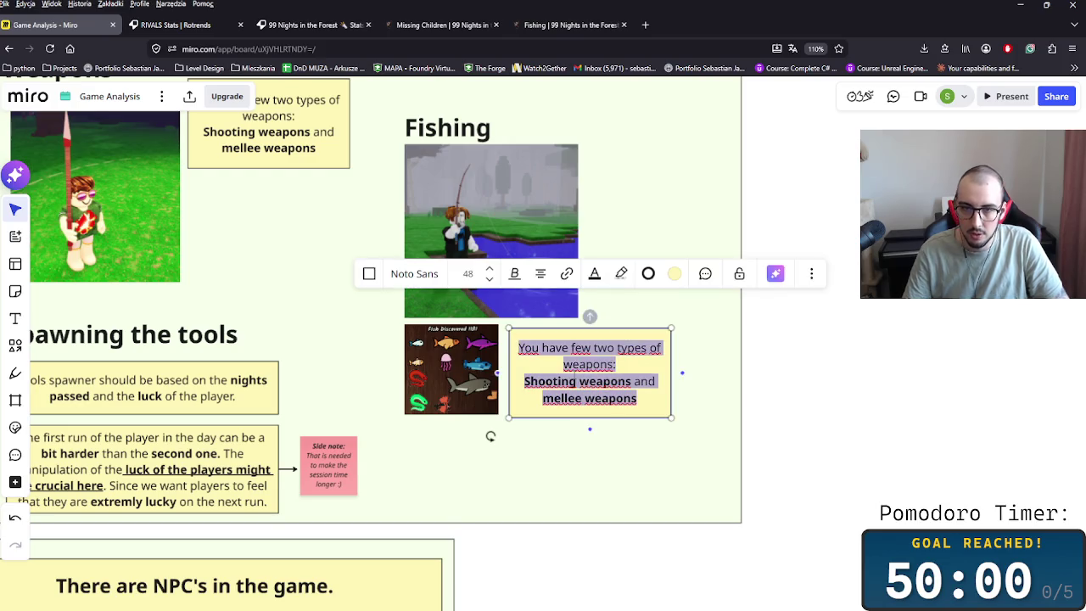
text(T)
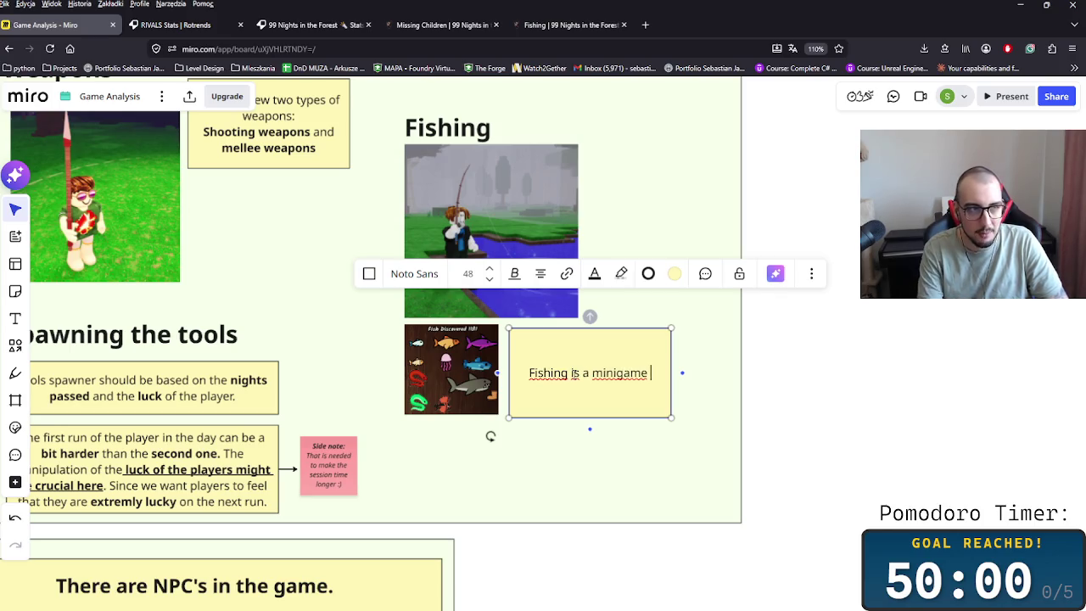
text(hat you can during the)
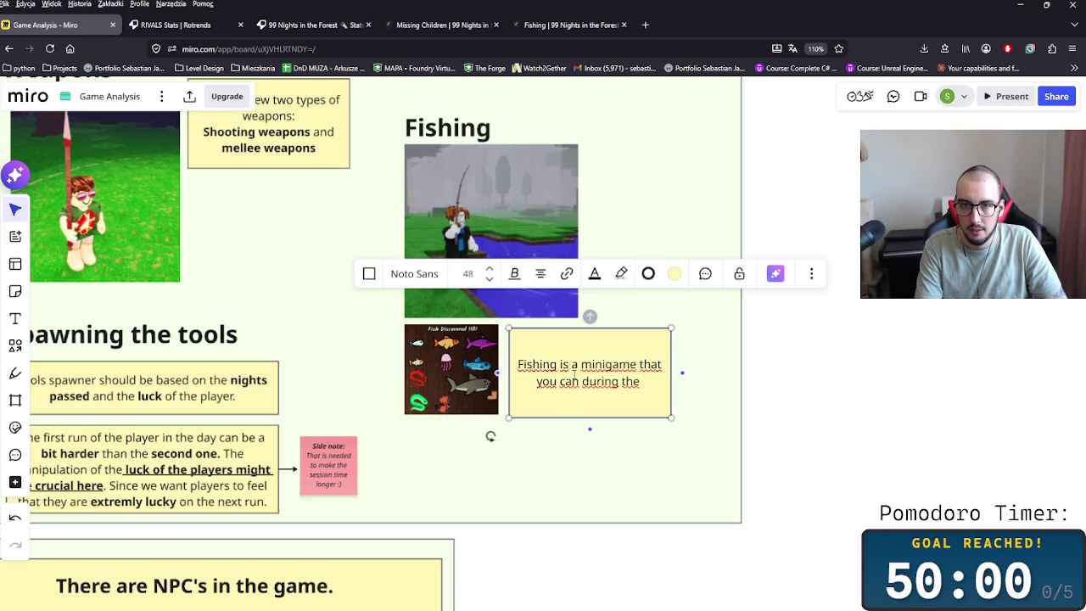
text( gamepl)
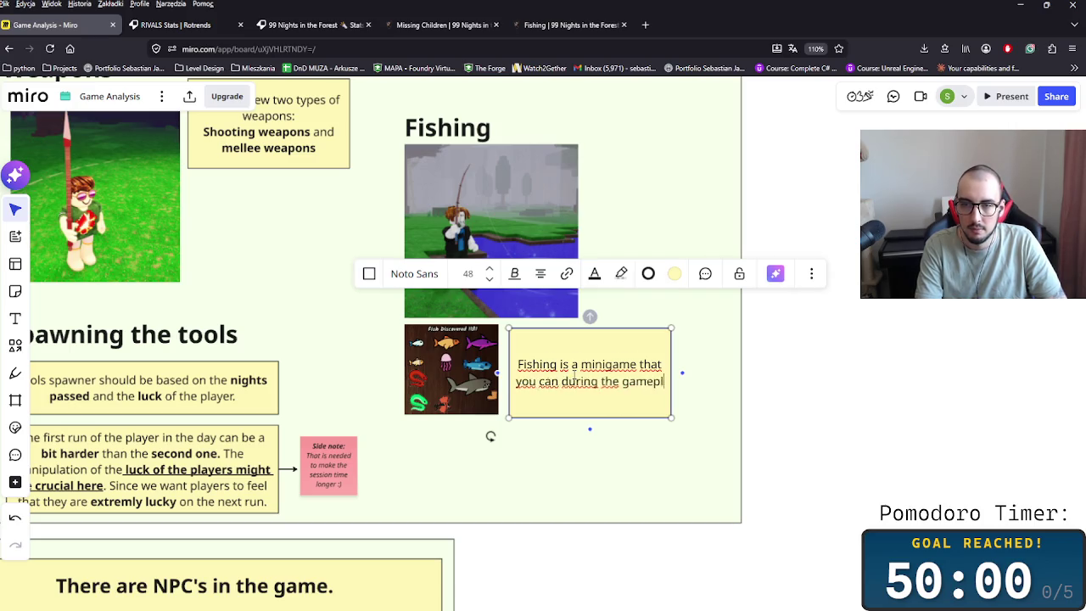
text(ay. You collect fish)
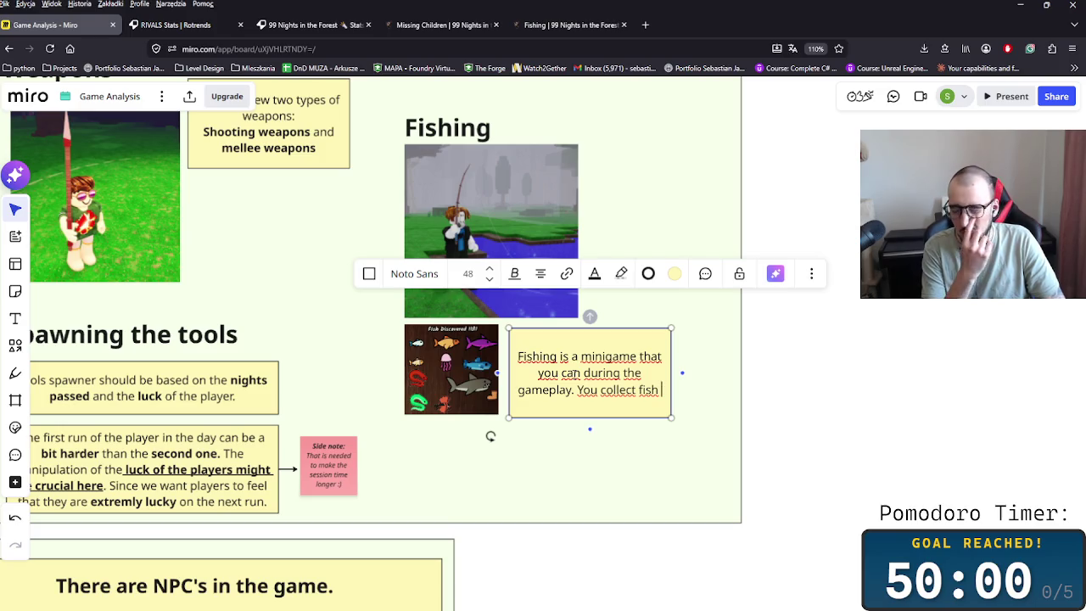
text(taht yo)
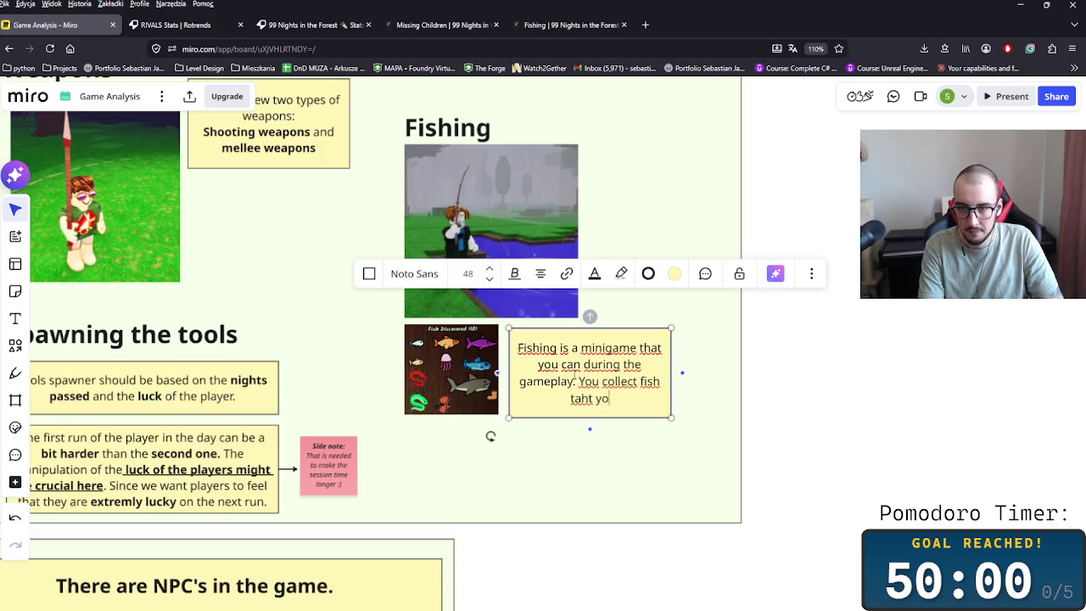
key(BackSpace)
key(BackSpace)
text(h)
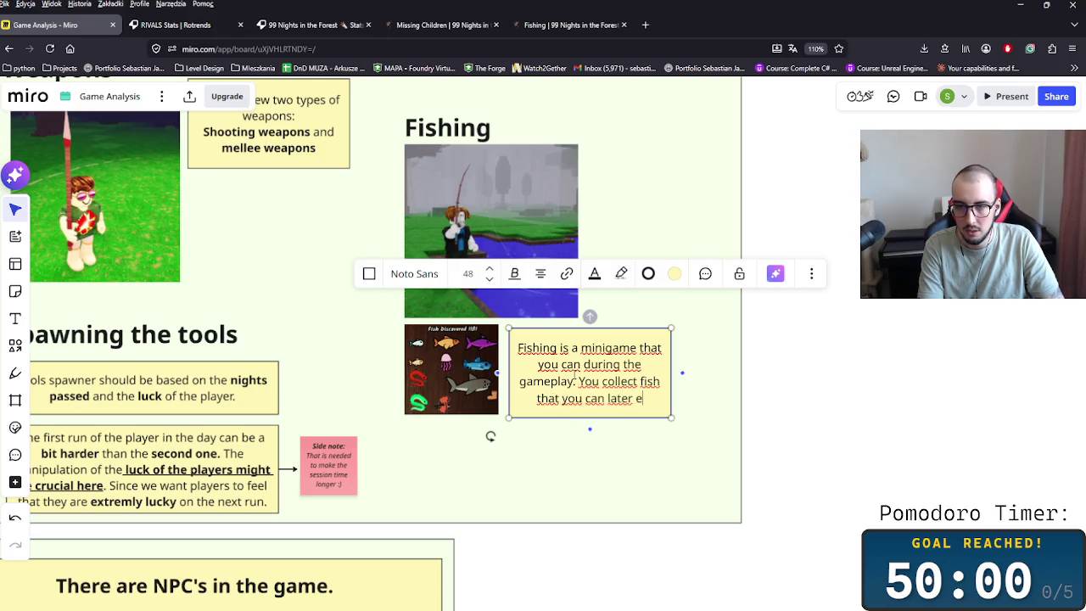
key(Return)
text(There is a whole collectio)
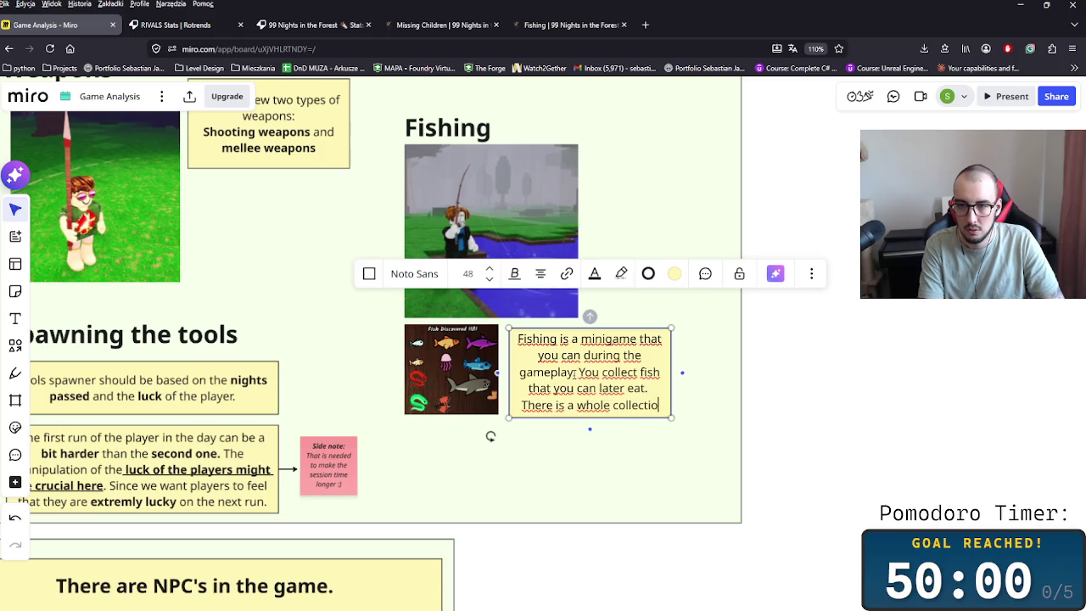
text(n of fishes that you can unl)
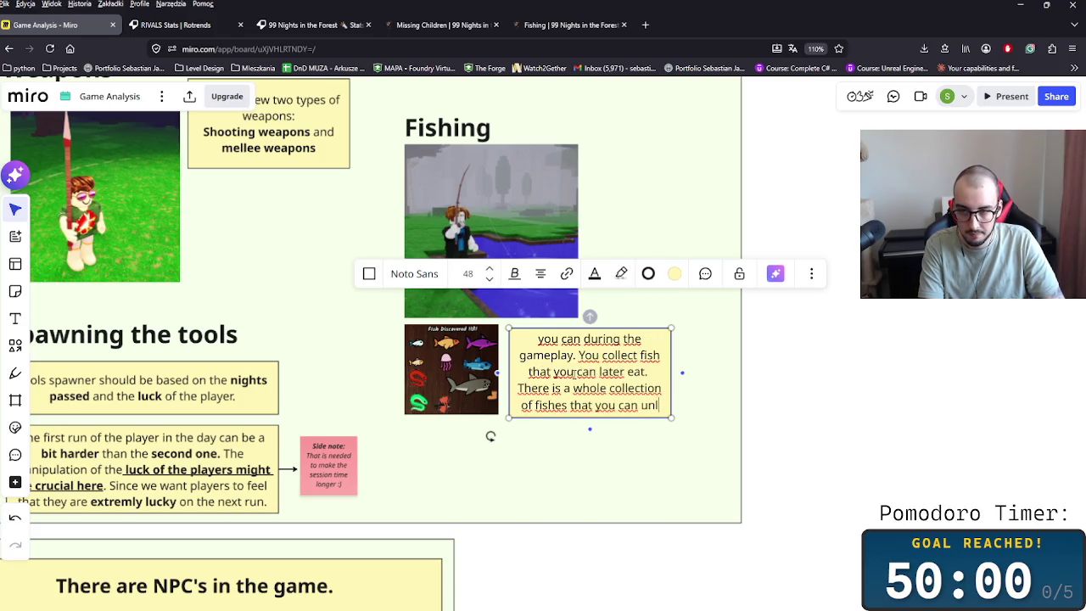
text(ock.)
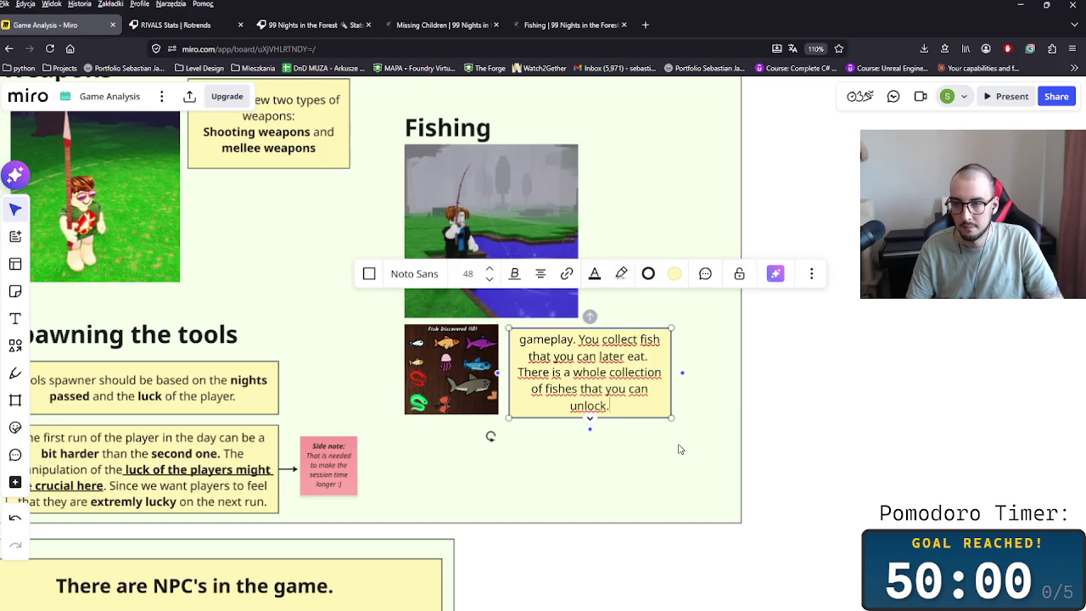
mouse_move(670, 417)
mouse_down()
mouse_move(719, 478)
mouse_move(709, 462)
mouse_up()
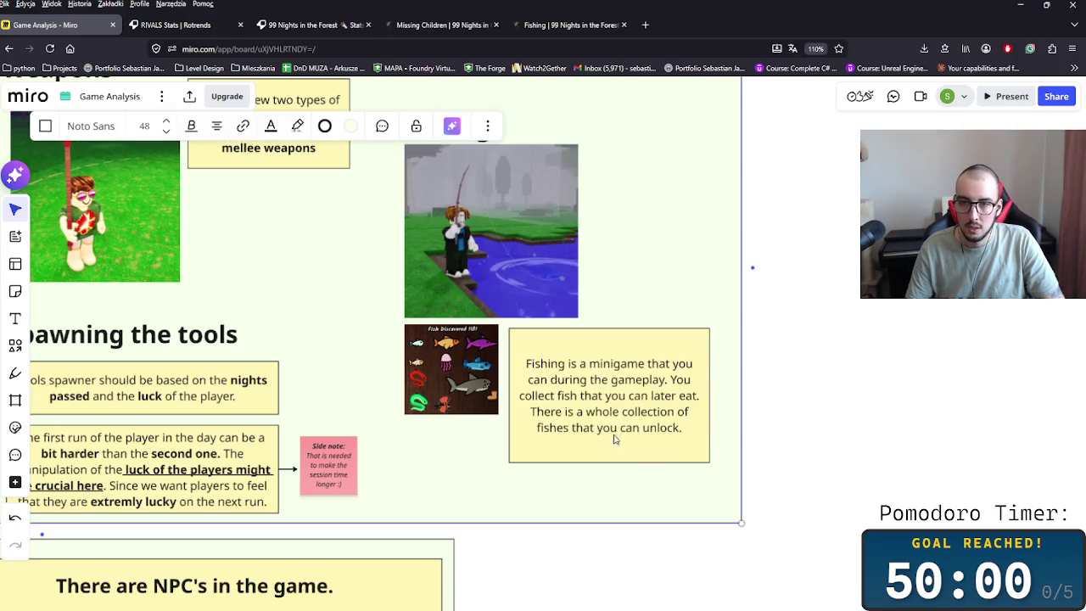
- Bold several key words including 'later eat' in the Fishing note and delete an extra word
double_click(658, 429)
double_click(551, 428)
key(ctrl+b)
double_click(662, 428)
key(ctrl+b)
double_click(647, 412)
key(ctrl+b)
key(ctrl+b)
key(ctrl+b)
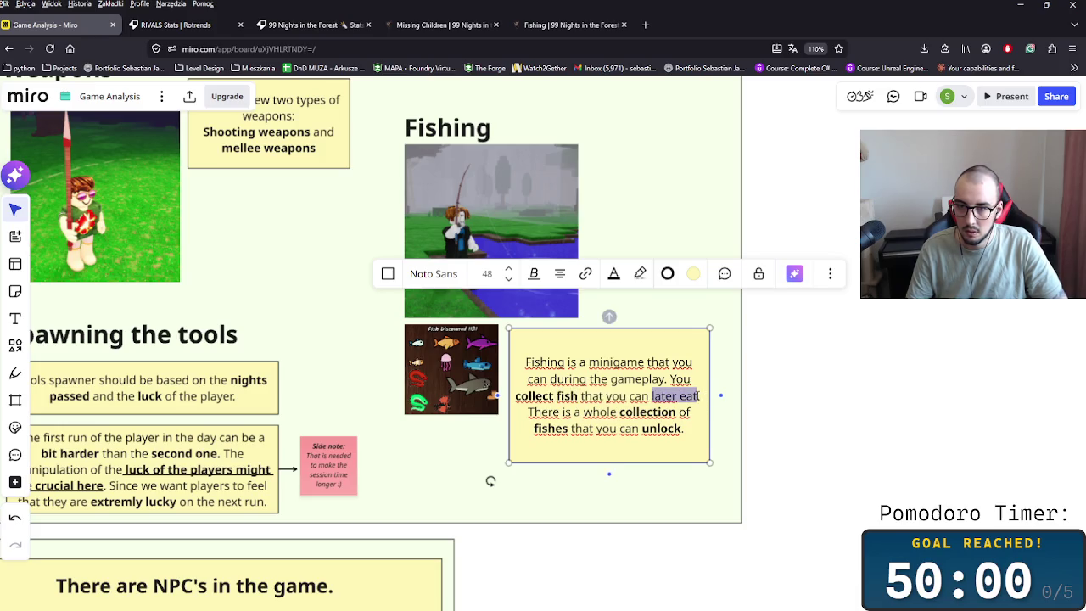
key(ctrl+b)
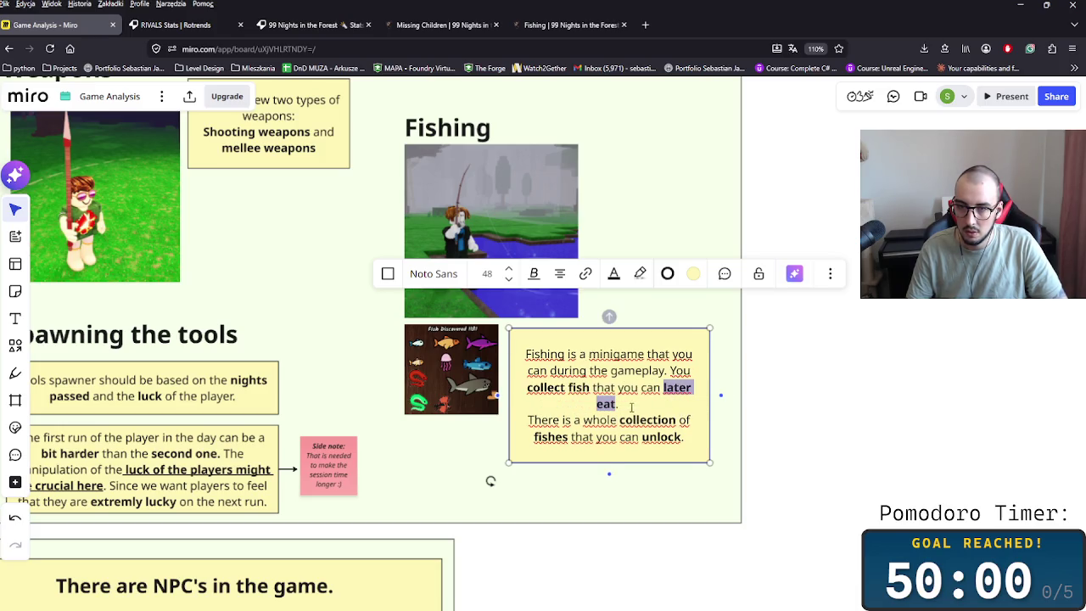
double_click(670, 388)
key(BackSpace)
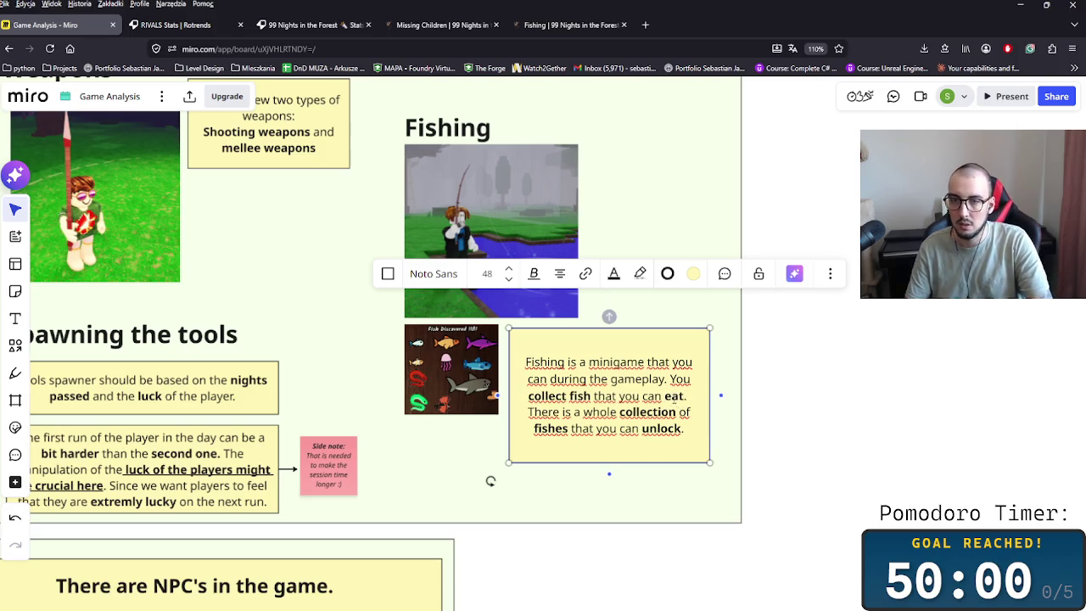
- Make the whole first paragraph of the Fishing note bold
double_click(616, 363)
click(557, 379)
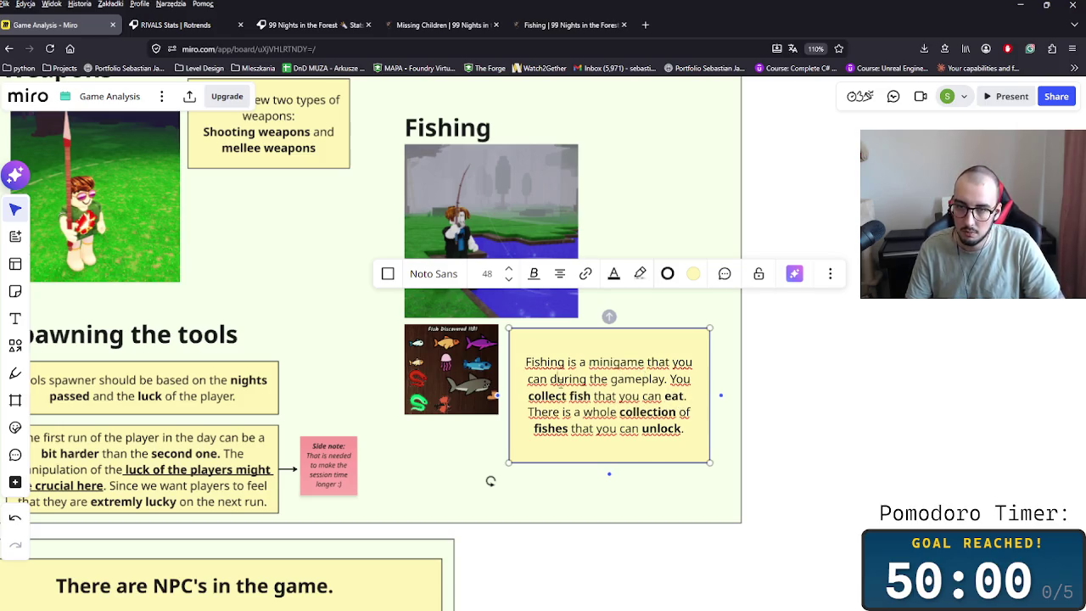
triple_click(653, 384)
key(ctrl+b)
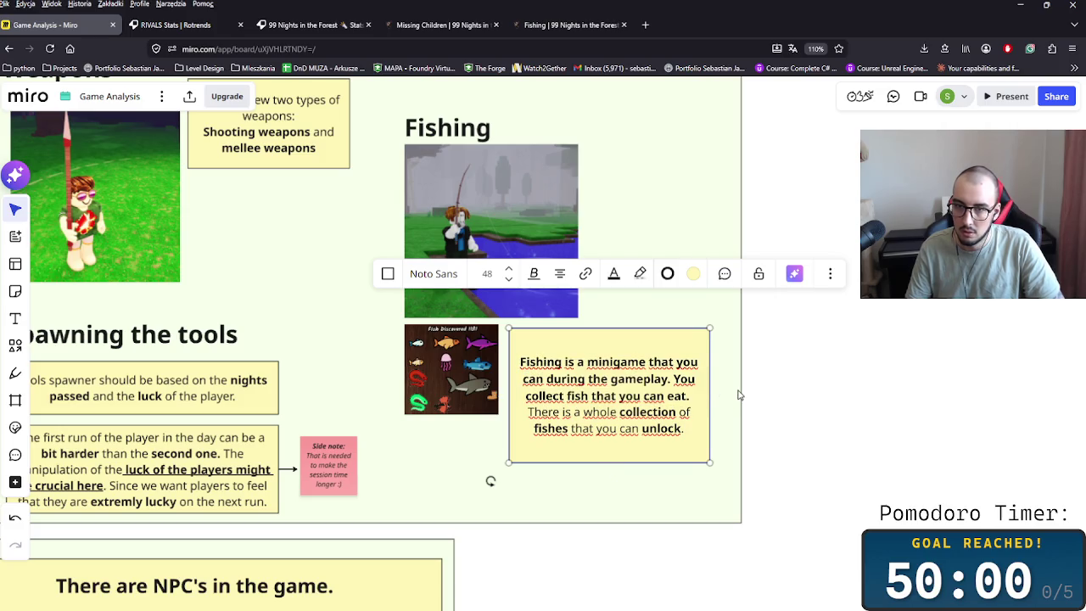
click(729, 375)
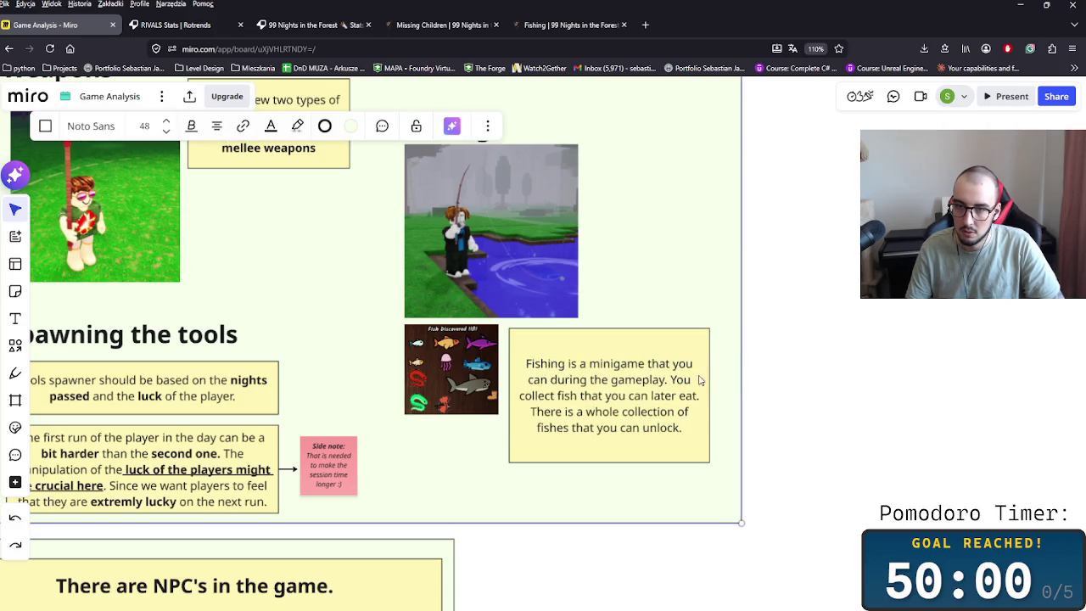
- Bold the words 'minigame', 'collect', 'collection' and 'unlock' in the Fishing note
double_click(617, 373)
double_click(617, 363)
key(ctrl+b)
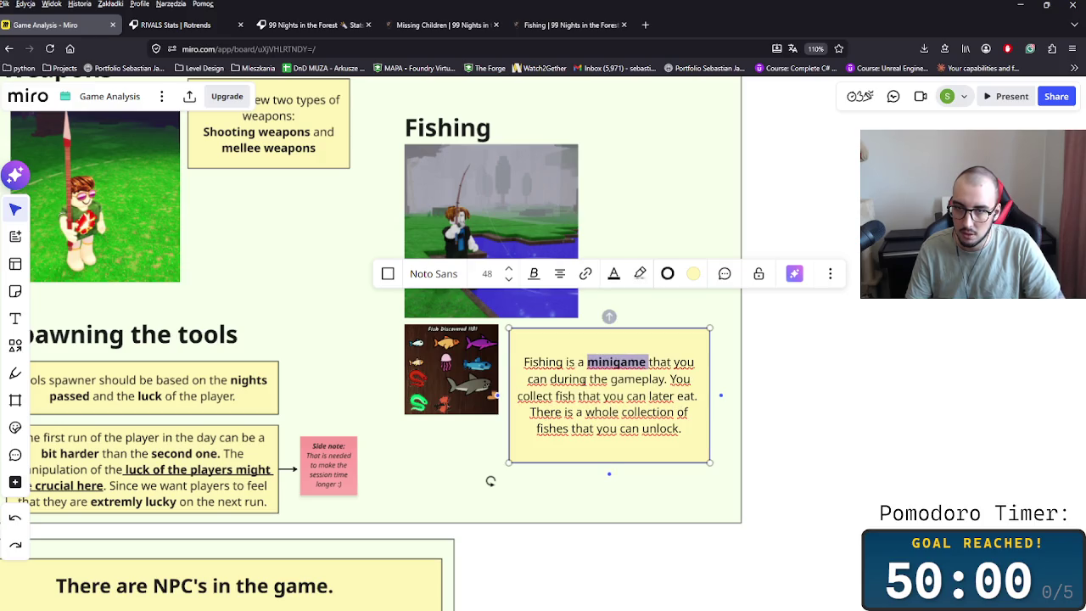
double_click(535, 395)
key(ctrl+b)
double_click(567, 395)
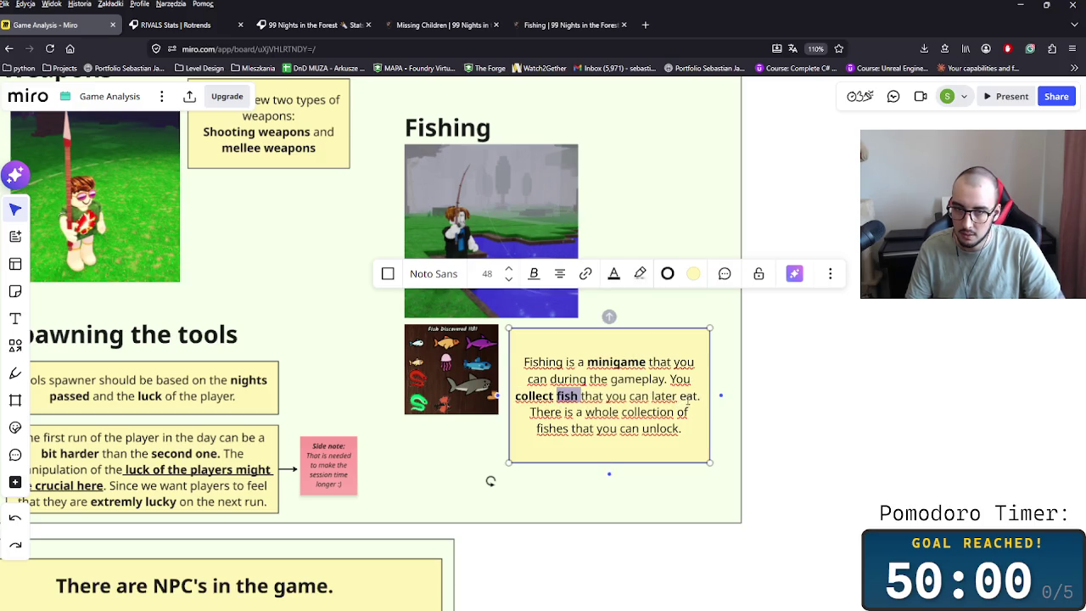
double_click(643, 411)
key(ctrl+b)
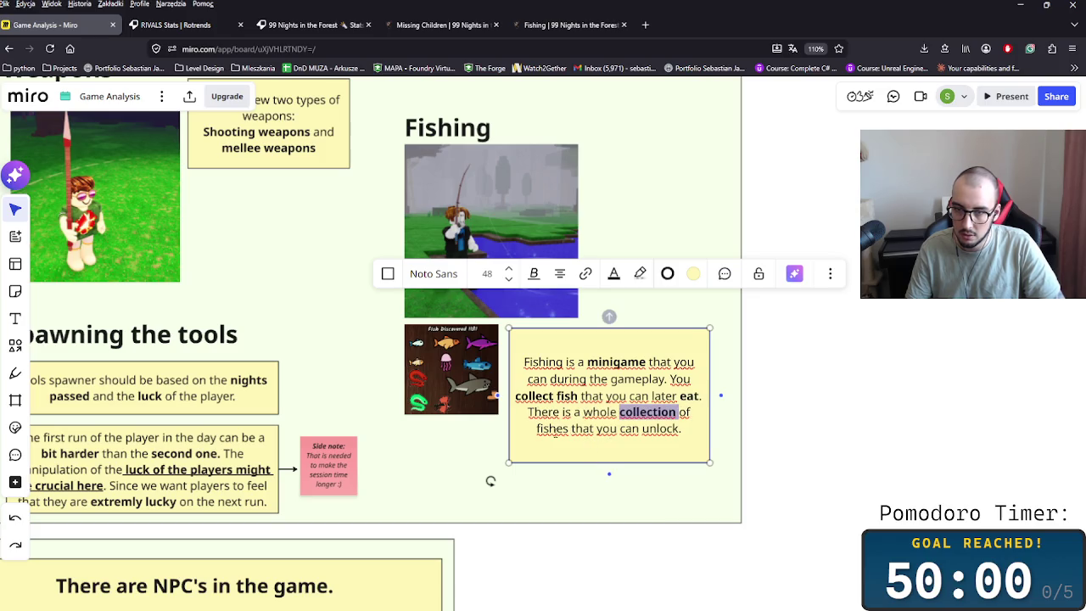
double_click(551, 428)
double_click(657, 429)
key(ctrl+b)
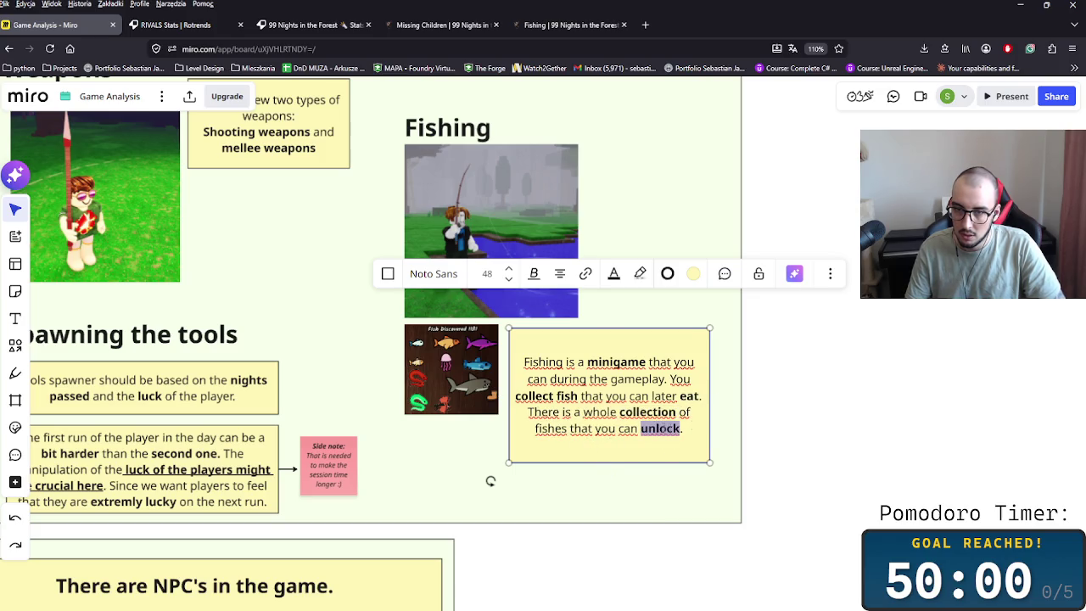
click(780, 422)
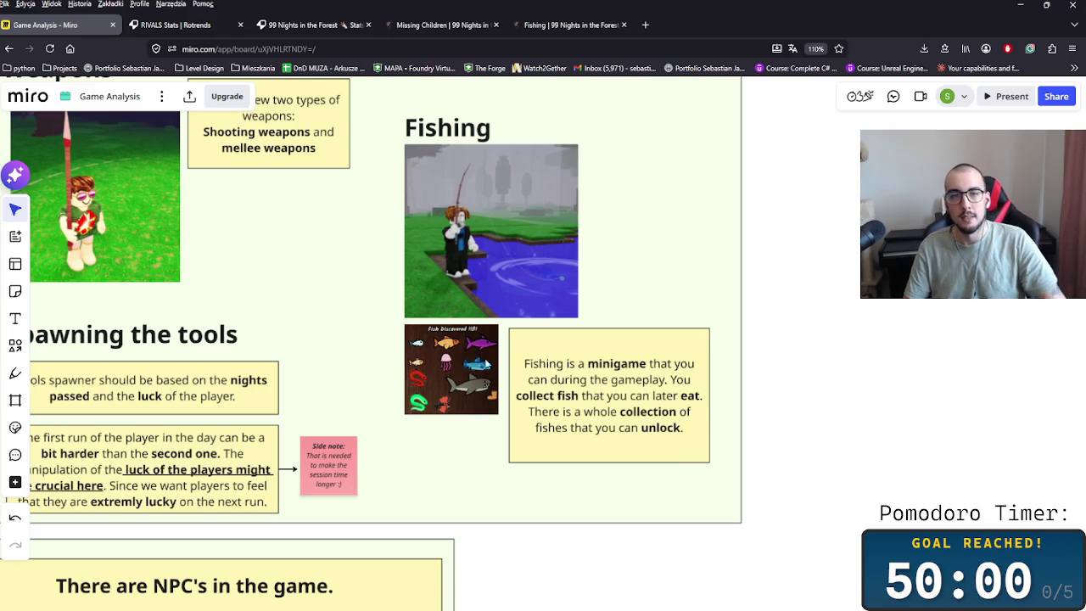
- Move the fish image beside the fishing screenshot and enlarge it
drag(485, 338, 684, 227)
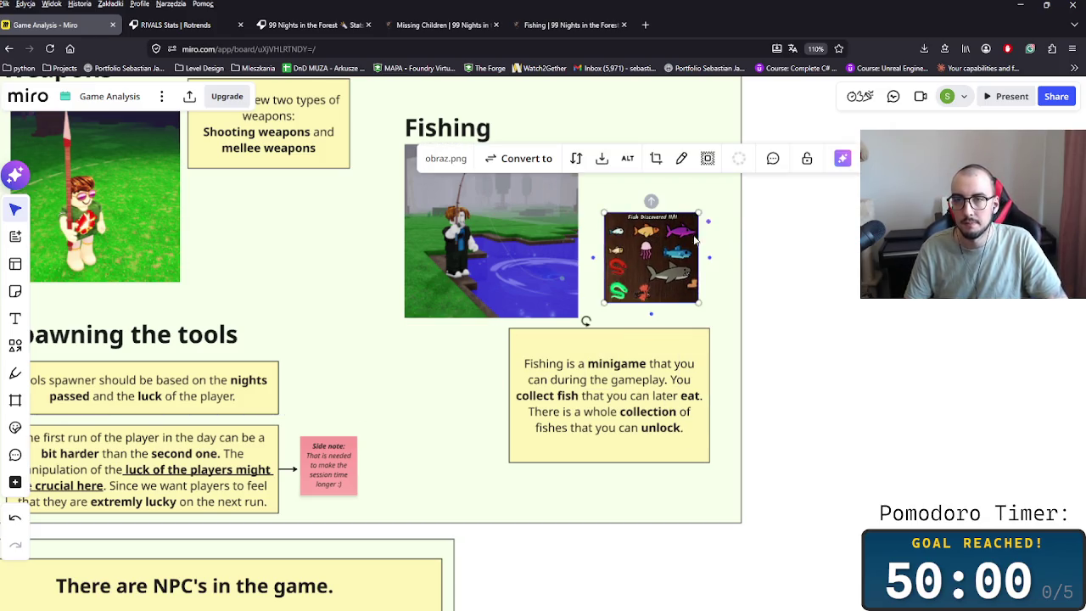
drag(700, 303, 712, 315)
scroll(598, 331, down, 2)
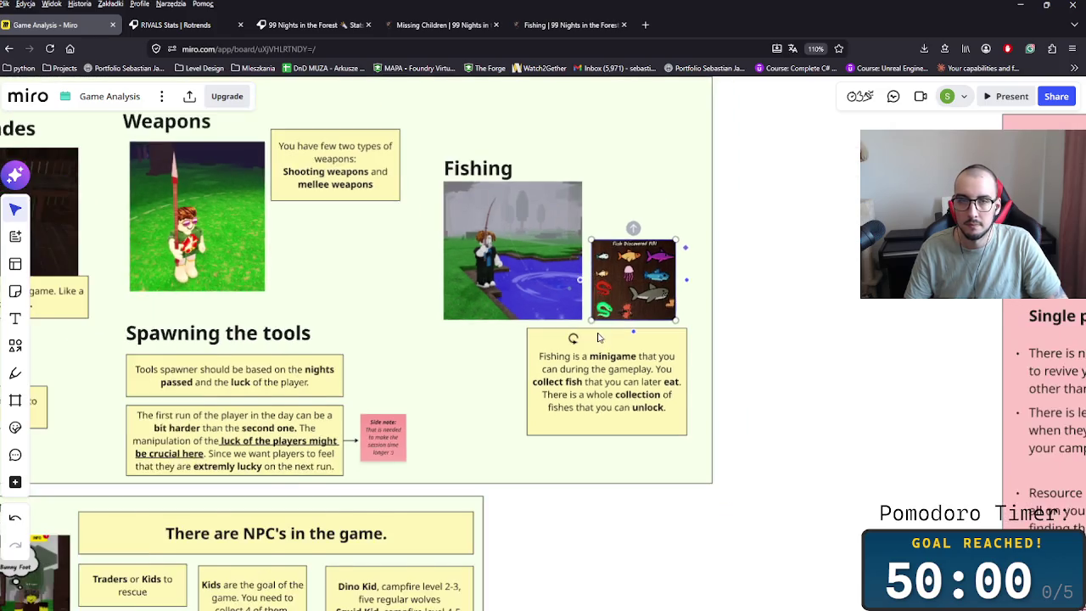
mouse_move(767, 360)
mouse_down()
mouse_move(823, 460)
mouse_move(662, 382)
mouse_move(624, 340)
mouse_up()
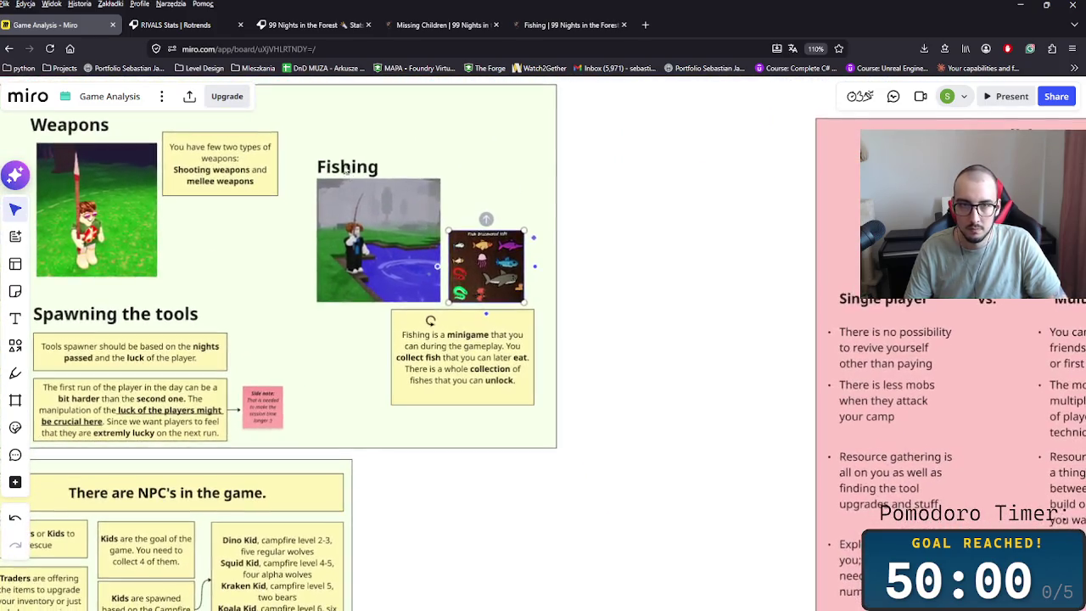
- Select the Fishing title, images and description note and move the group up and left
drag(508, 439, 556, 447)
click(365, 167)
shift+click(366, 238)
shift+click(485, 264)
shift+click(462, 356)
drag(441, 295, 415, 238)
click(559, 230)
- Widen the green frame rightward and realign the fish image and Fishing description note
drag(557, 231, 833, 233)
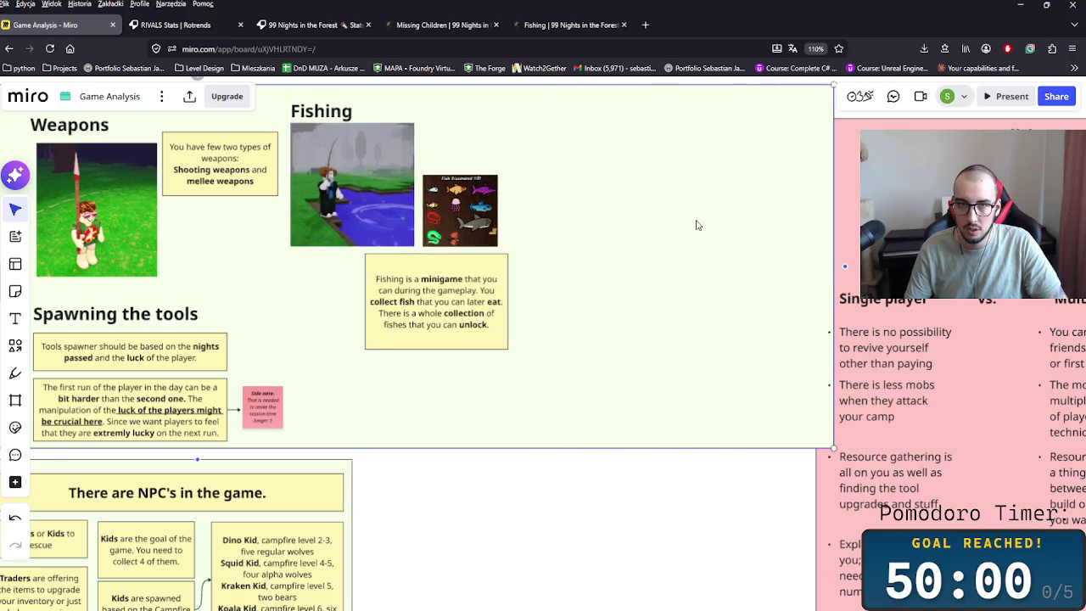
click(442, 190)
drag(470, 216, 463, 202)
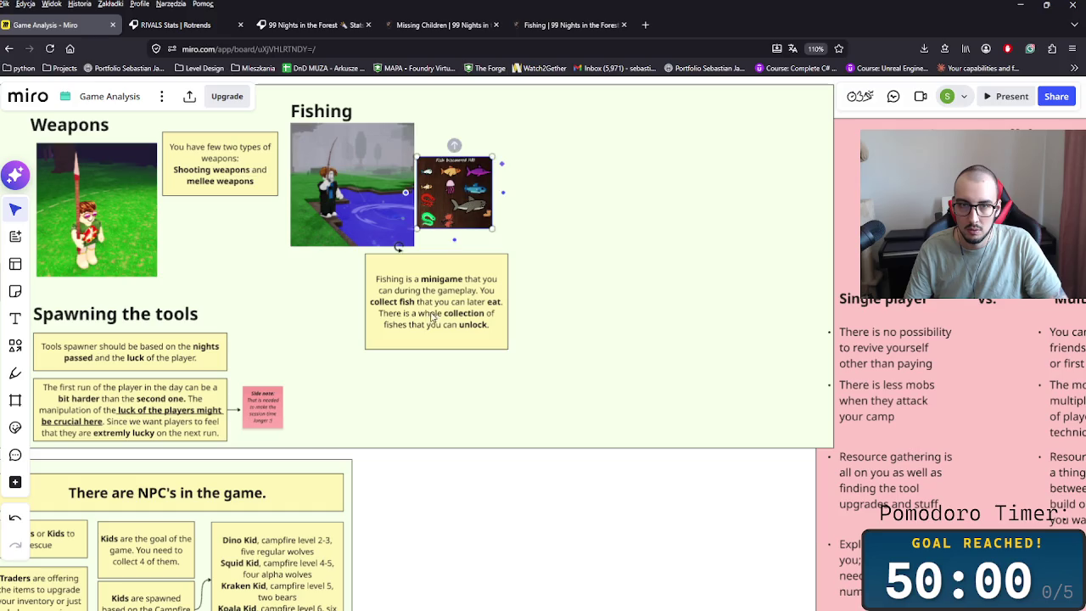
drag(433, 315, 369, 312)
- Duplicate the Fishing title to its right as a 'Taming' heading, then close the wiki's enlarged fish image
click(314, 114)
key(ctrl+c)
key(ctrl+v)
drag(557, 172, 552, 147)
key(Return)
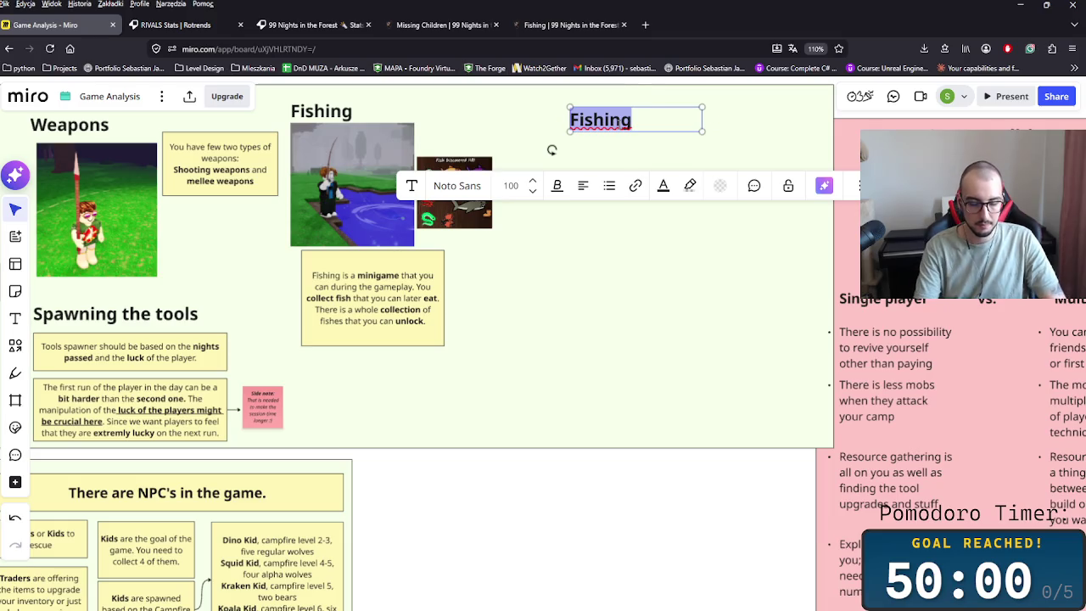
text(Tam9ing)
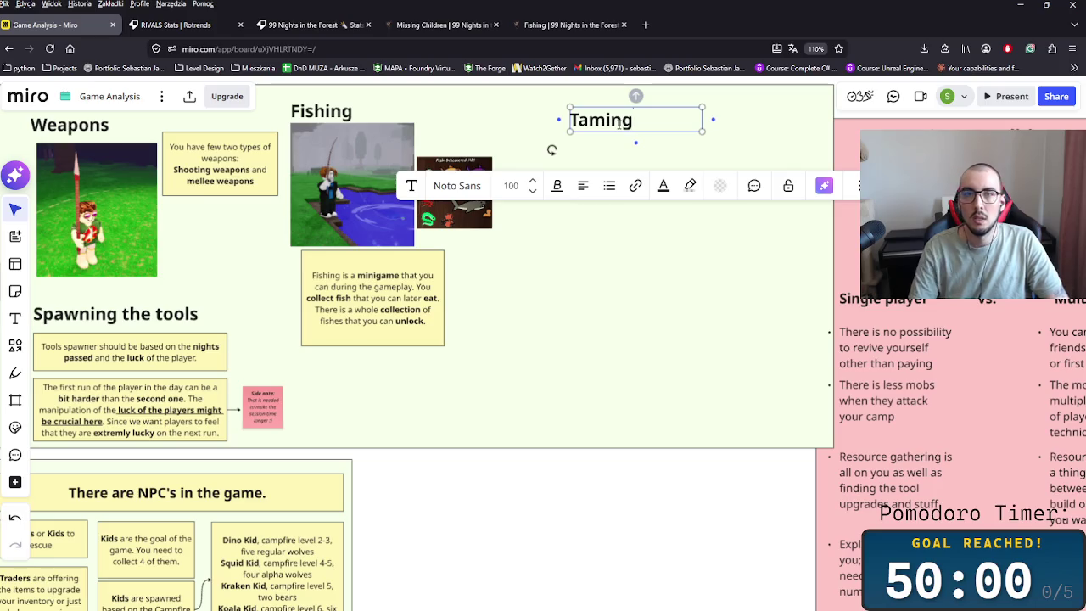
click(583, 28)
click(1018, 120)
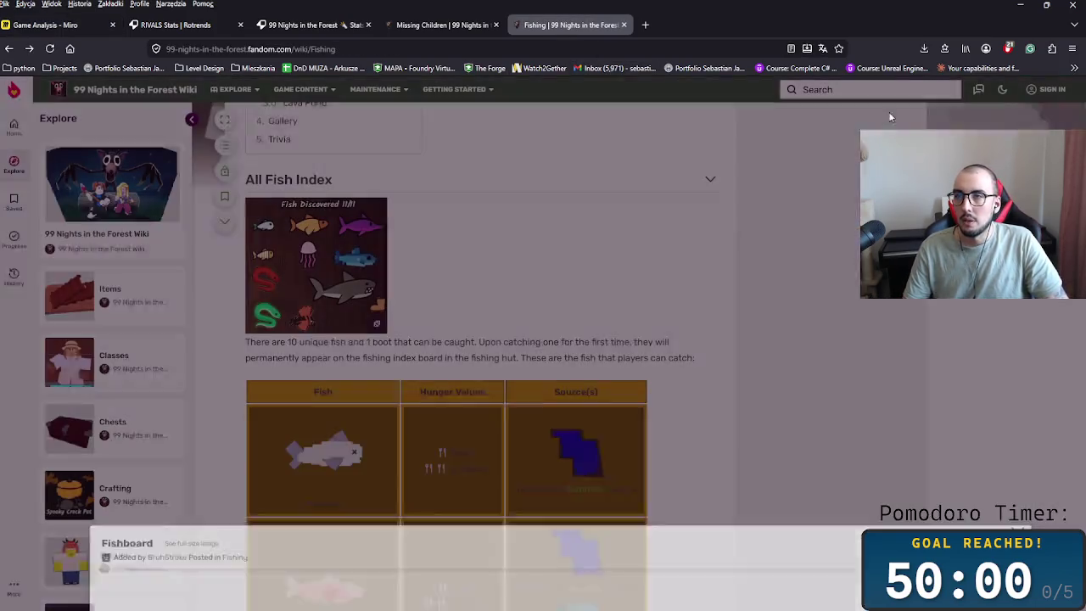
- Search the 99 Nights in the Forest wiki for 'taming'
scroll(509, 212, up, 5)
scroll(534, 208, up, 3)
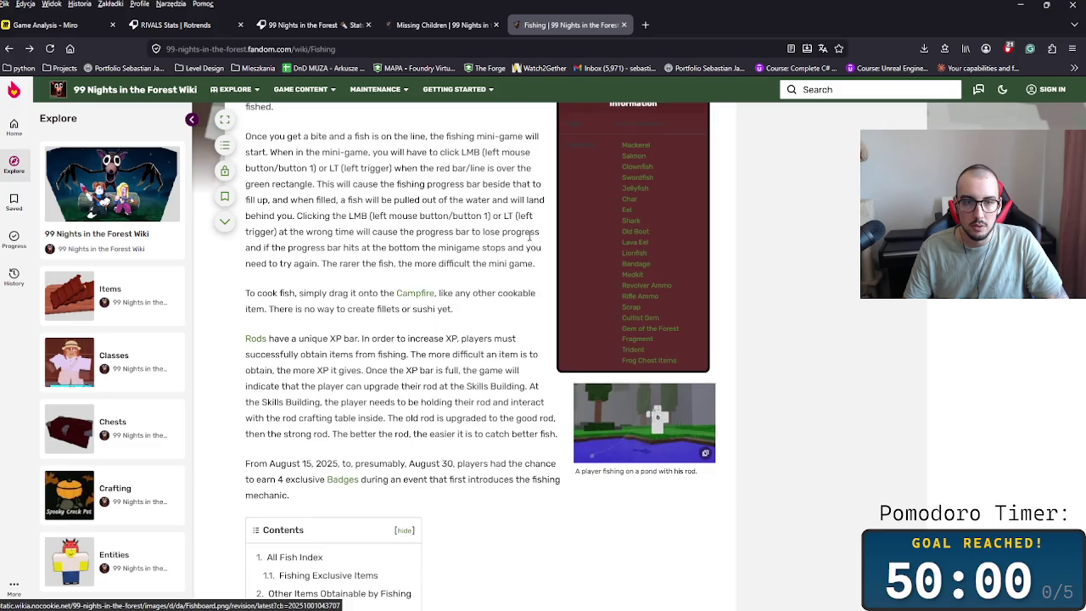
scroll(568, 200, up, 6)
click(849, 89)
text(t)
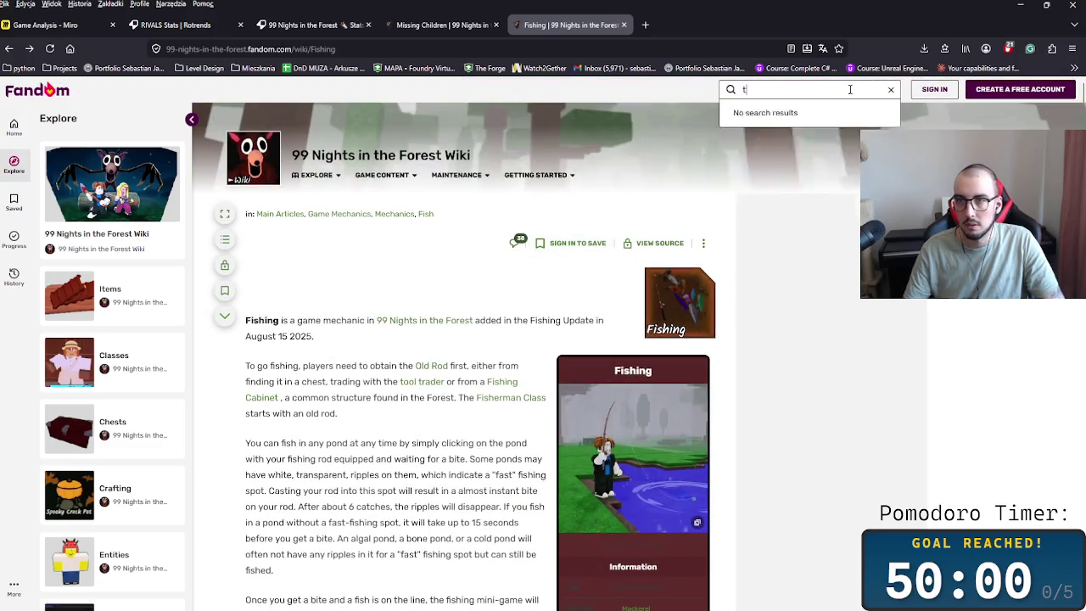
key(BackSpace)
key(BackSpace)
key(BackSpace)
text(aming)
key(Return)
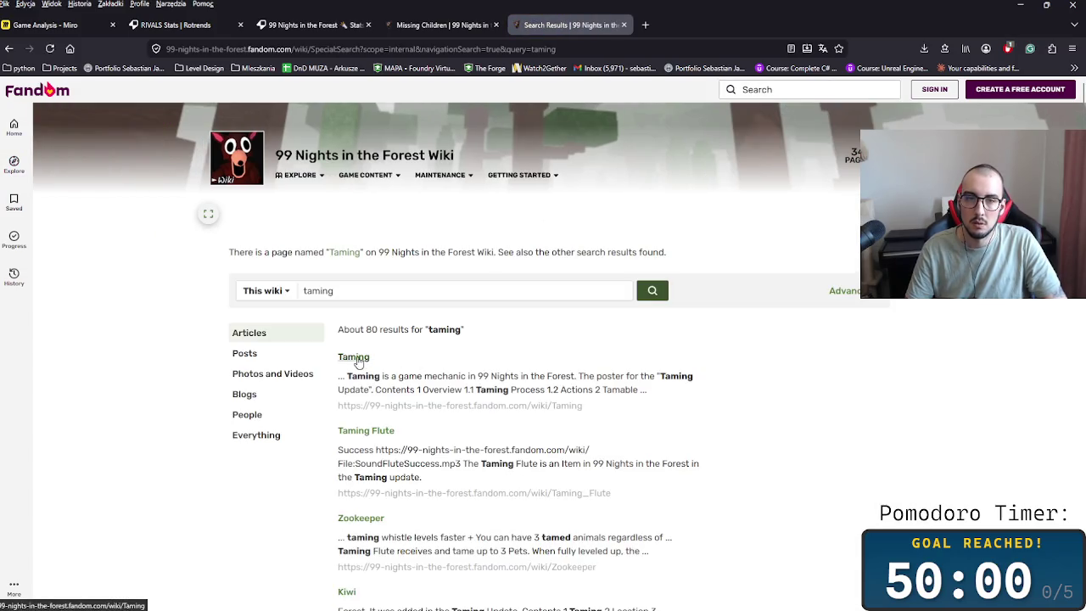
- Read the Taming article to the bottom, then jump back to its top
click(353, 357)
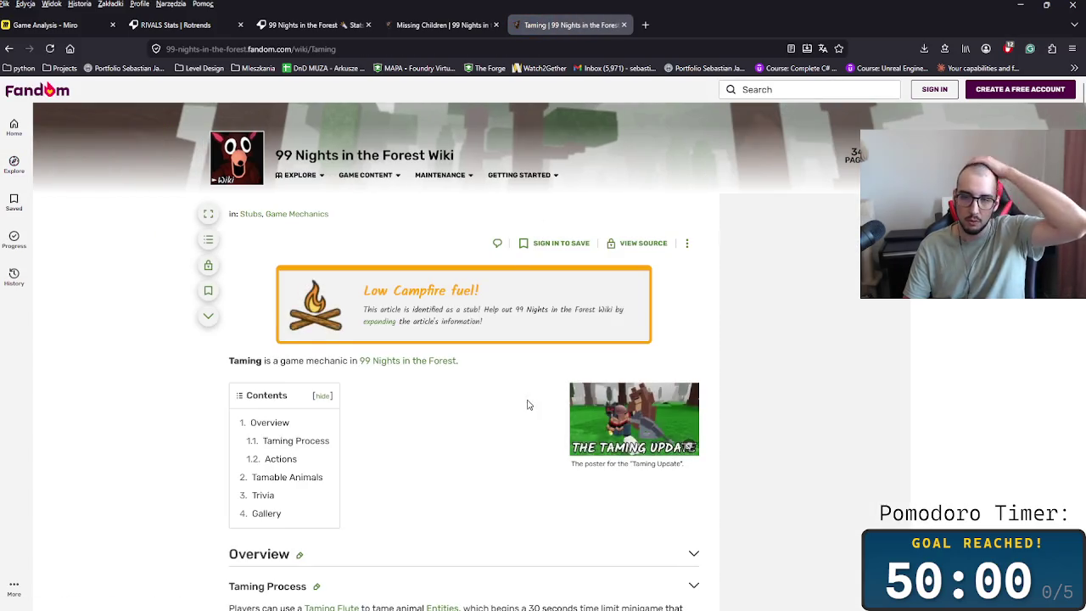
scroll(527, 408, down, 2)
scroll(527, 406, down, 4)
scroll(526, 399, down, 3)
scroll(526, 396, down, 2)
scroll(524, 392, down, 1)
scroll(522, 390, down, 4)
scroll(523, 390, down, 3)
scroll(517, 387, down, 2)
scroll(516, 388, down, 2)
scroll(516, 388, down, 4)
middle_click(698, 499)
key(Home)
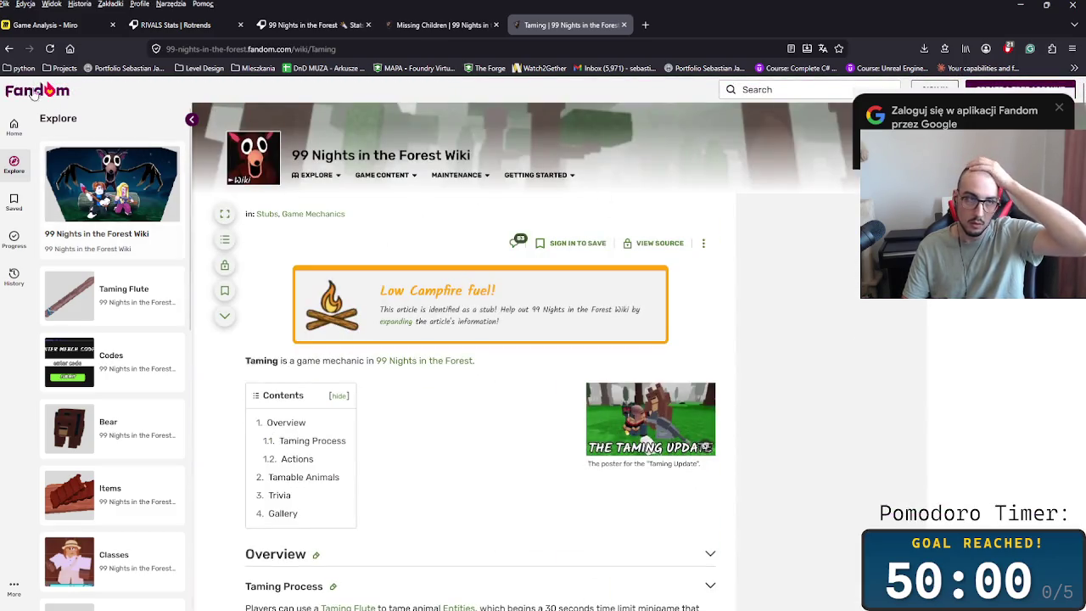
- Open the Taming Flute article from the search results and read down to its footer
click(7, 49)
scroll(358, 210, down, 2)
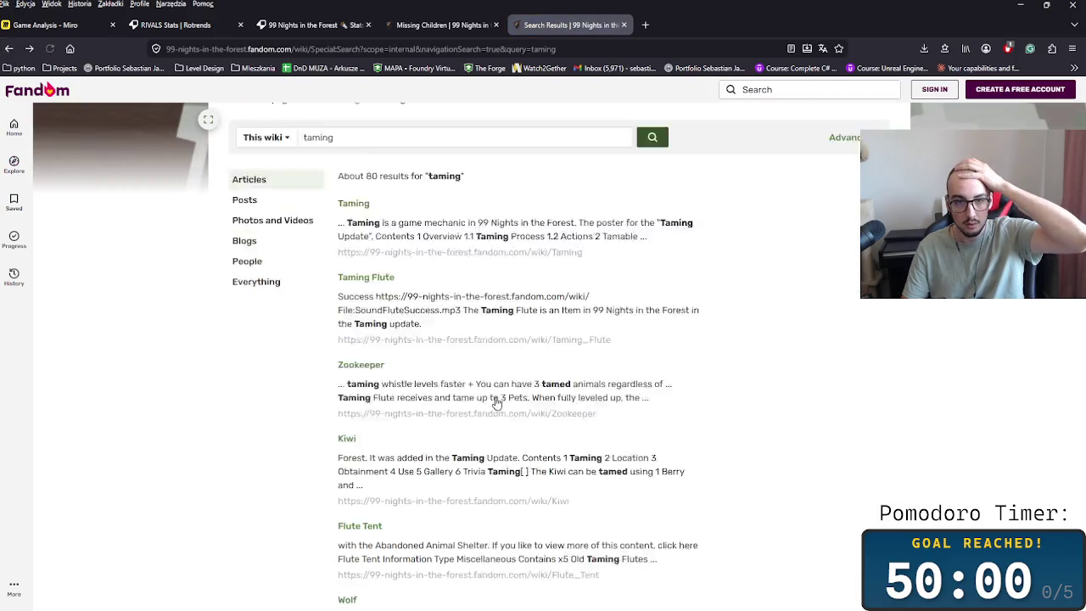
scroll(358, 210, down, 3)
click(363, 200)
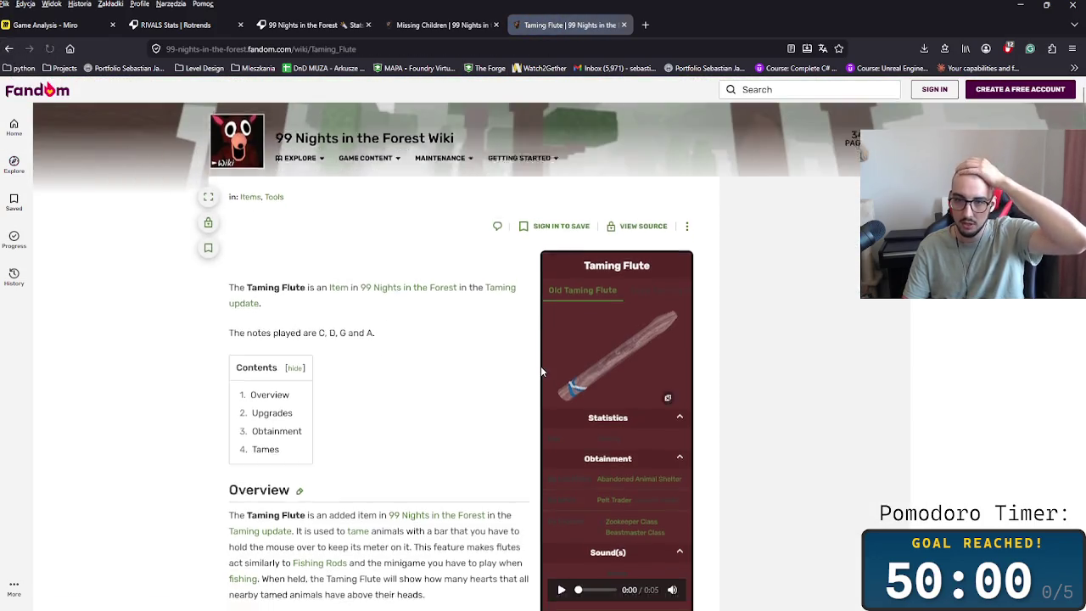
scroll(540, 367, down, 2)
scroll(540, 369, down, 4)
scroll(537, 360, down, 5)
scroll(536, 351, down, 2)
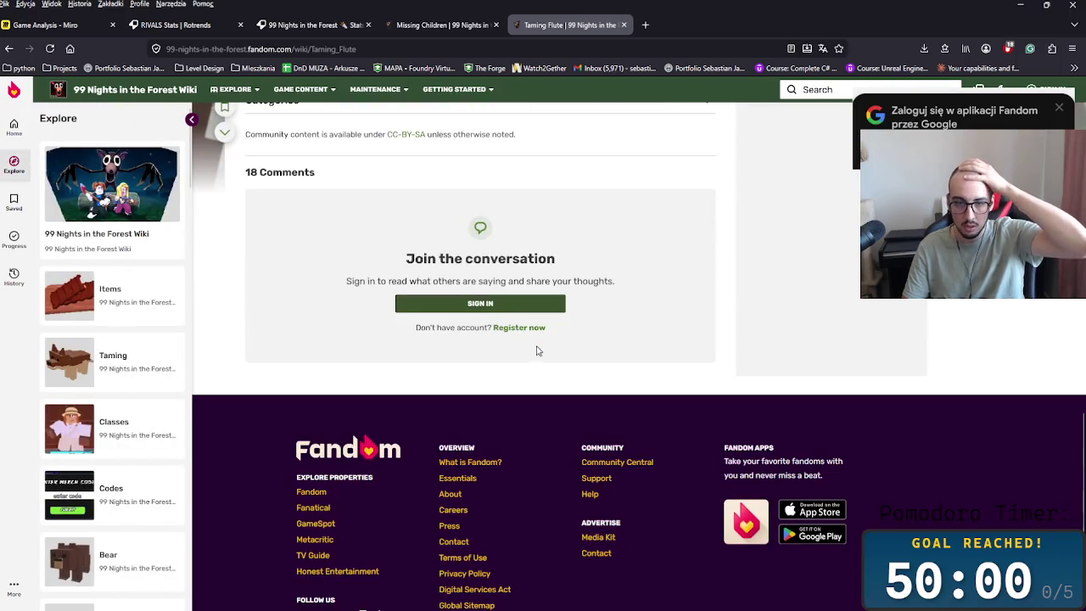
text(taming )
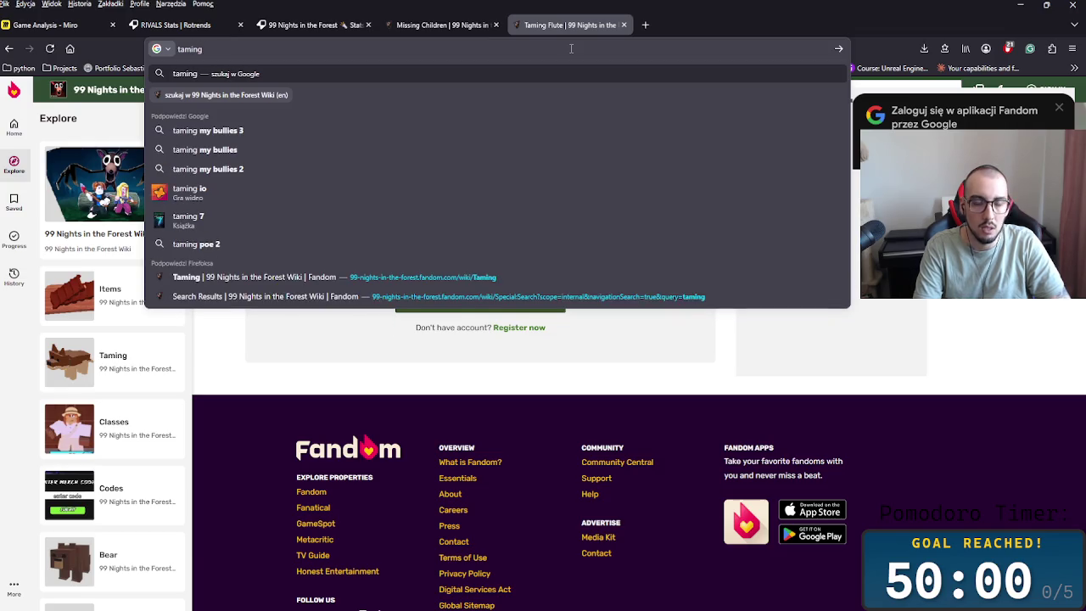
text(99night)
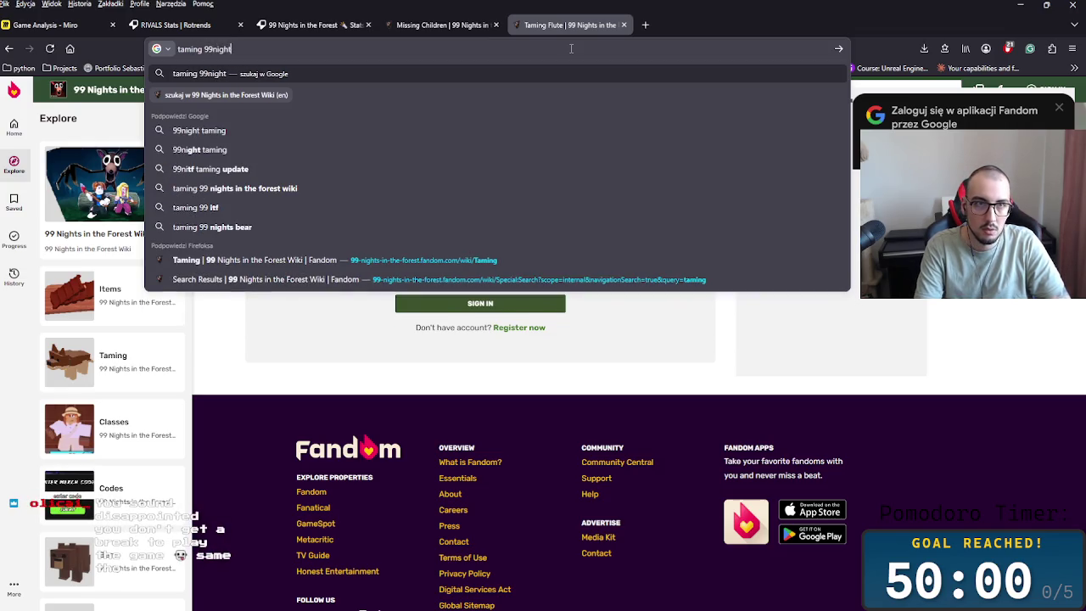
text(s)
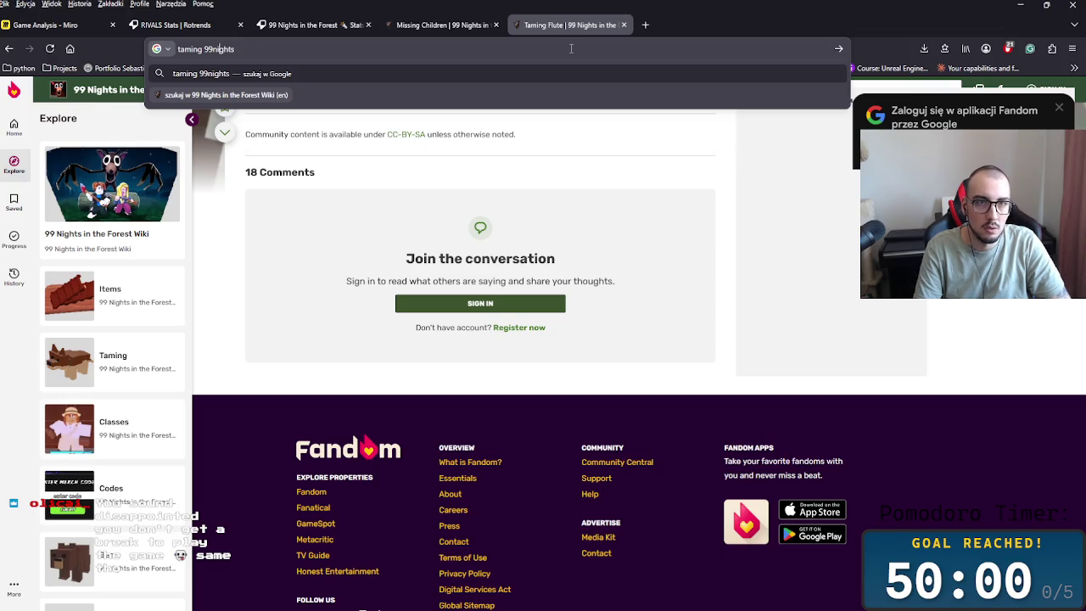
- Web-search 'taming 99 nights' and view the Taming wiki page's Taming Update poster
key(BackSpace)
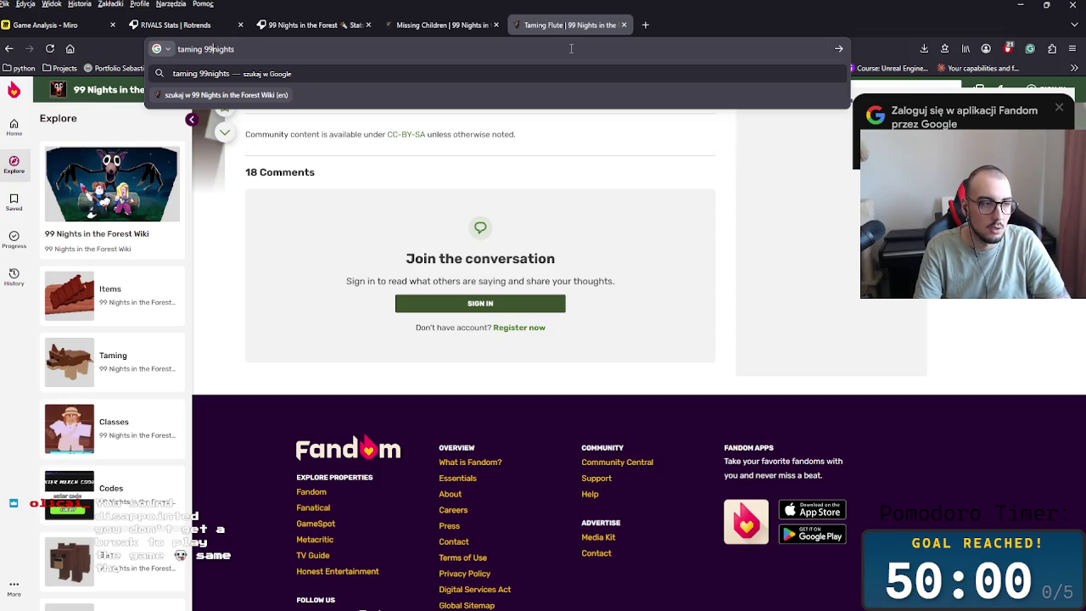
key(Return)
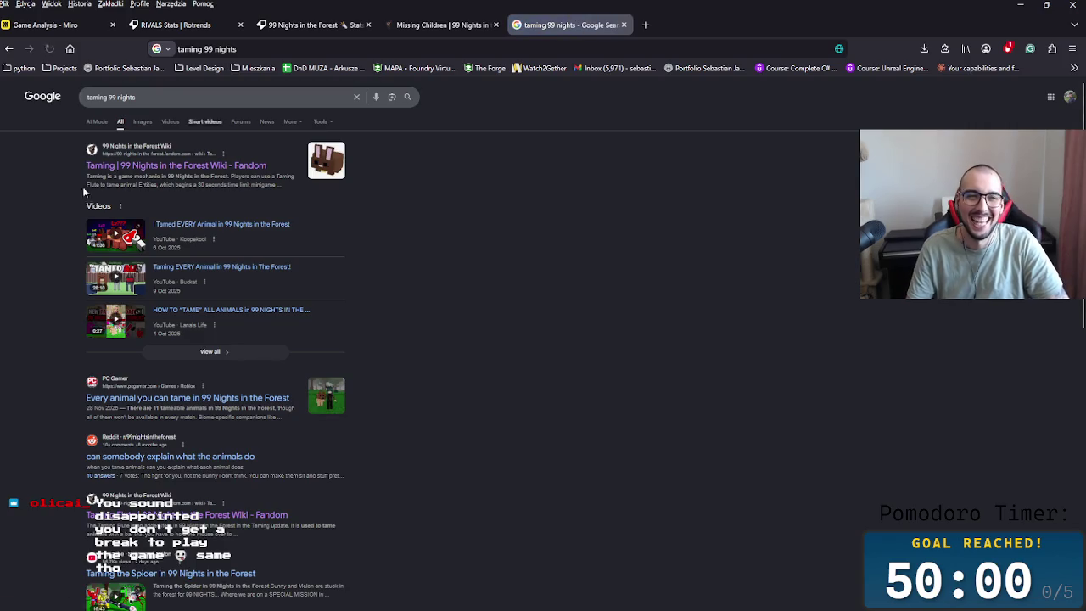
click(196, 168)
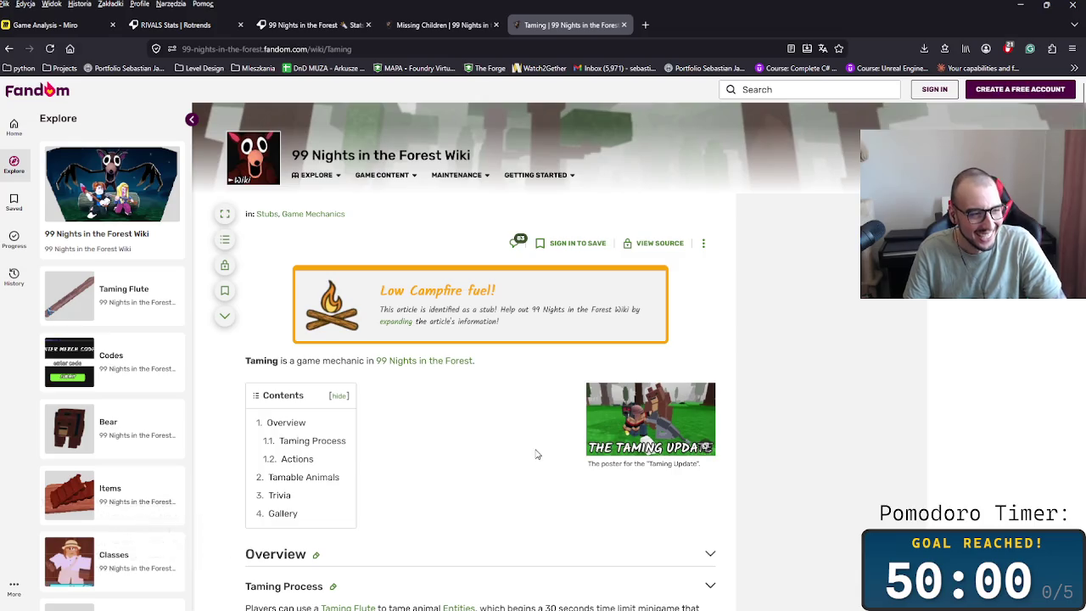
scroll(527, 458, down, 2)
scroll(524, 456, up, 2)
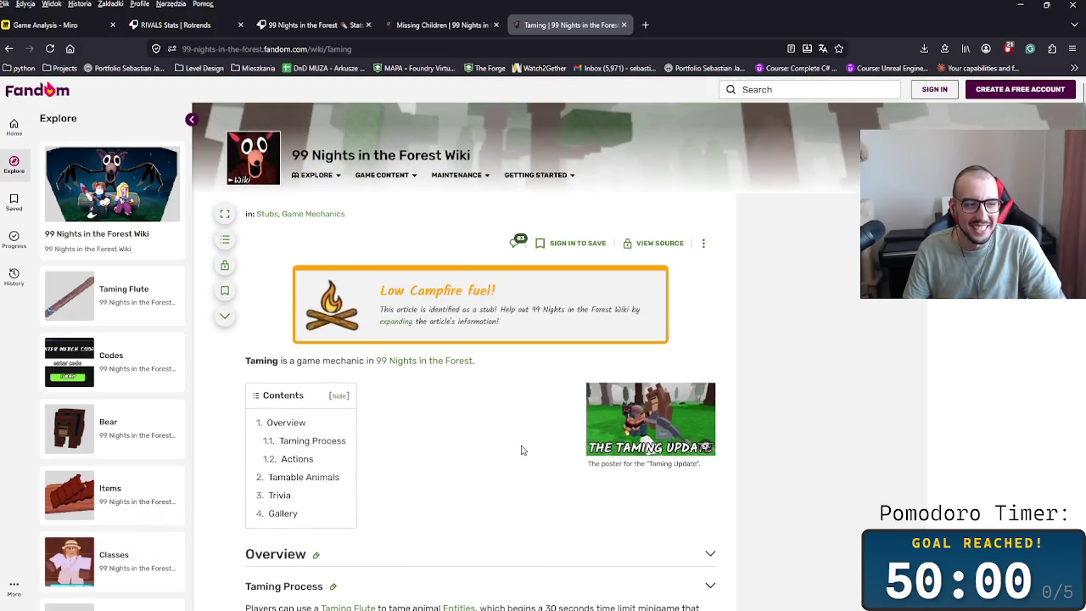
scroll(521, 450, down, 3)
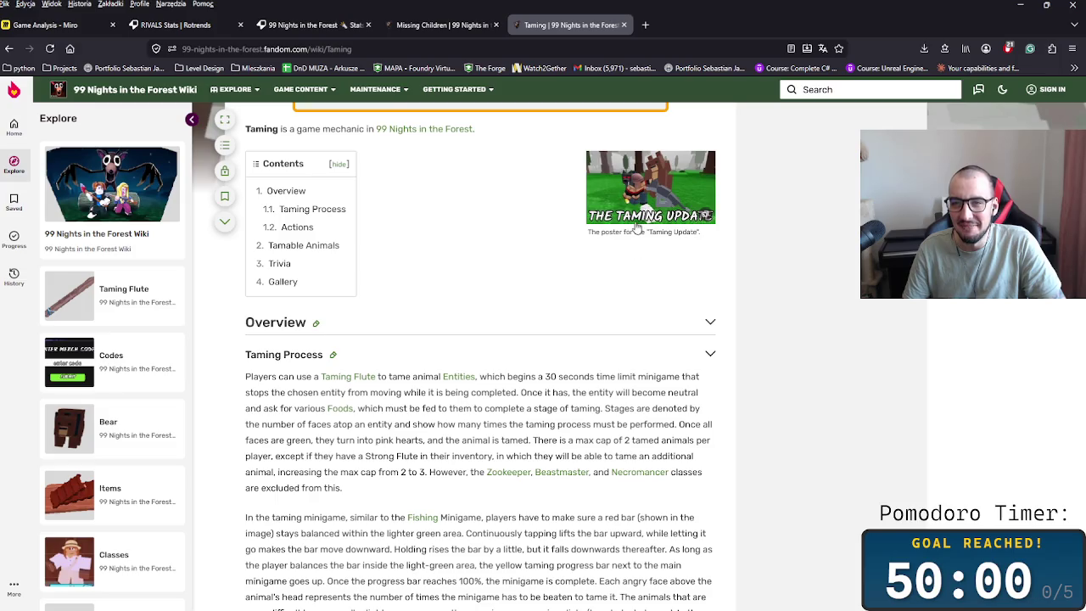
click(640, 208)
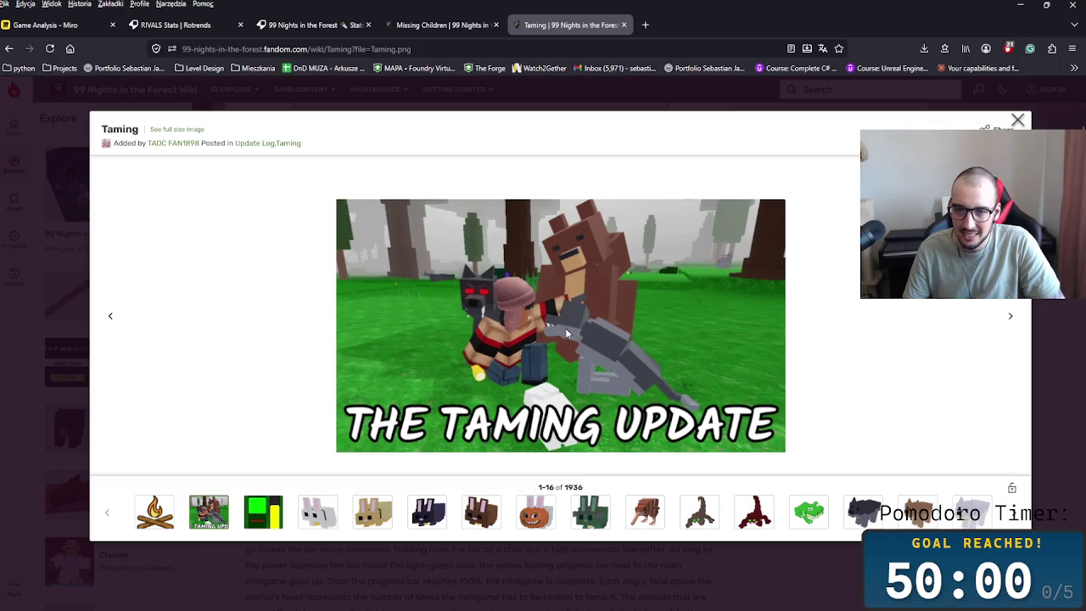
key(Escape)
scroll(729, 339, up, 3)
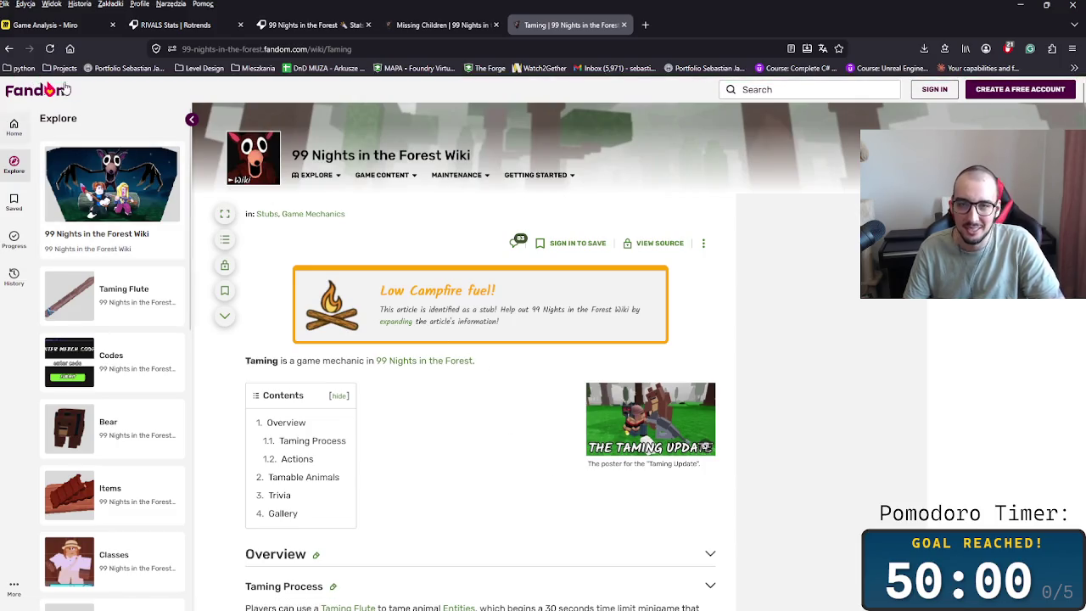
click(13, 47)
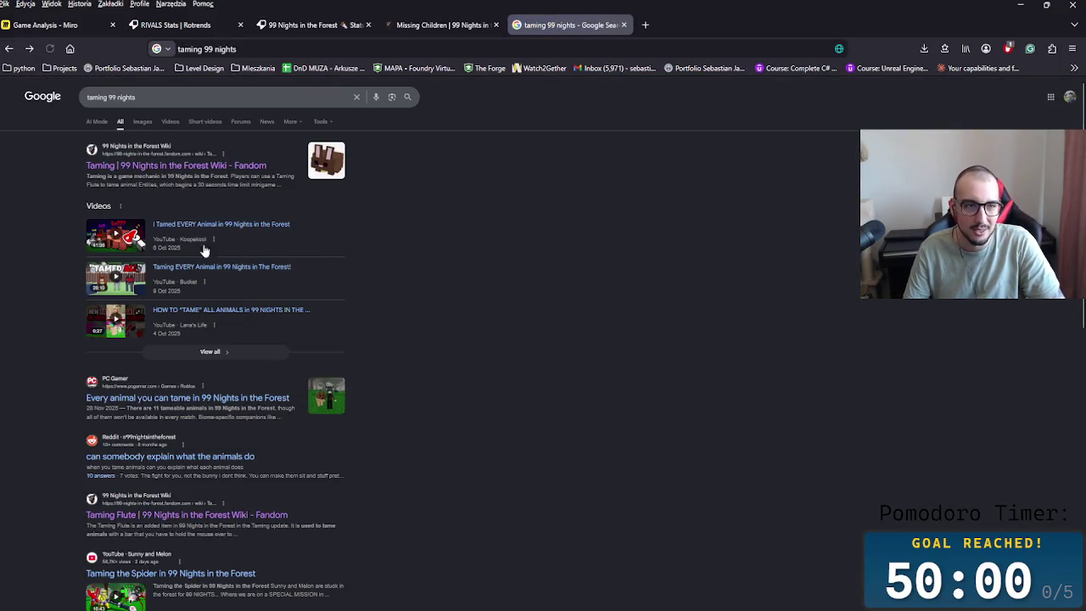
- In Google Images, open a large preview of a taming minigame screenshot
click(142, 121)
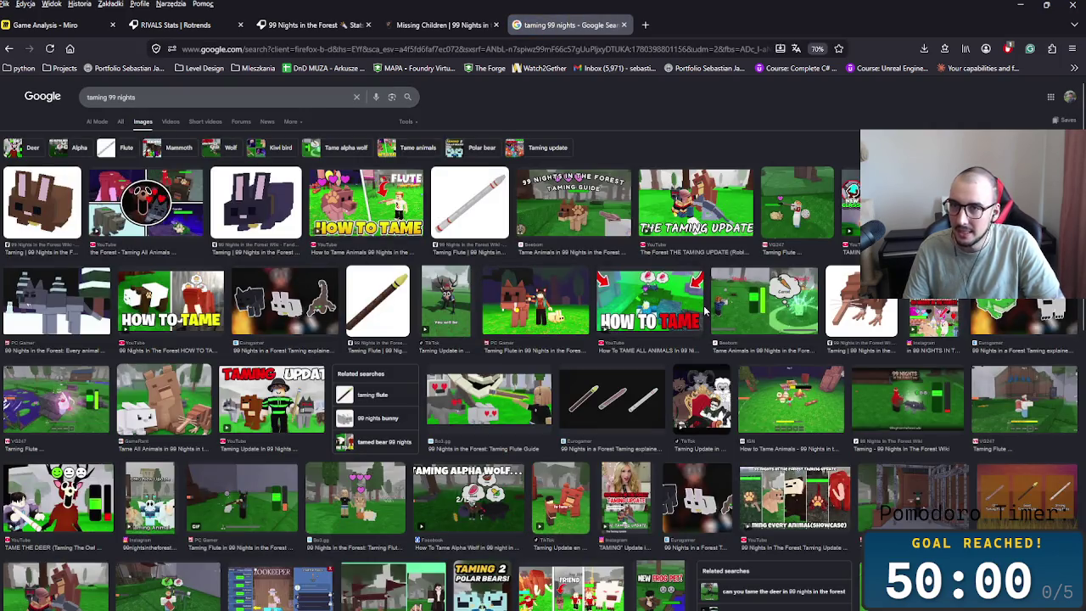
click(802, 204)
right_click(892, 429)
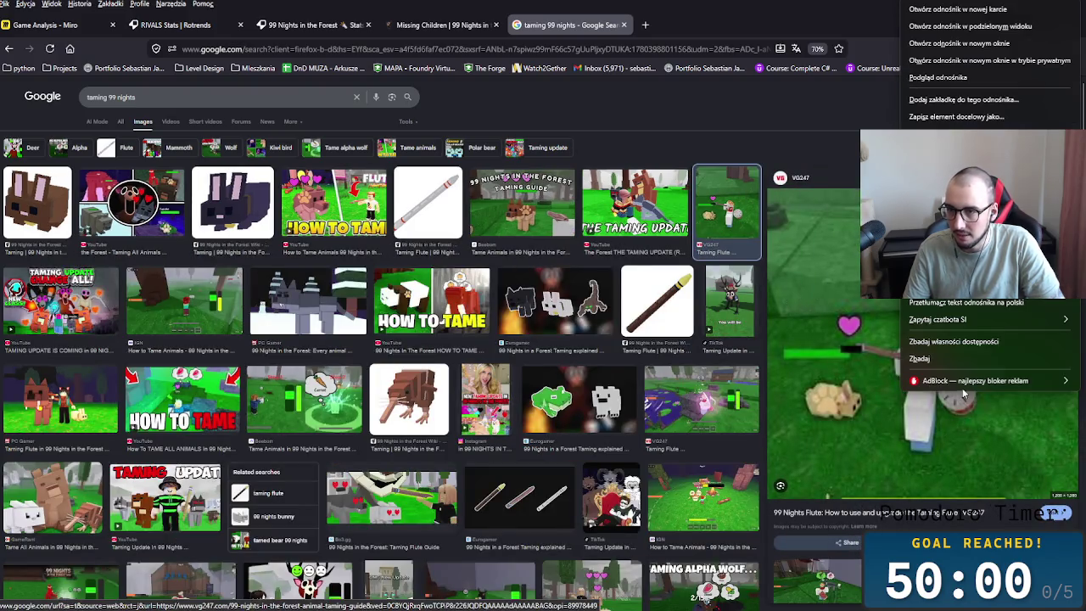
click(892, 443)
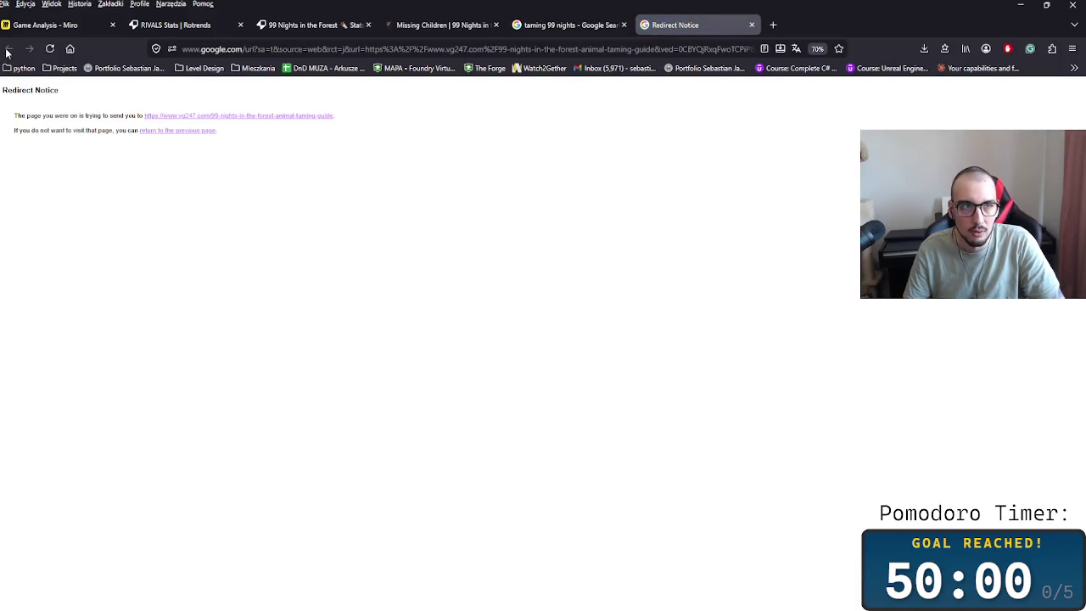
click(535, 26)
click(773, 25)
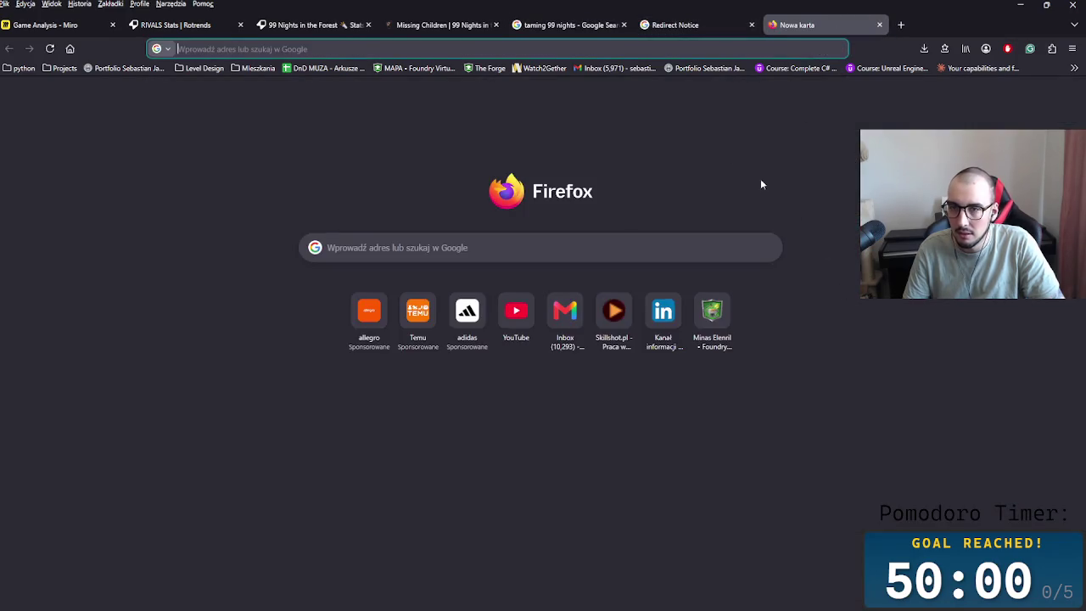
key(ctrl+w)
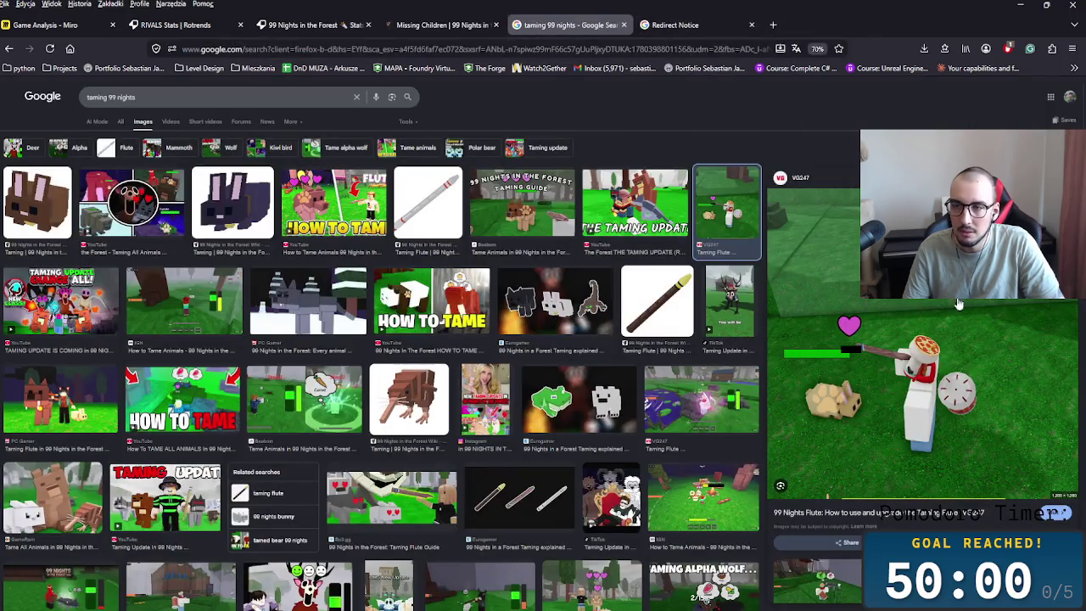
right_click(766, 422)
key(Escape)
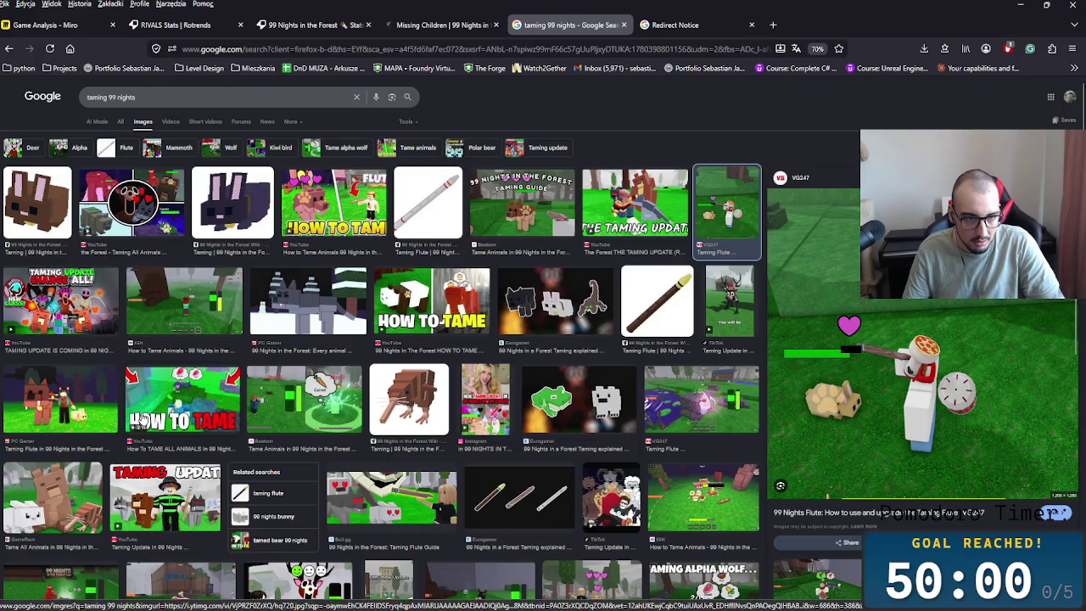
click(57, 26)
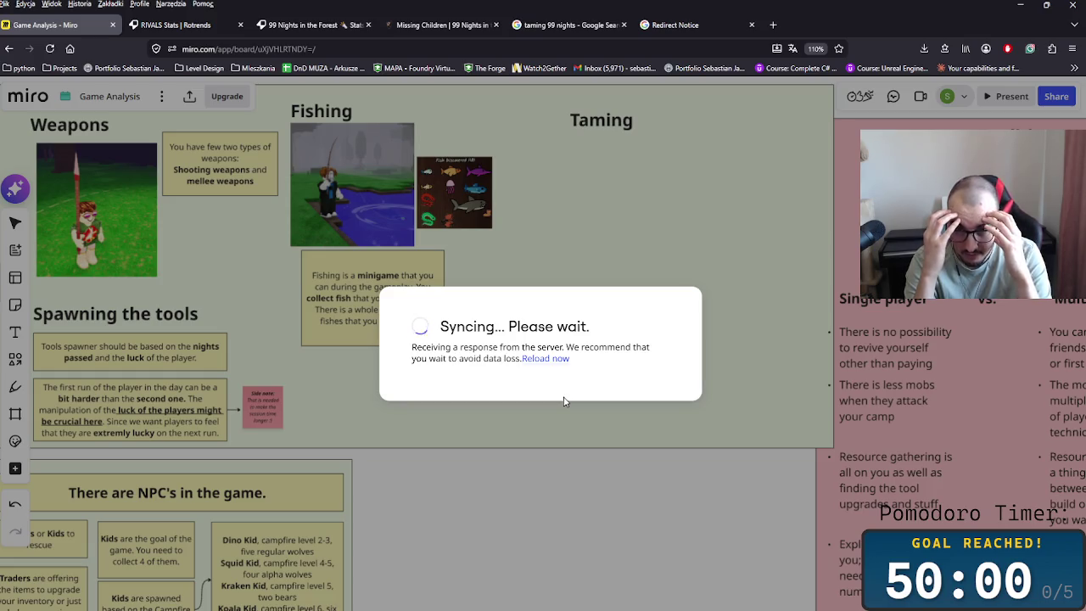
- Reload the Game Analysis board with 'Reload now' and select the tools frame
click(558, 359)
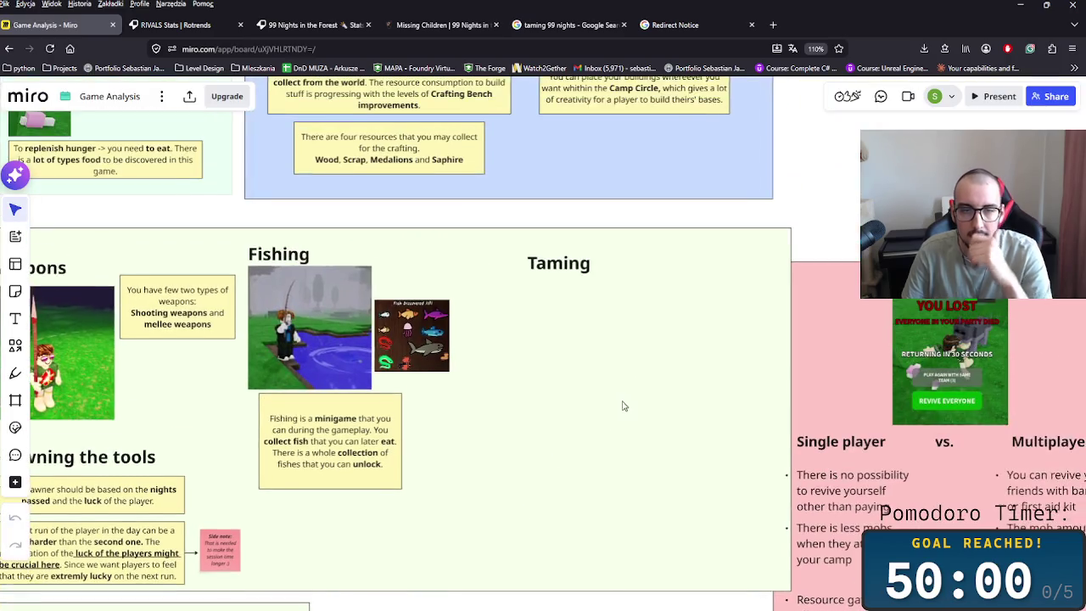
click(543, 382)
right_click(524, 328)
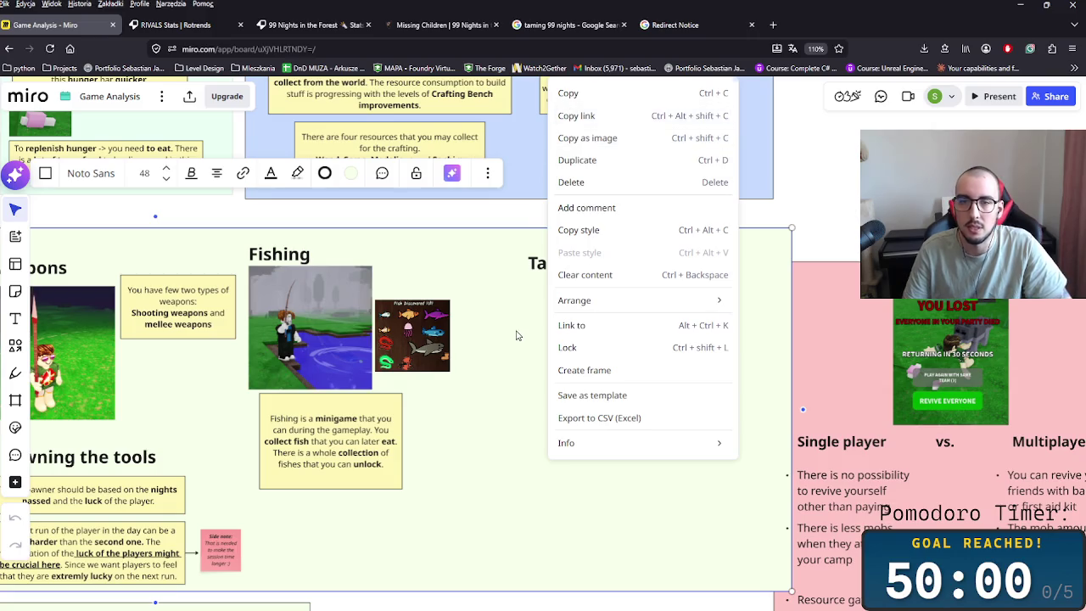
- Copy the taming screenshot from Google Images and paste it beneath the Taming heading
click(516, 338)
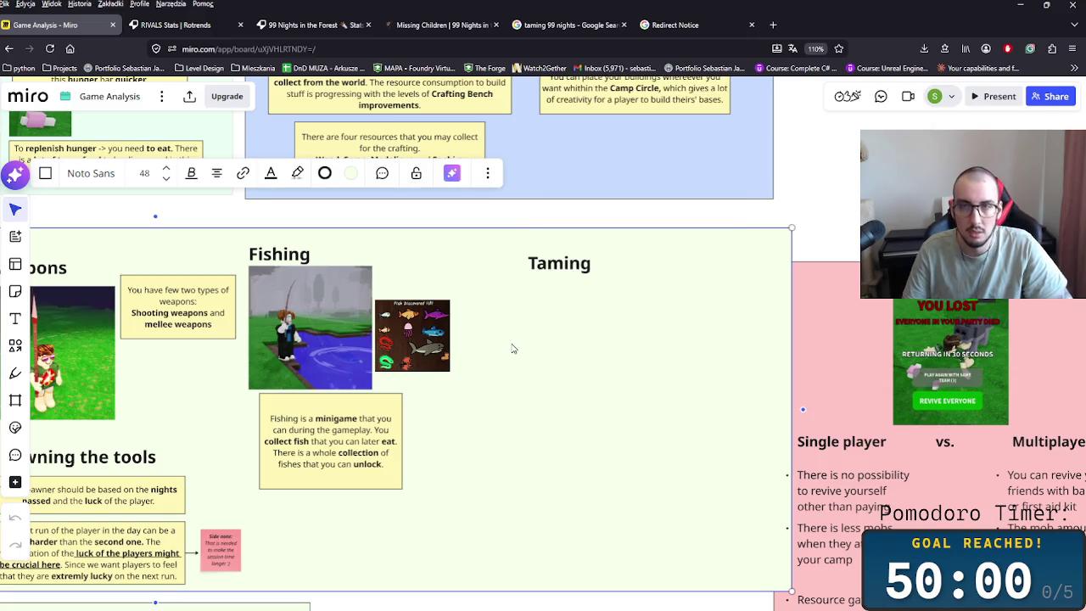
click(564, 25)
right_click(918, 362)
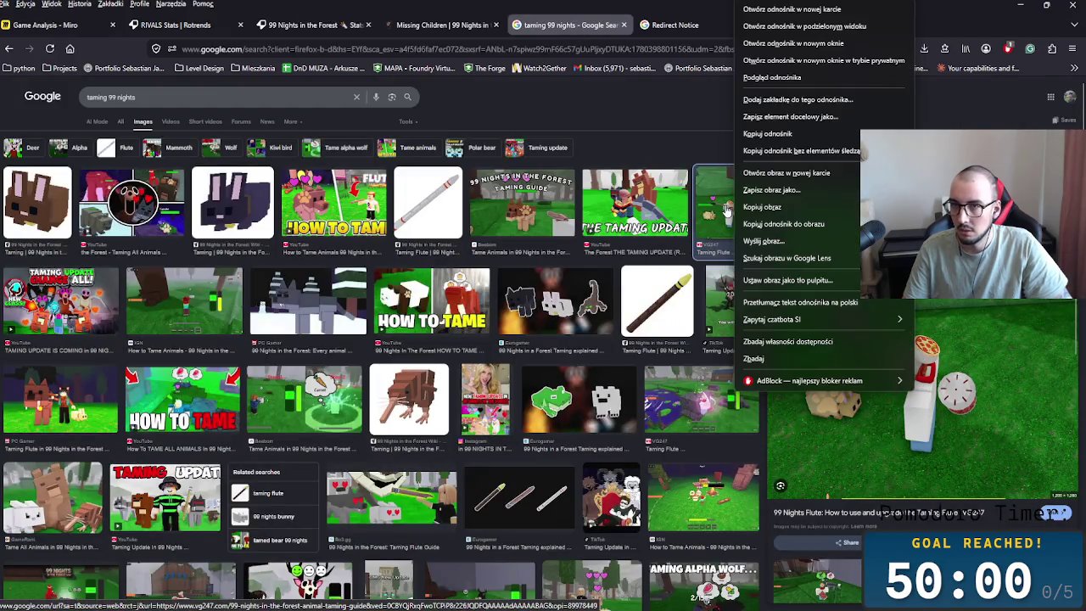
click(797, 222)
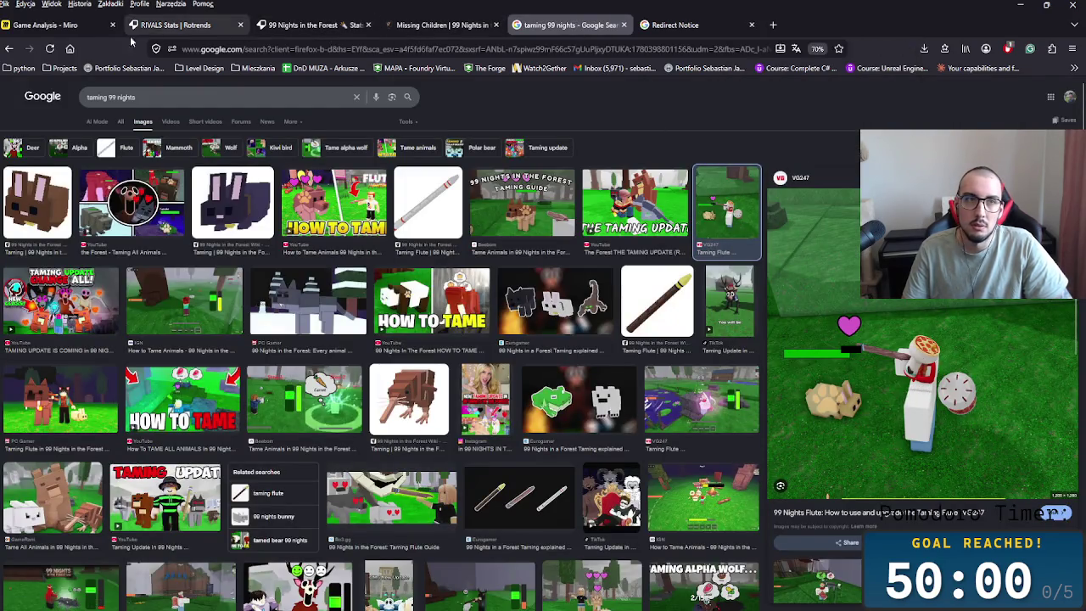
click(47, 25)
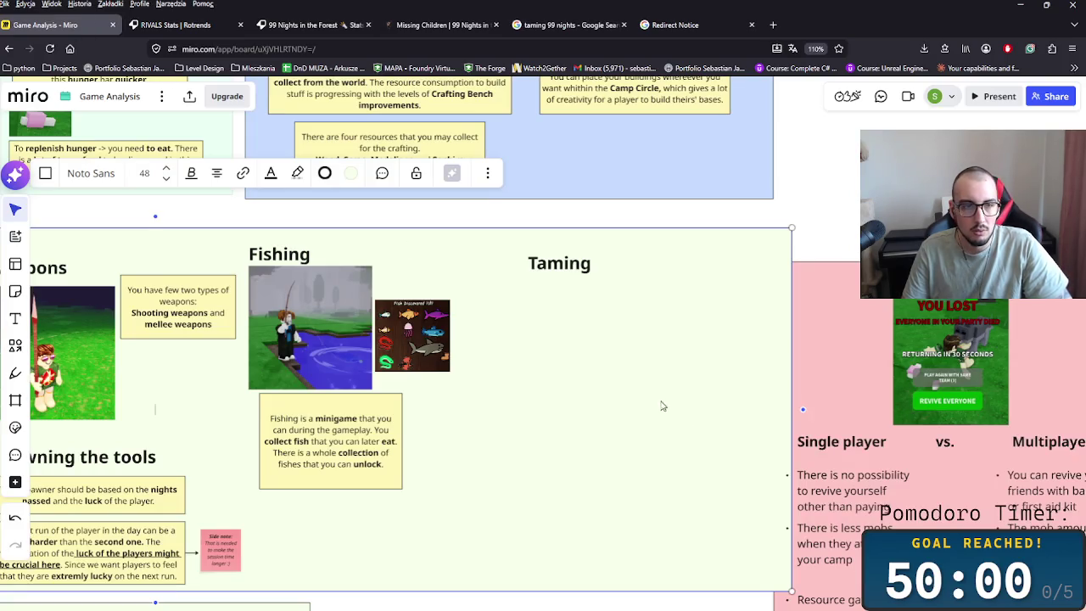
key(Escape)
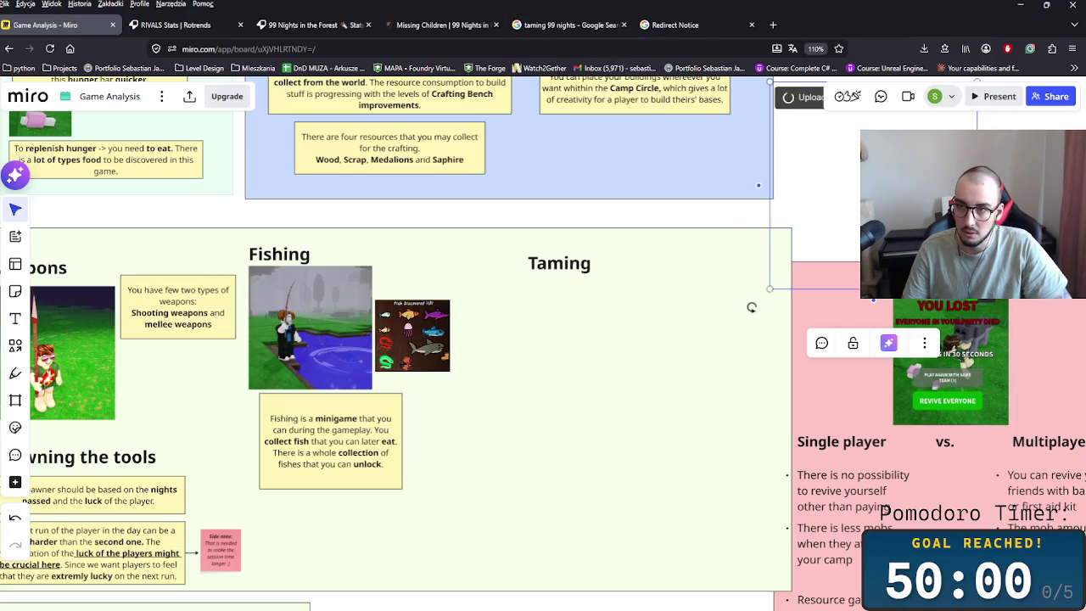
key(ctrl+v)
mouse_move(666, 407)
mouse_down()
mouse_move(617, 384)
mouse_move(632, 393)
mouse_up()
scroll(637, 388, up, 2)
key(Tab)
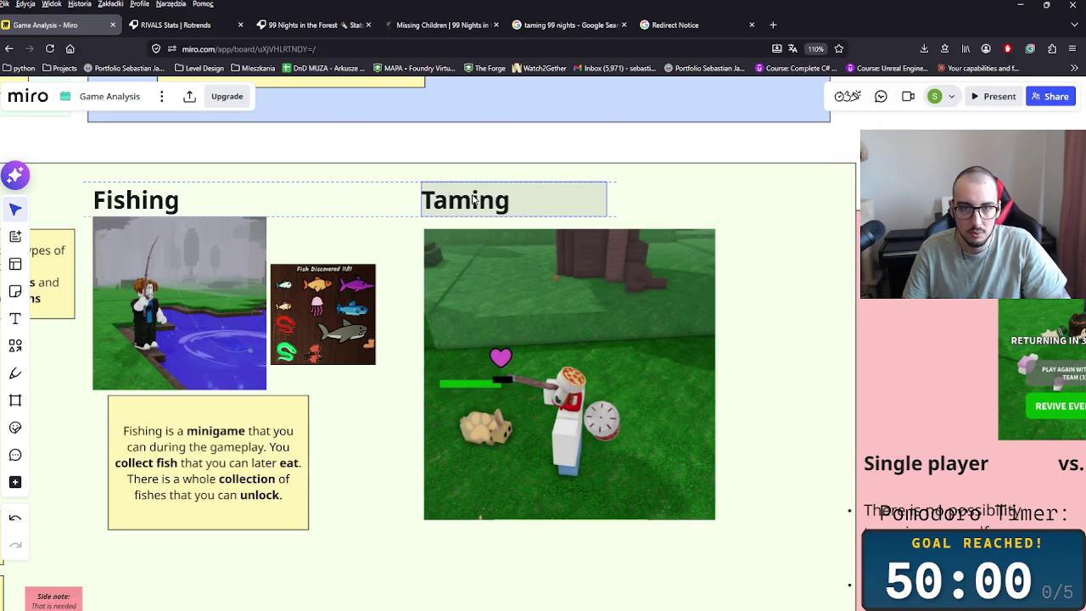
- Duplicate the Fishing description note and reword the copy for Taming, saying 'play'
key(Tab)
key(ctrl+d)
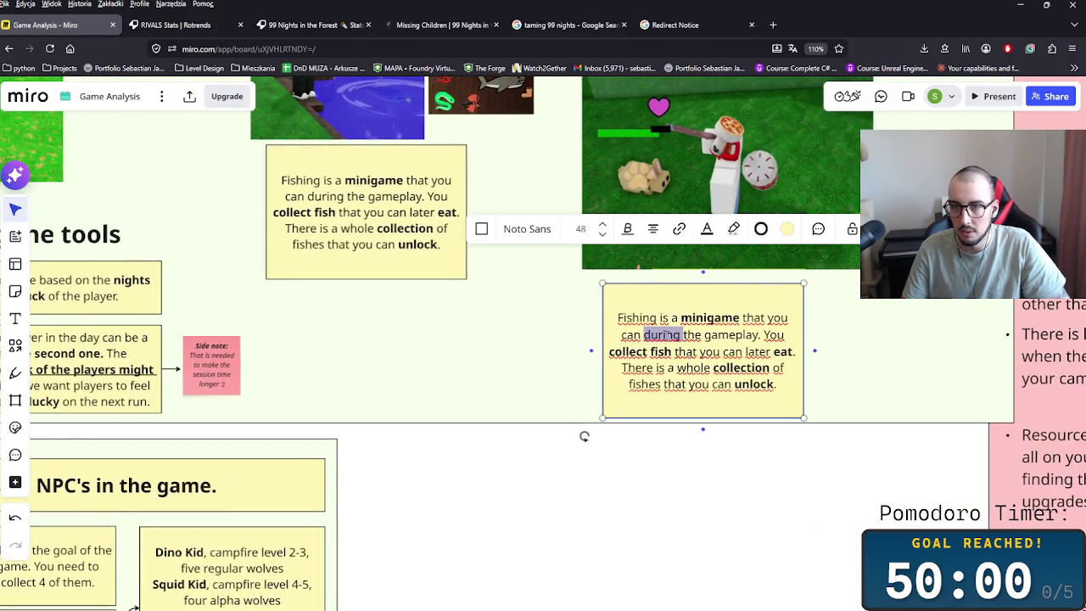
triple_click(667, 335)
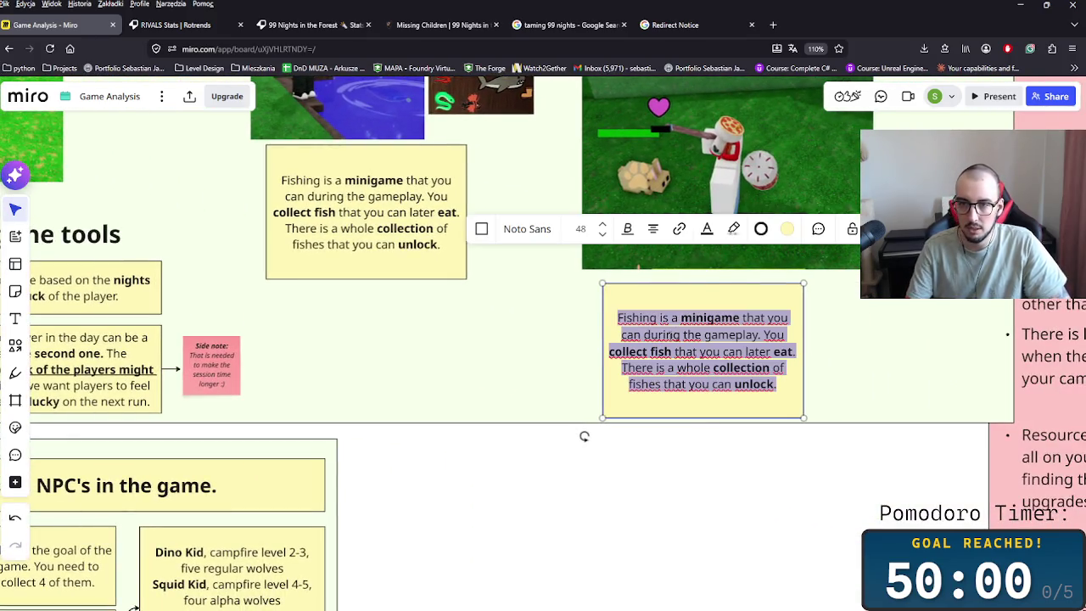
double_click(636, 318)
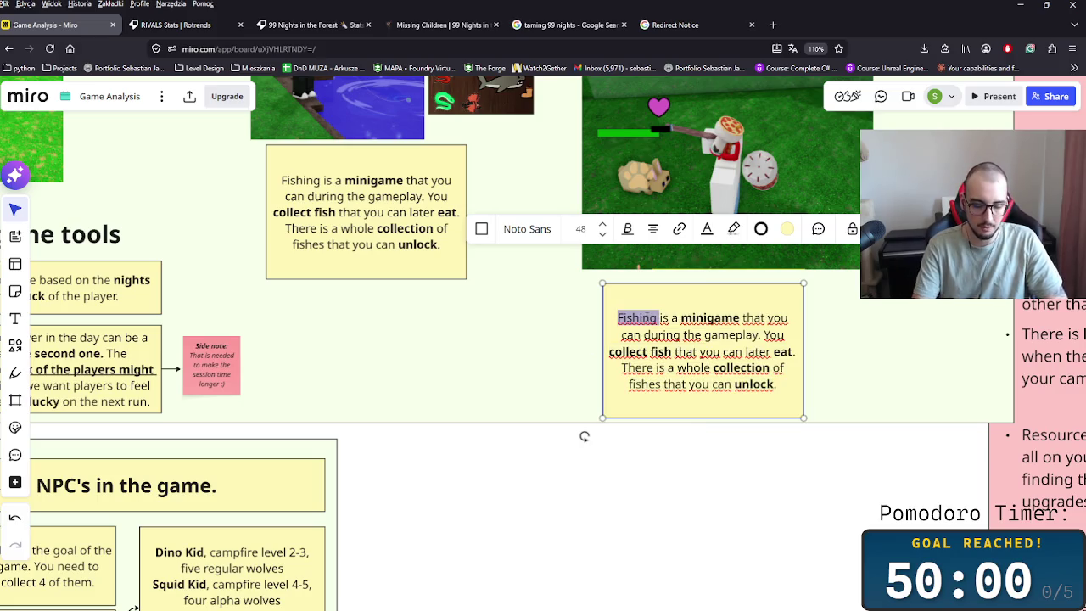
text(Taming )
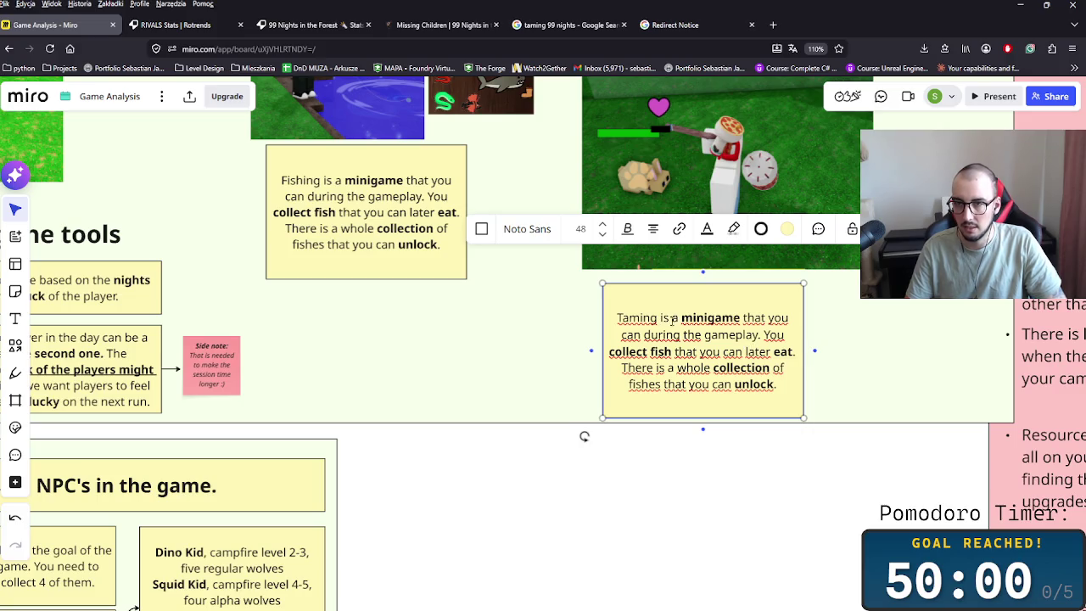
text(nother)
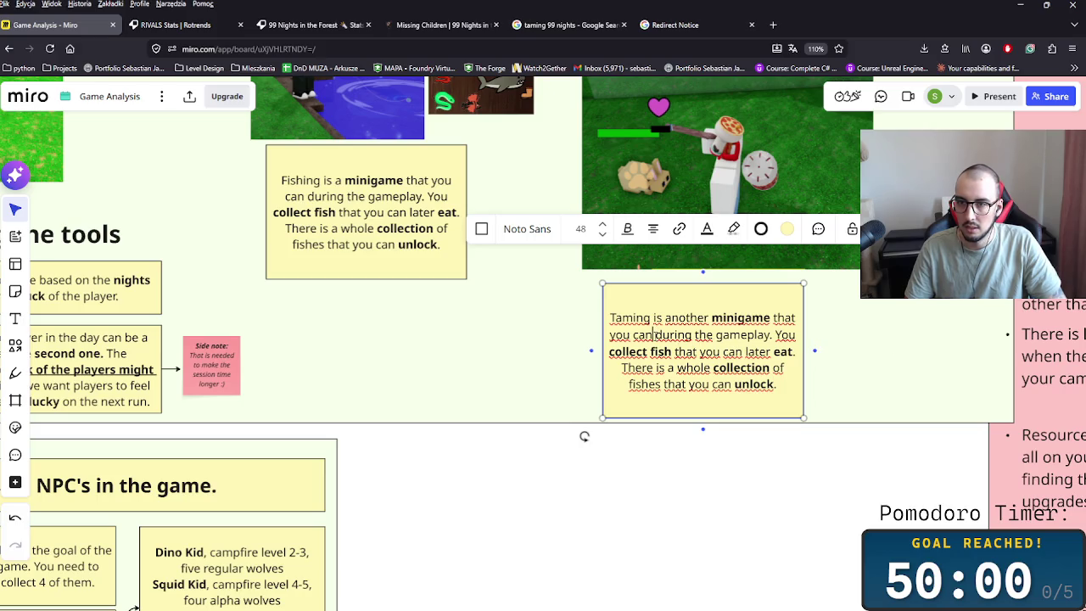
text(do)
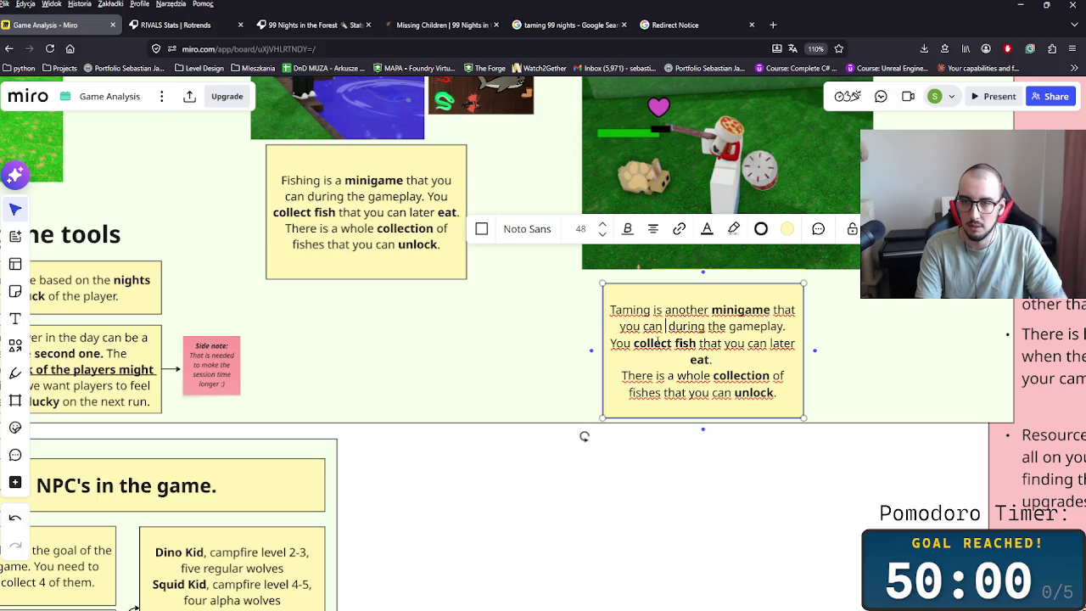
key(BackSpace)
key(BackSpace)
key(BackSpace)
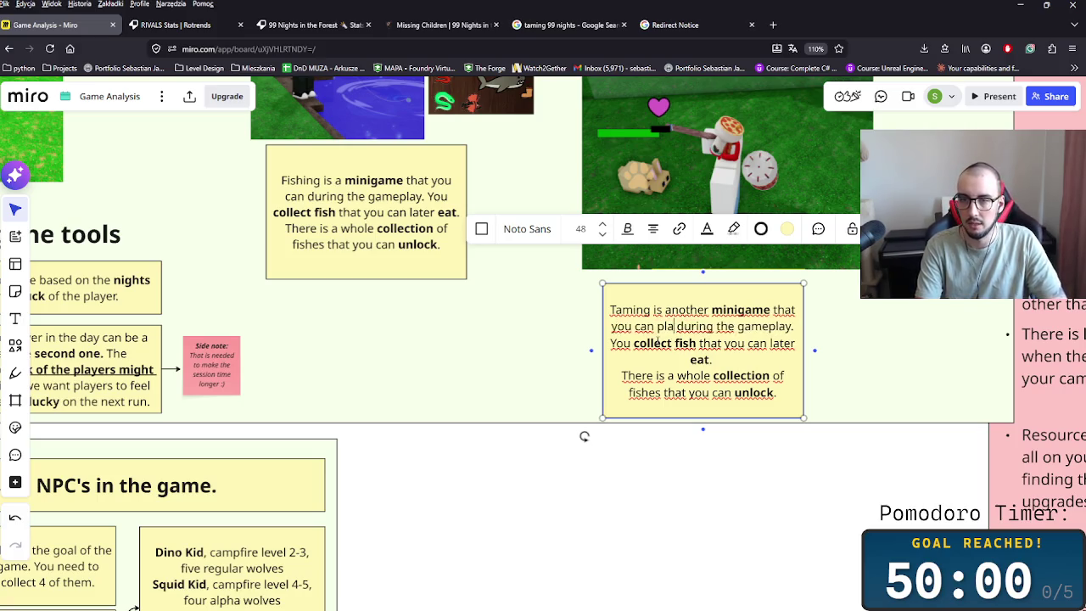
text(play)
- In the Fishing note, add 'play' and give the 'There' sentence its own paragraph
click(391, 207)
click(404, 180)
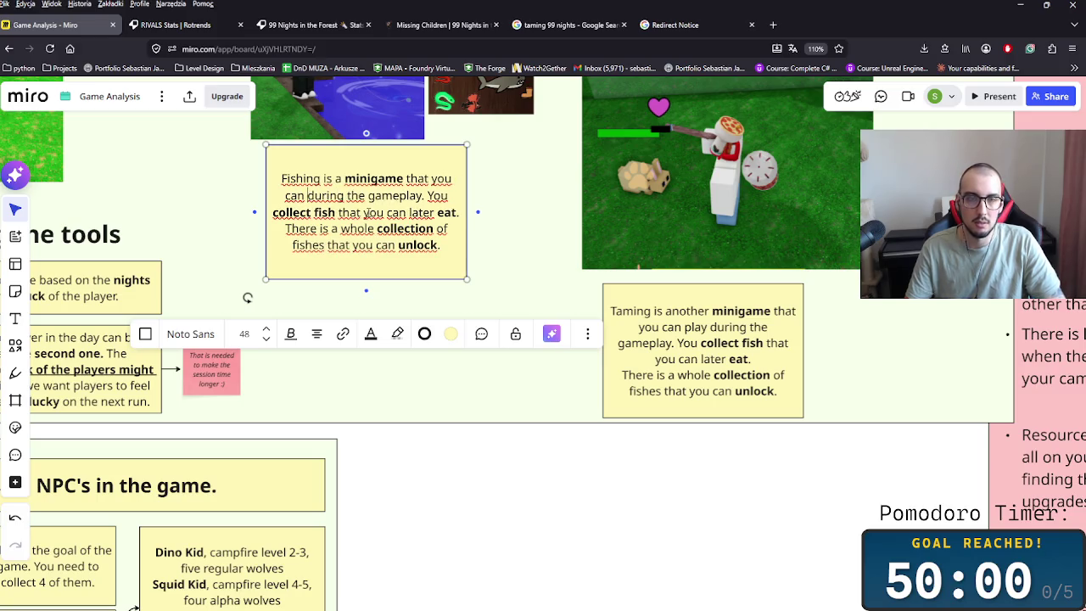
text(play)
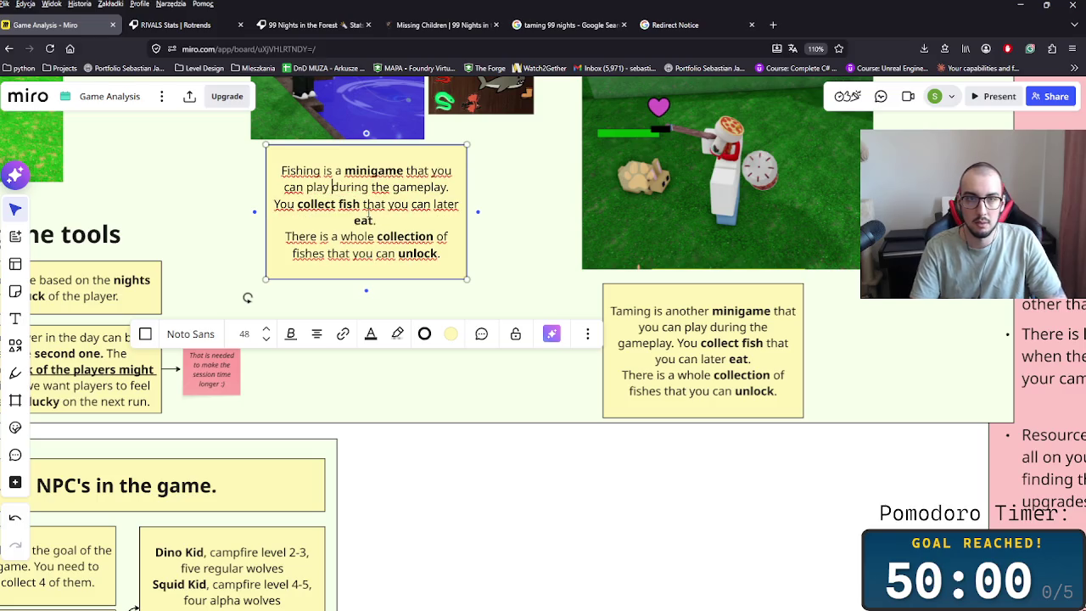
click(369, 227)
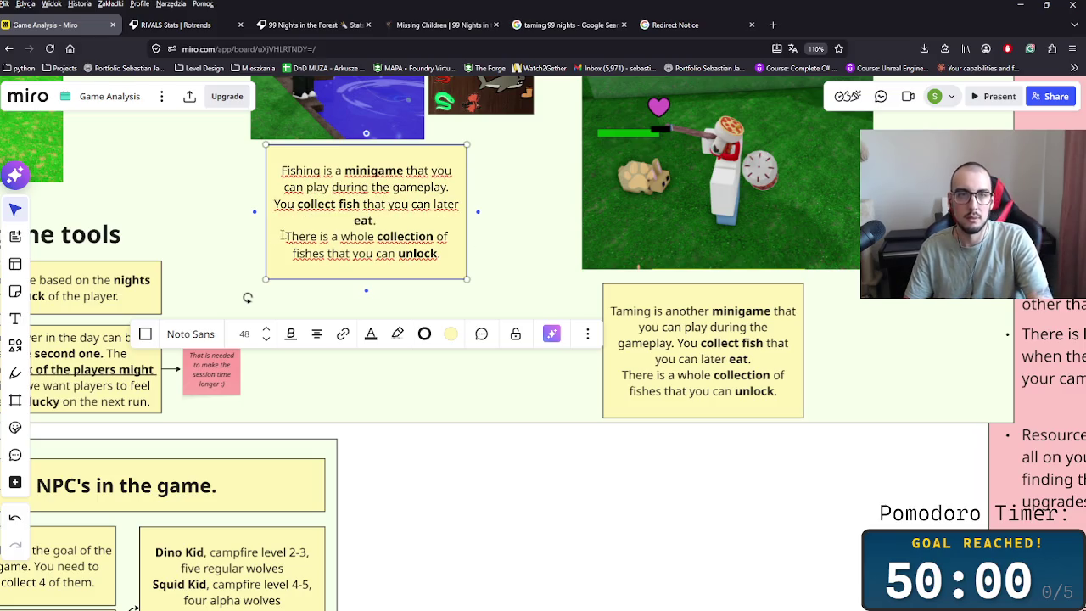
key(Delete)
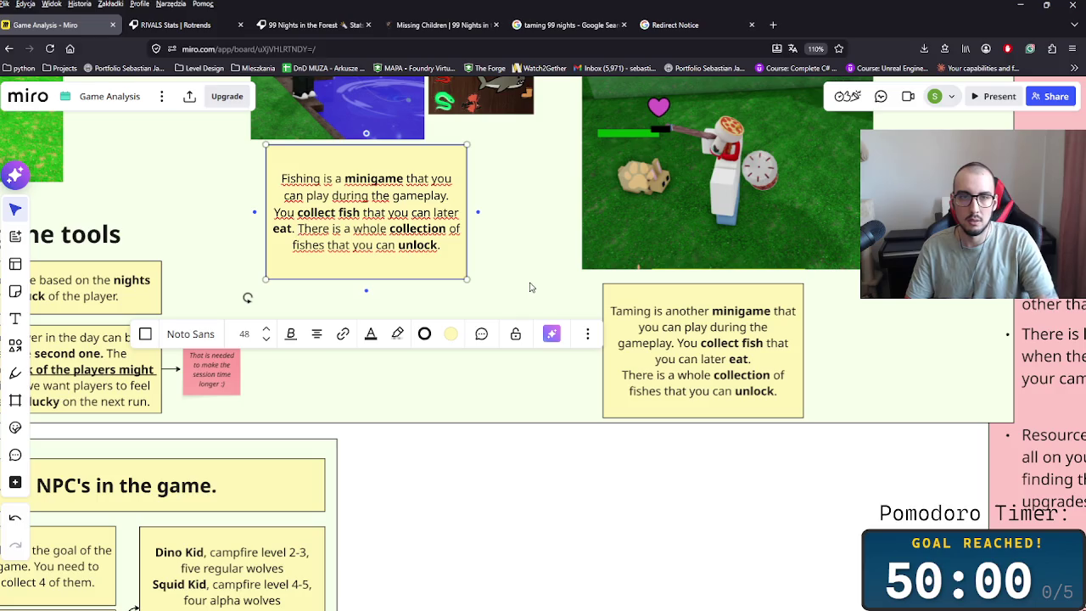
key(Return)
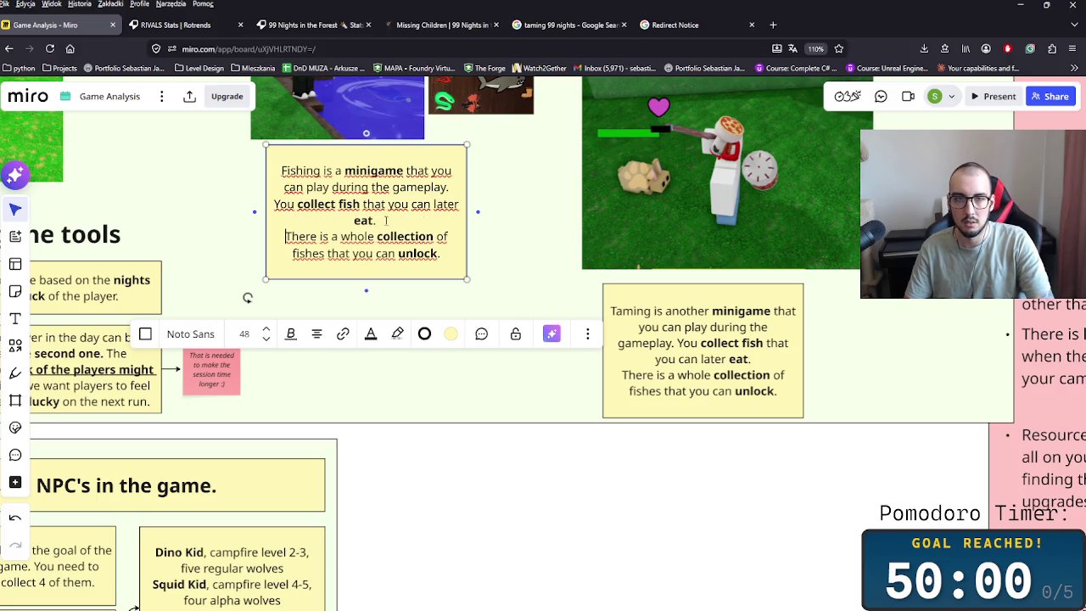
drag(467, 209, 481, 209)
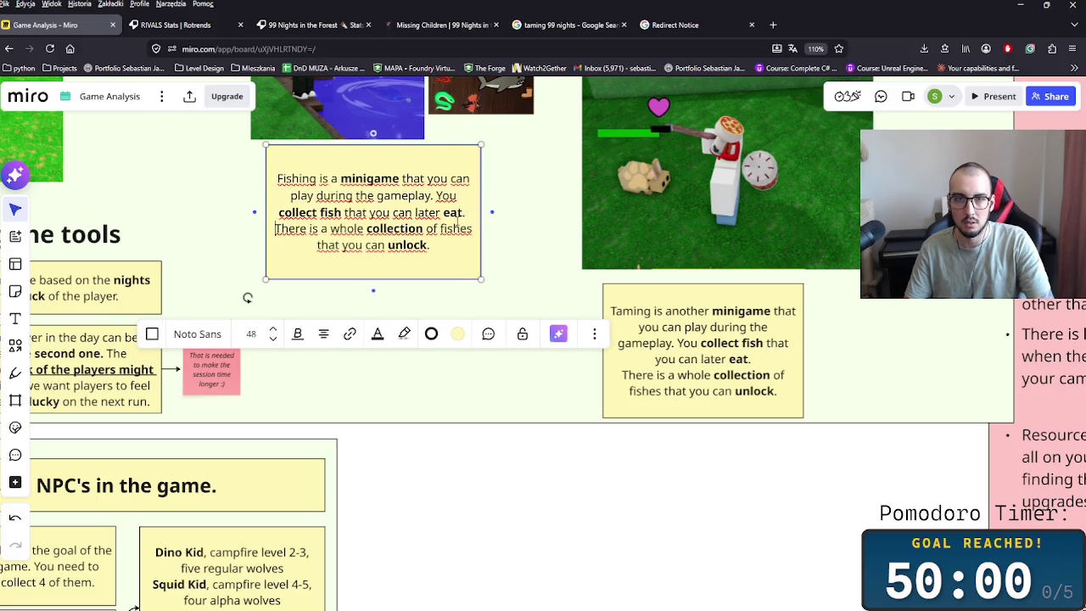
key(Return)
click(614, 310)
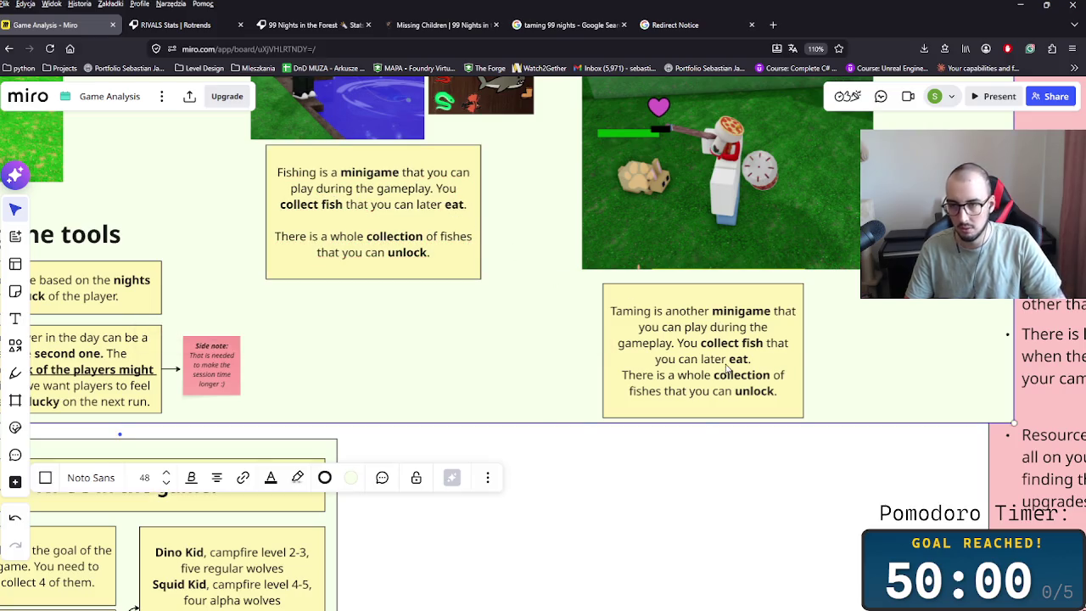
double_click(667, 328)
- Delete the copied fishing sentences from the Taming note, leaving a blank line after 'gameplay.'
click(717, 327)
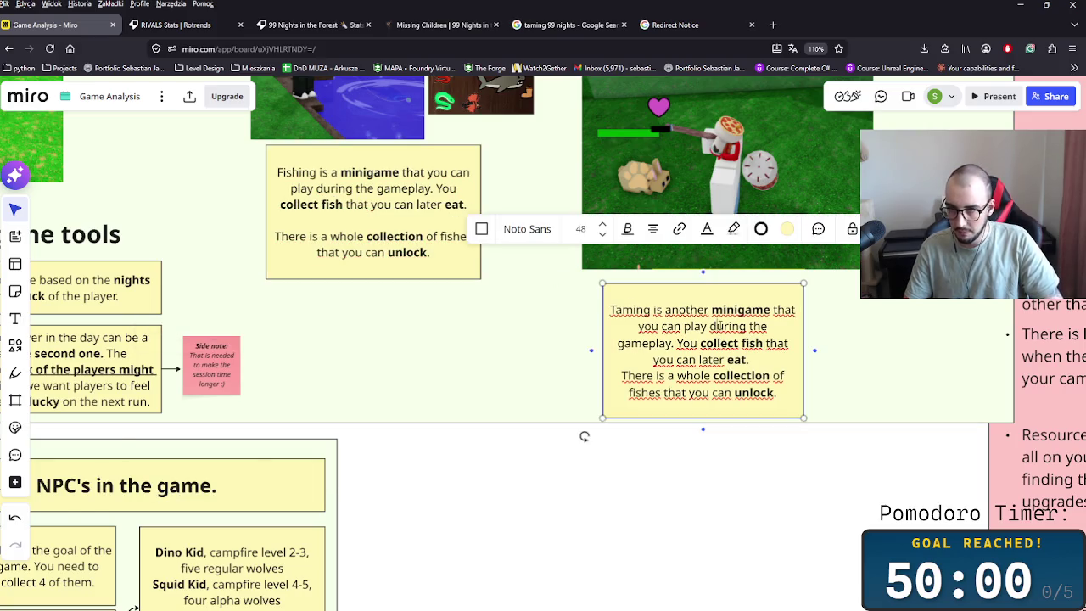
drag(673, 327, 762, 345)
click(762, 344)
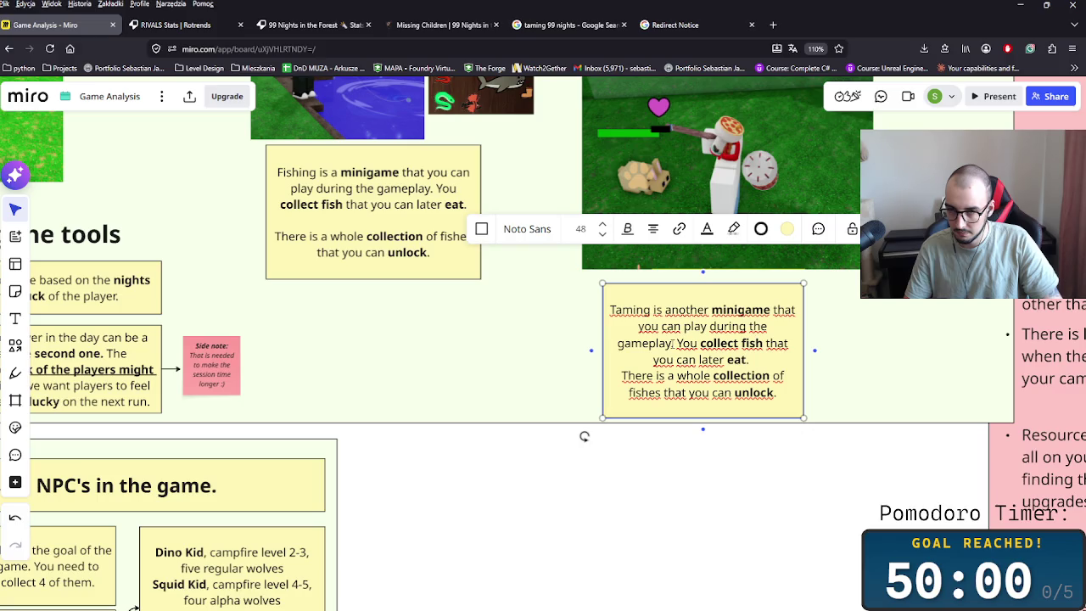
drag(676, 343, 814, 414)
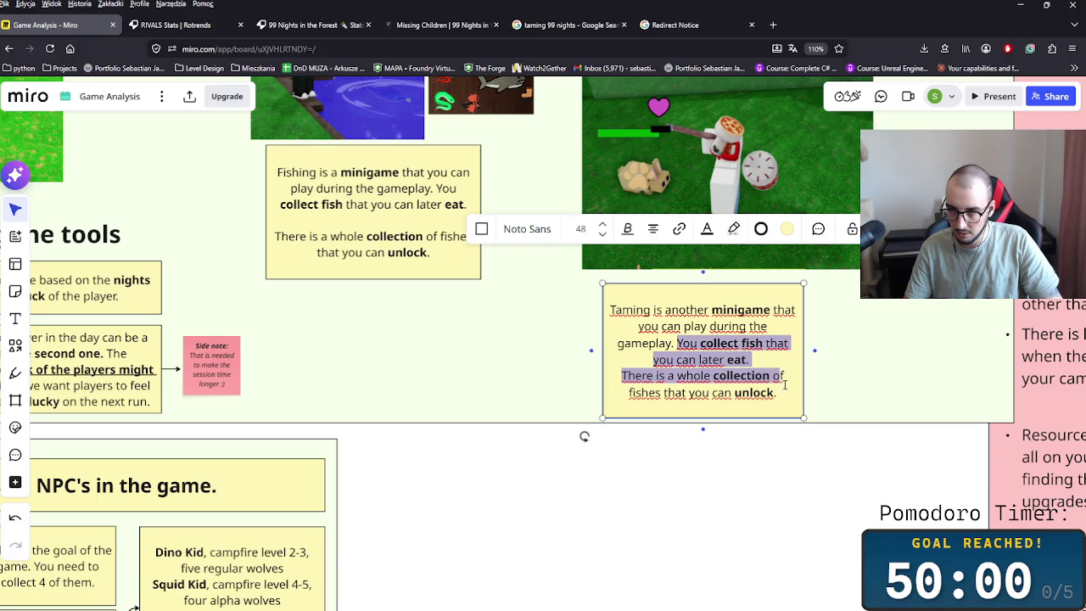
key(BackSpace)
key(Return)
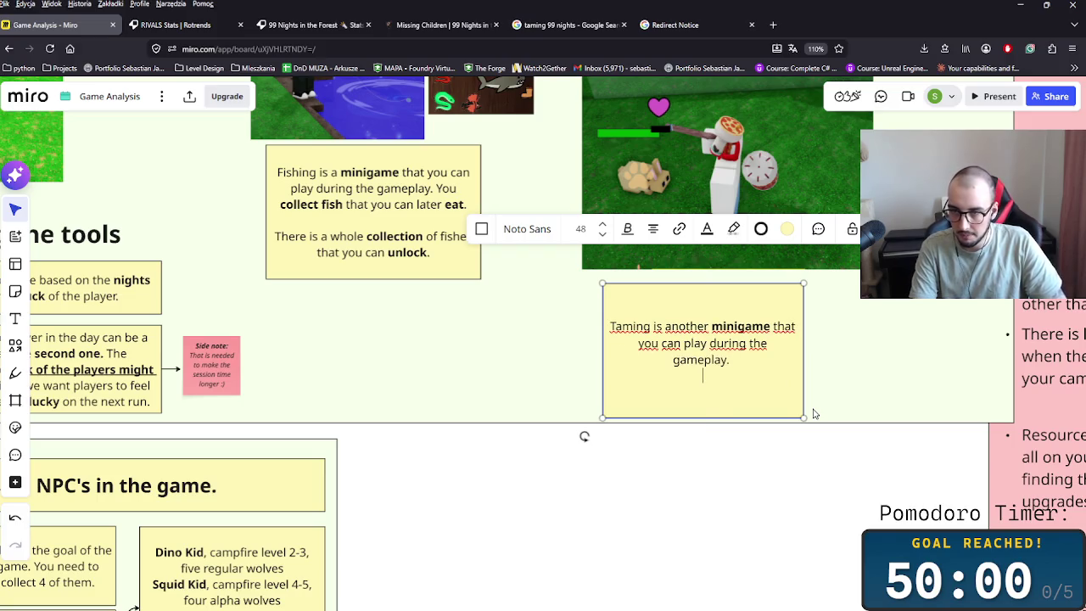
key(Return)
- Write that you can tame animals for experience so higher level animals can be tamed too
text(You)
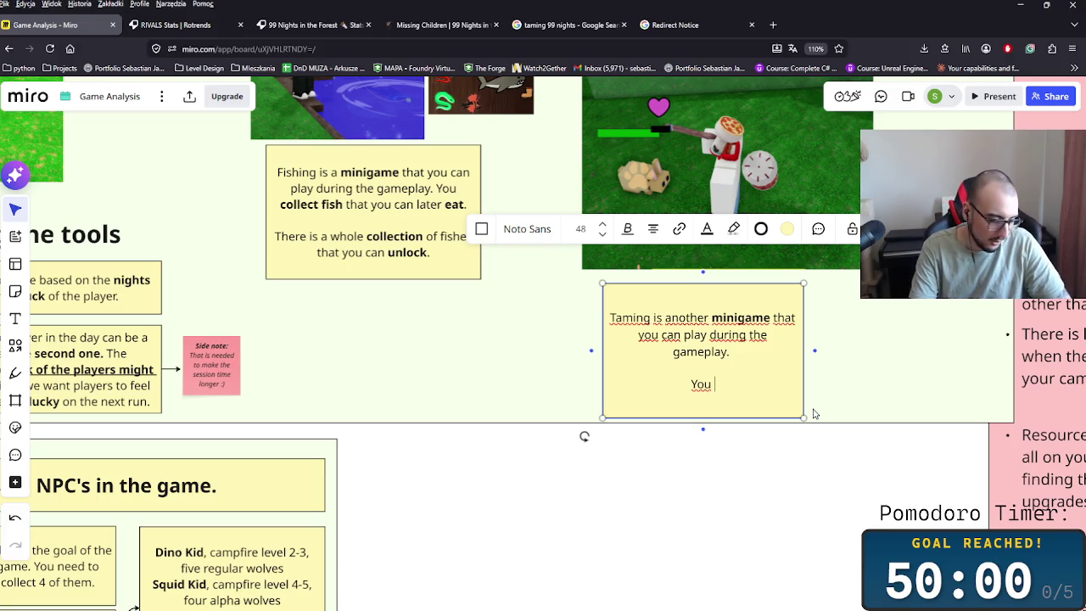
text(can pl)
key(BackSpace)
key(BackSpace)
key(BackSpace)
key(Escape)
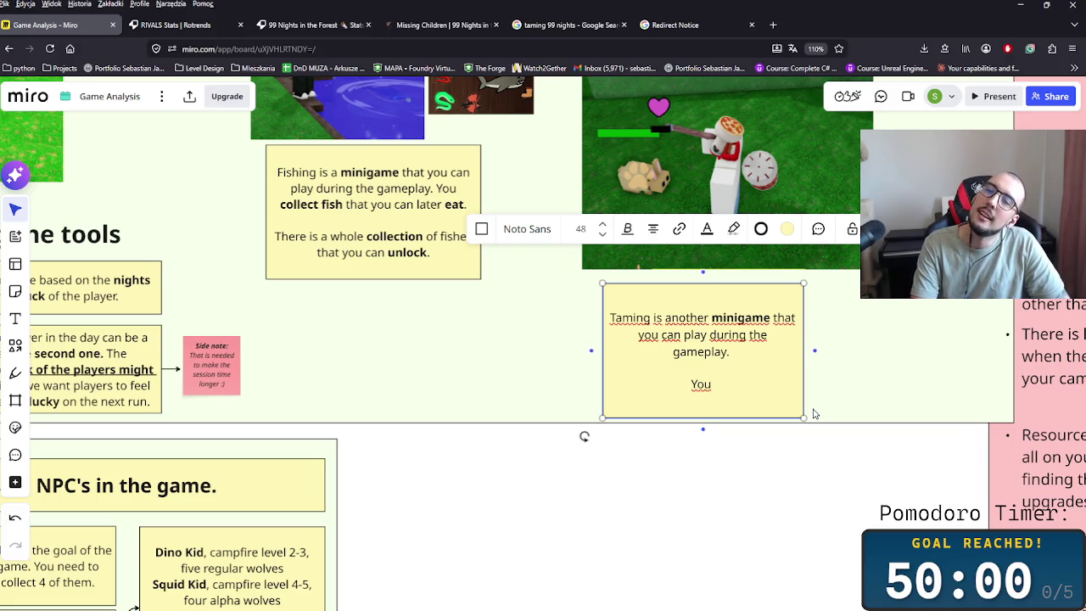
text(can )
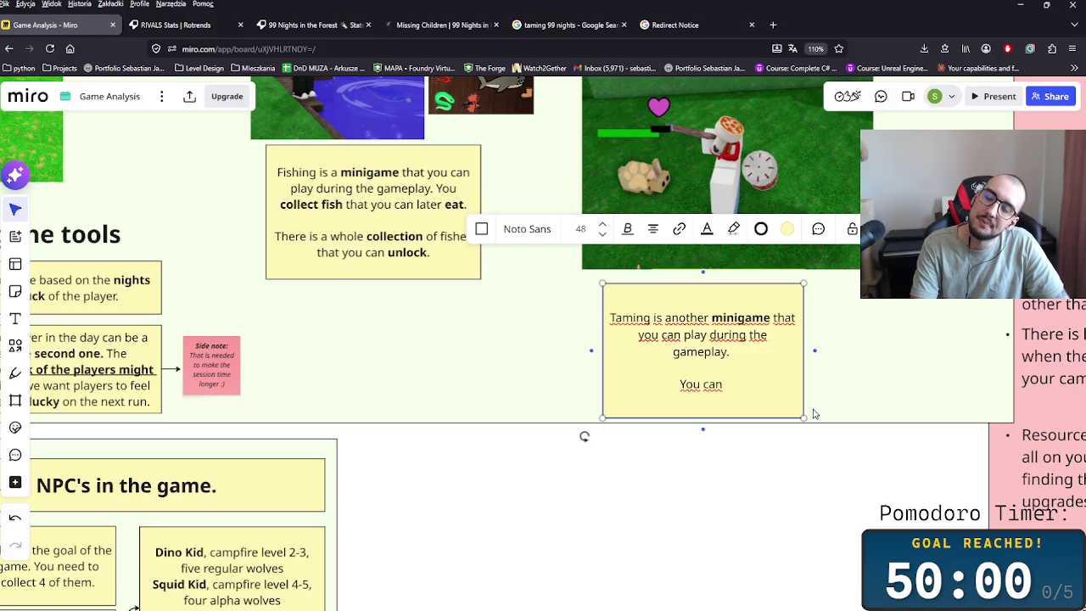
text(tame)
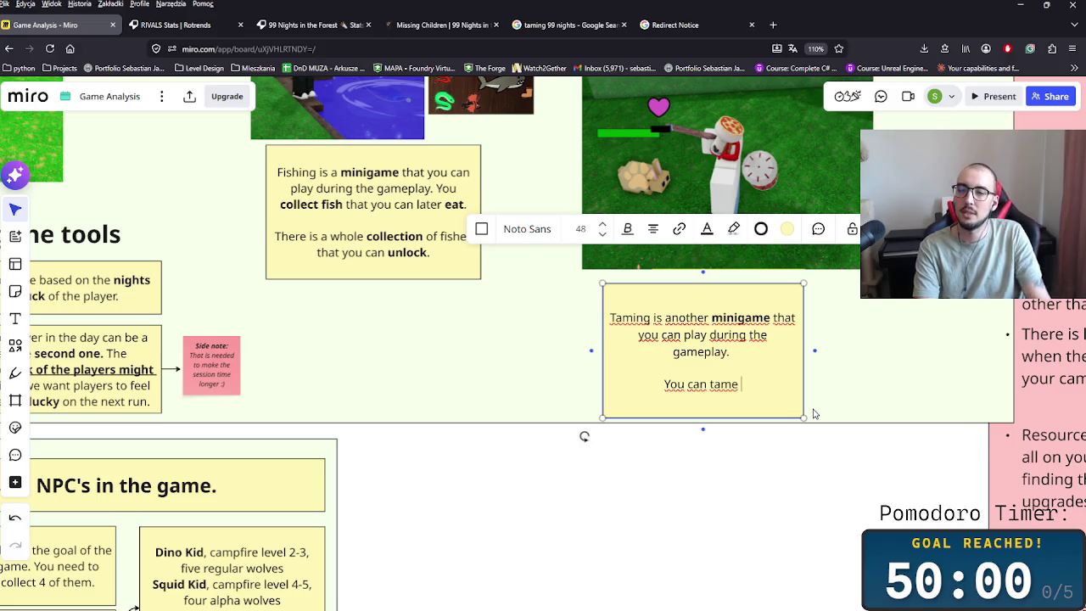
text( other animals and)
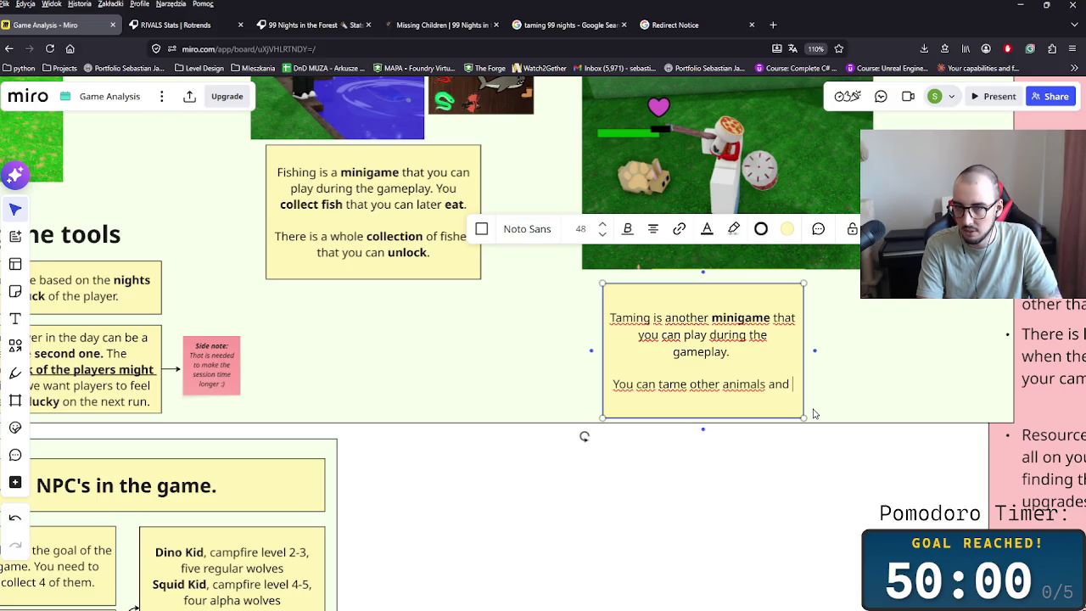
text(get)
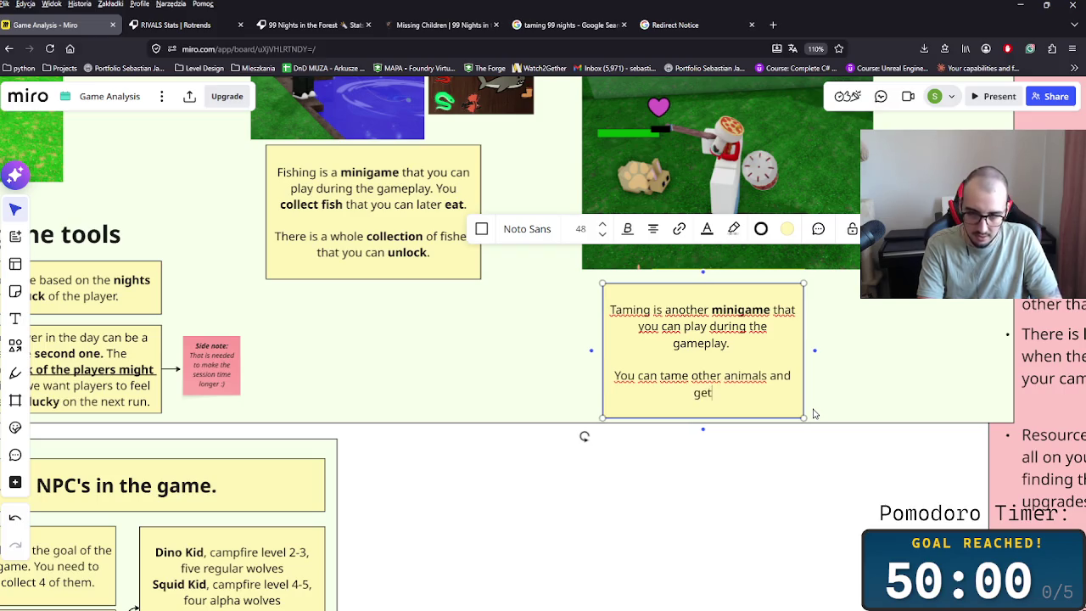
text( the experience in it, so the other)
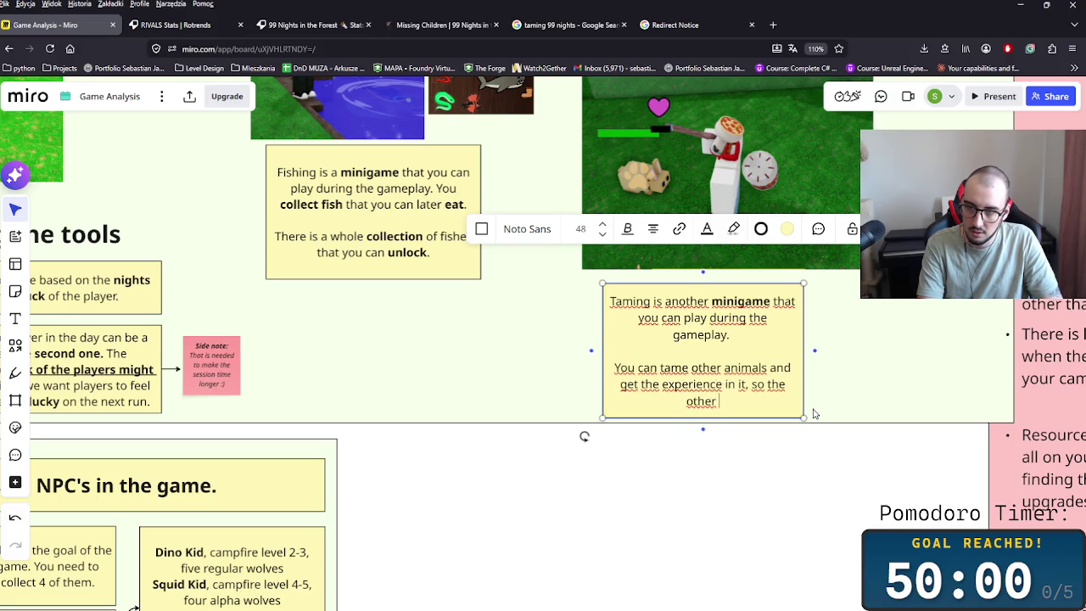
key(BackSpace)
key(BackSpace)
key(BackSpace)
key(BackSpace)
key(BackSpace)
key(BackSpace)
key(BackSpace)
key(BackSpace)
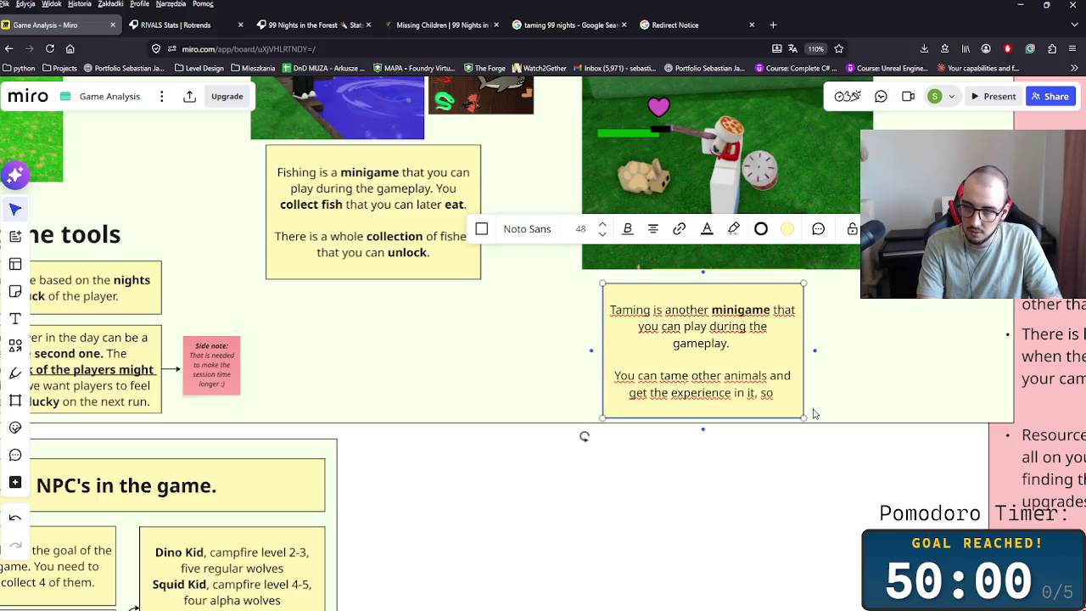
text( the )
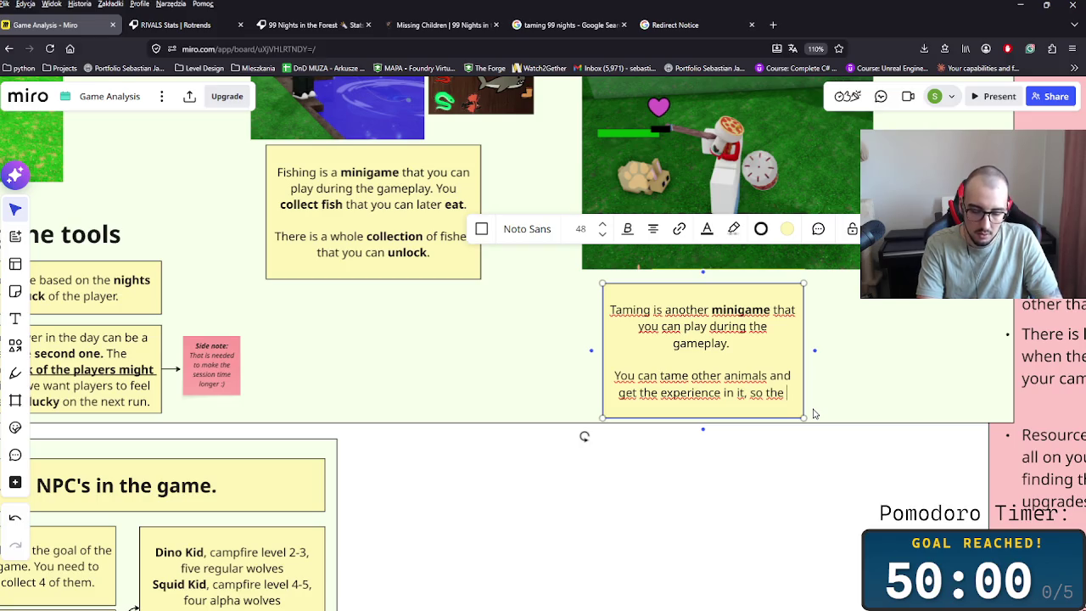
text(higher le)
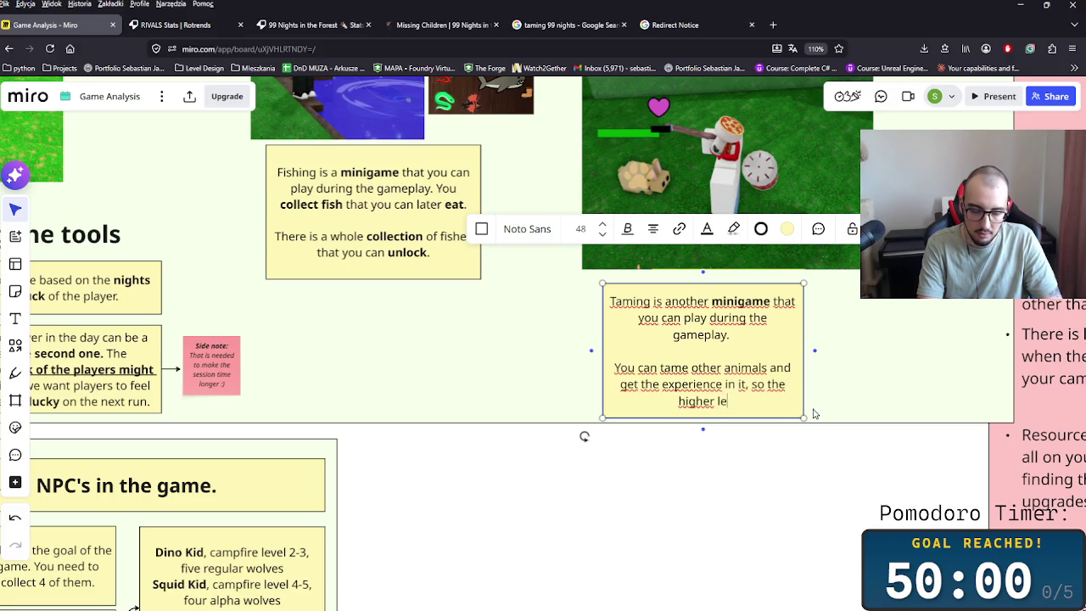
text(vel animals can be tamed too.)
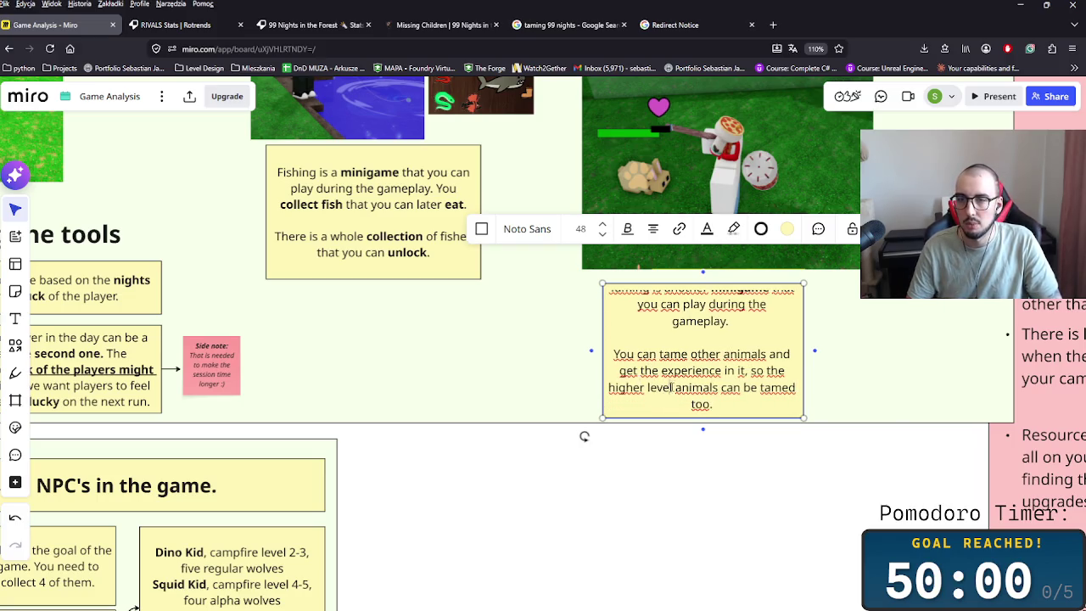
- Bold 'higher level animals' and 'can tame other animals' in the Taming note
double_click(714, 387)
drag(718, 386, 607, 387)
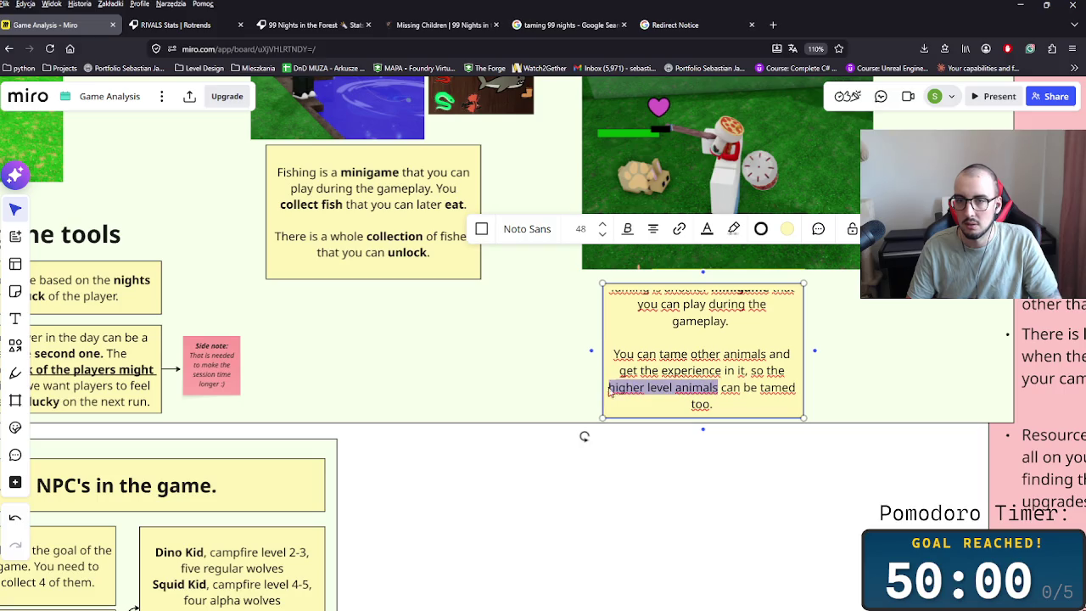
key(ctrl+b)
click(645, 370)
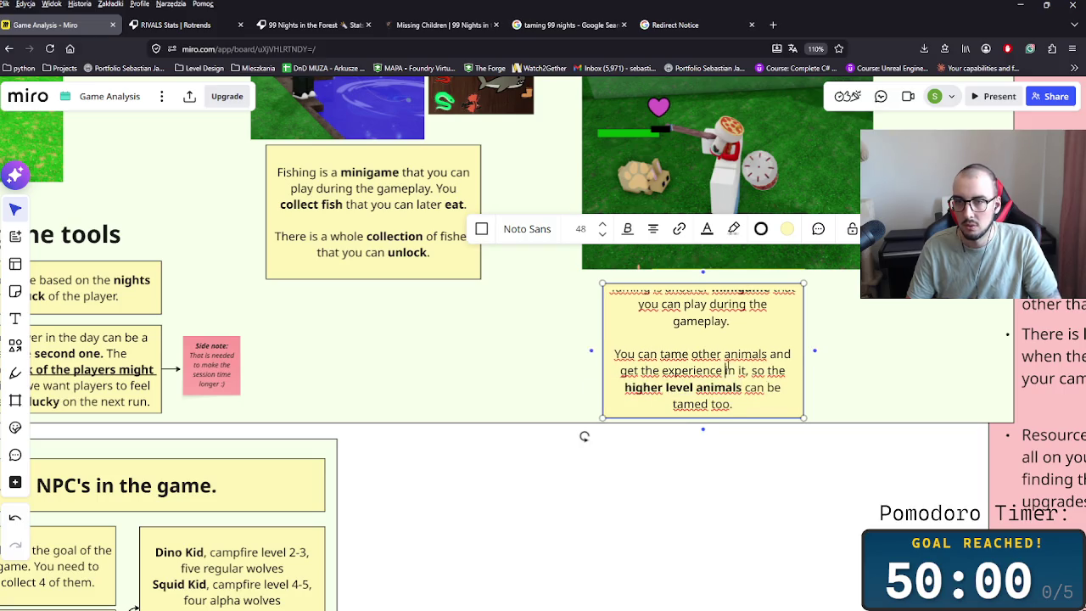
mouse_move(634, 354)
mouse_down()
mouse_move(791, 354)
mouse_move(636, 353)
mouse_up()
click(767, 354)
double_click(751, 354)
key(ctrl+b)
key(Escape)
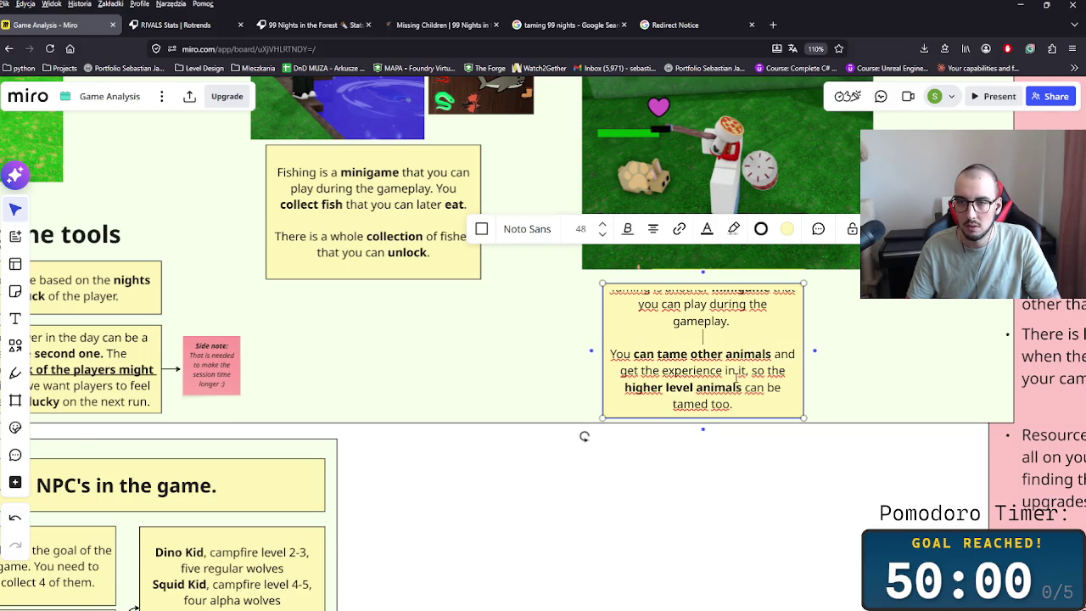
- Remove the word 'other' from the Taming note and nudge the note slightly right and down
ctrl+scroll(734, 383, up, 3)
double_click(700, 346)
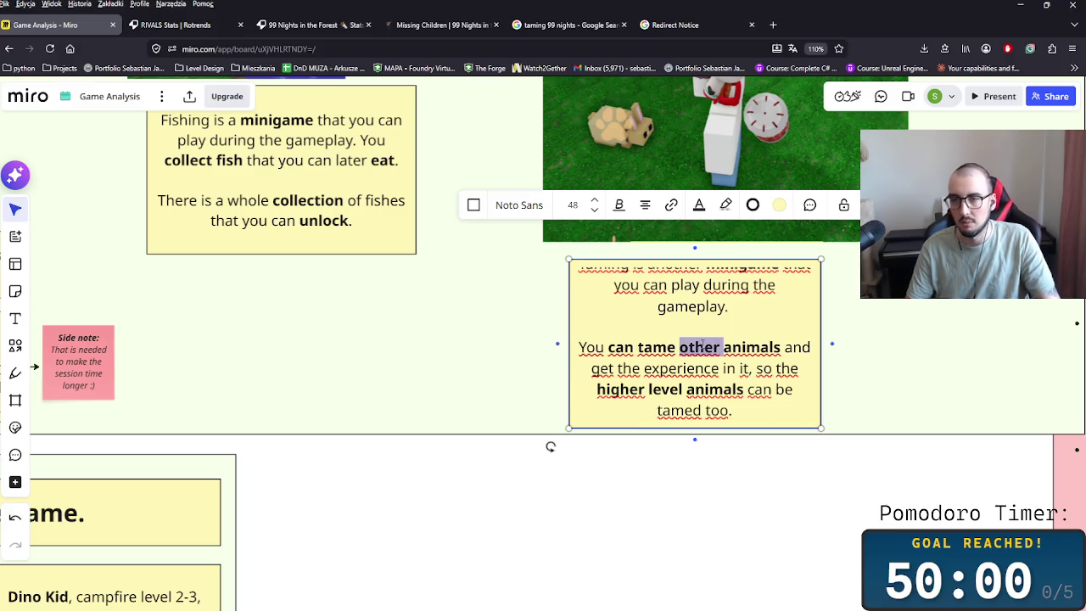
key(BackSpace)
click(768, 344)
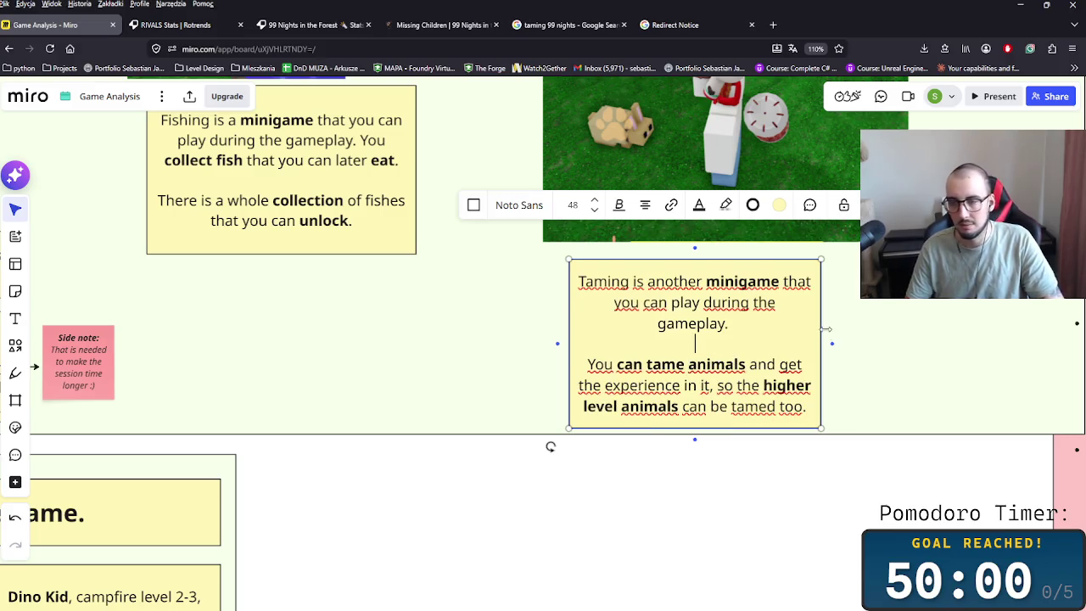
key(Escape)
scroll(625, 458, up, 3)
ctrl+scroll(624, 458, down, 2)
scroll(626, 456, down, 2)
scroll(593, 407, right, 3)
drag(546, 463, 561, 471)
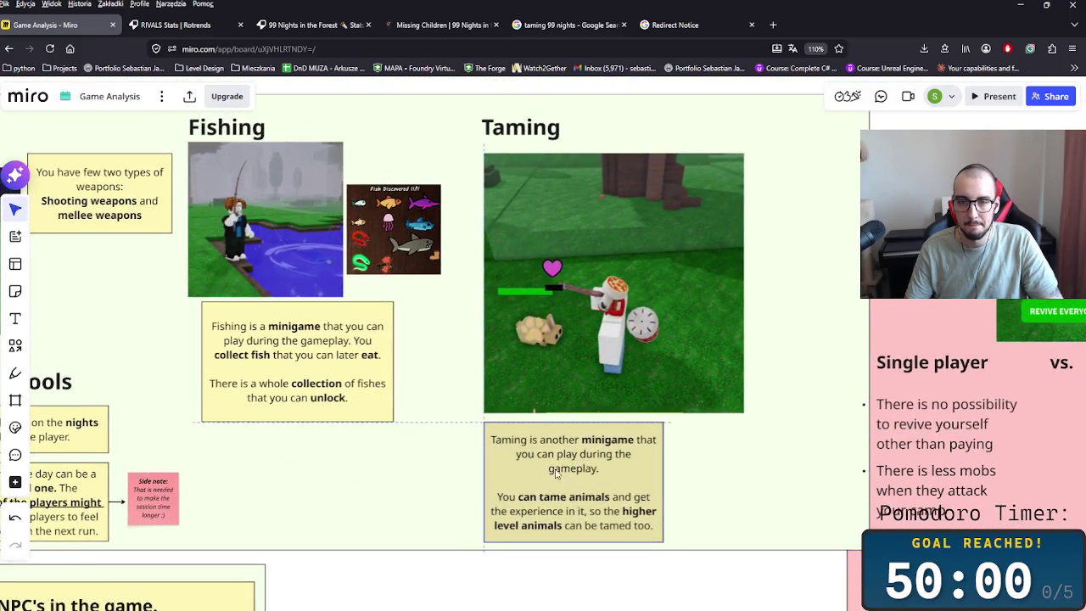
- Select the Fishing title, both images and the Fishing description note together
click(361, 315)
scroll(360, 316, up, 2)
scroll(361, 315, left, 1)
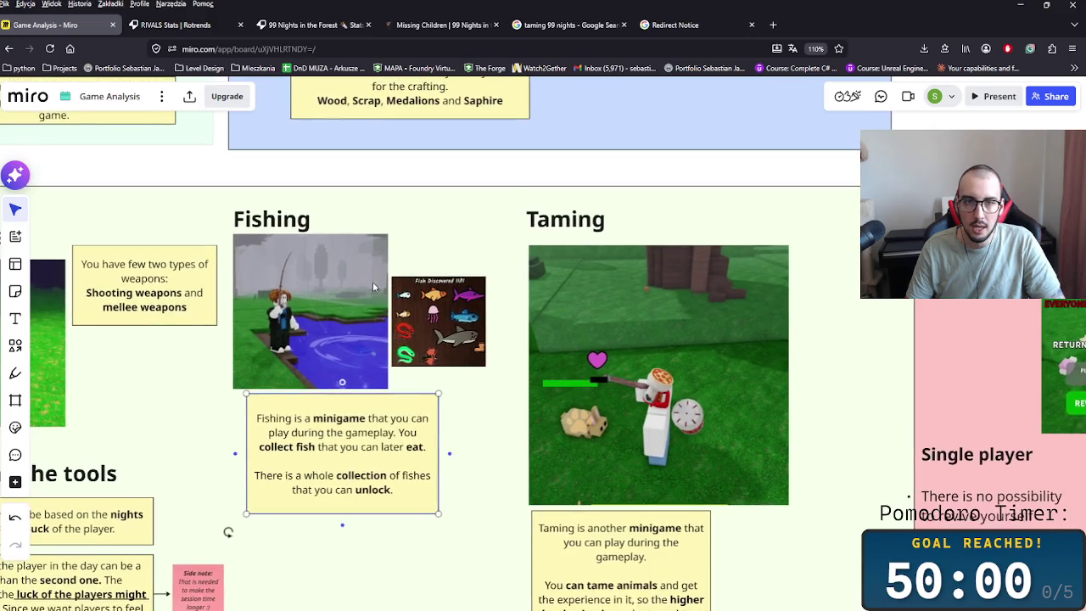
click(411, 376)
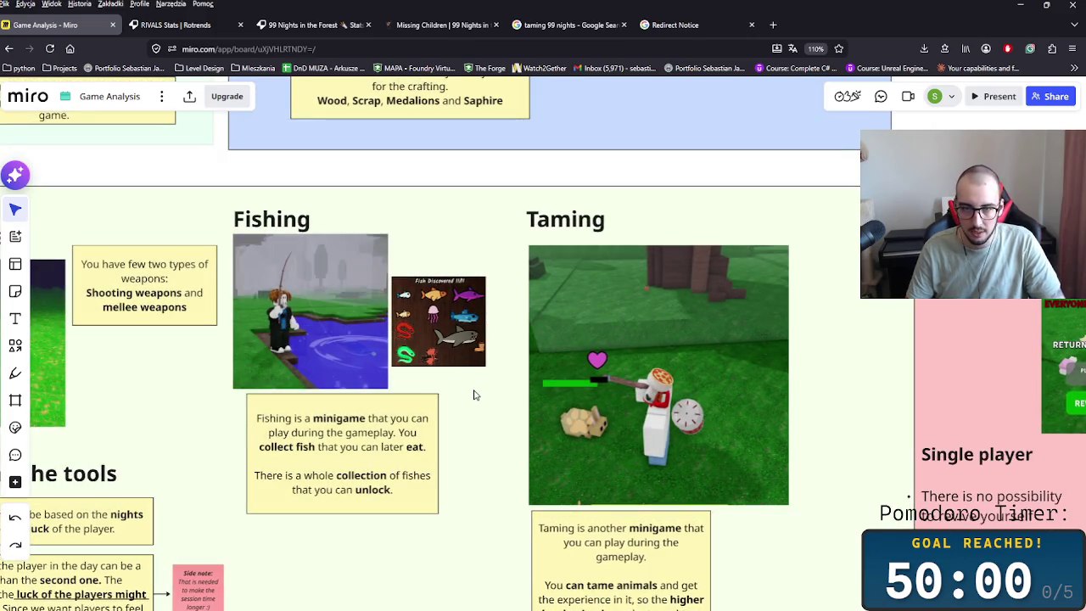
drag(218, 193, 441, 383)
shift+click(383, 431)
- Shrink the Taming screenshot and line the Taming title up with the Fishing section
click(570, 223)
mouse_move(569, 229)
mouse_down()
mouse_move(566, 239)
mouse_move(558, 231)
mouse_up()
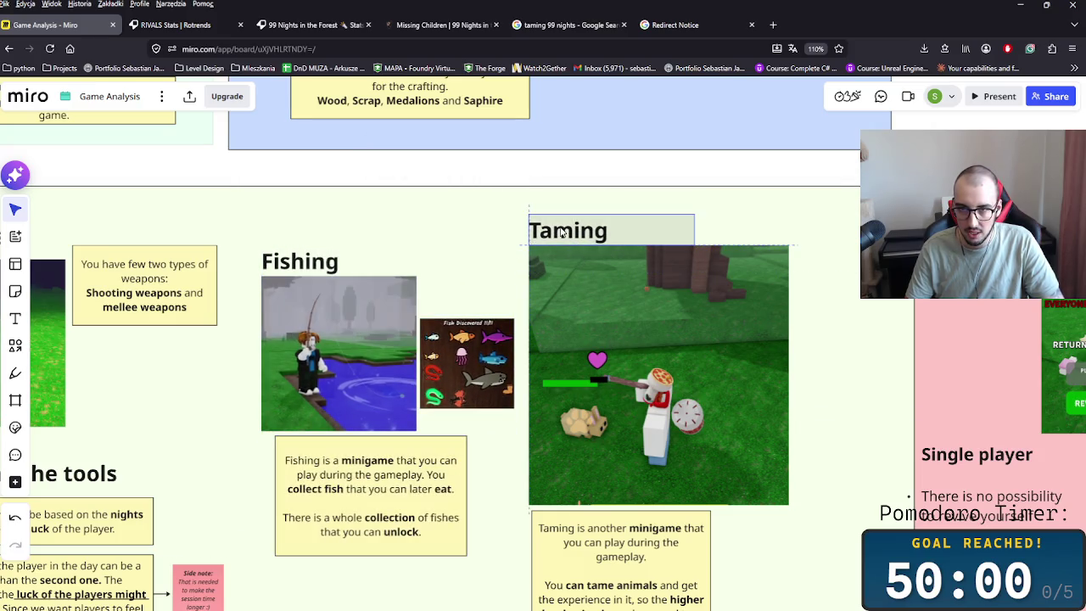
click(652, 285)
drag(709, 245, 681, 276)
click(570, 230)
drag(576, 241, 576, 264)
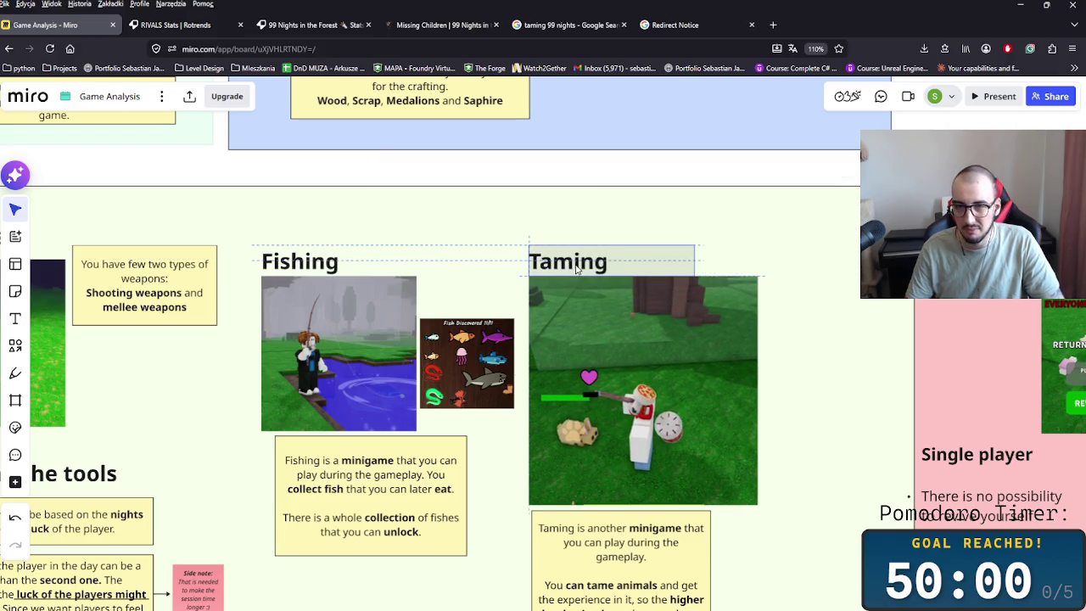
- Bring the description notes into view and paste a copy of the Taming note
click(701, 329)
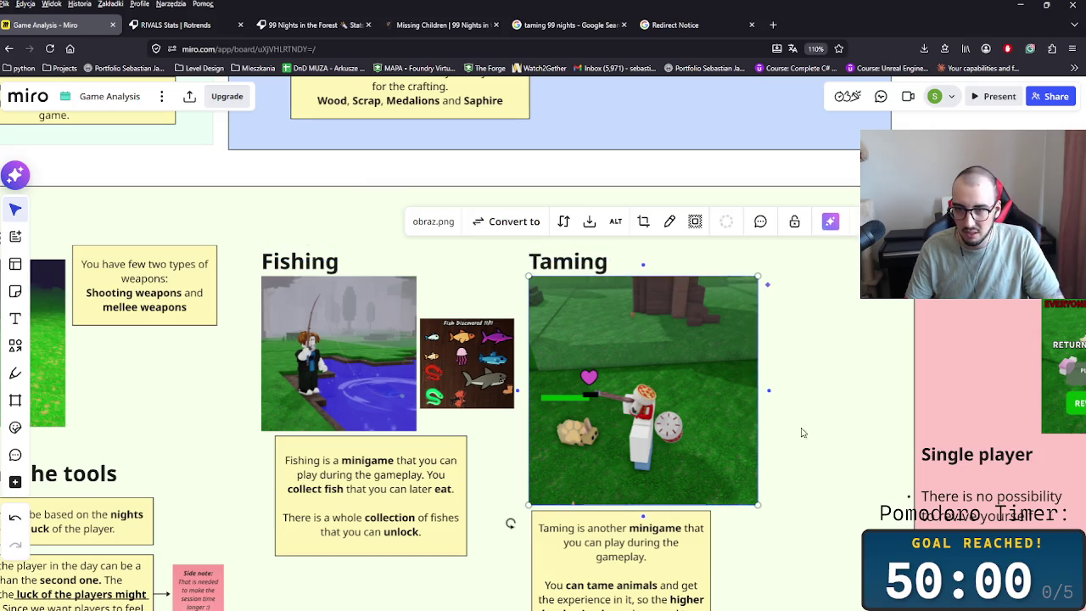
drag(821, 456, 792, 349)
click(604, 446)
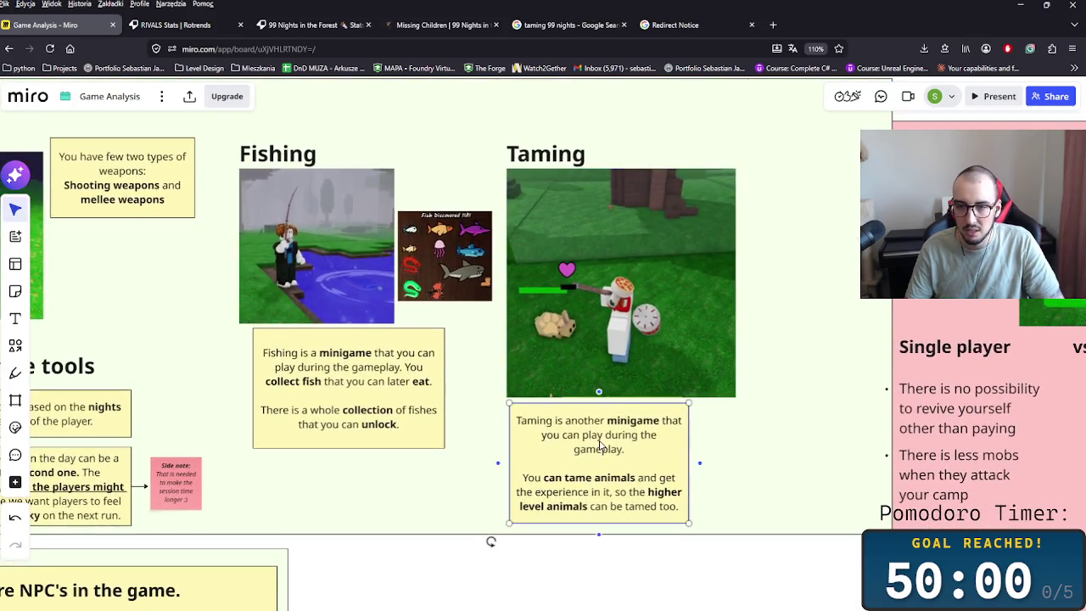
key(ctrl+v)
- Place a copied note above the Taming screenshot, then discard it as empty
drag(532, 234, 533, 262)
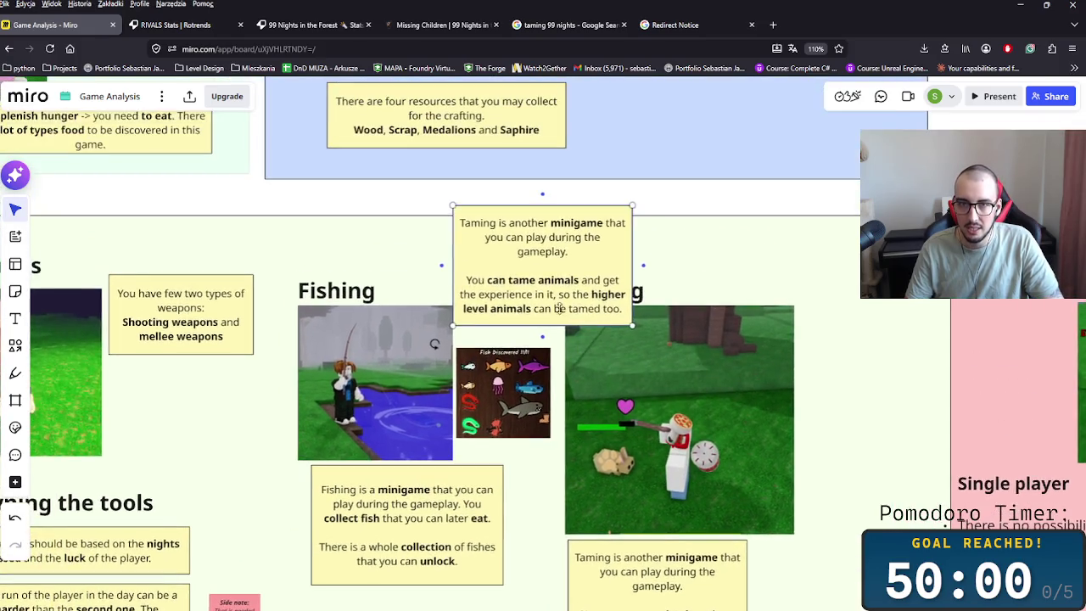
key(BackSpace)
text(Exp)
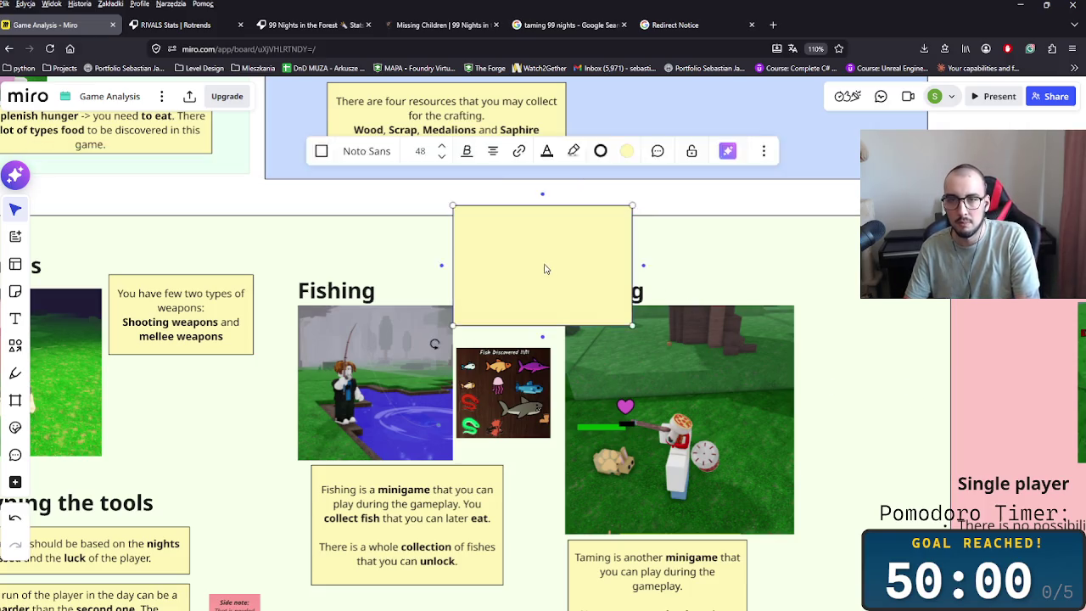
click(378, 289)
- Duplicate the Fishing heading as 'Experience based Tools:', widened to one line, at font size 144
key(ctrl+d)
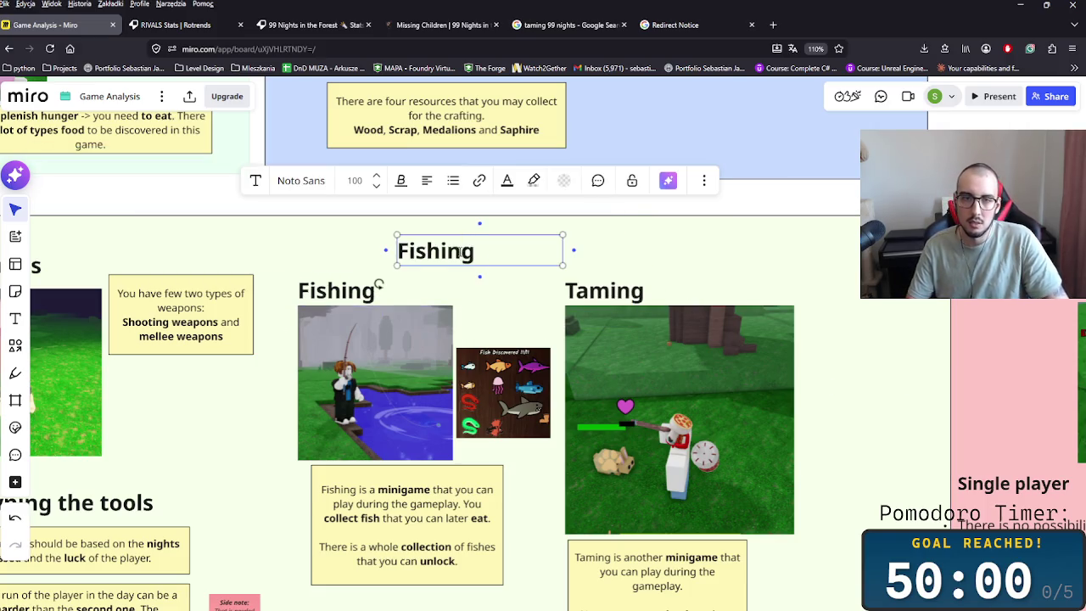
text(Experience based Tools)
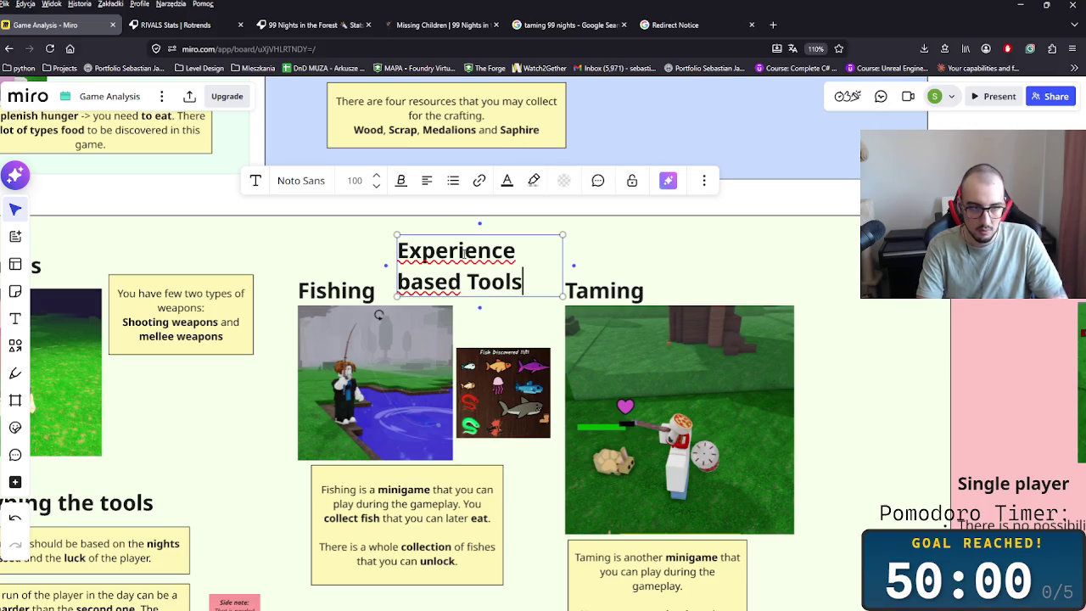
key(Escape)
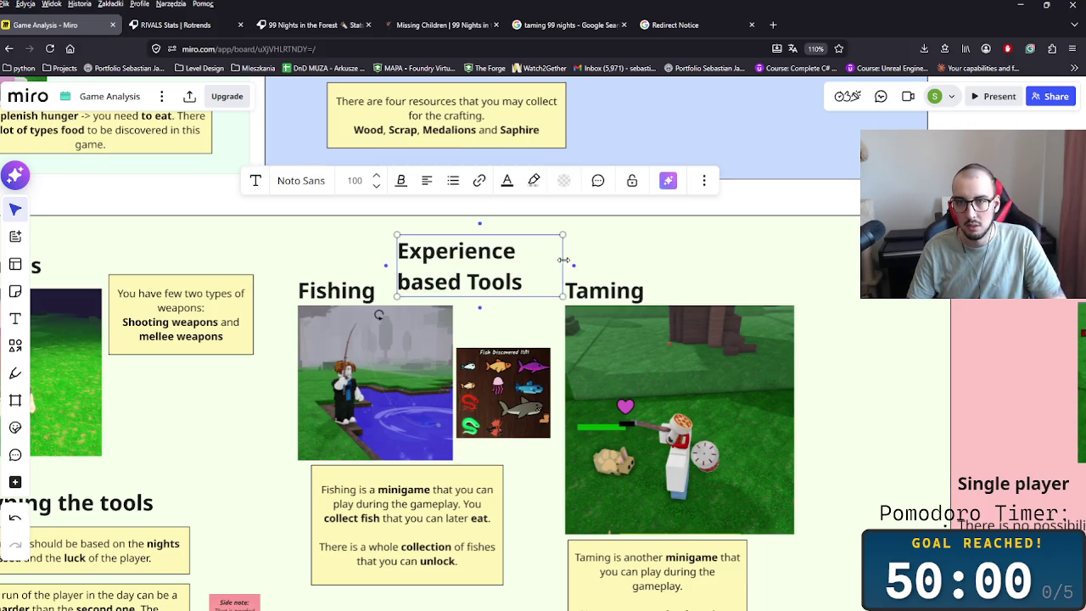
drag(562, 259, 658, 259)
click(424, 183)
click(654, 249)
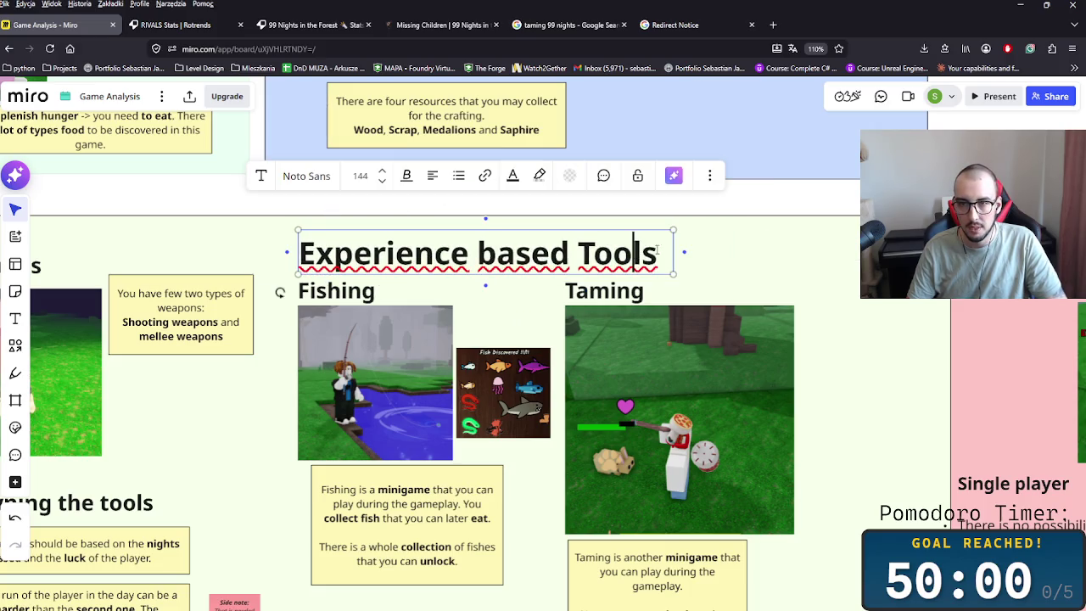
text(:)
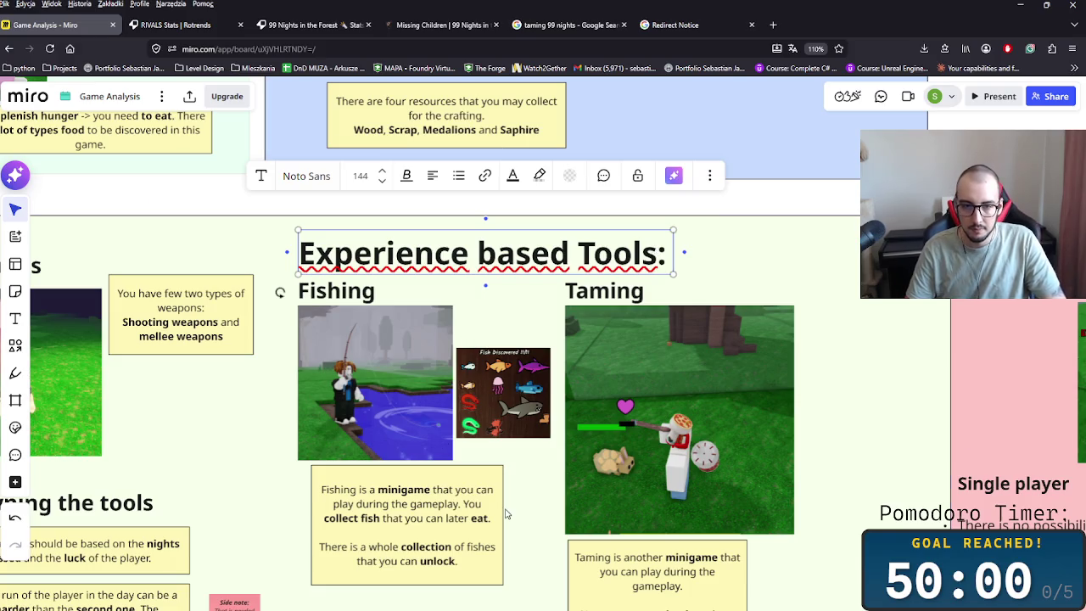
- Nudge the Taming description note into line and select the Fishing description note
click(506, 513)
scroll(506, 513, down, 3)
drag(700, 474, 717, 467)
click(495, 428)
- Paste a copy of the Fishing description note and select all its text
key(ctrl+c)
key(ctrl+v)
key(ctrl+a)
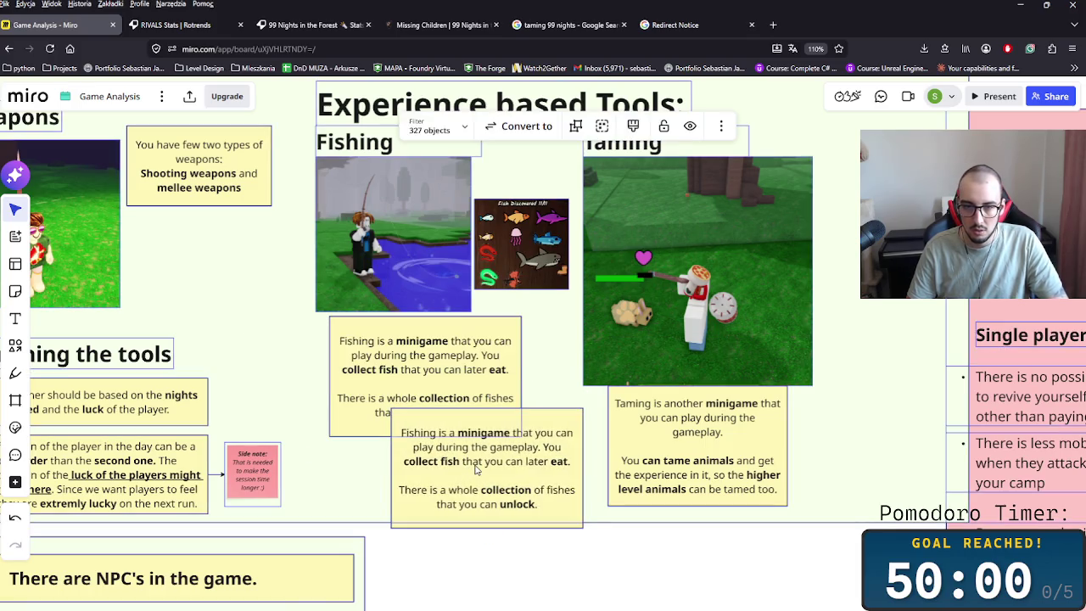
double_click(476, 469)
key(ctrl+a)
- Reword the copied note to read 'Experience in these tools is enabling the better'
text(Experience in these tools are )
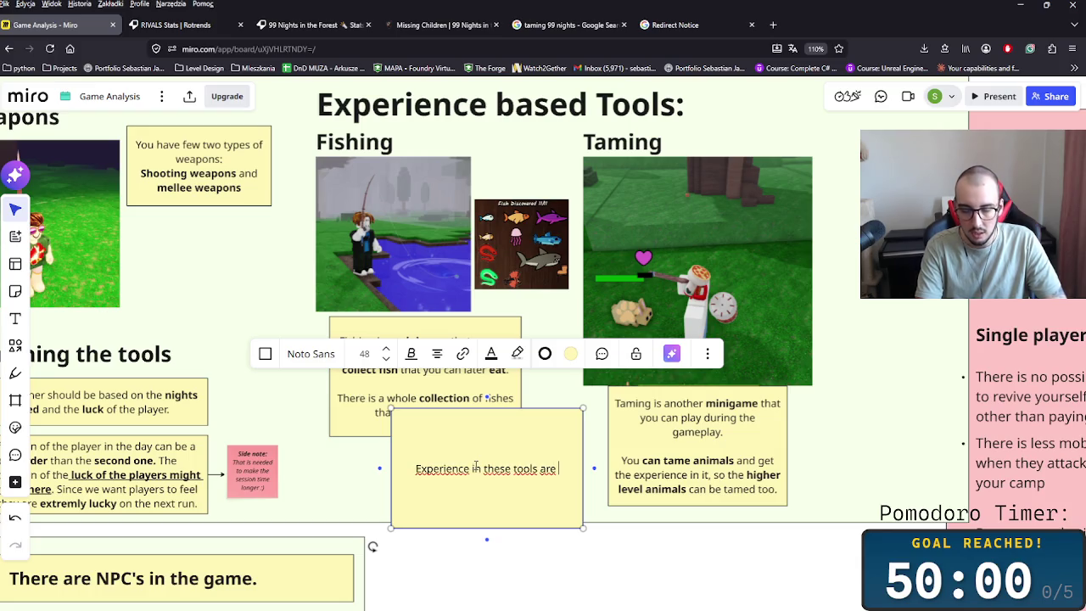
text(needed to)
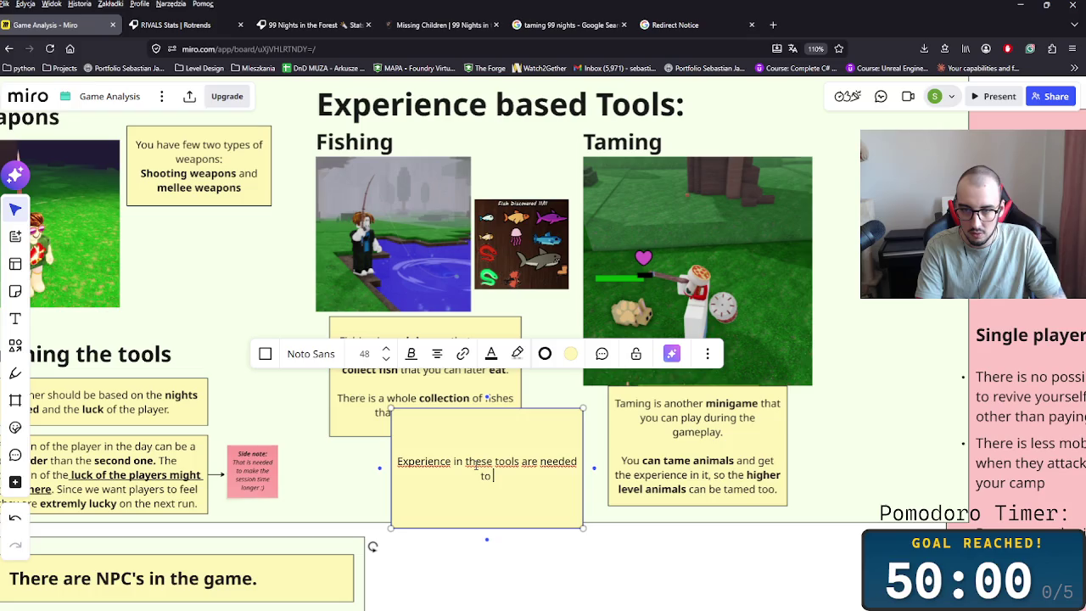
key(BackSpace)
key(BackSpace)
key(BackSpace)
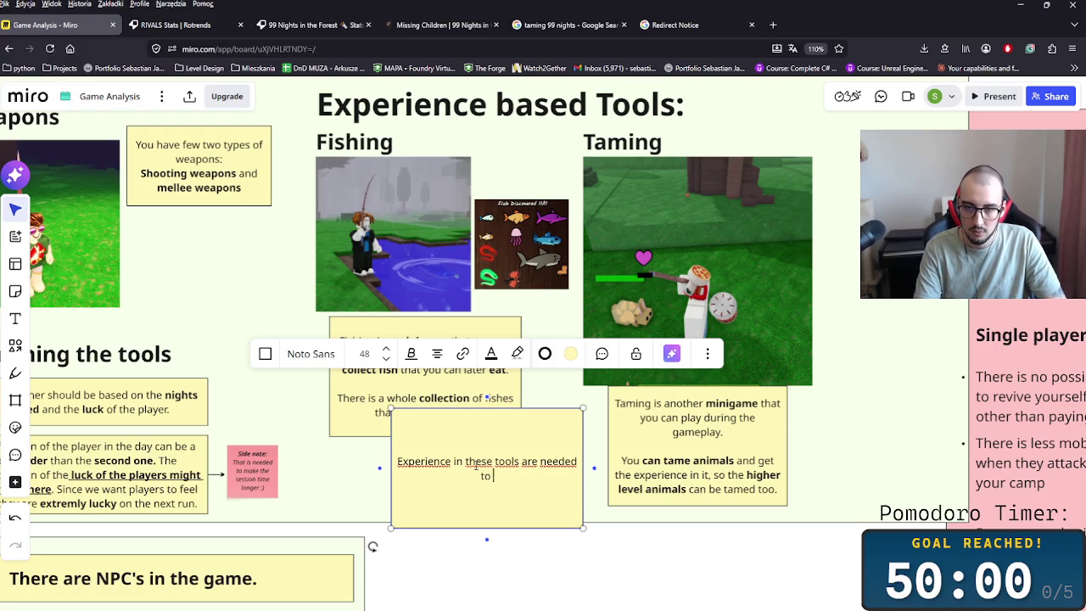
text(progrees )
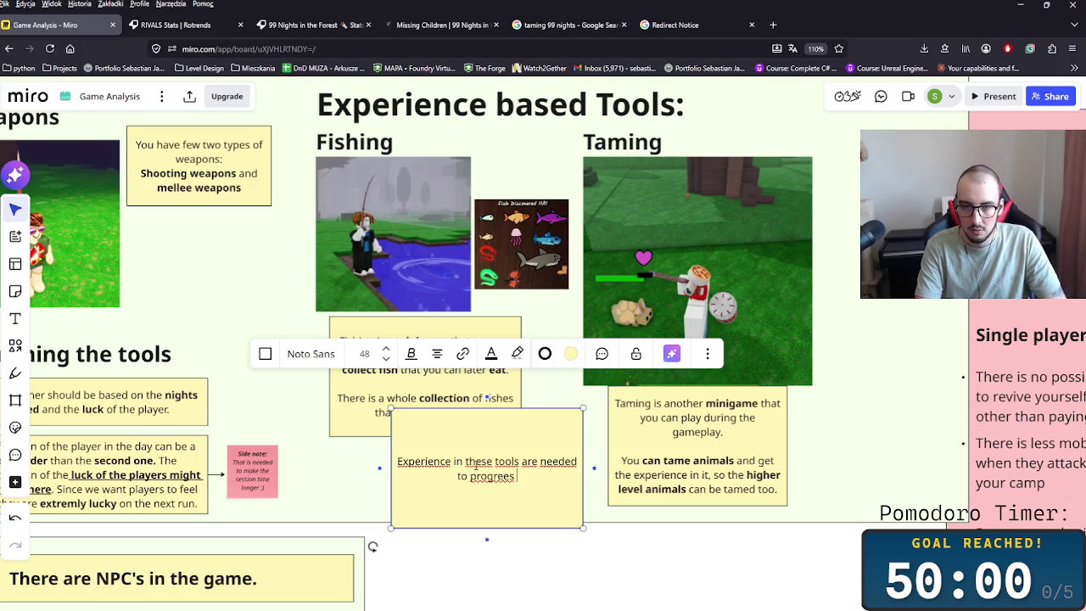
key(BackSpace)
key(BackSpace)
key(BackSpace)
text(ss with the)
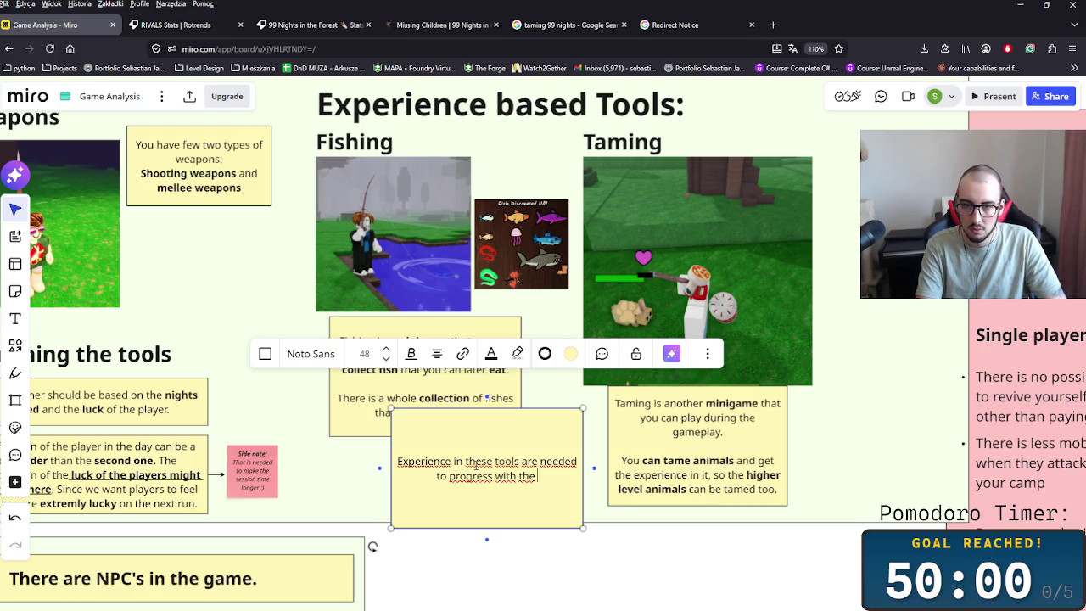
key(BackSpace)
key(BackSpace)
key(BackSpace)
key(BackSpace)
key(BackSpace)
key(BackSpace)
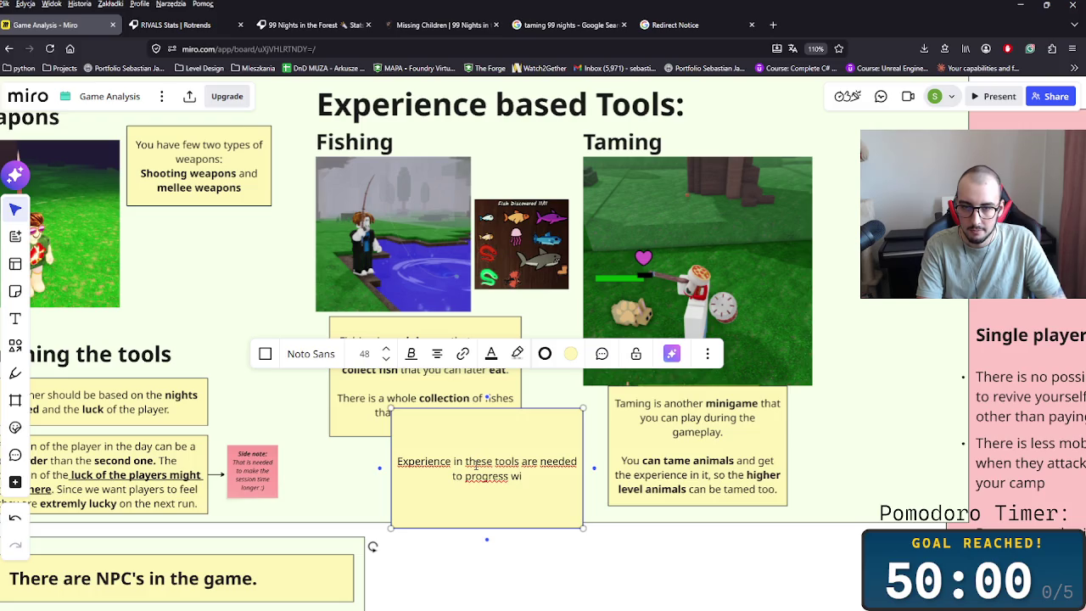
key(BackSpace)
key(BackSpace)
key(BackSpace)
key(BackSpace)
key(BackSpace)
key(BackSpace)
key(BackSpace)
key(BackSpace)
key(BackSpace)
key(BackSpace)
key(BackSpace)
key(BackSpace)
key(BackSpace)
key(BackSpace)
text(is)
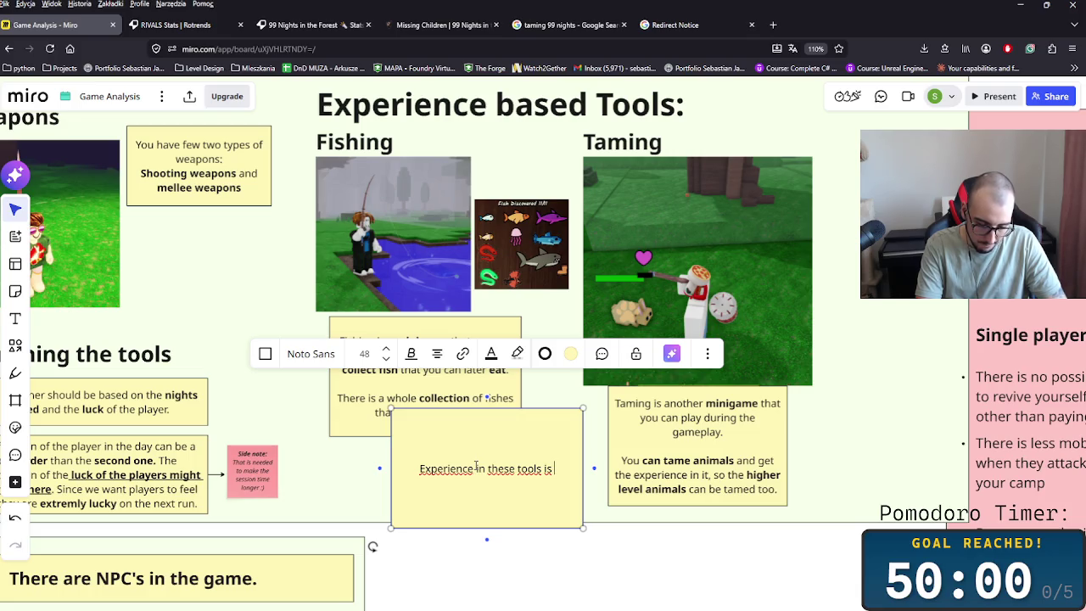
text(enabl)
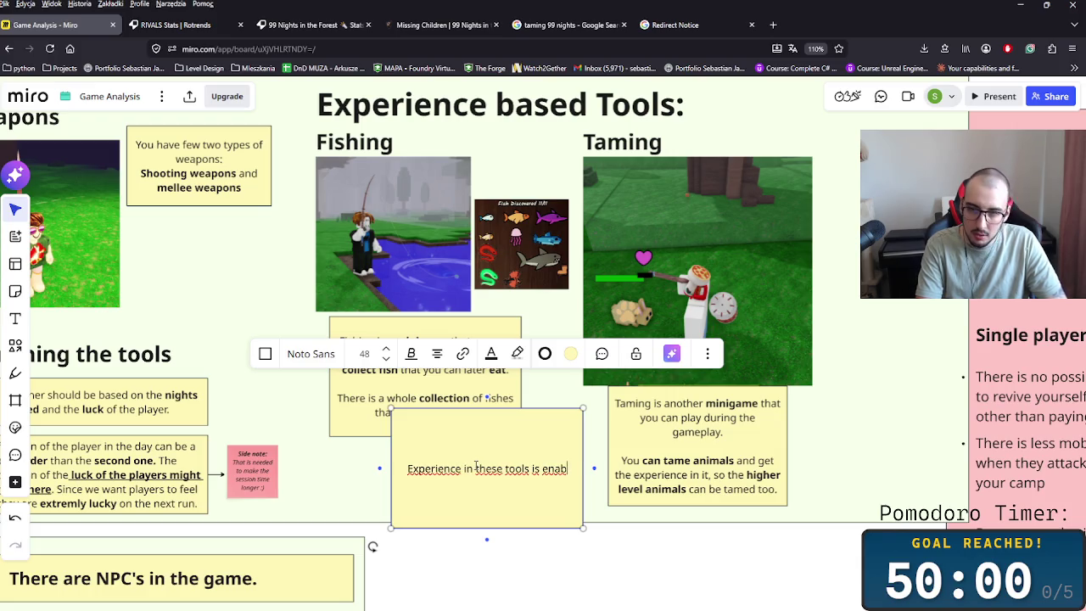
text(ing )
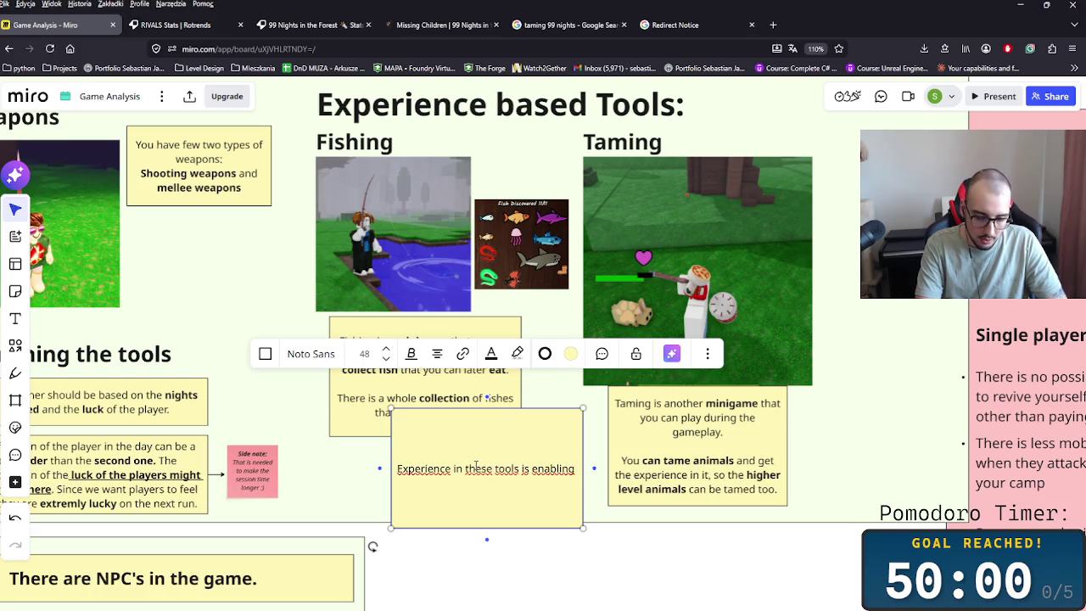
text(the bigger)
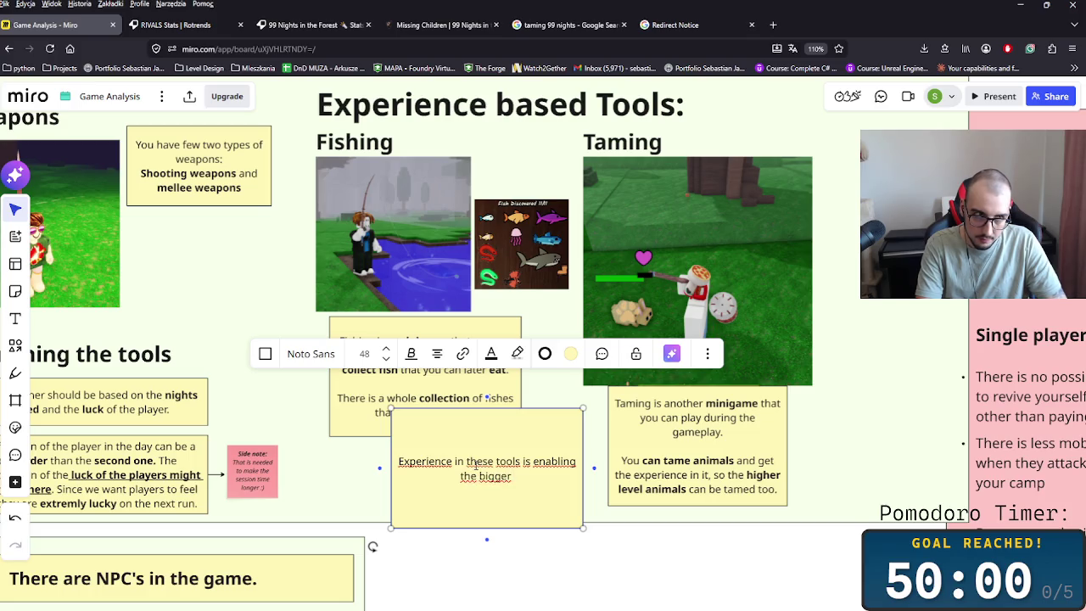
key(BackSpace)
key(BackSpace)
key(BackSpace)
key(BackSpace)
key(BackSpace)
text(etter)
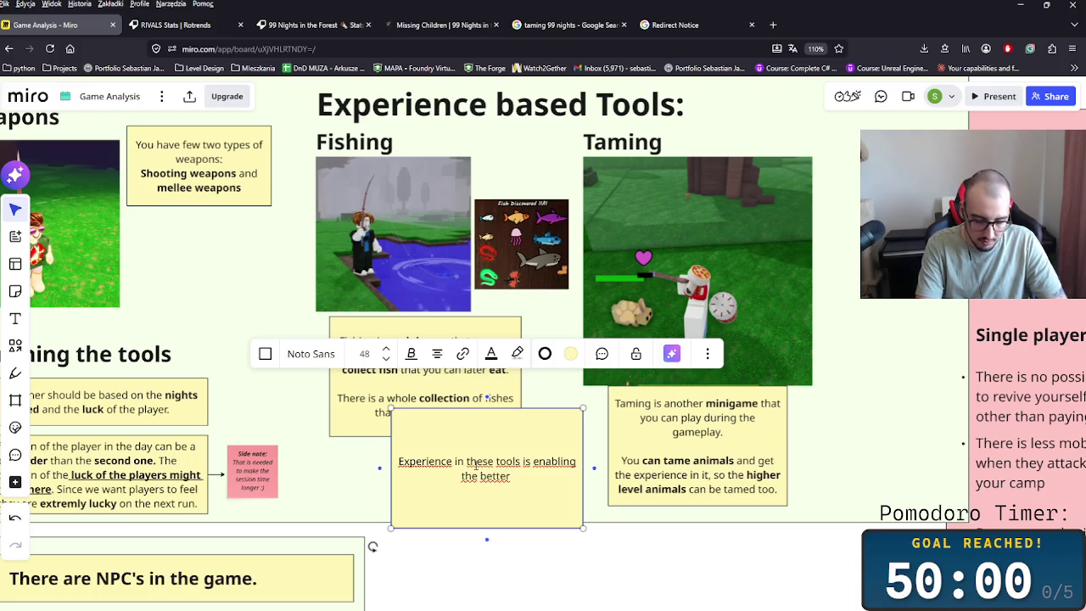
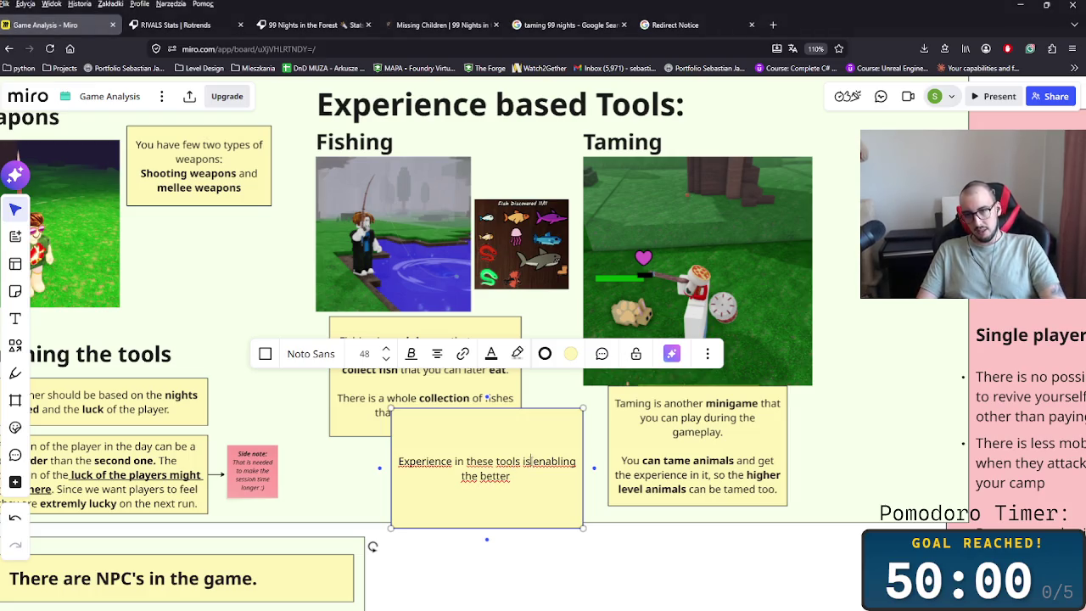
- Reword the note to end 'are enabling the higher level interactions with the tools.' and bold 'interactions'
text(are)
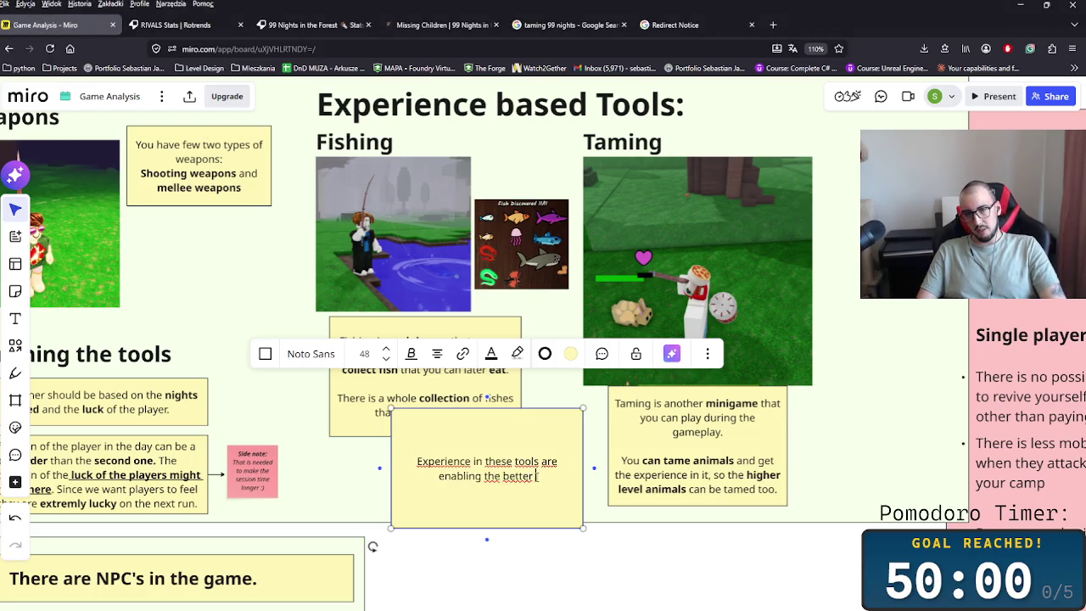
key(BackSpace)
key(BackSpace)
key(BackSpace)
key(BackSpace)
key(BackSpace)
key(BackSpace)
text(higher level outcome wiot)
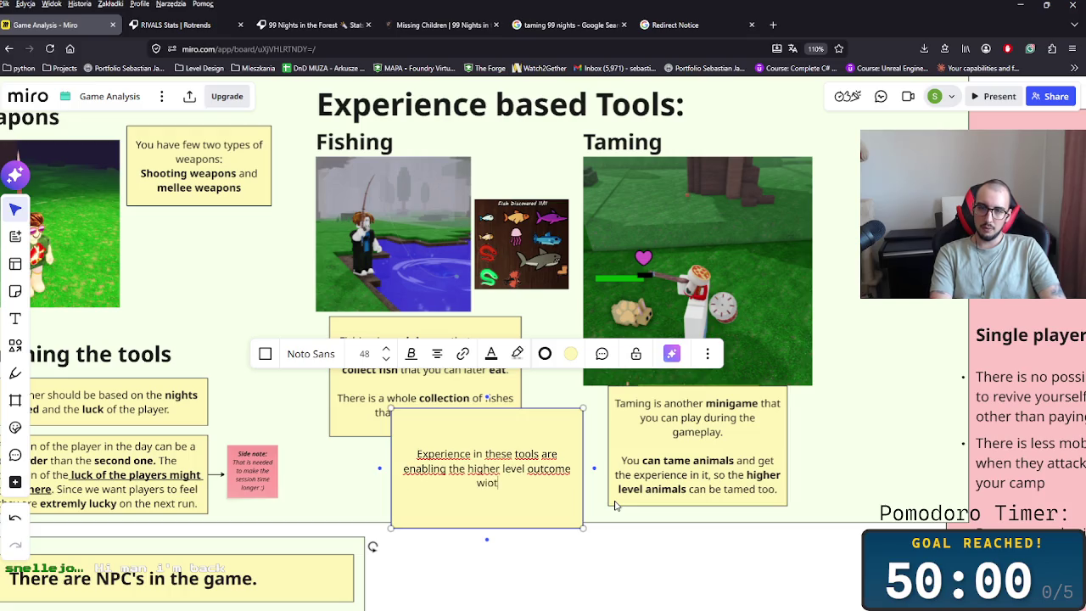
key(BackSpace)
key(BackSpace)
text(th)
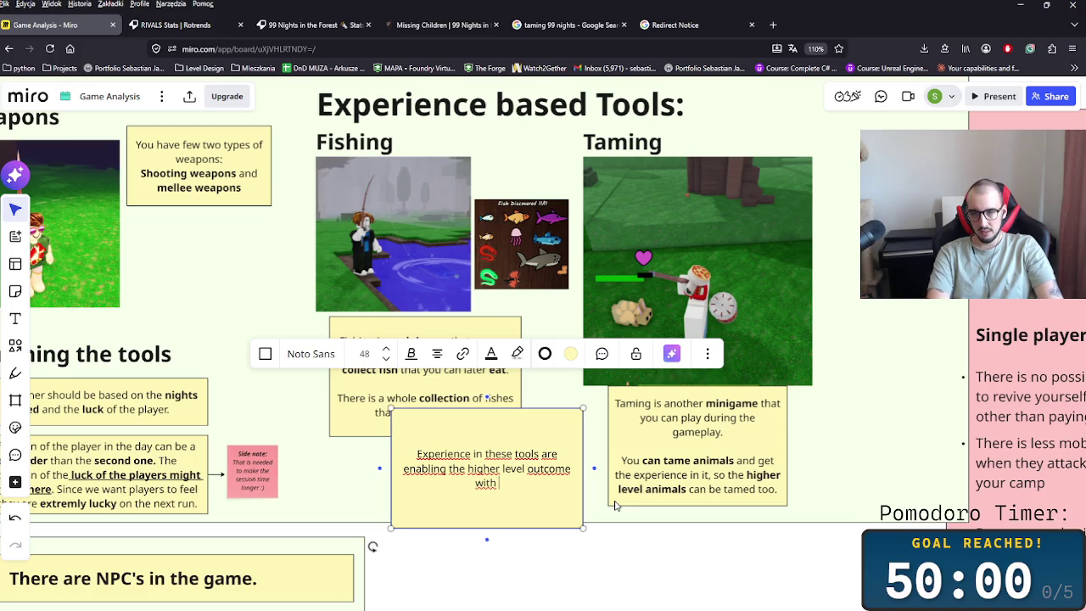
key(BackSpace)
key(BackSpace)
key(BackSpace)
key(BackSpace)
key(BackSpace)
key(BackSpace)
key(BackSpace)
key(BackSpace)
key(BackSpace)
key(BackSpace)
key(BackSpace)
text(inter)
text(actions with the)
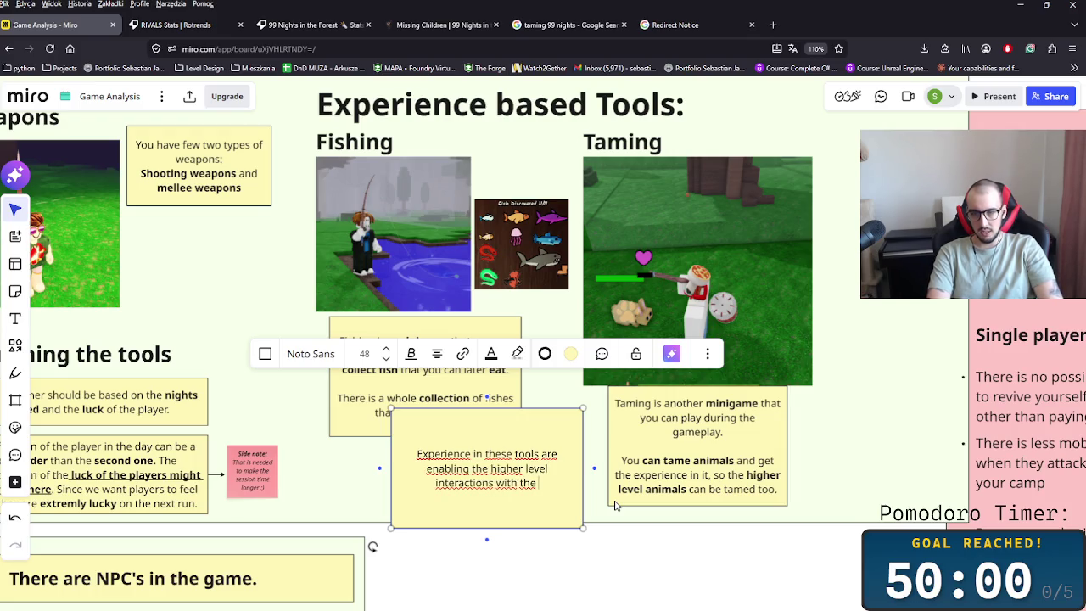
text( tools.)
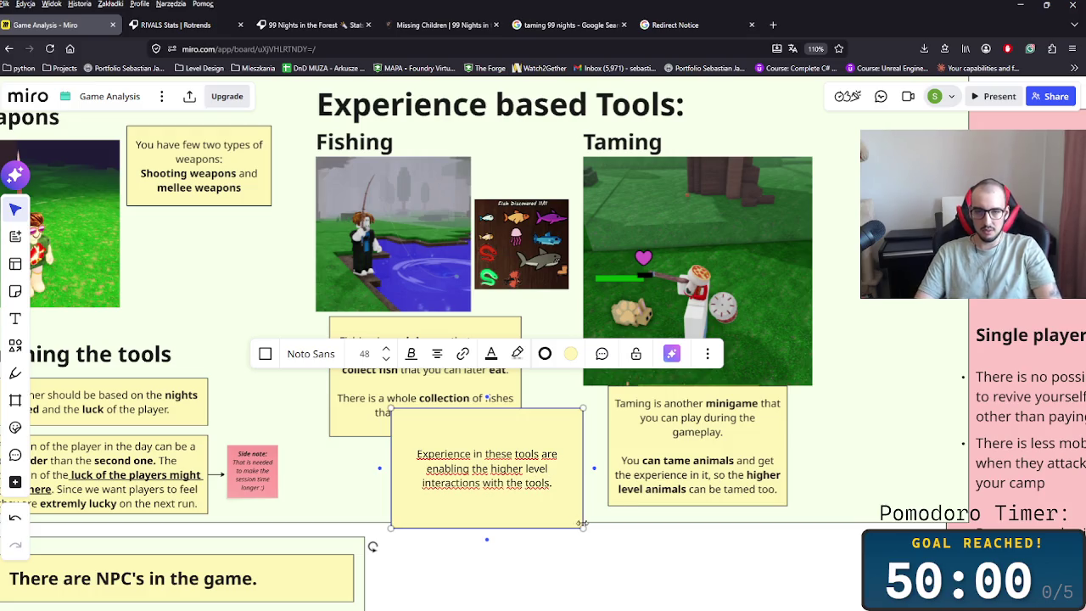
double_click(451, 483)
key(ctrl+b)
- Bold 'Experience' and start a new paragraph after the first sentence
click(444, 454)
double_click(444, 454)
key(ctrl+b)
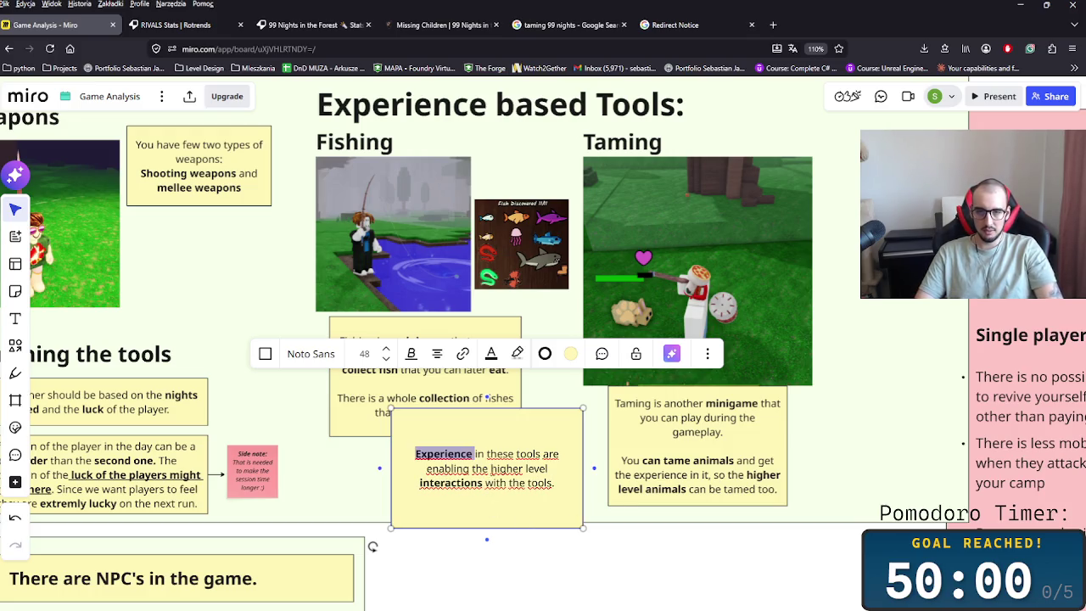
click(559, 485)
key(Return)
text(Player can gri)
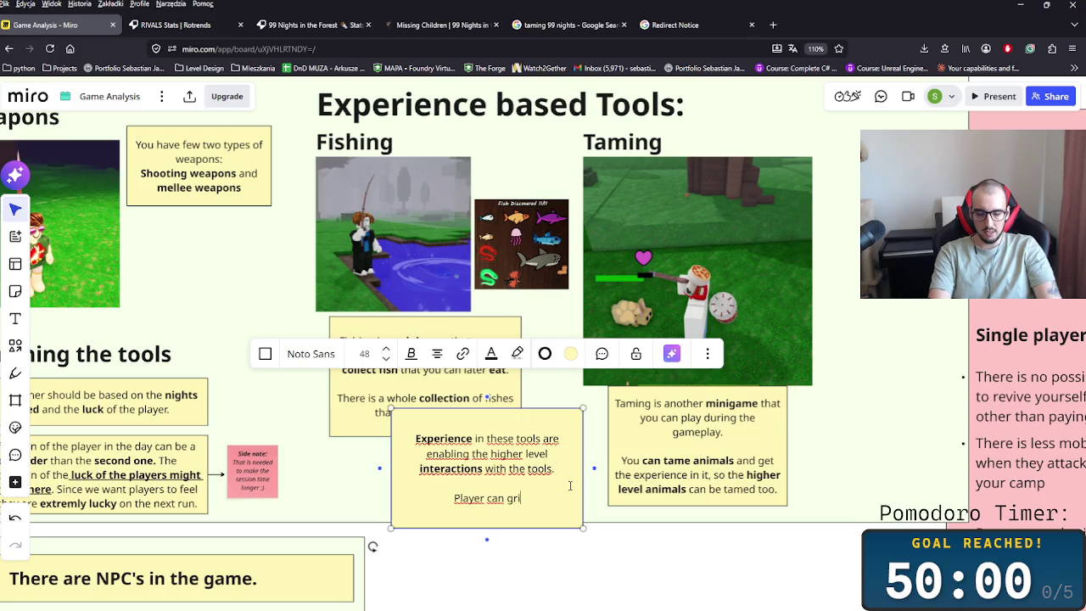
- Write the sentence 'Player can grind these tools to make your survival easier.'
text(nd these tools to)
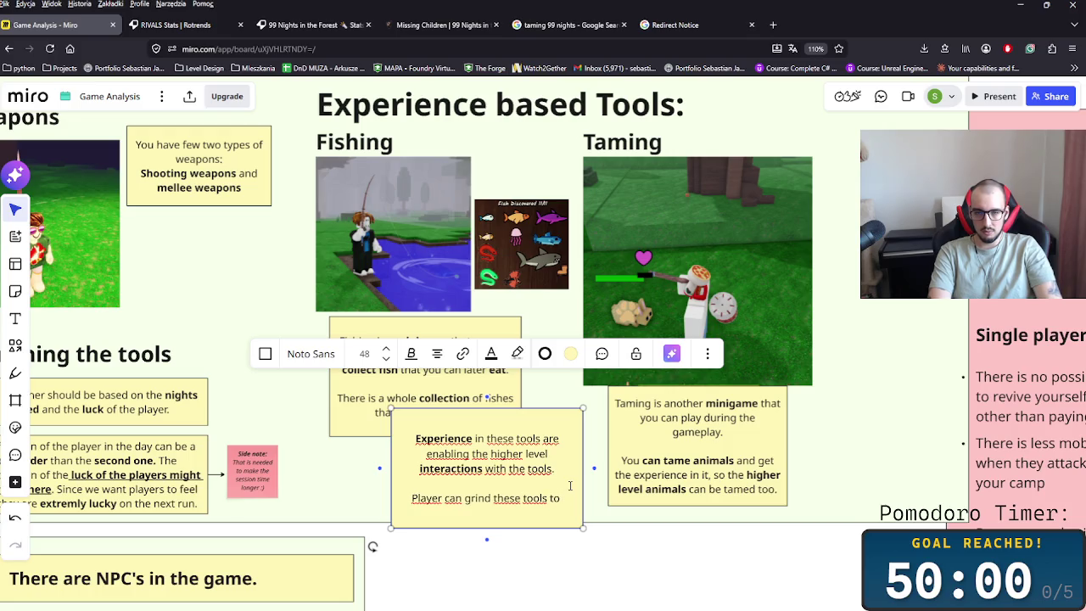
key(BackSpace)
key(BackSpace)
text(so )
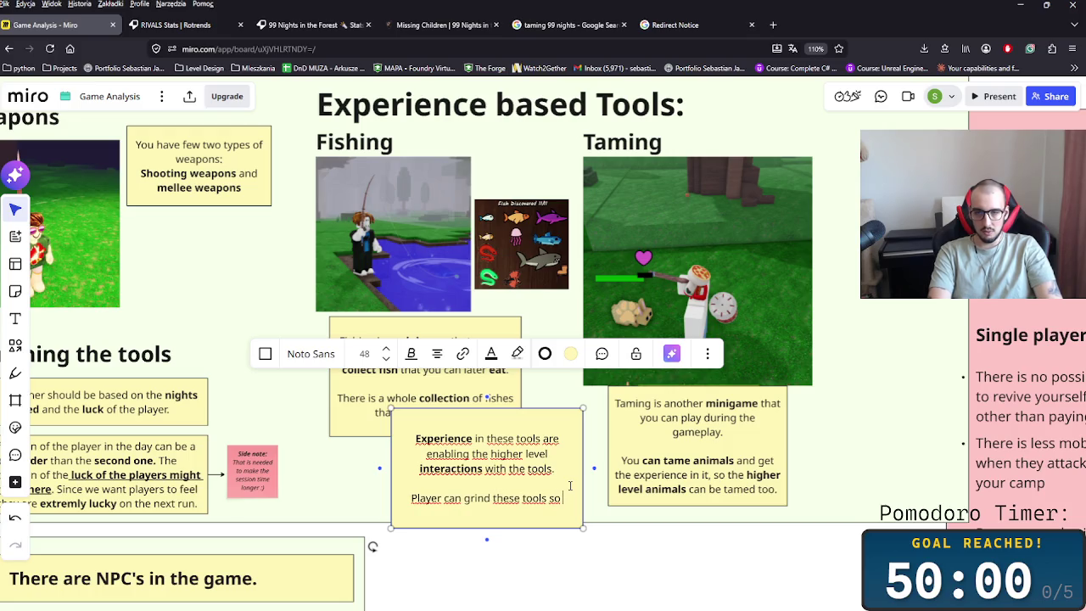
text(it is)
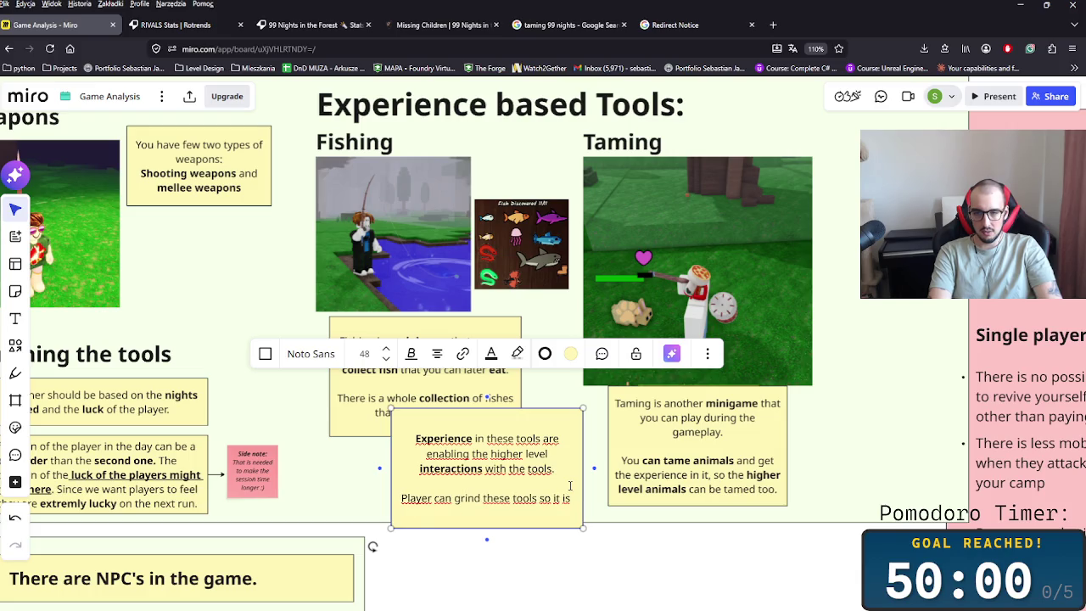
key(BackSpace)
key(BackSpace)
key(BackSpace)
key(BackSpace)
key(BackSpace)
text(they)
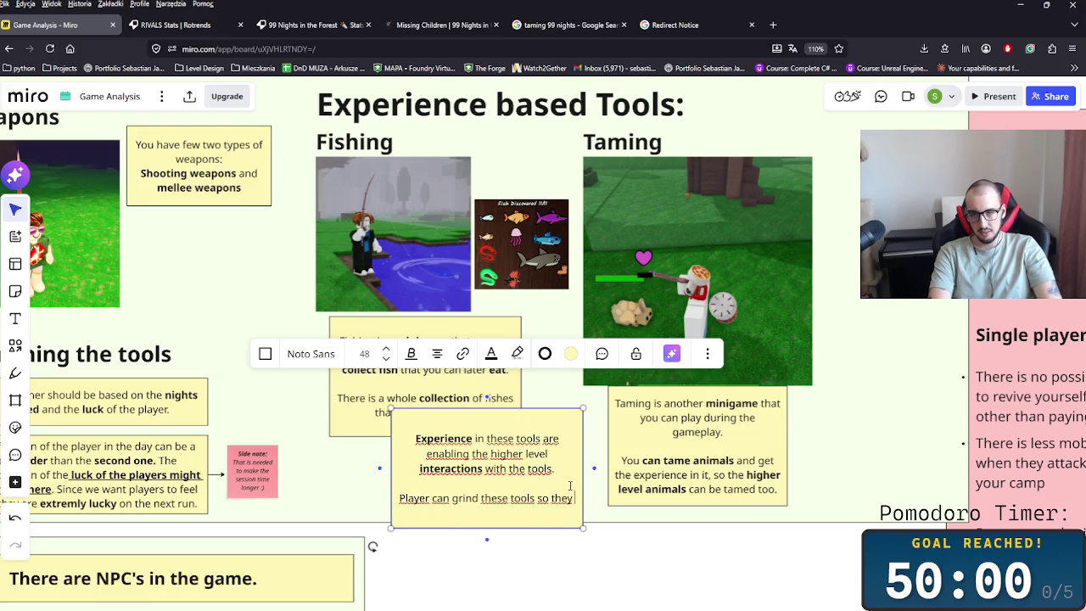
text( arte)
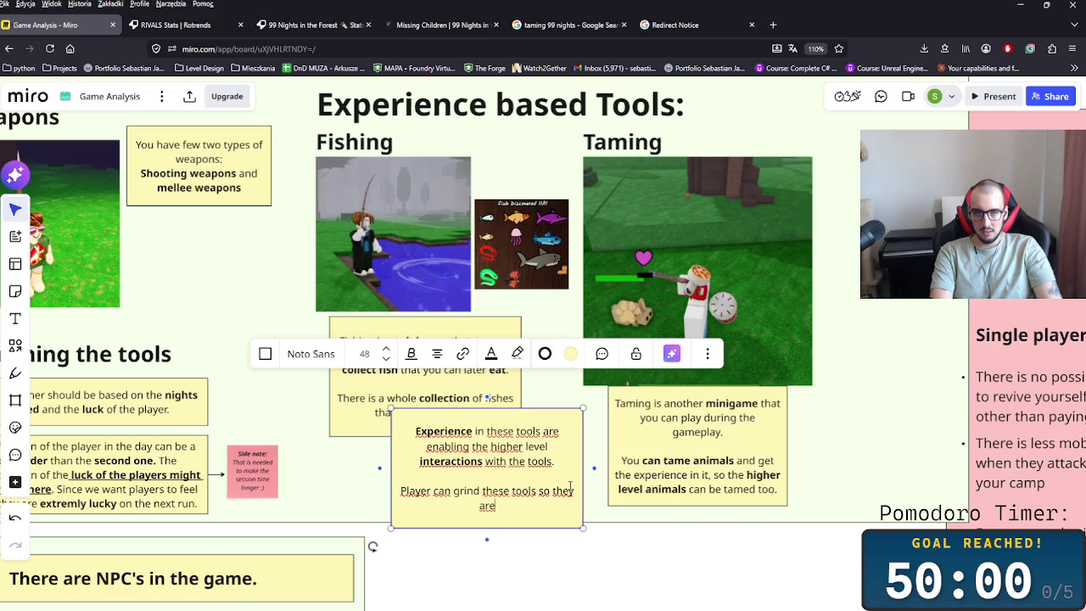
key(BackSpace)
key(BackSpace)
key(BackSpace)
key(BackSpace)
key(BackSpace)
key(BackSpace)
key(BackSpace)
key(BackSpace)
text(to )
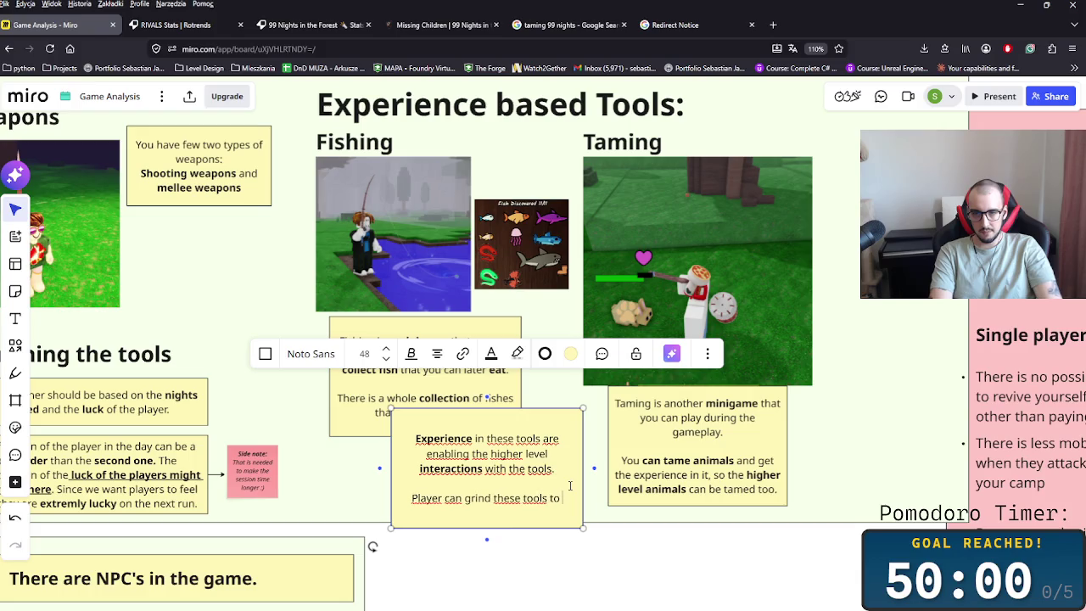
text(make your survival easie)
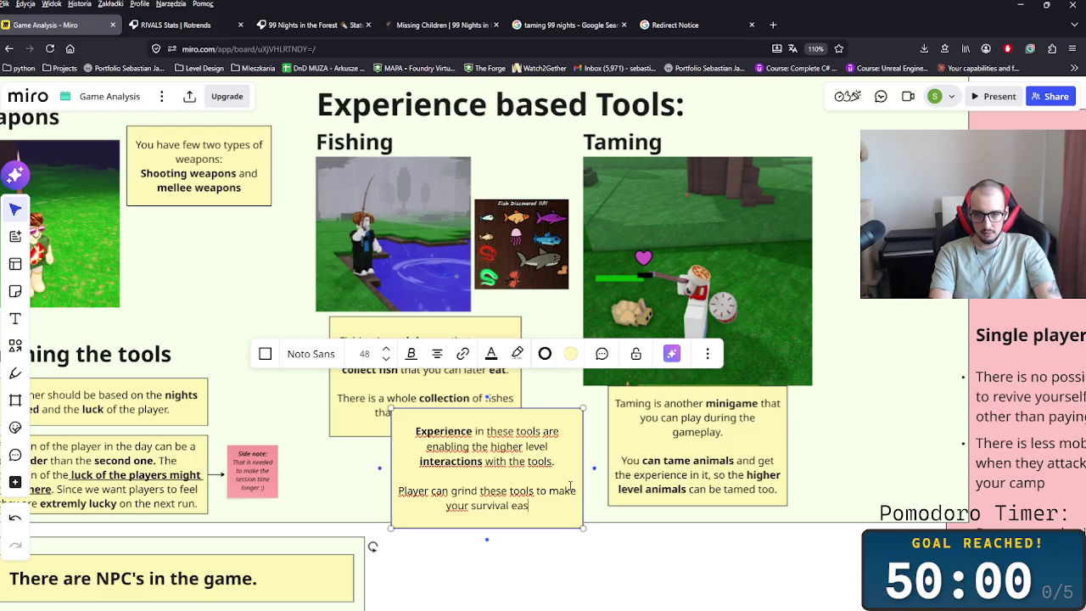
text(r.)
- Bold 'survival' and 'tools', and add an italic '(Gain experience)' after tools
double_click(490, 507)
key(ctrl+b)
click(533, 491)
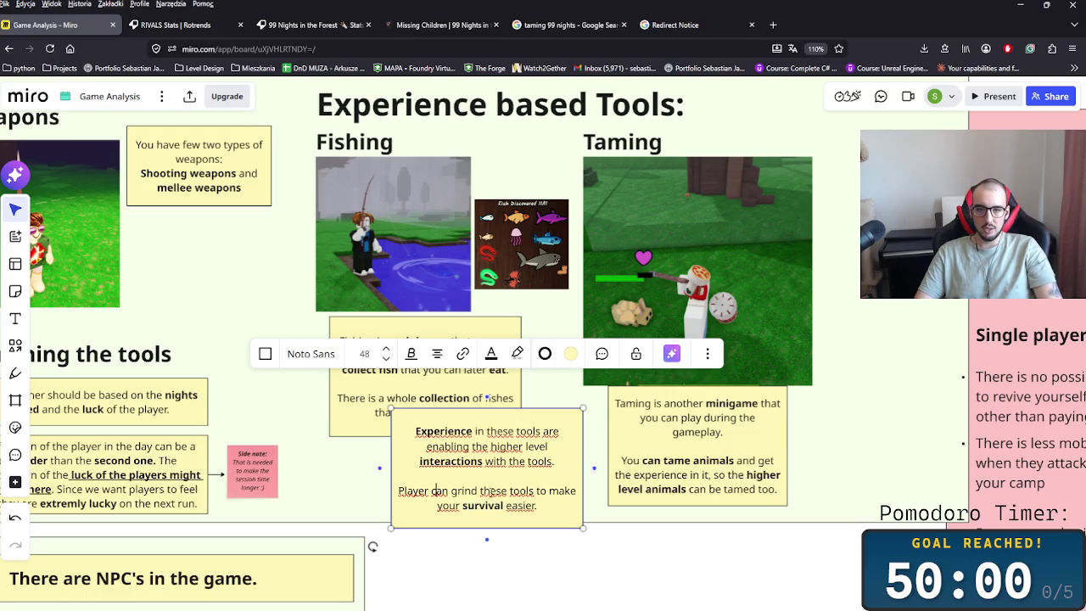
key(ctrl+b)
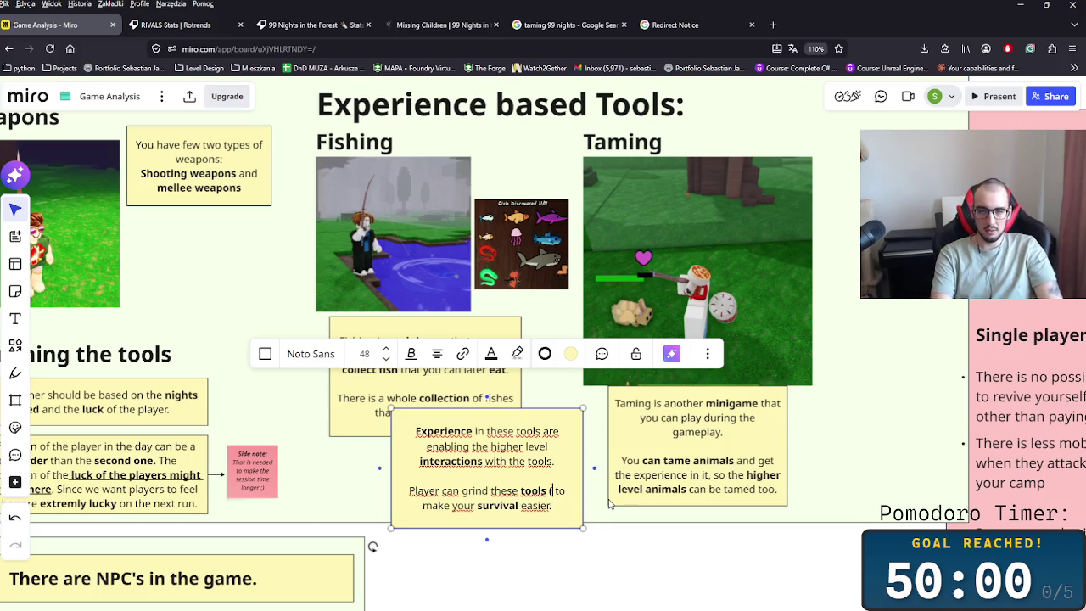
text((Gain expe )
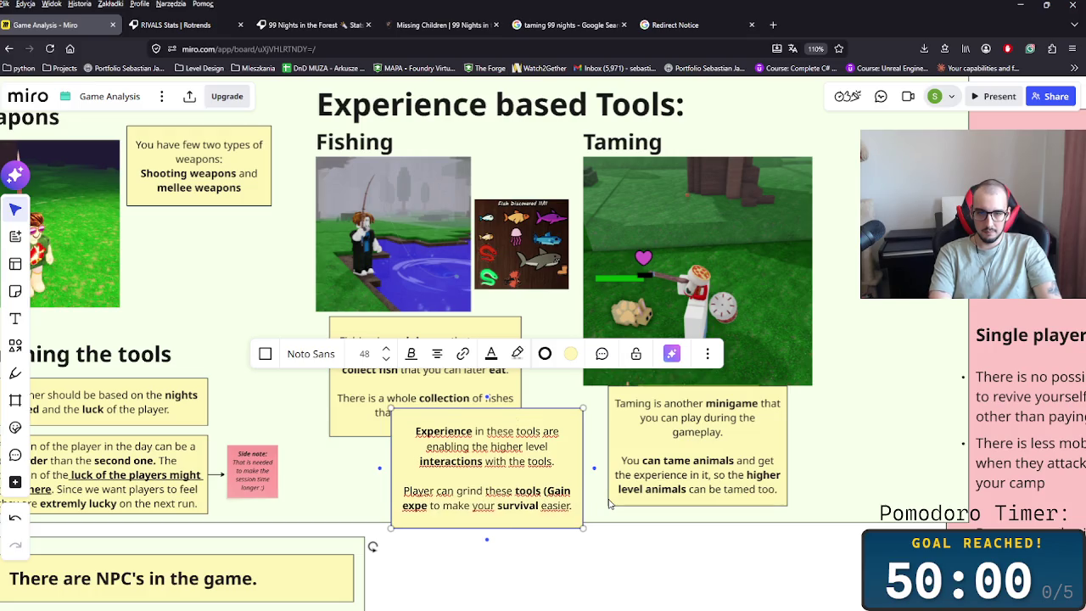
text(rience))
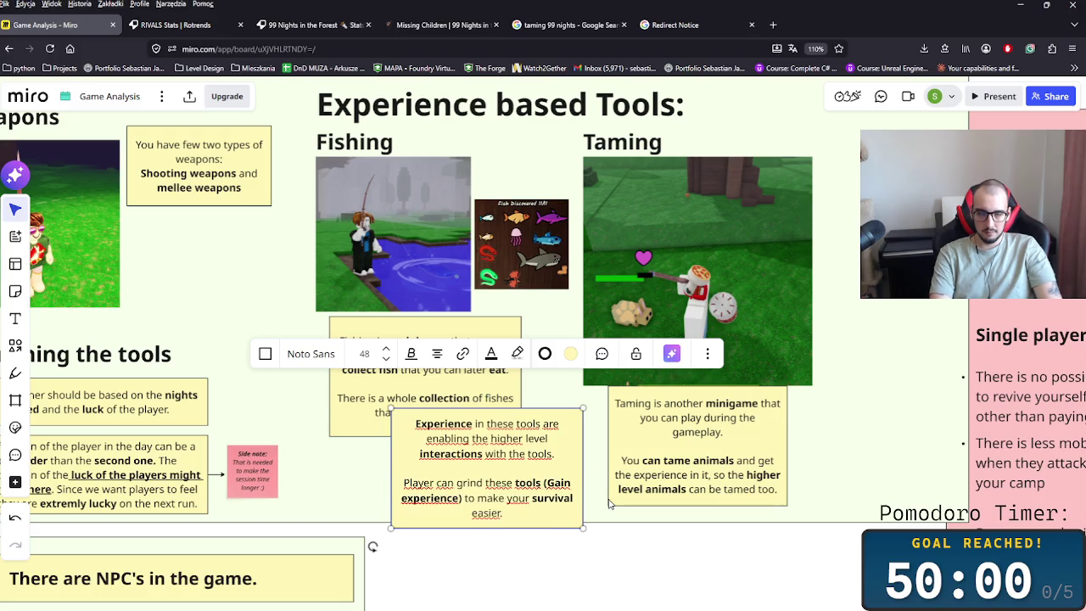
key(shift+Left)
key(shift+Left)
key(shift+Left)
key(shift+Left)
key(shift+Left)
key(shift+Left)
key(ctrl+i)
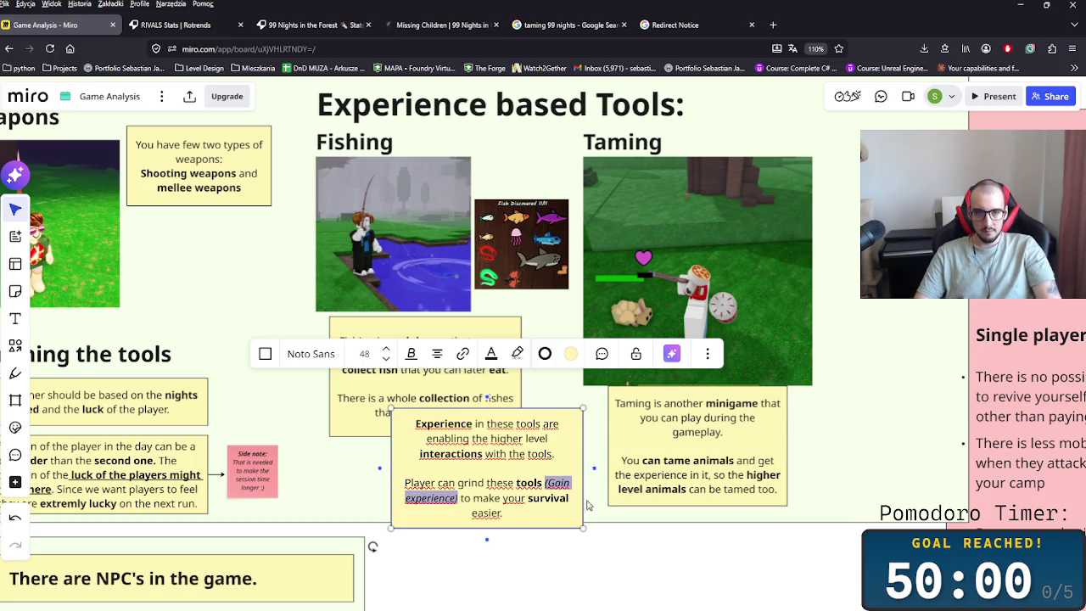
- Make the Experience note pink and move it below the Fishing and Taming notes
click(529, 513)
key(Escape)
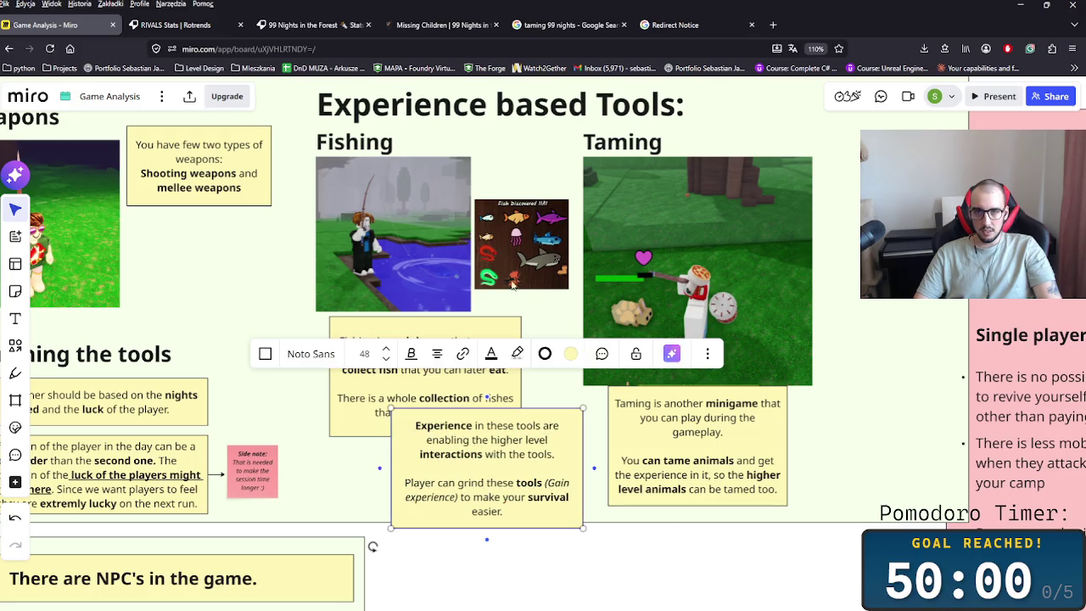
click(570, 353)
click(611, 438)
drag(456, 468, 487, 491)
drag(556, 497, 534, 503)
drag(492, 456, 485, 494)
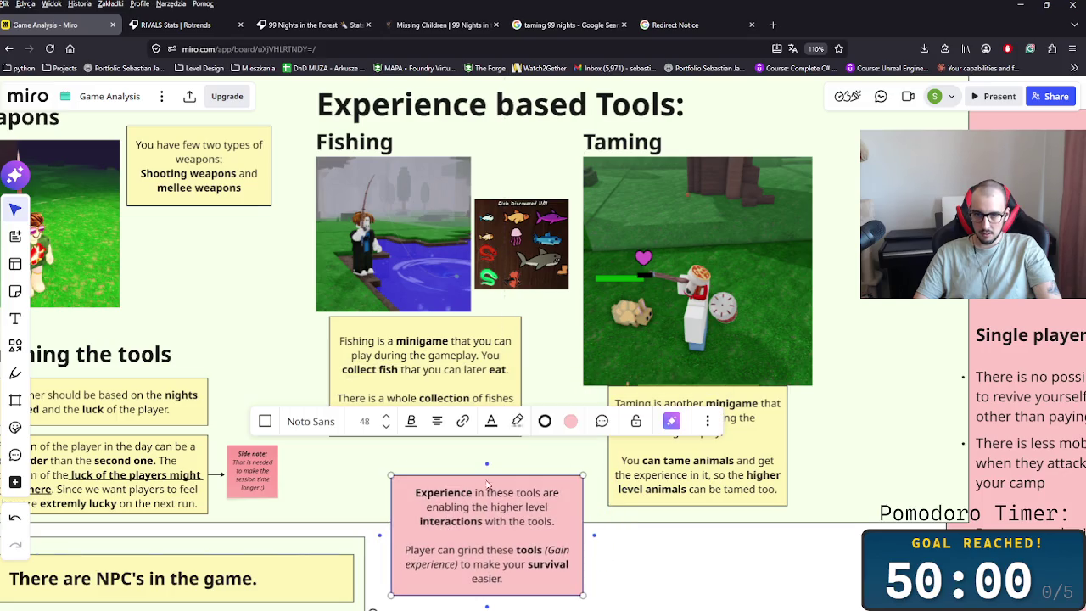
- Connect the Fishing and Taming notes to the pink note, undoing an accidental frame change
click(455, 449)
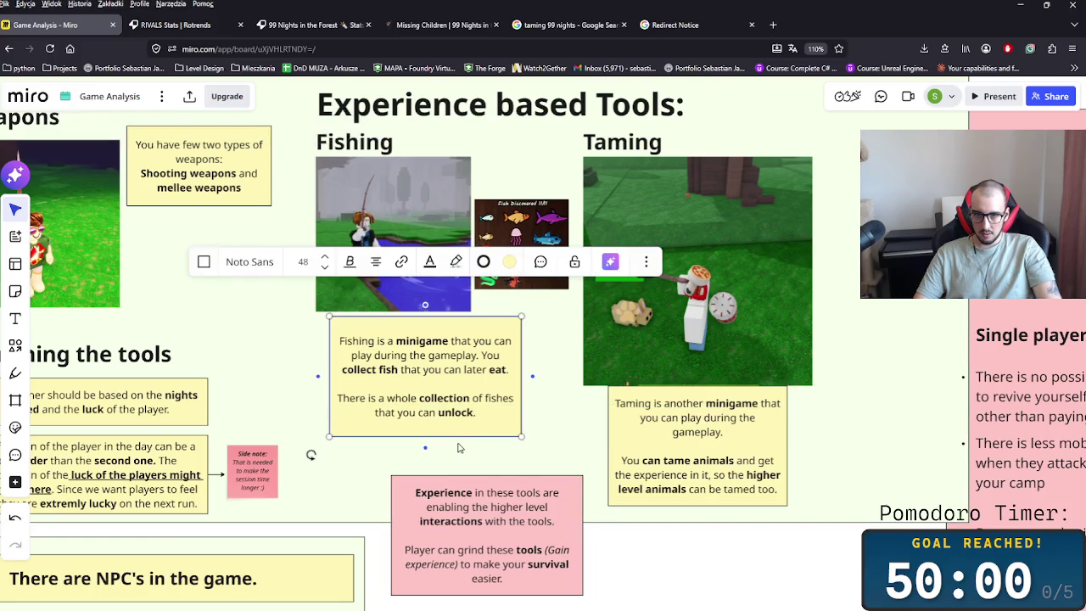
drag(425, 446, 501, 486)
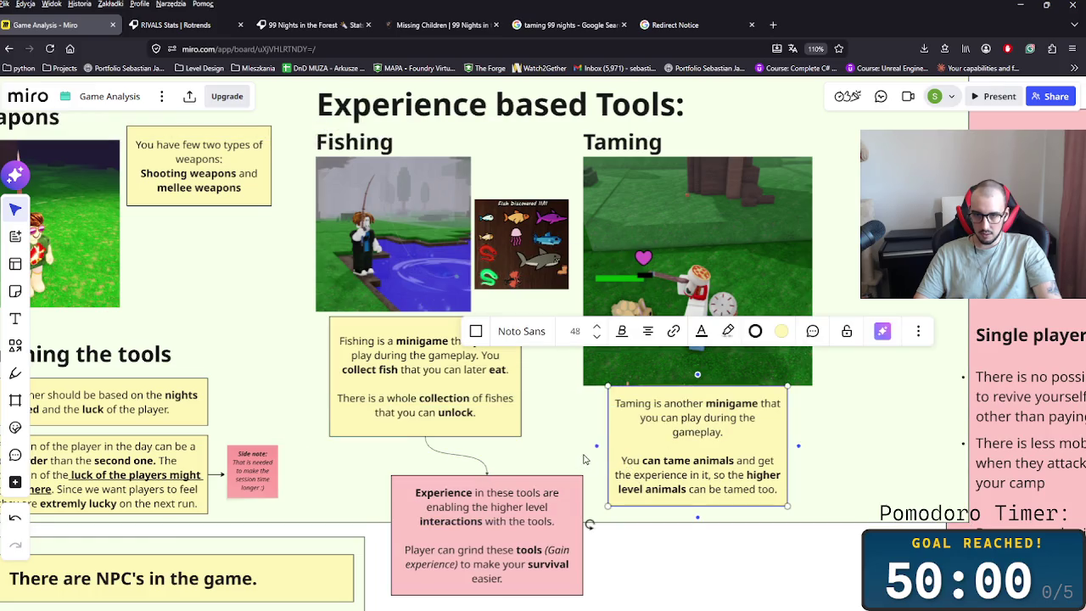
click(583, 462)
key(ctrl+z)
click(609, 447)
drag(598, 445, 487, 474)
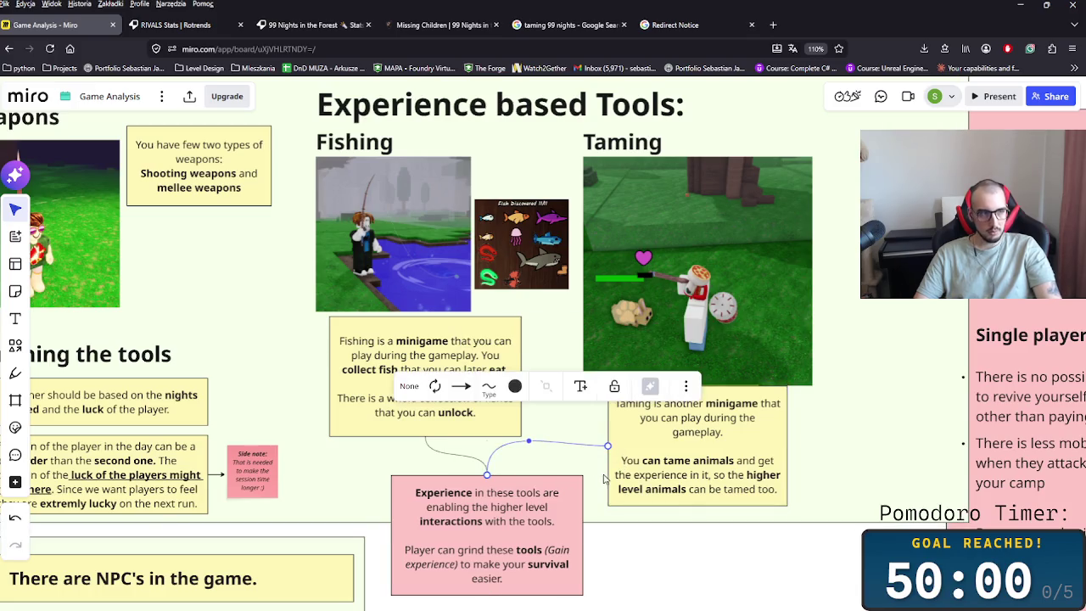
click(170, 530)
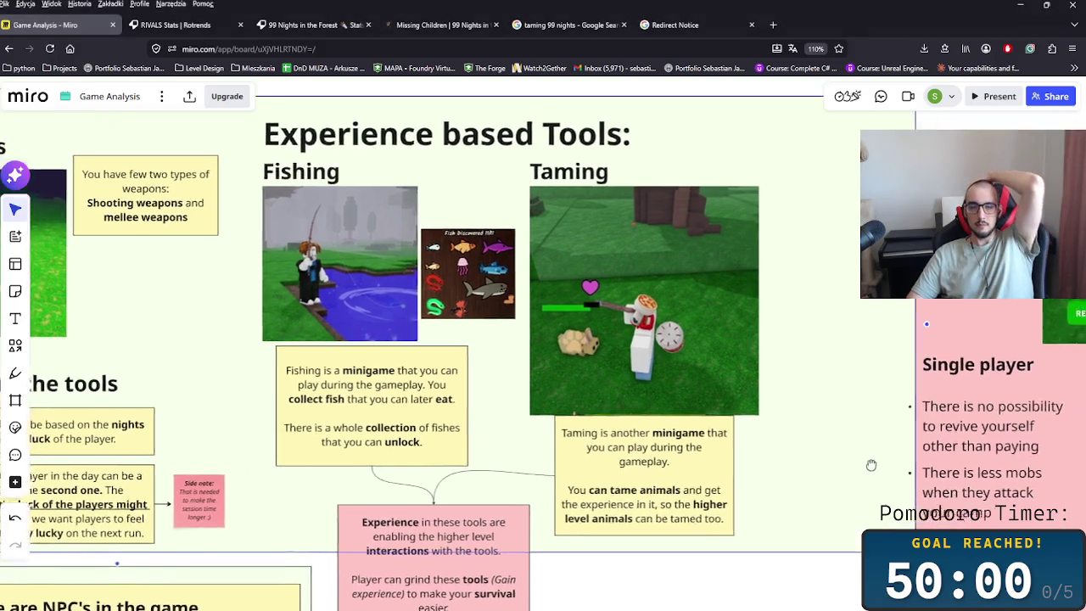
scroll(373, 280, down, 5)
- Reattach the Taming connector to the pink note's right side and nudge the Fishing note
click(397, 264)
drag(397, 276, 487, 337)
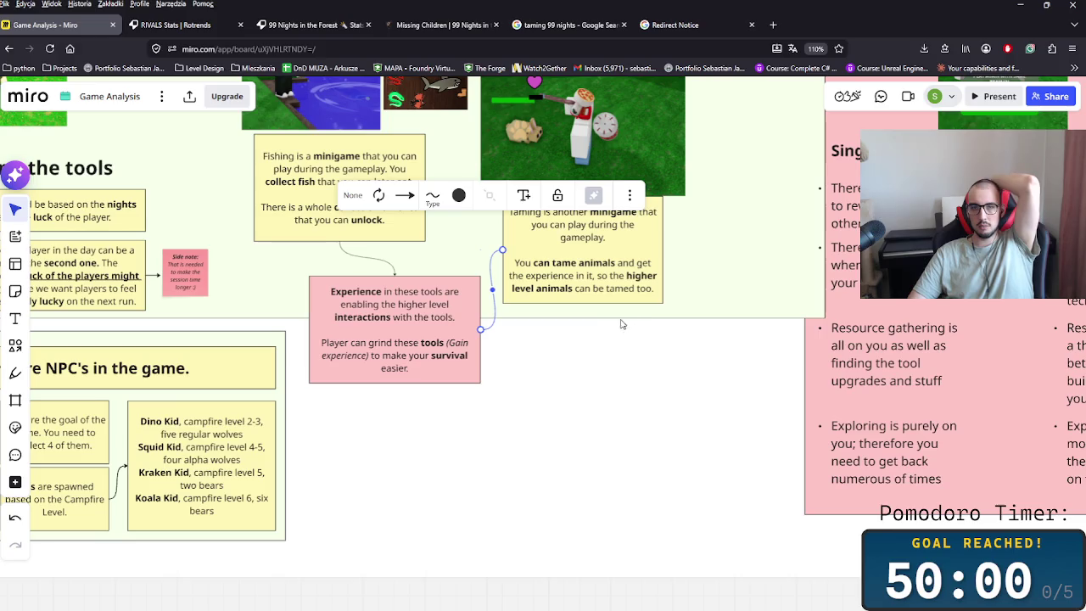
scroll(700, 402, up, 3)
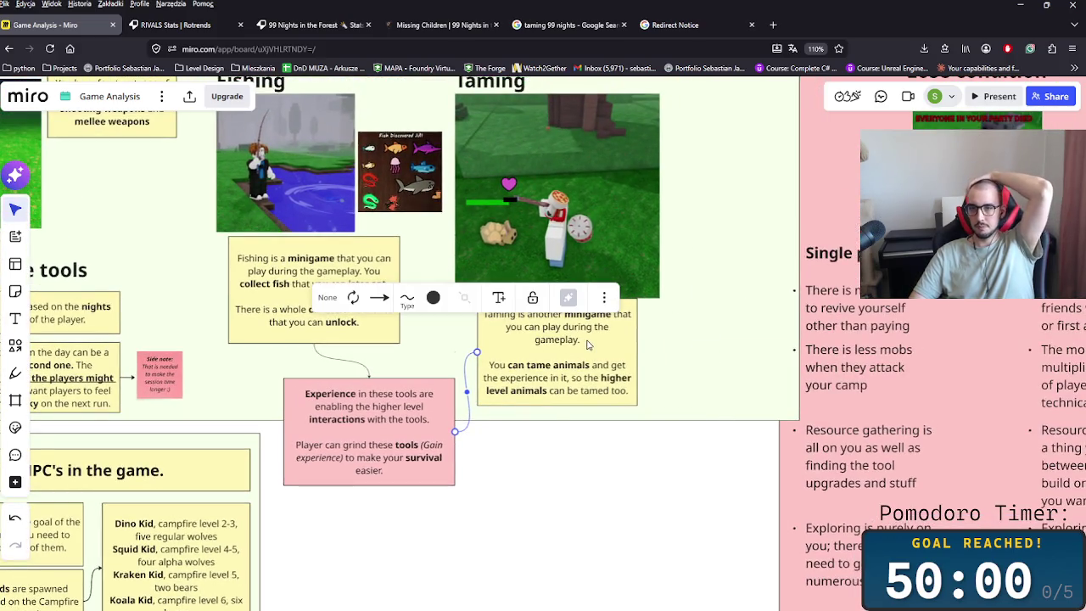
click(587, 343)
click(685, 362)
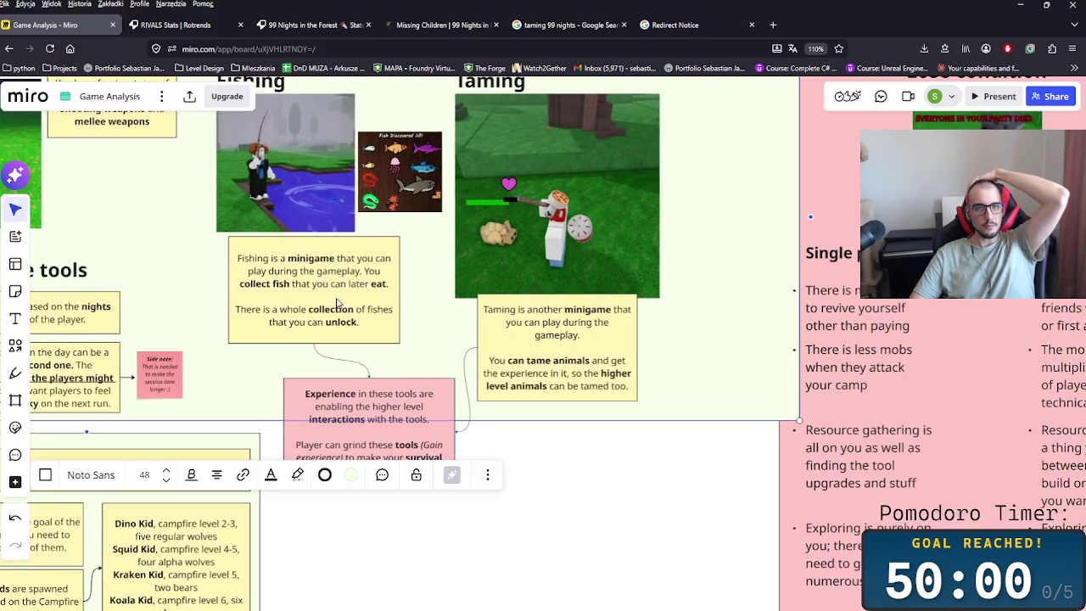
drag(321, 289, 298, 278)
- Lock the large gameplay frame behind the cards
click(644, 407)
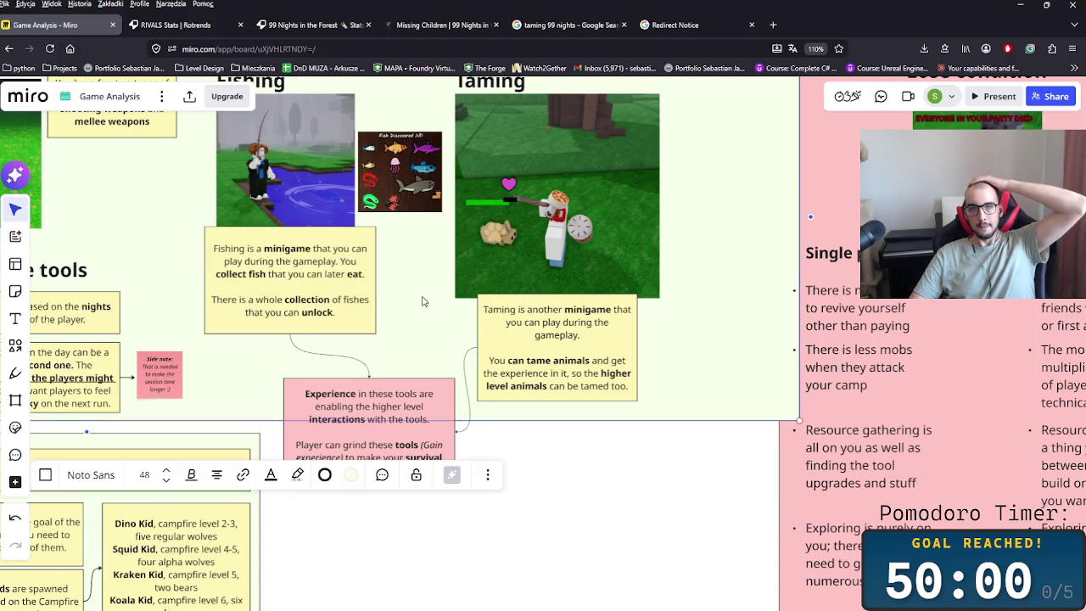
scroll(641, 495, down, 2)
scroll(640, 494, down, 3)
scroll(640, 495, down, 2)
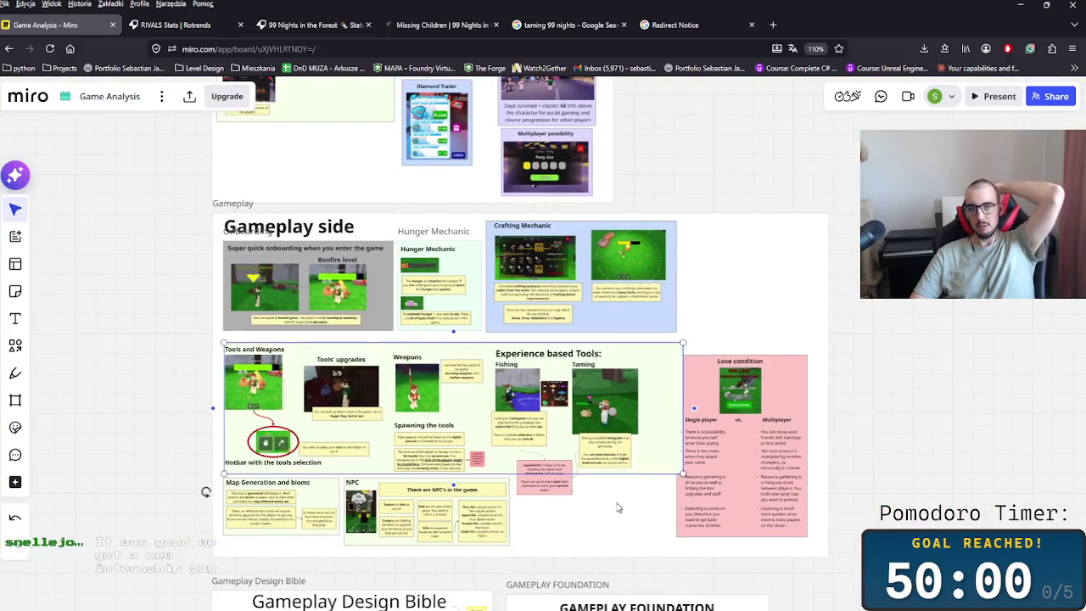
scroll(594, 449, down, 3)
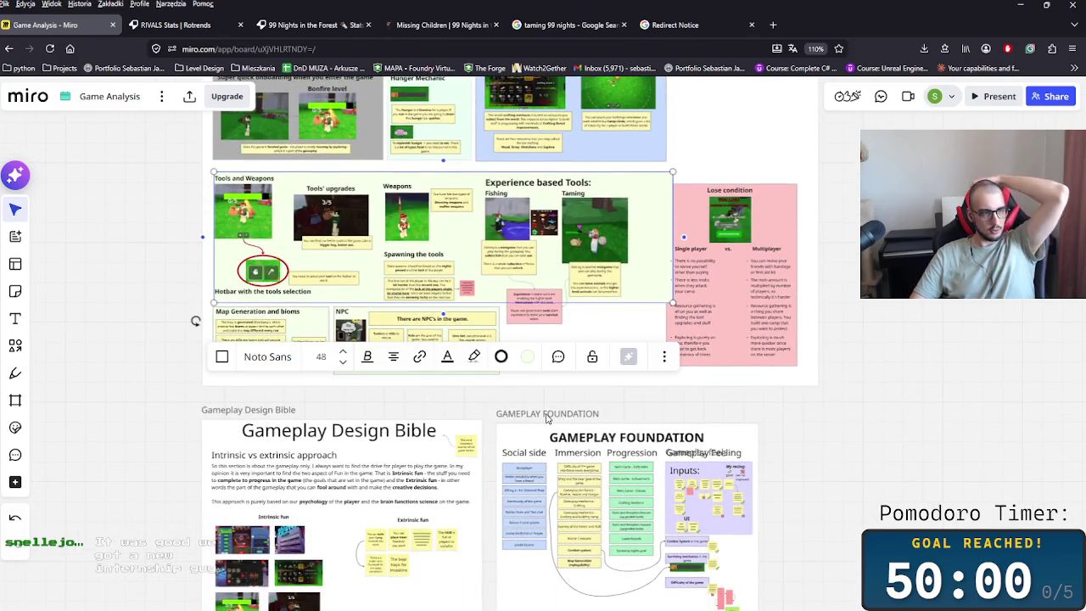
scroll(477, 481, up, 2)
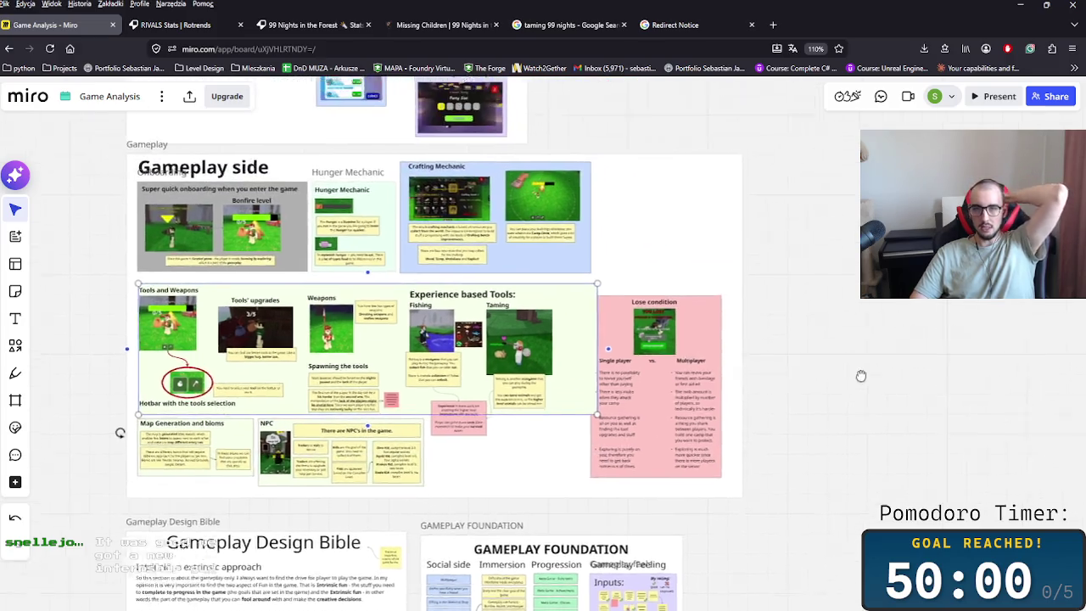
scroll(477, 481, up, 3)
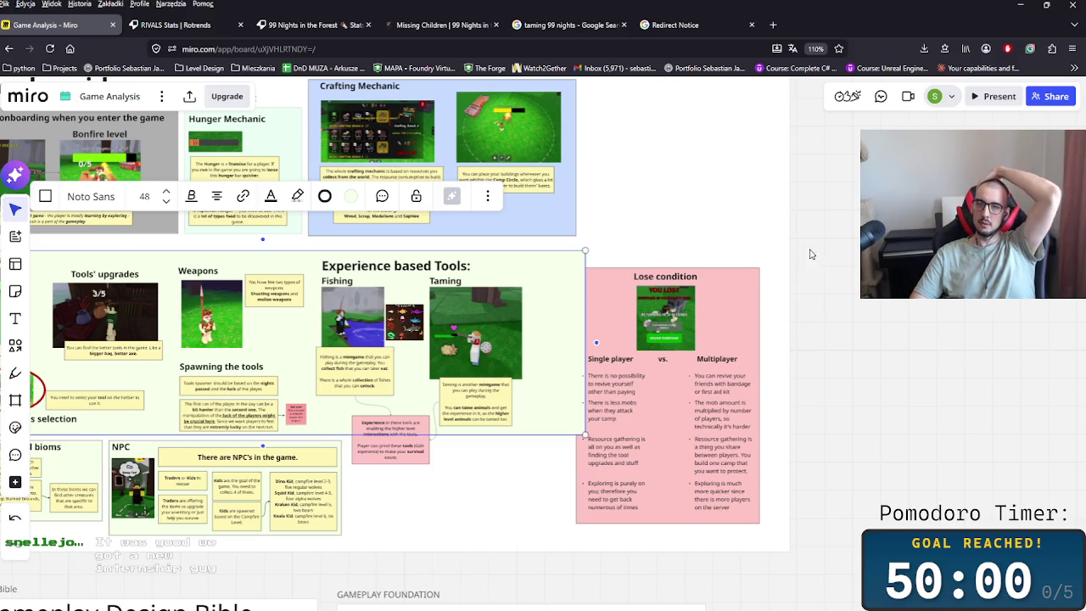
click(720, 323)
mouse_move(729, 336)
mouse_down()
mouse_move(733, 301)
mouse_move(714, 313)
mouse_up()
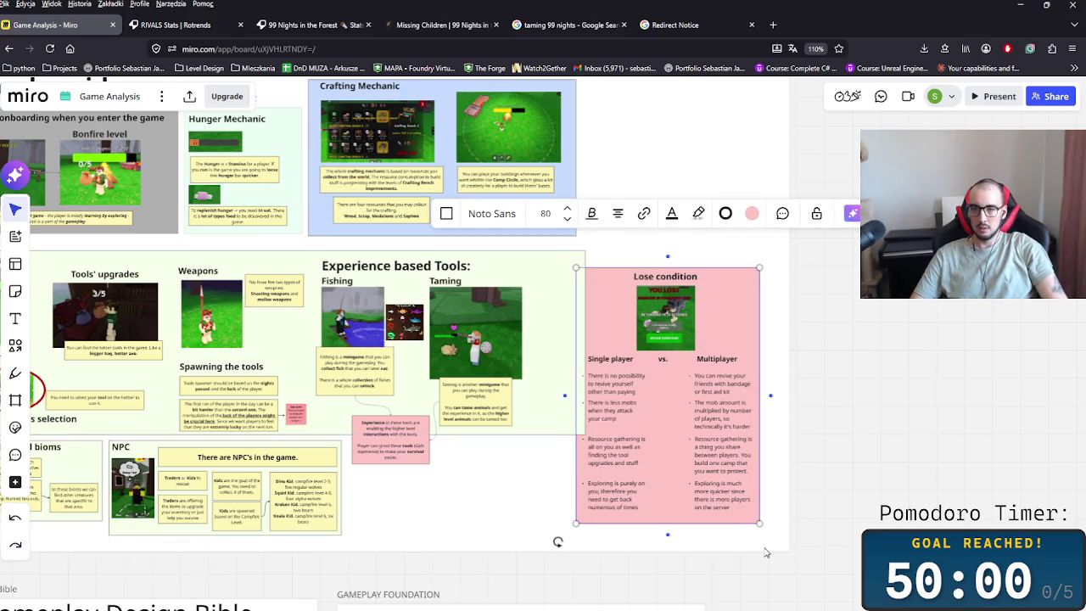
drag(760, 550, 756, 545)
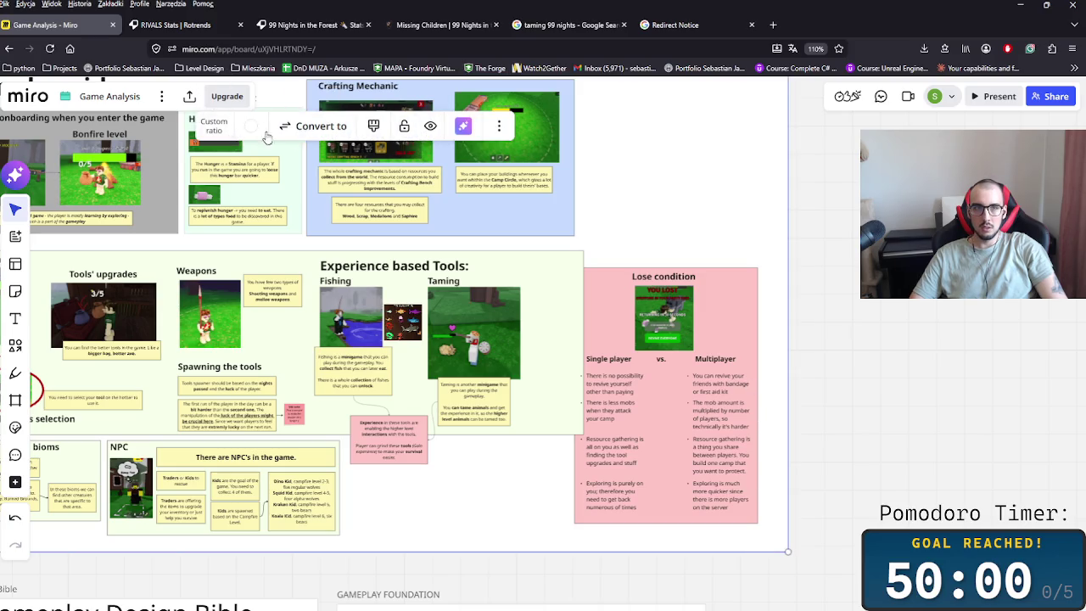
click(412, 127)
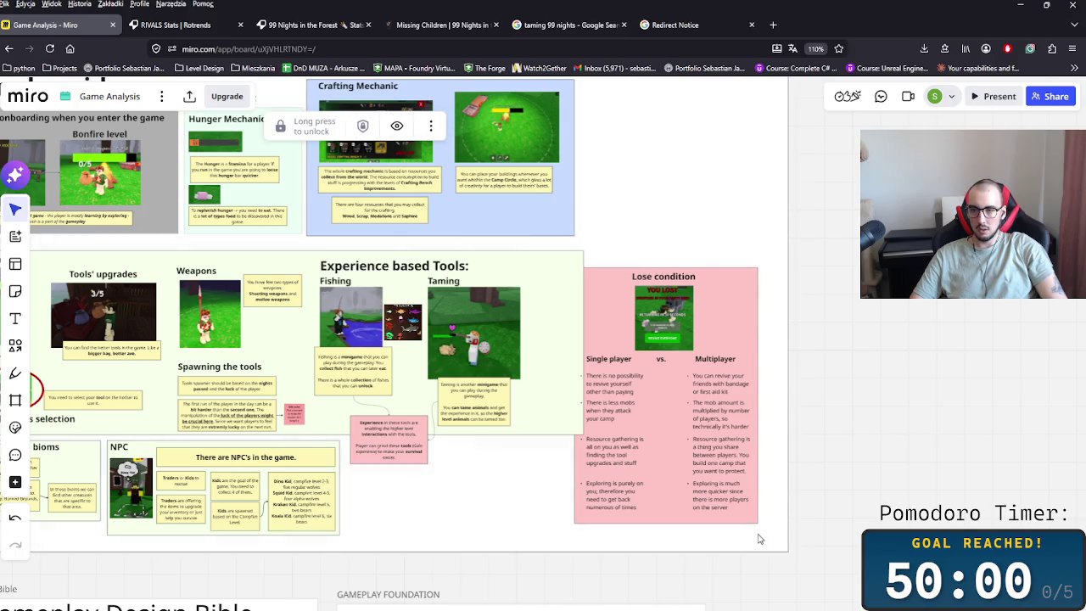
- Move the pink Lose condition card up beside the Crafting Mechanic frame
drag(760, 538, 570, 259)
drag(669, 349, 685, 278)
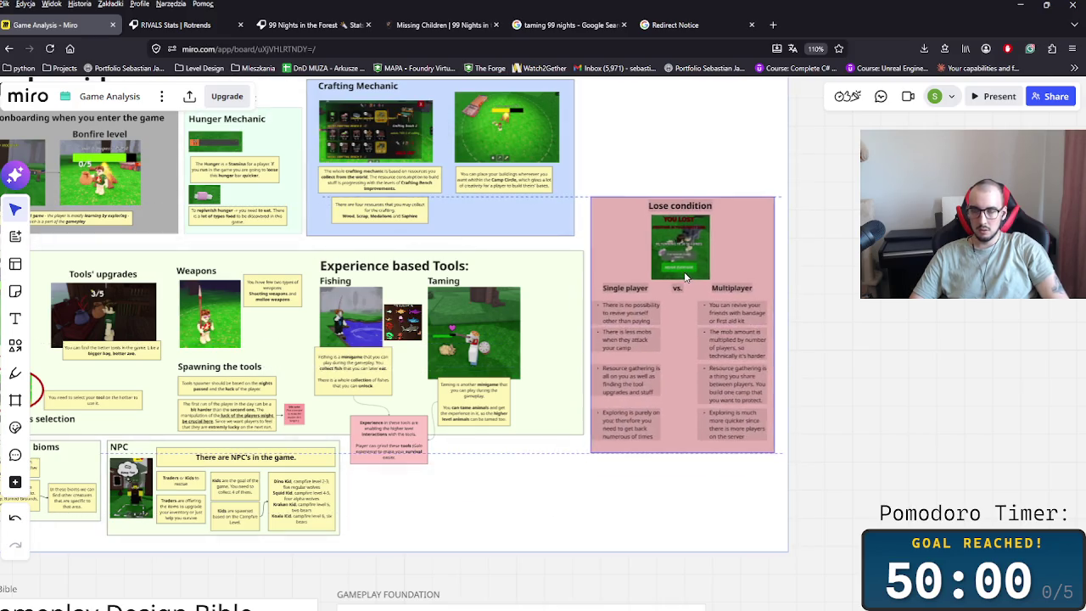
scroll(584, 458, down, 1)
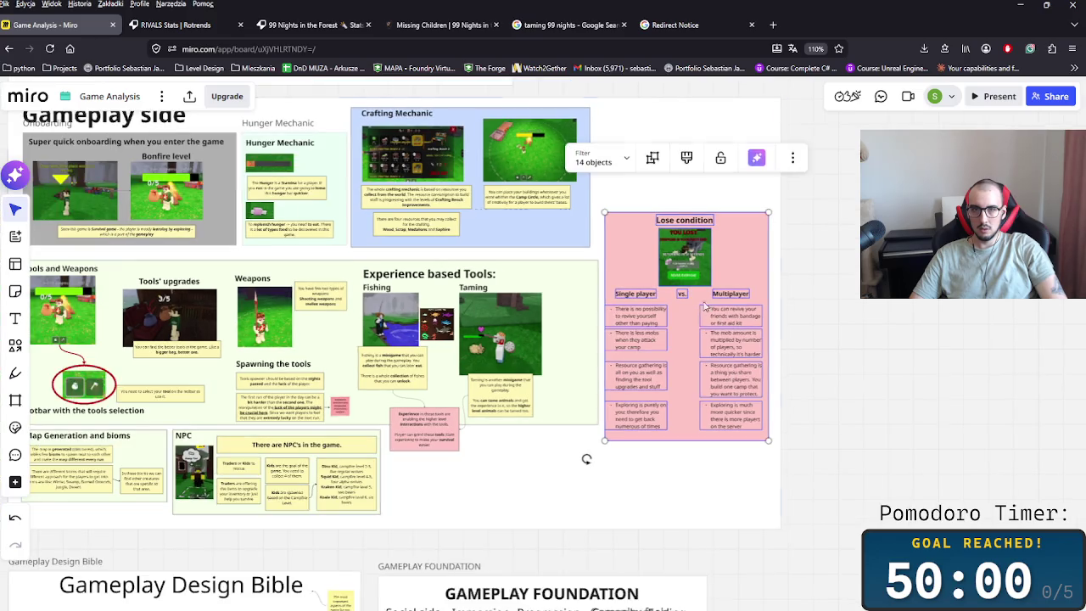
drag(703, 311, 702, 205)
click(674, 436)
scroll(705, 503, up, 1)
scroll(705, 503, left, 2)
- Nudge the pink Experience note into place, undoing an accidental connector
click(488, 477)
drag(488, 478, 487, 480)
scroll(511, 459, up, 2)
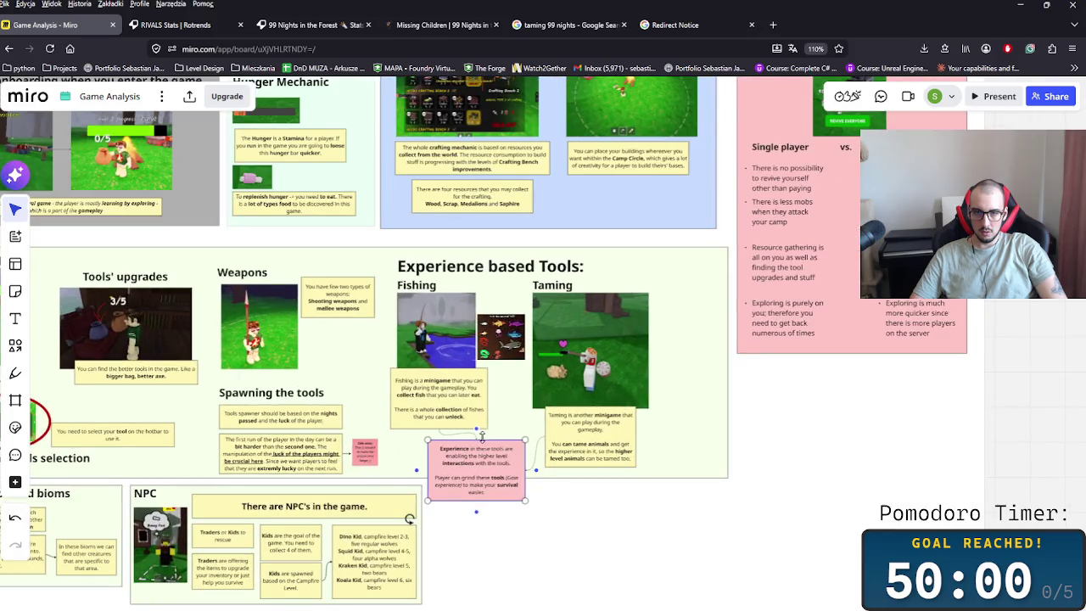
drag(476, 440, 439, 430)
key(ctrl+z)
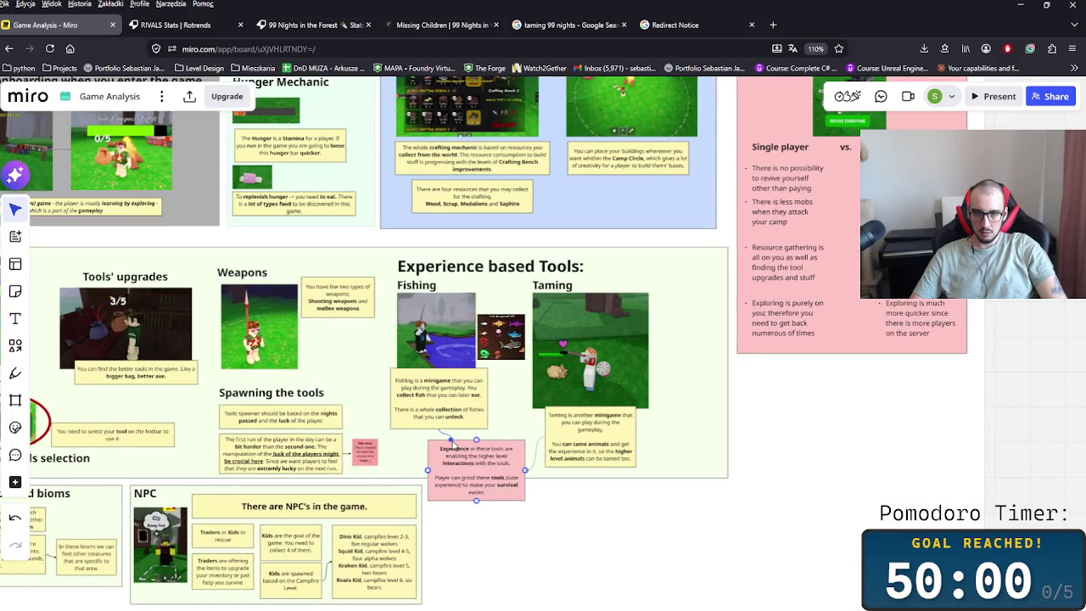
click(607, 509)
scroll(750, 484, down, 3)
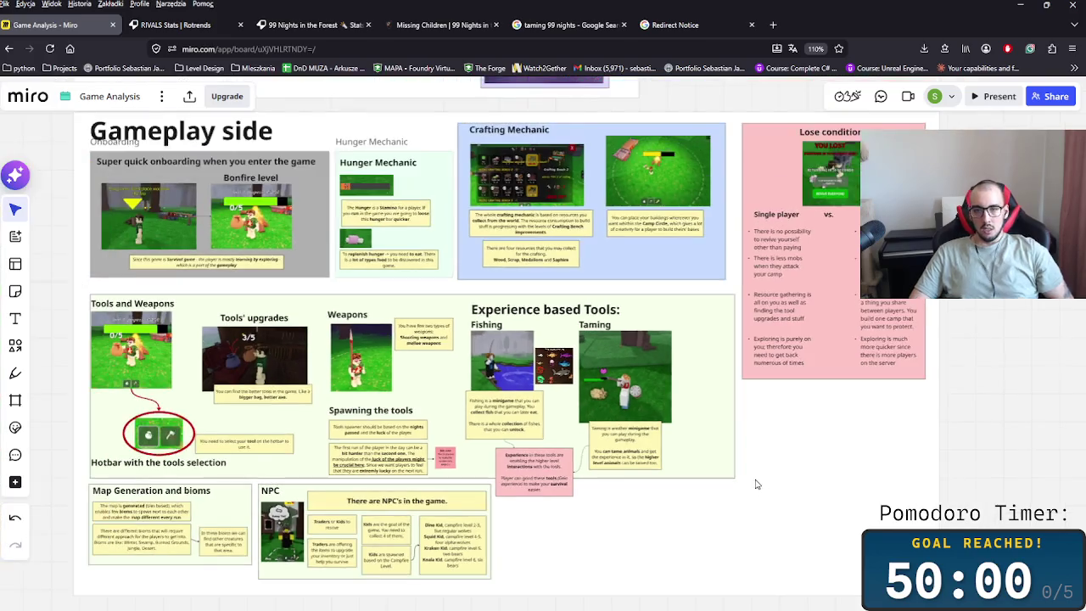
scroll(756, 484, down, 2)
scroll(763, 475, down, 3)
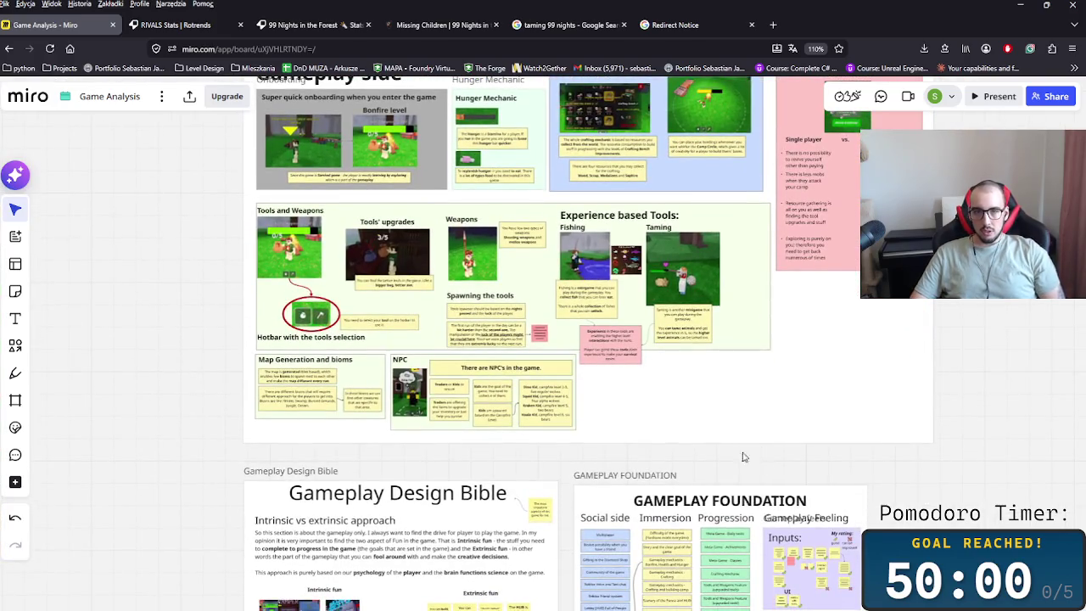
scroll(653, 462, right, 3)
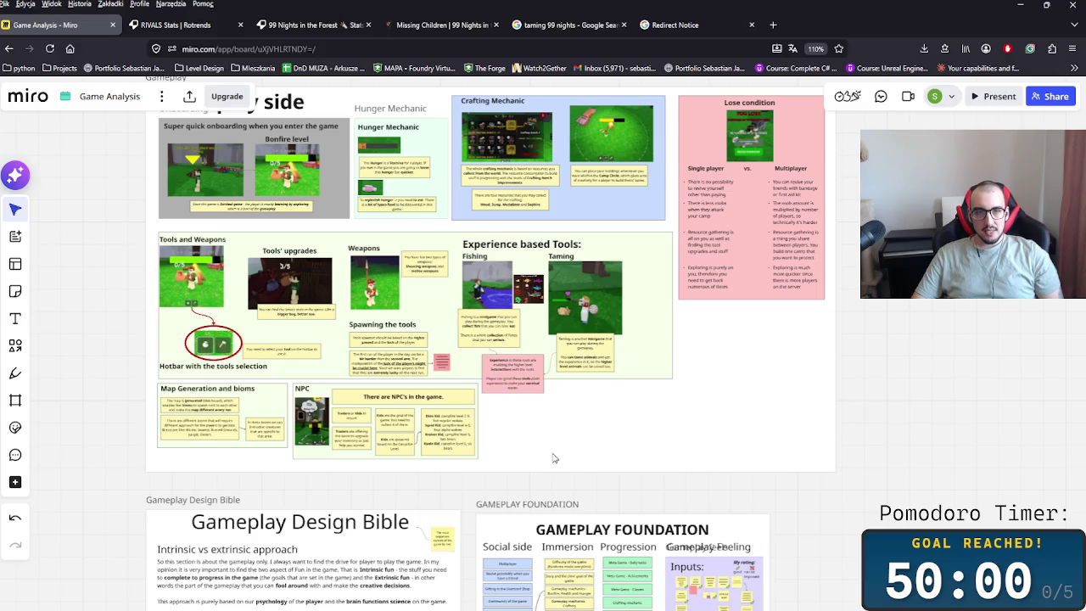
click(309, 388)
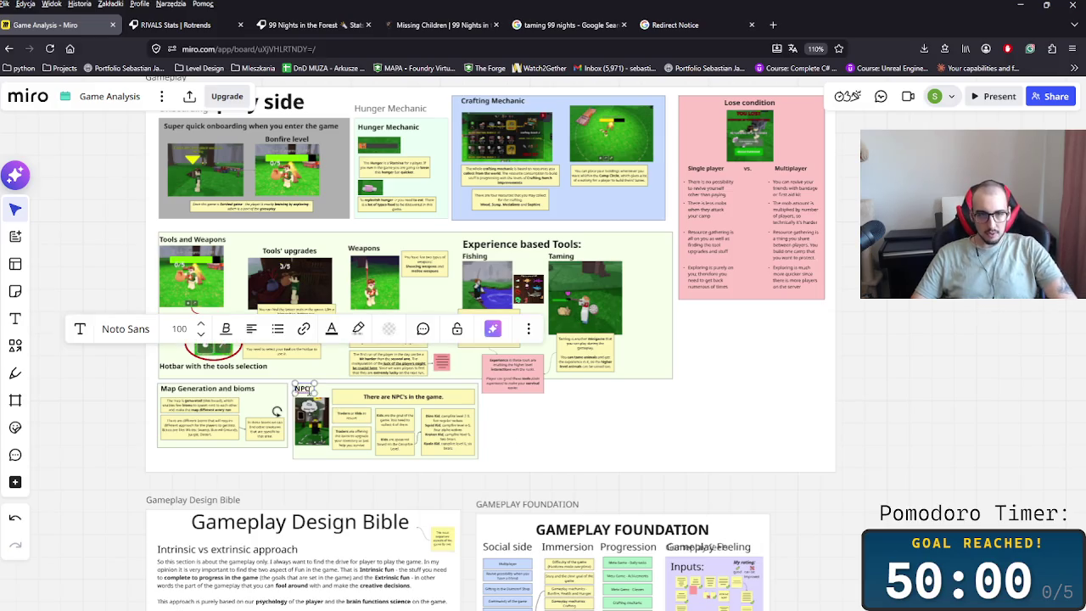
- Confirm the NPCs heading rename and pan across the Gameplay side section
click(546, 423)
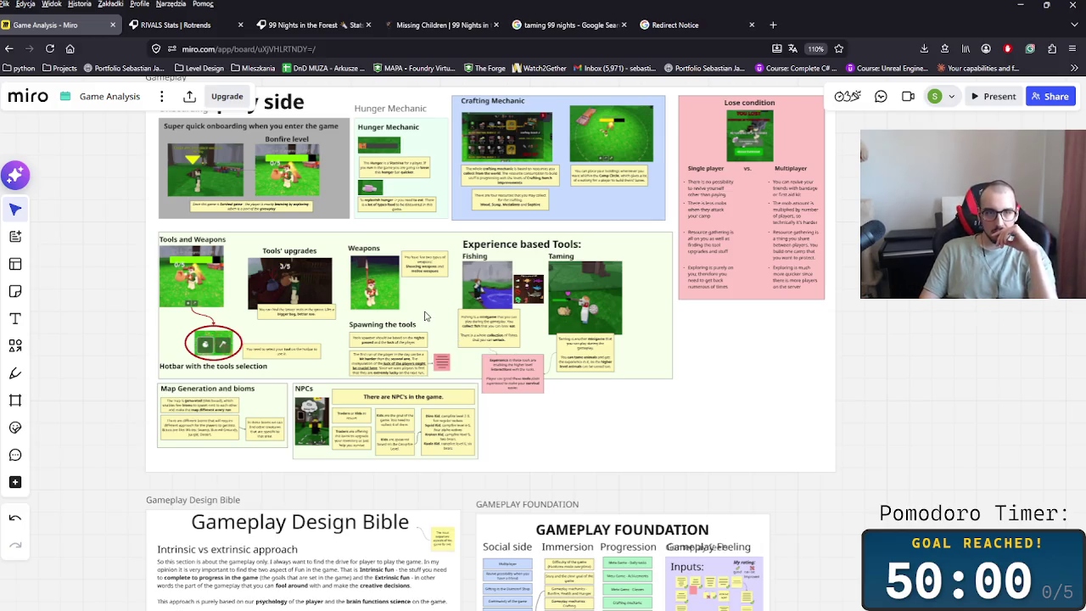
scroll(313, 350, up, 3)
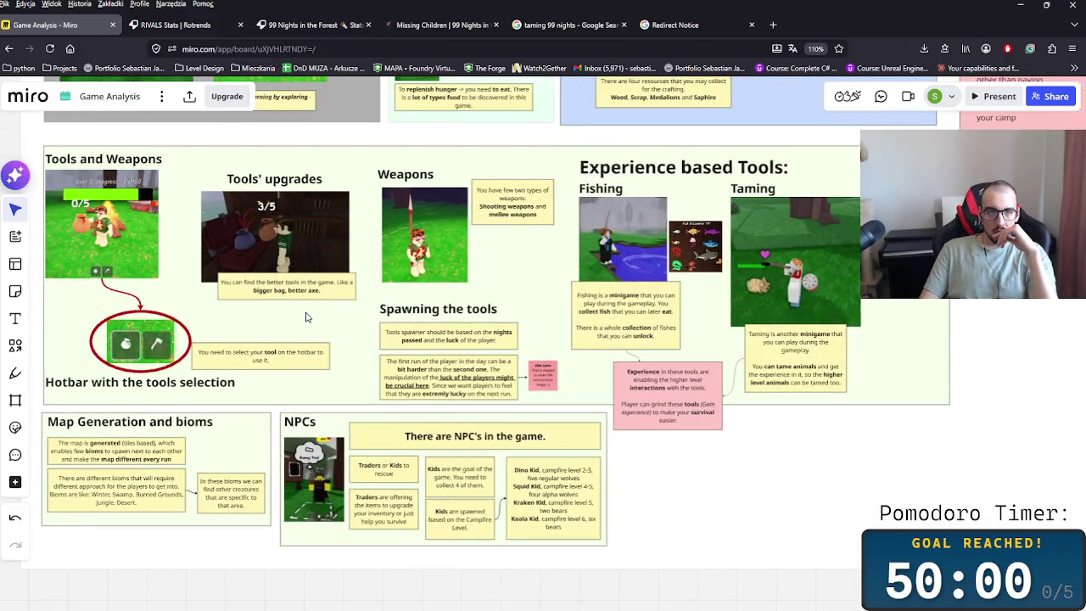
scroll(484, 362, down, 1)
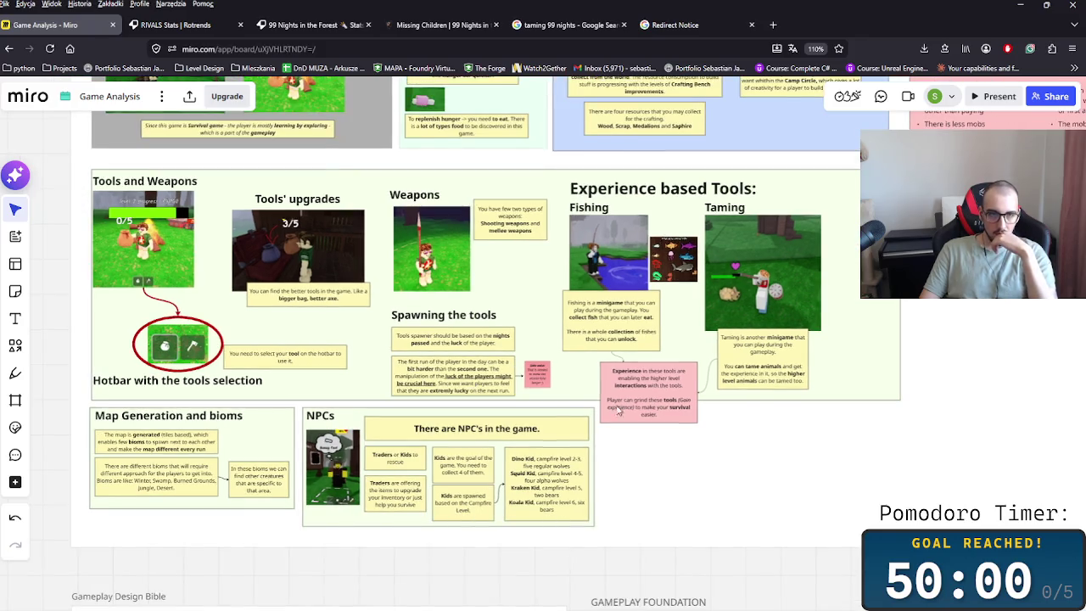
scroll(833, 427, right, 2)
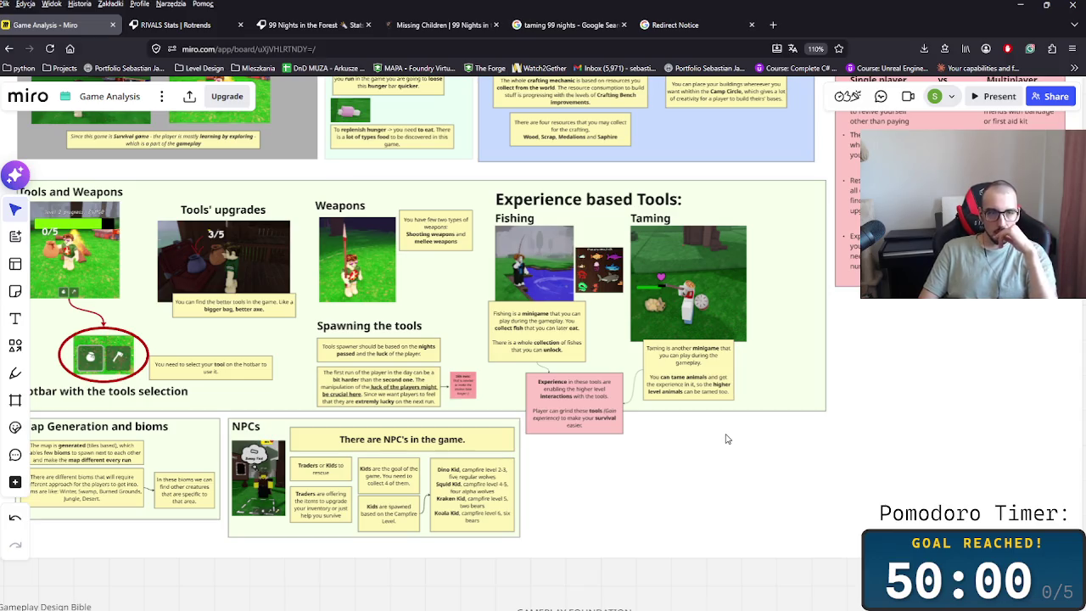
drag(727, 439, 520, 463)
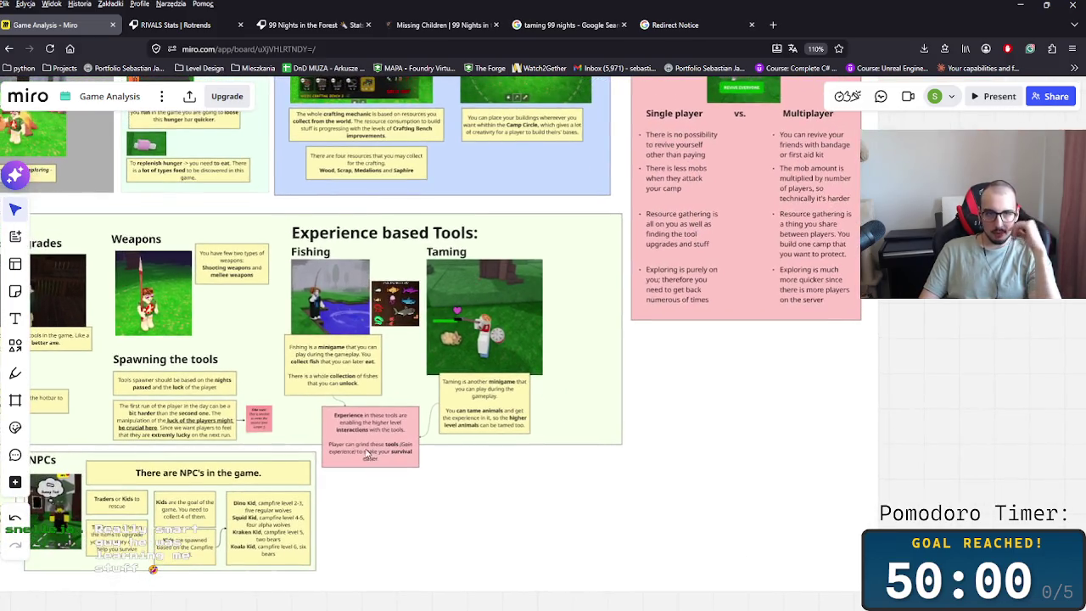
- Scroll down the board and open File Explorer at the Comeback project folder
scroll(455, 496, left, 2)
scroll(455, 496, down, 3)
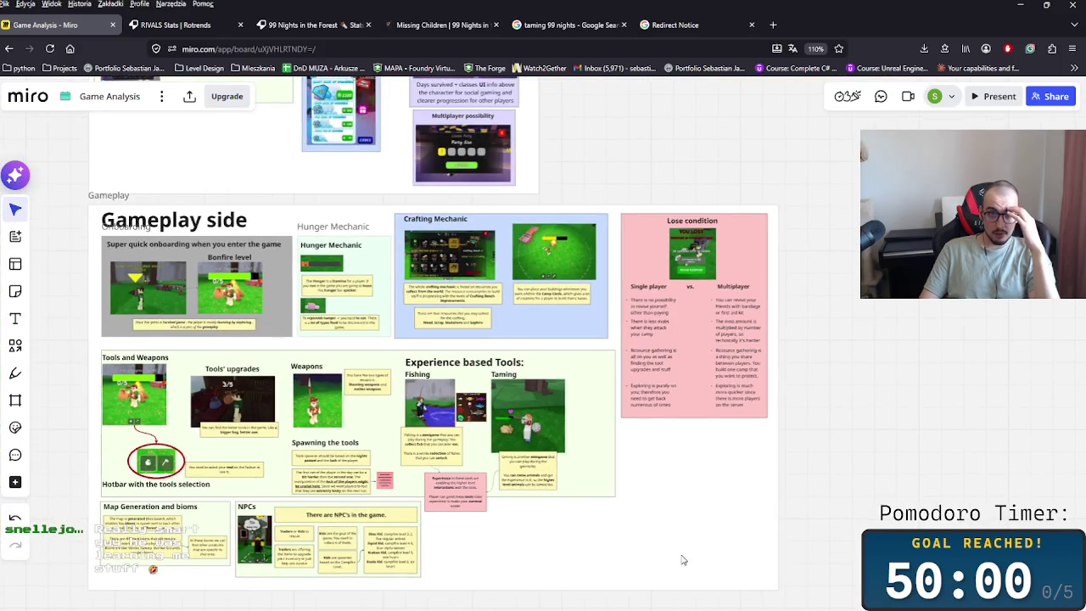
scroll(666, 509, down, 2)
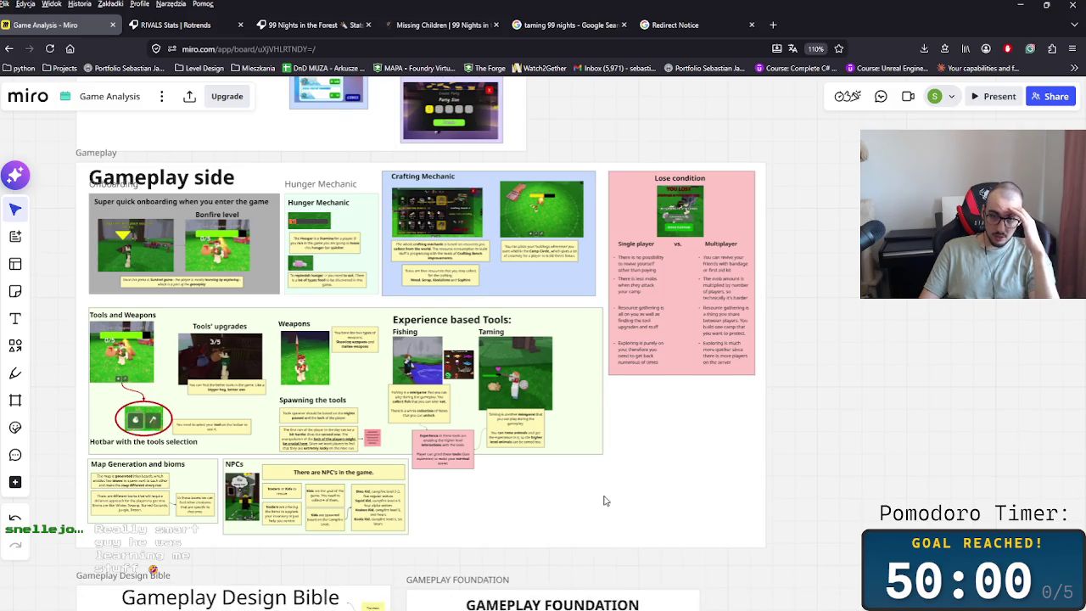
scroll(605, 504, down, 1)
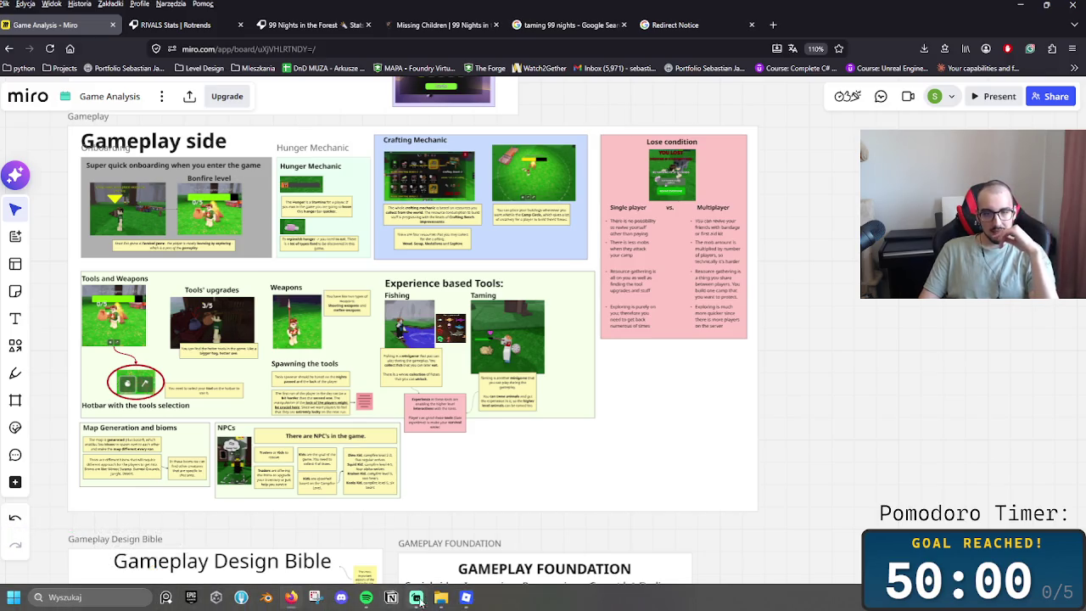
click(441, 598)
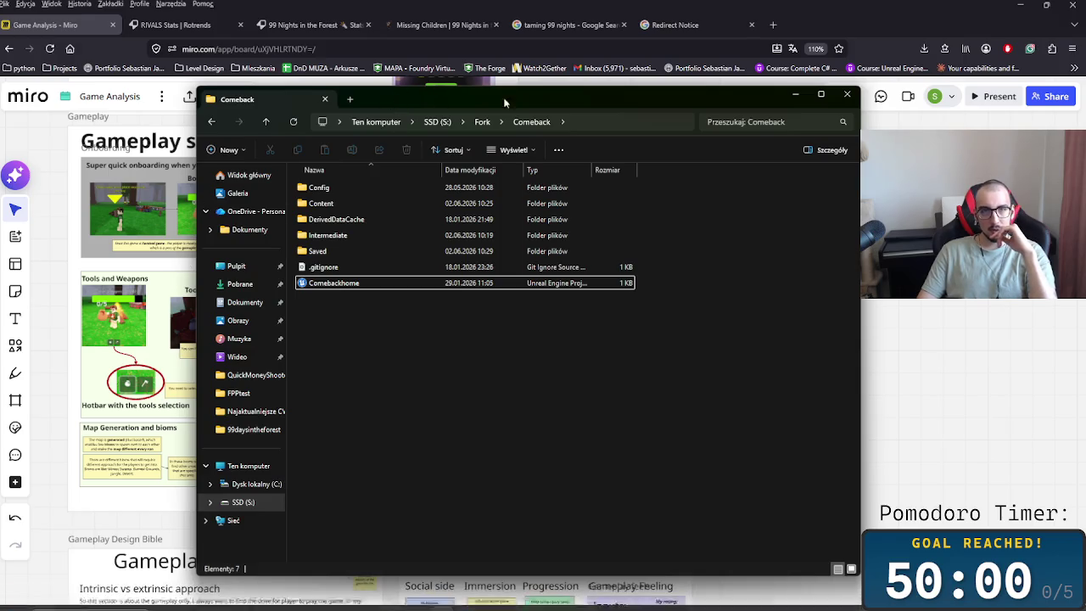
- Close File Explorer and the taming image-search and redirect tabs, bringing Miro's tab forward
click(794, 95)
click(585, 25)
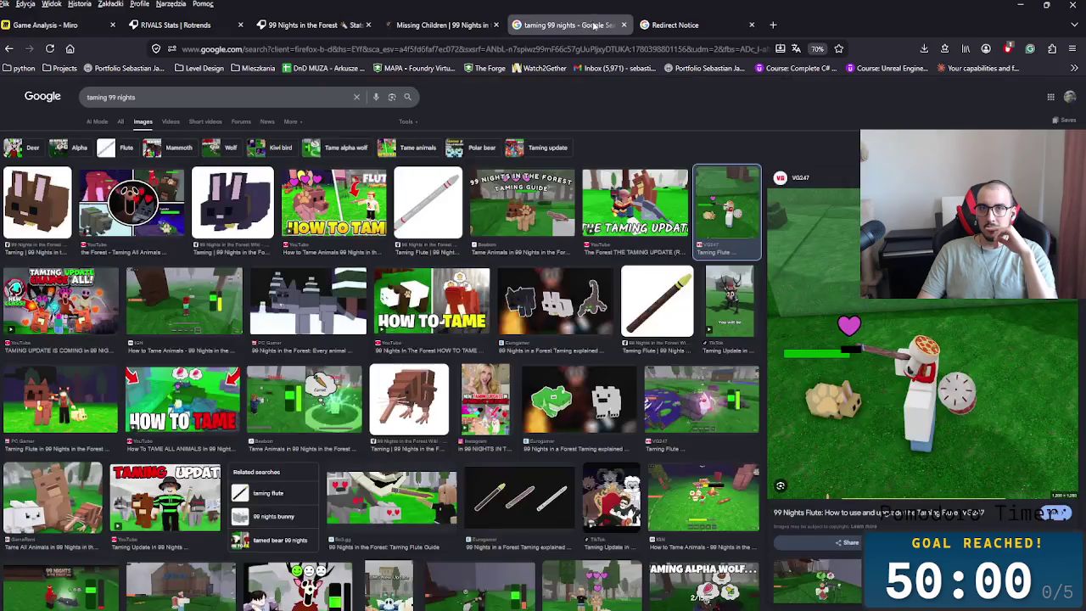
click(626, 25)
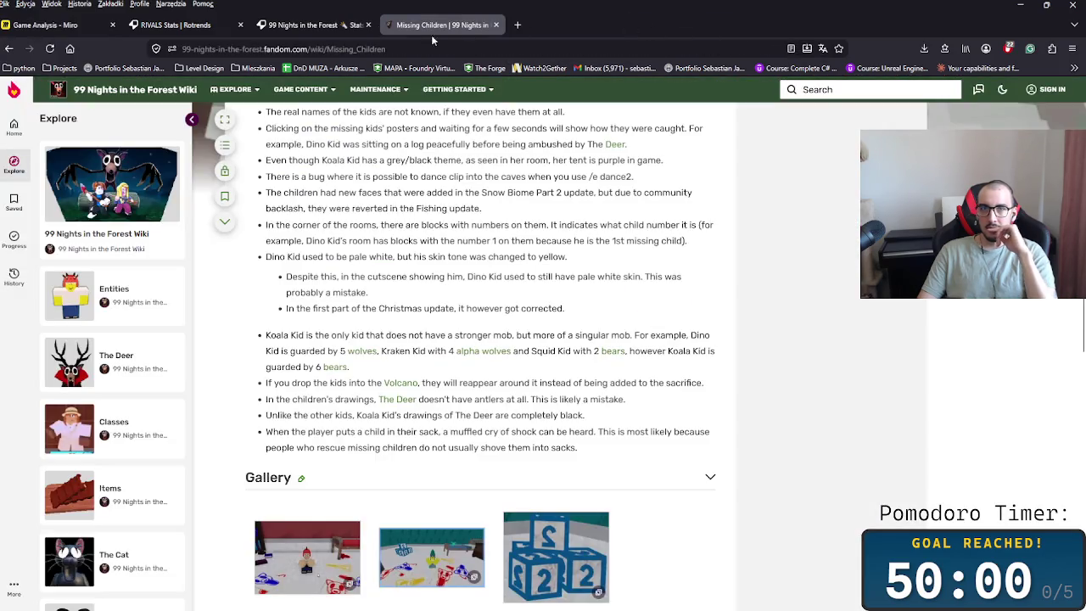
click(51, 25)
- Move the browser aside and exit Roblox from its More options page
drag(645, 25, 19, 29)
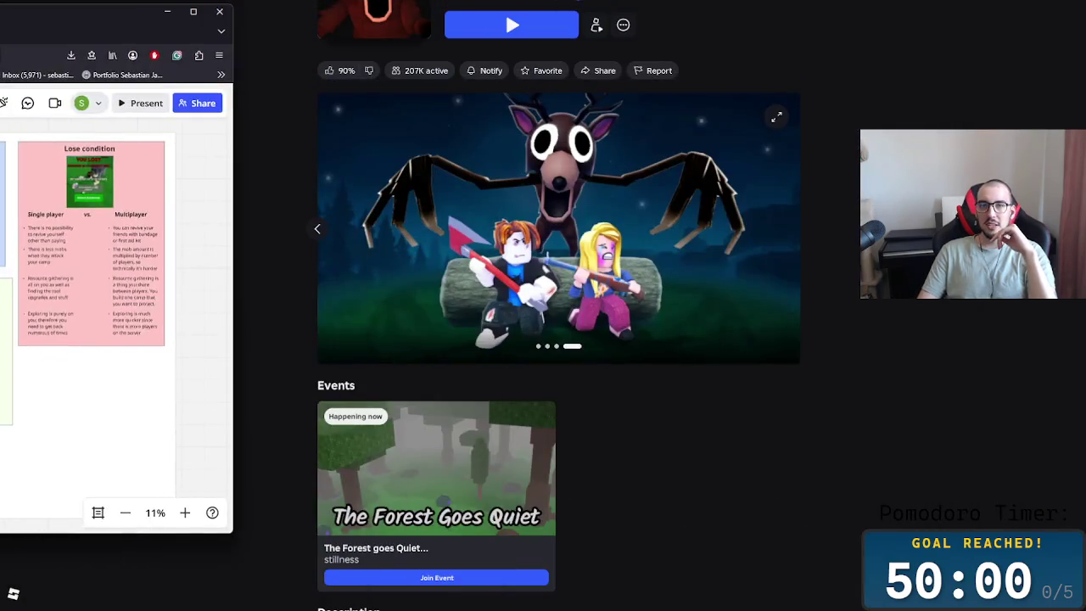
key(alt+Tab)
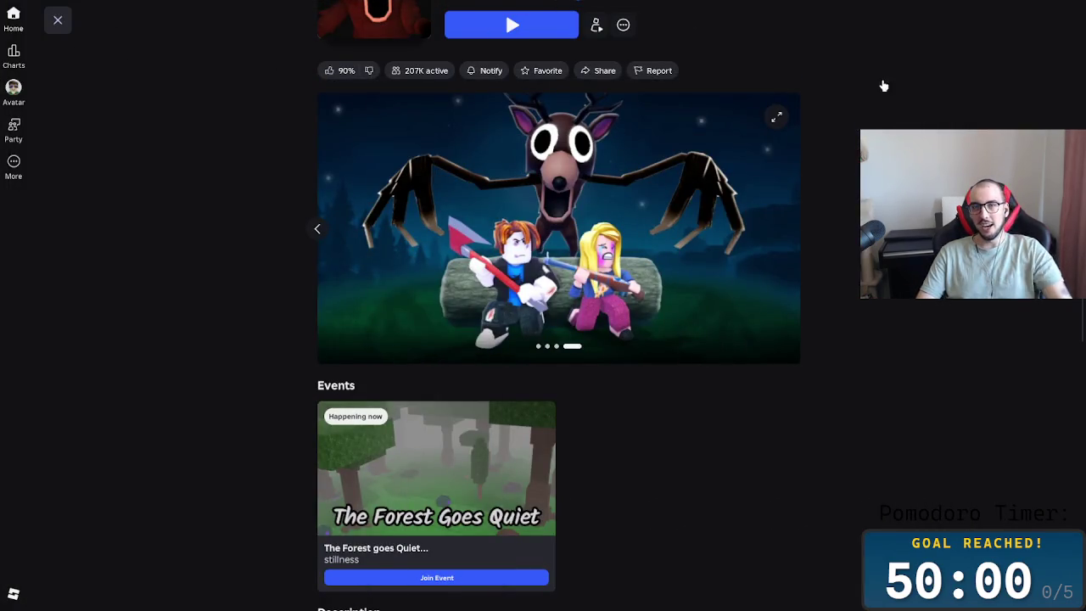
click(12, 167)
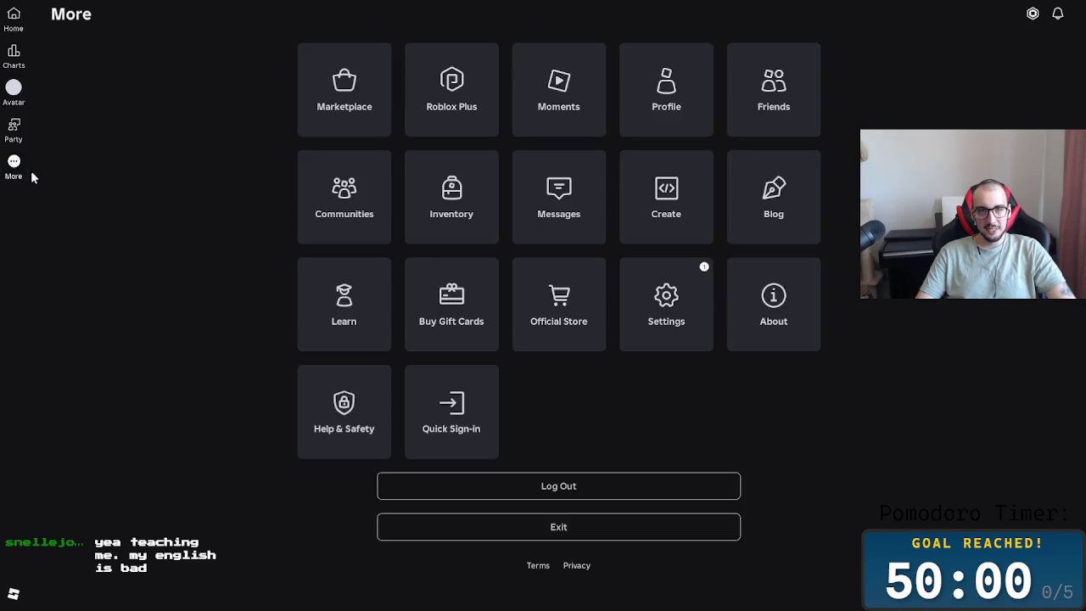
click(583, 533)
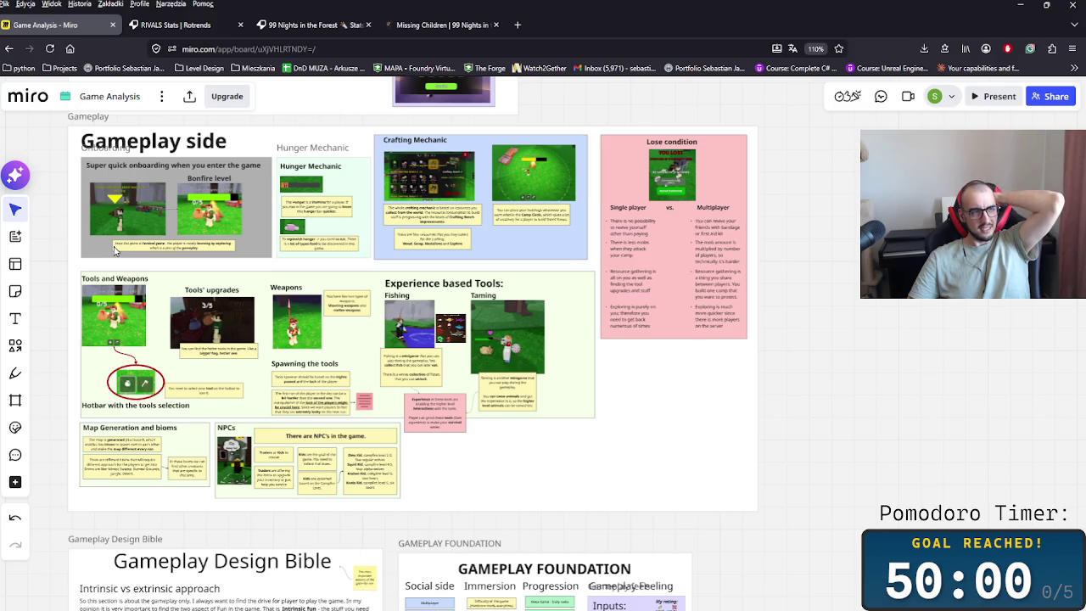
- Open Roblox Analiza > 99daysintheforest in File Explorer, then return to Miro and paste
click(1020, 6)
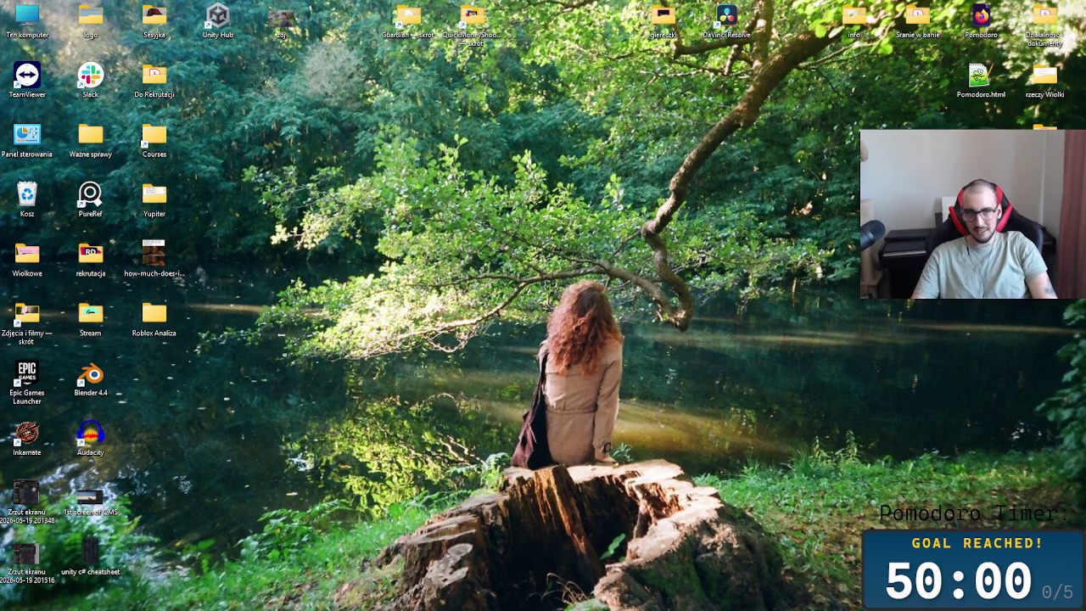
double_click(150, 333)
double_click(340, 208)
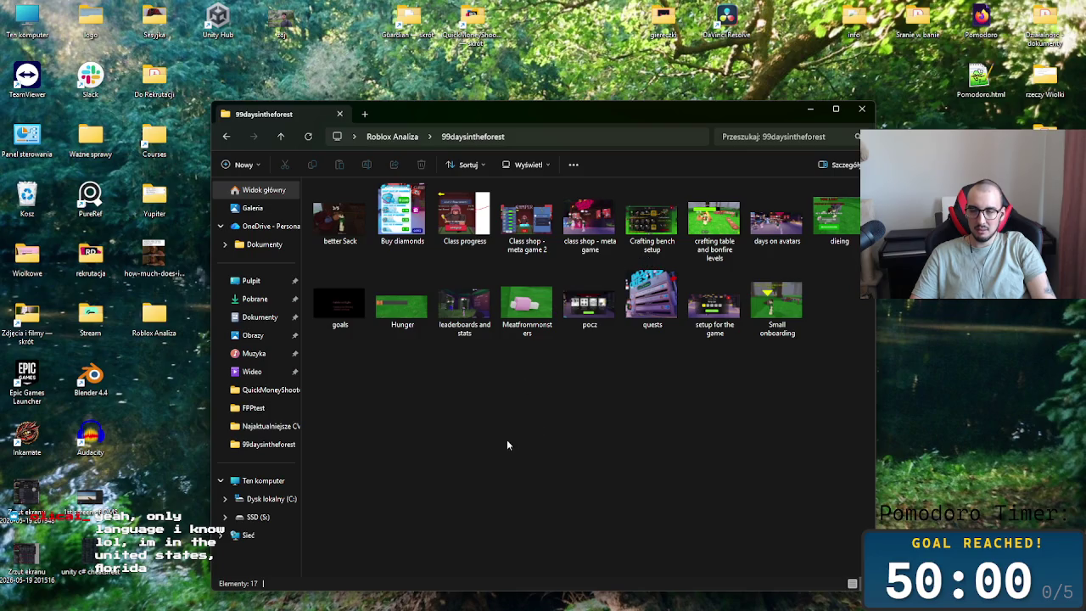
key(alt+Tab)
key(alt+Tab)
key(ctrl+v)
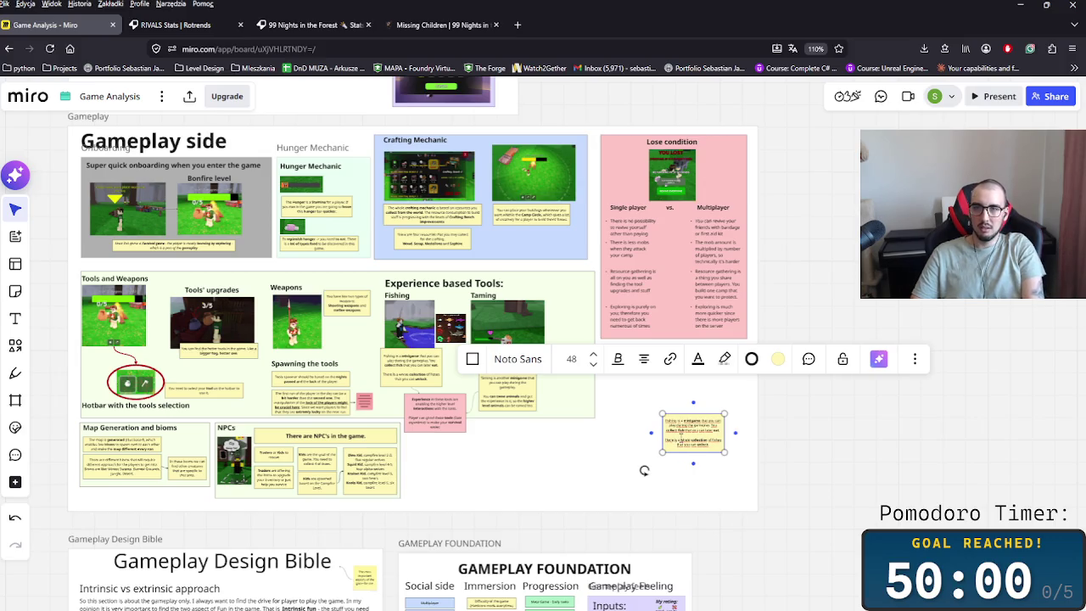
- Delete the accidentally pasted Fishing note duplicate and look around the Gameplay side section
key(Delete)
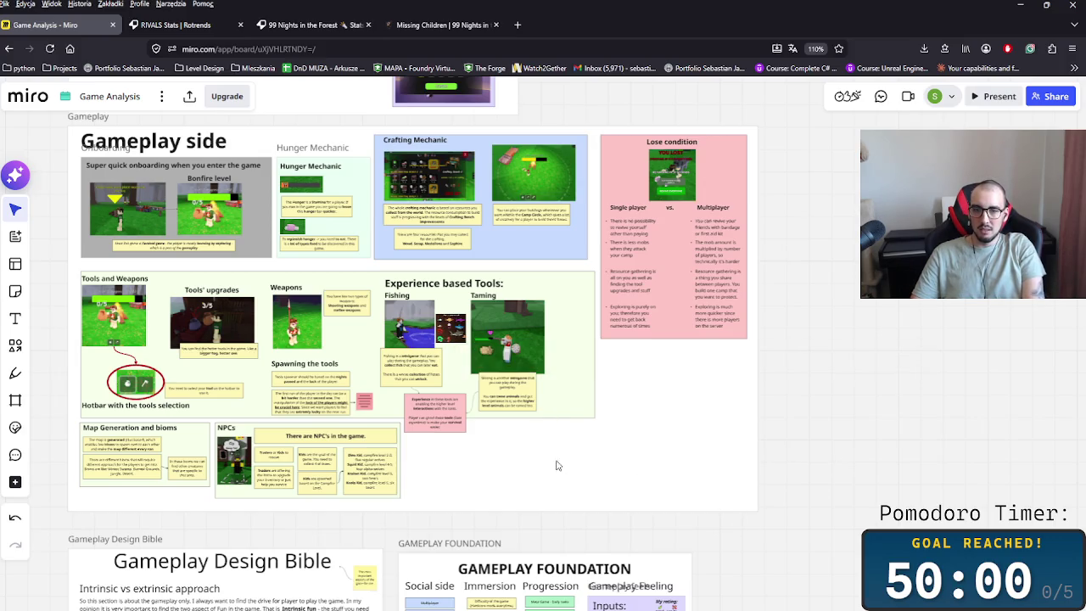
scroll(560, 463, down, 5)
scroll(516, 325, down, 5)
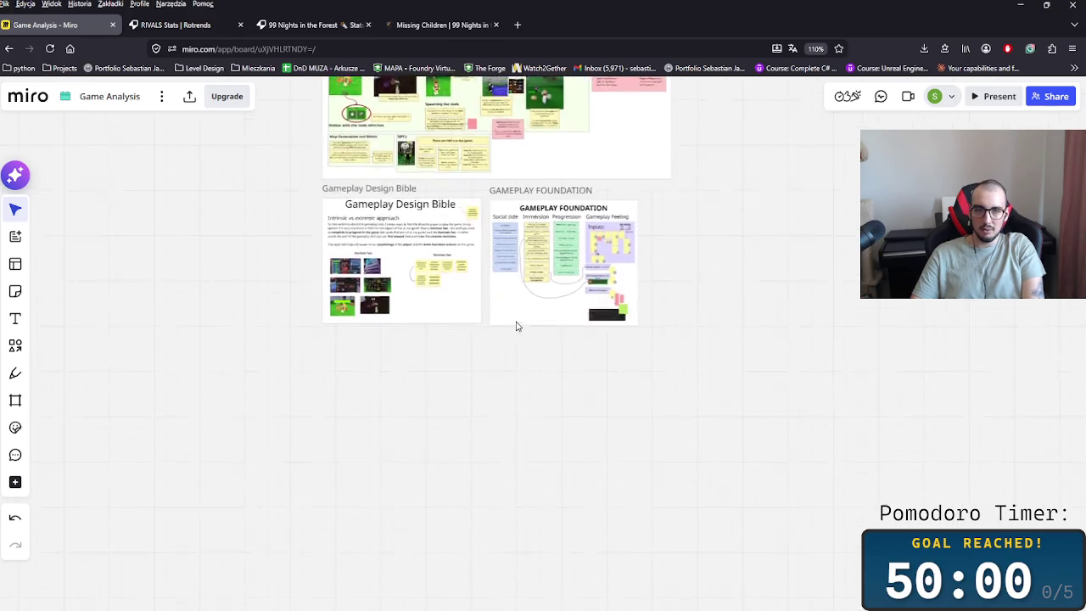
scroll(517, 325, up, 3)
scroll(419, 438, up, 3)
scroll(507, 388, up, 3)
scroll(666, 410, up, 3)
scroll(666, 410, up, 3)
scroll(666, 410, down, 3)
scroll(552, 538, right, 3)
scroll(545, 529, right, 2)
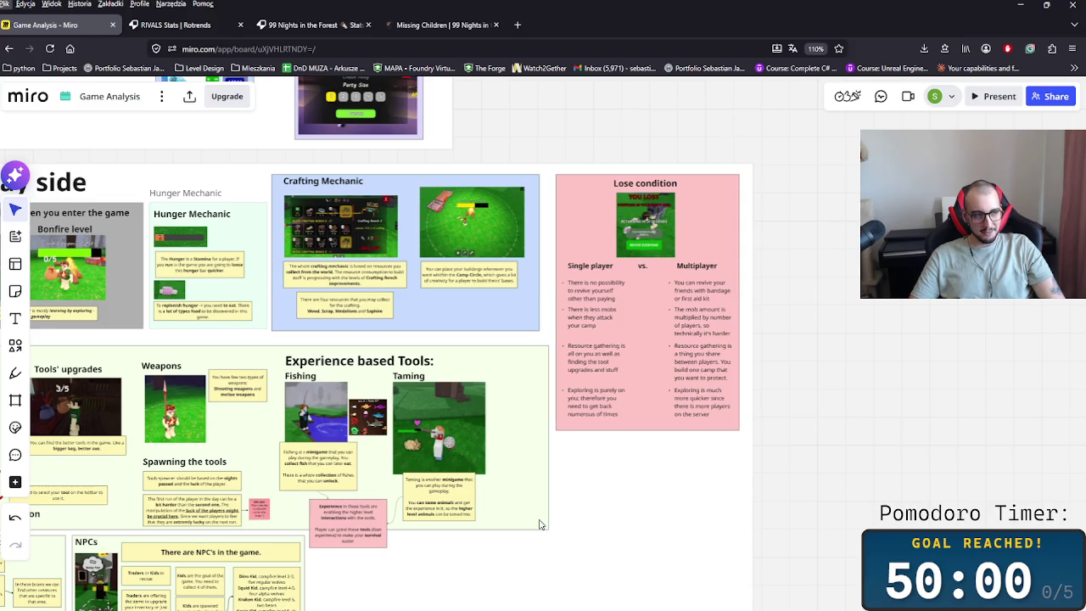
key(alt+Tab)
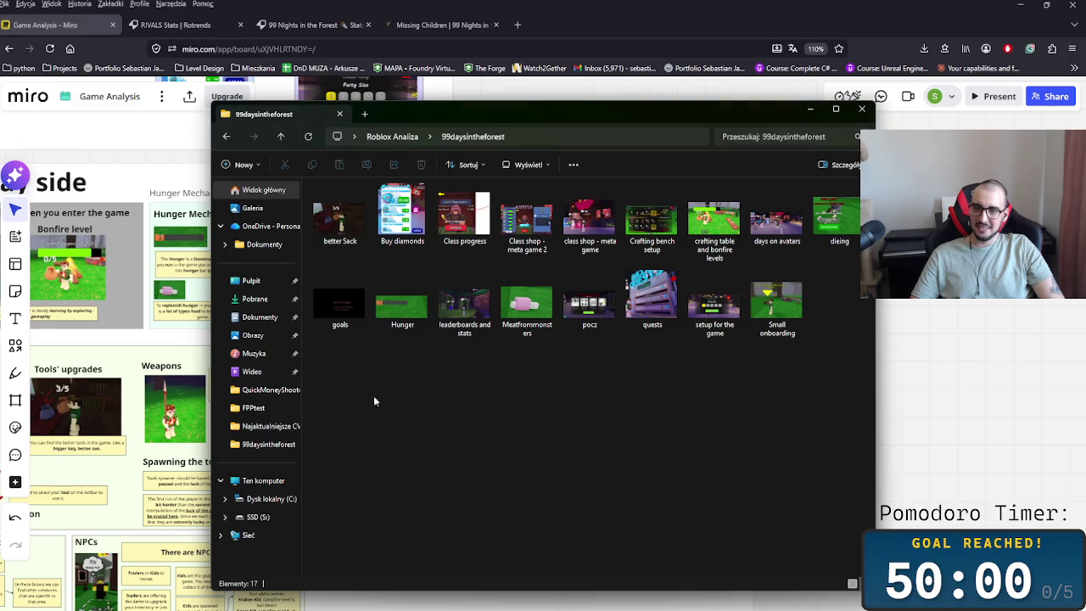
click(809, 110)
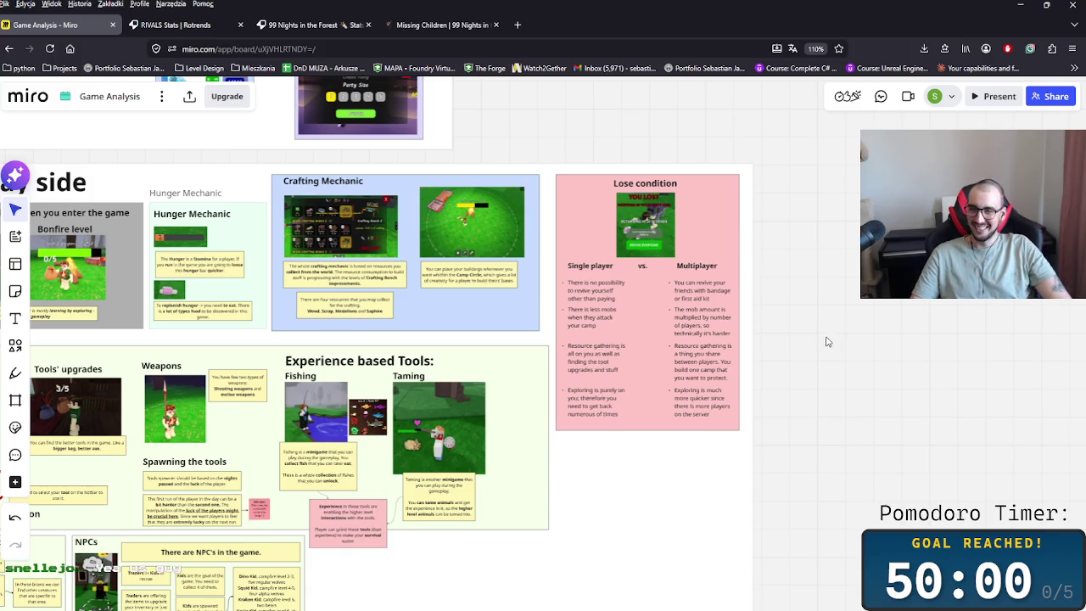
key(alt+Tab)
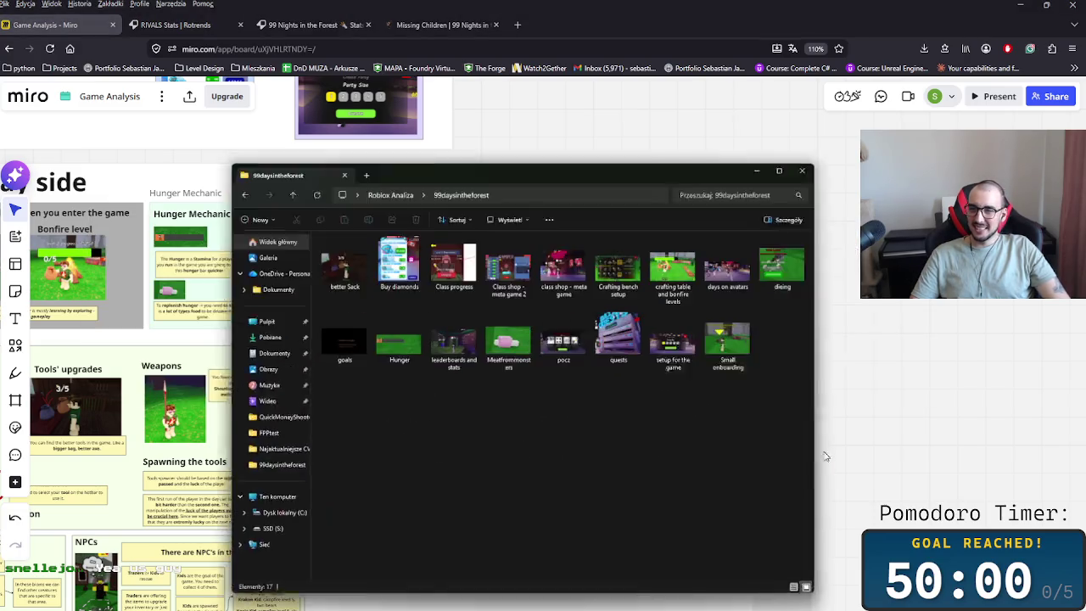
click(811, 112)
click(1020, 4)
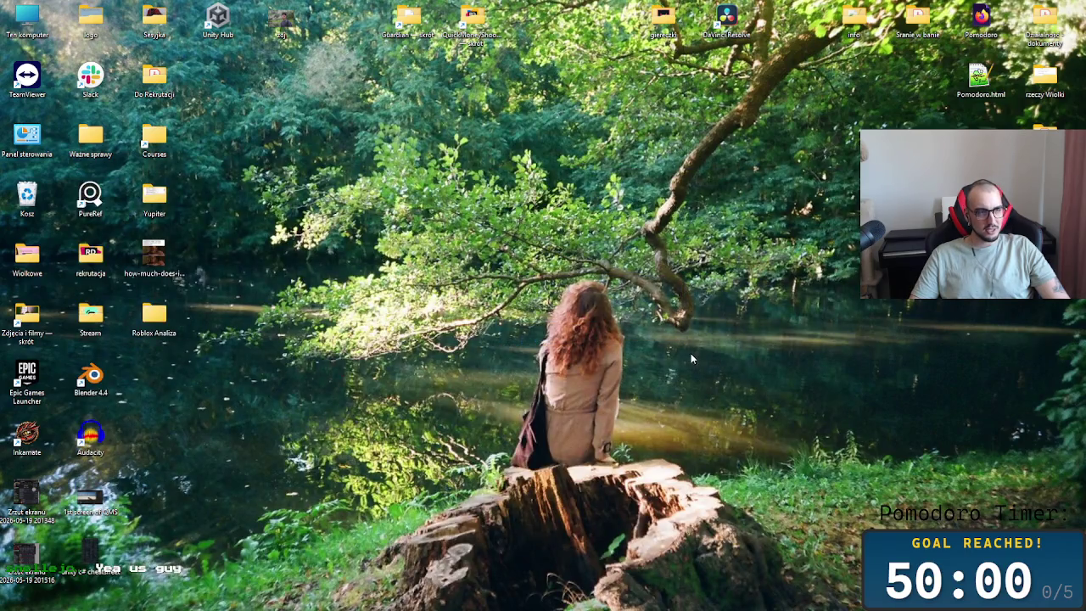
key(alt+Tab)
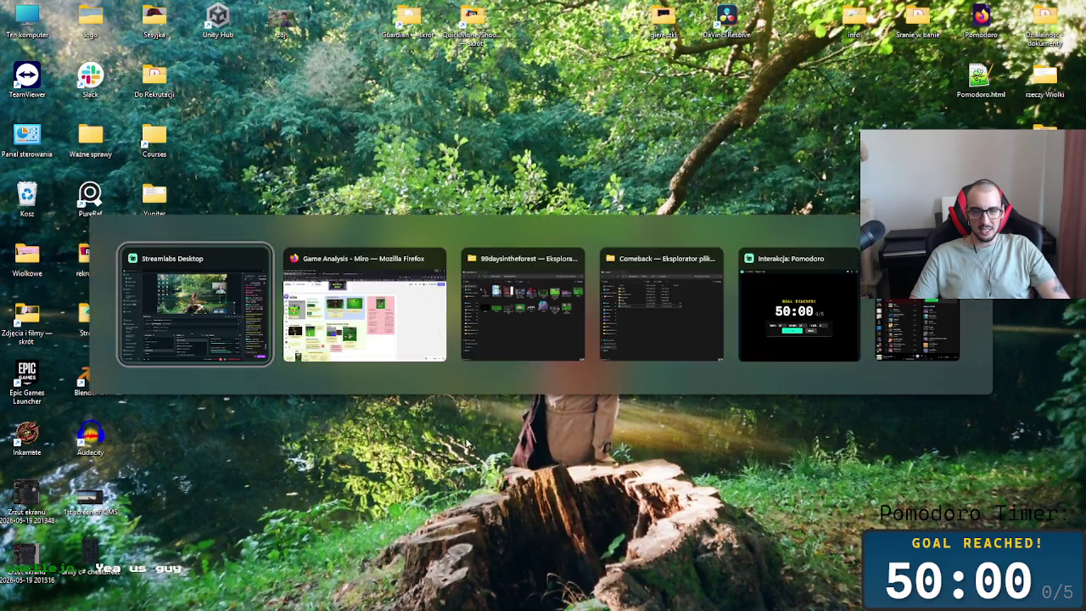
key(alt+Tab)
key(alt+Tab)
key(alt+Tab)
key(alt+Tab)
key(alt+Tab)
key(alt+Tab)
key(alt+Tab)
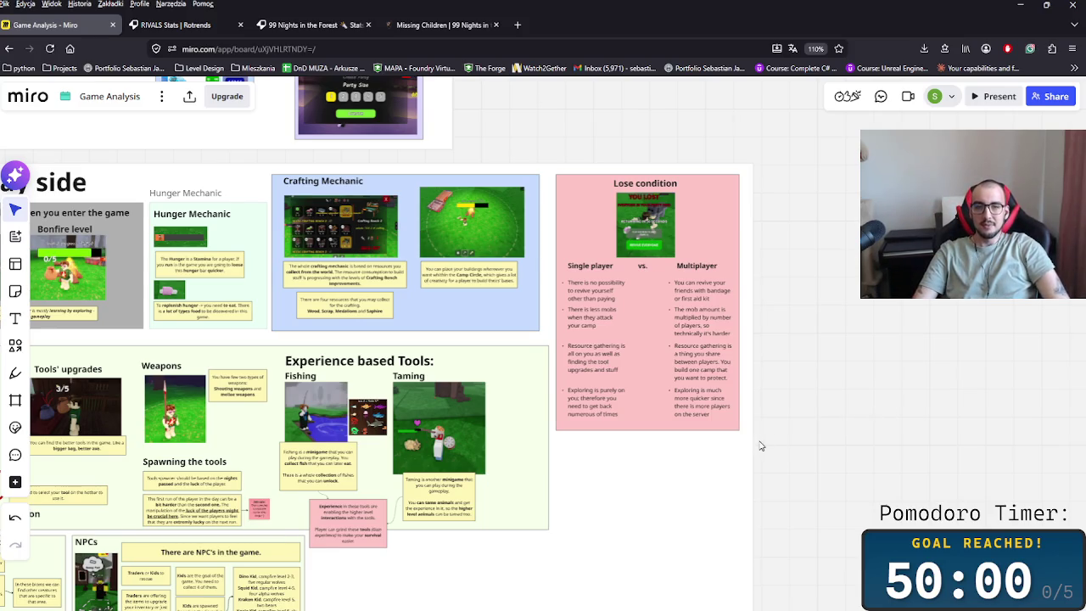
scroll(842, 455, left, 3)
scroll(842, 455, down, 3)
drag(763, 491, 562, 415)
scroll(504, 465, up, 3)
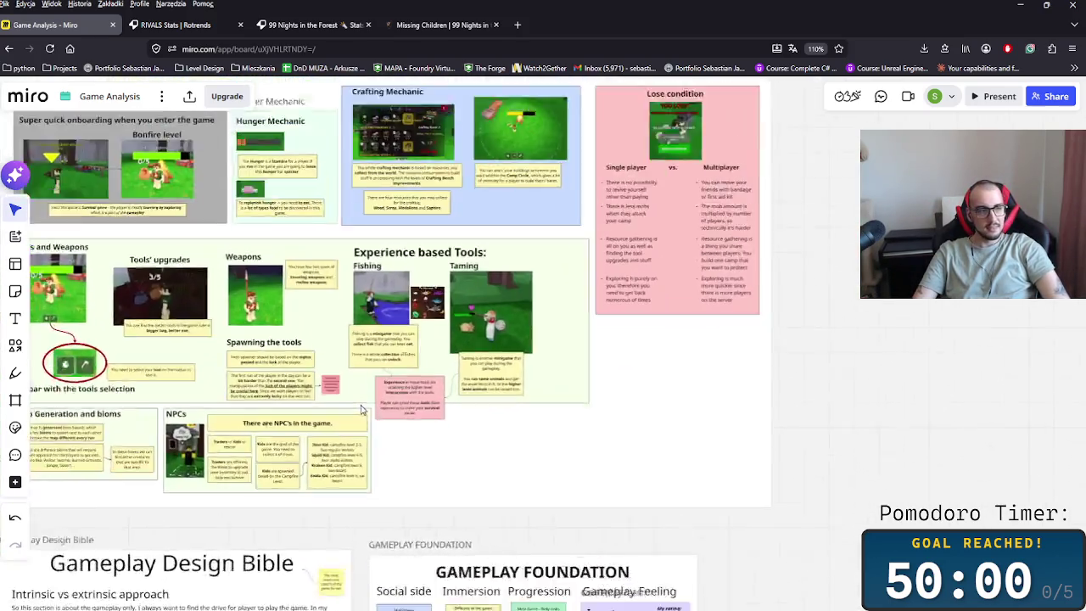
scroll(504, 465, left, 2)
scroll(503, 465, up, 1)
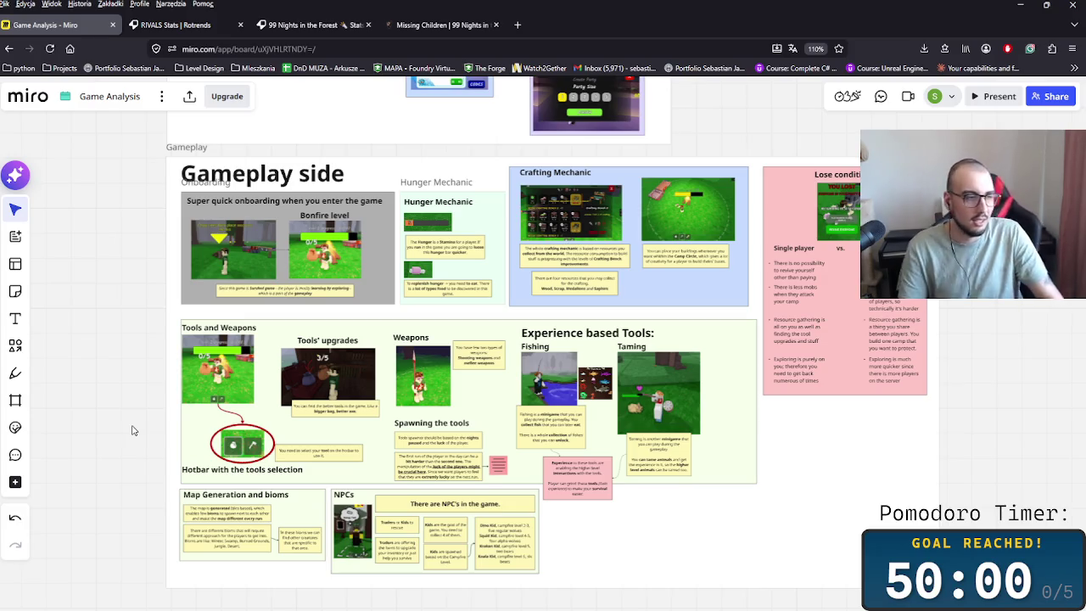
scroll(891, 475, left, 2)
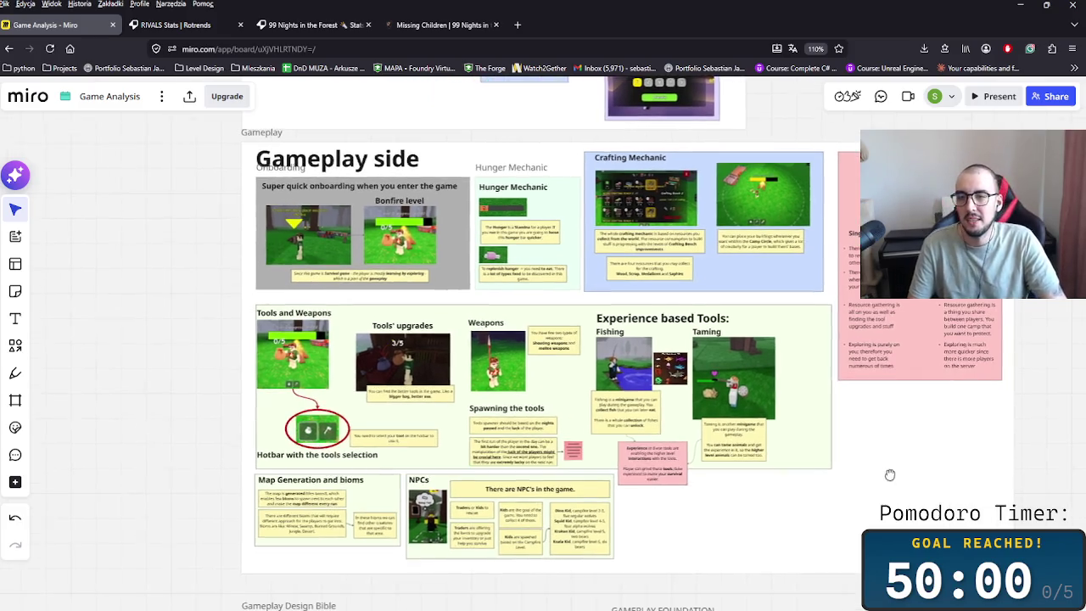
scroll(846, 507, right, 3)
scroll(847, 507, down, 1)
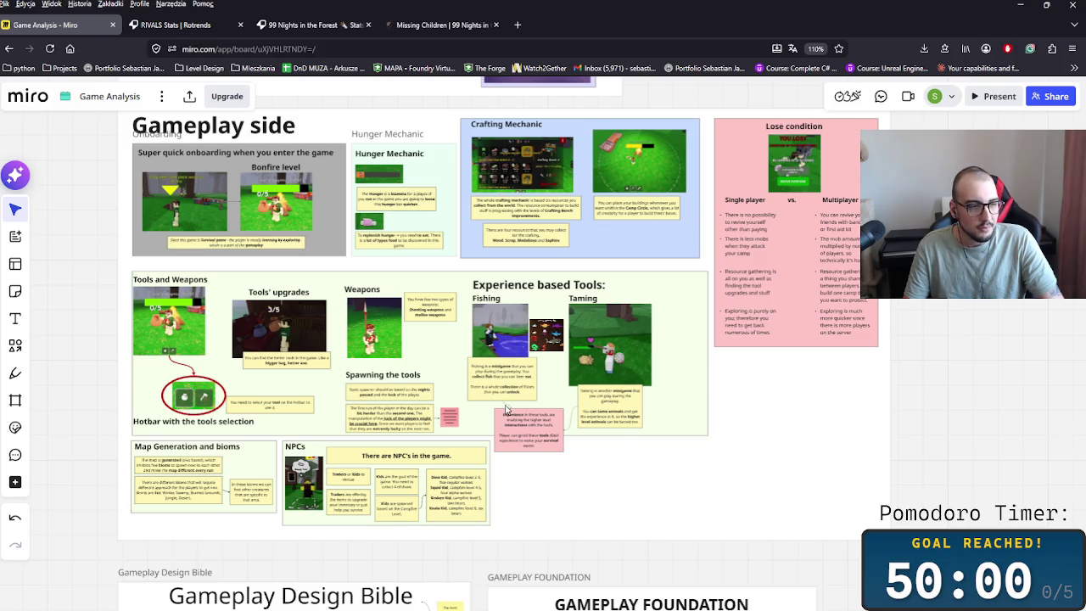
scroll(502, 442, down, 1)
scroll(564, 423, down, 1)
scroll(763, 474, down, 1)
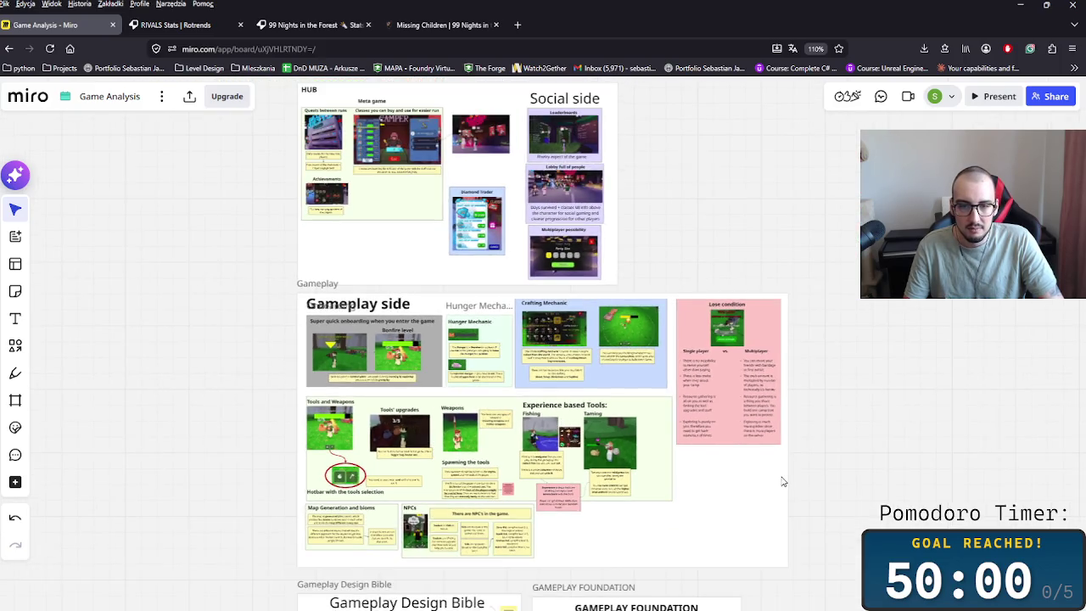
scroll(772, 480, up, 1)
scroll(763, 472, down, 2)
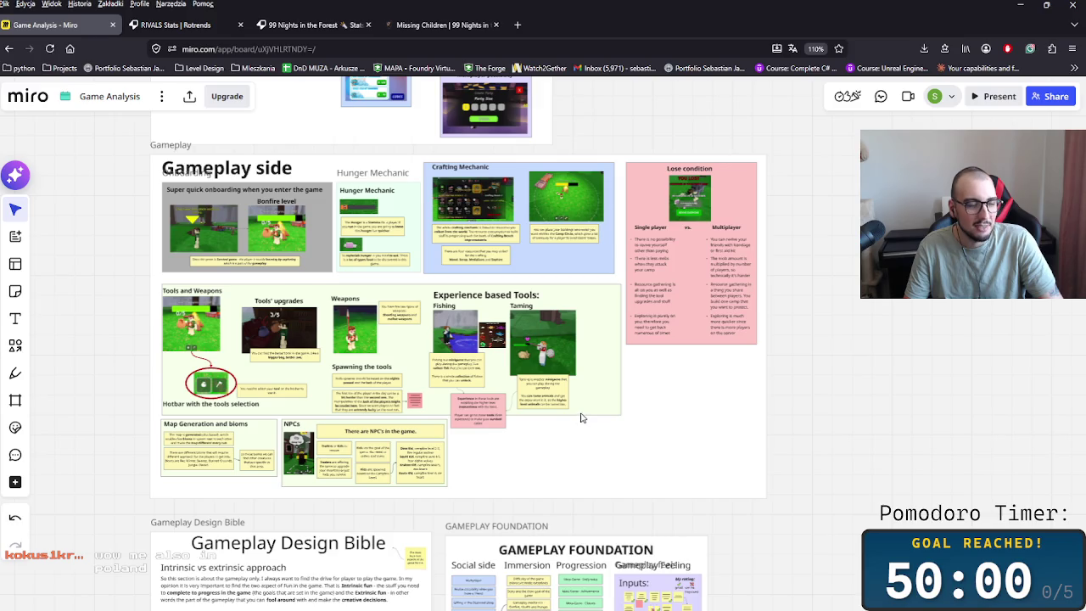
drag(652, 404, 698, 441)
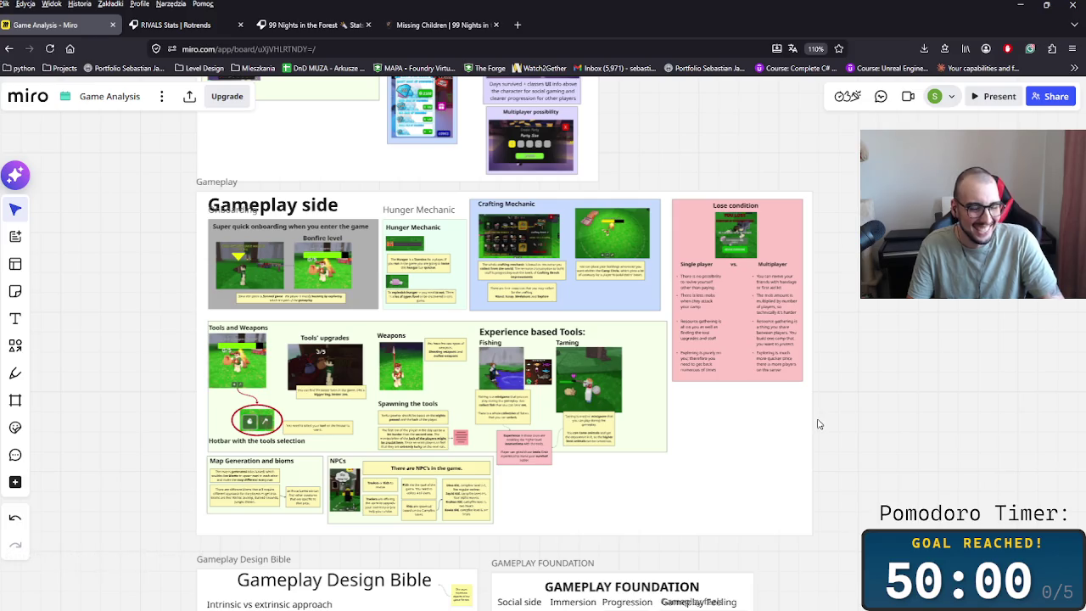
scroll(819, 424, up, 2)
scroll(752, 514, up, 2)
scroll(754, 514, up, 2)
scroll(645, 490, down, 2)
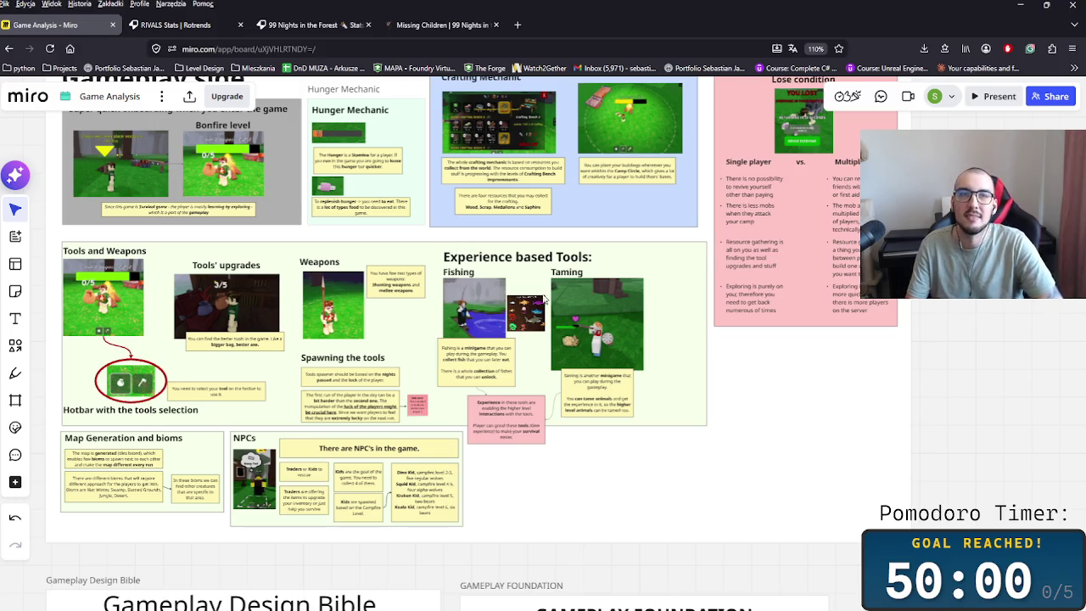
key(alt+Tab)
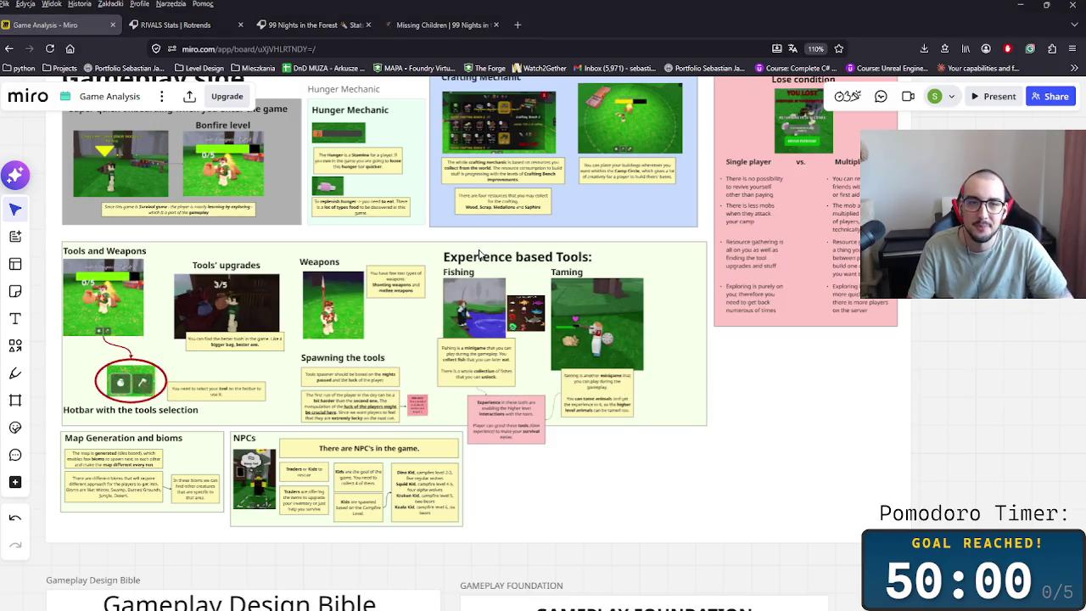
key(alt+Tab)
key(alt+Tab)
key(alt+Tab)
key(alt+Tab)
key(alt+Tab)
key(alt+Tab)
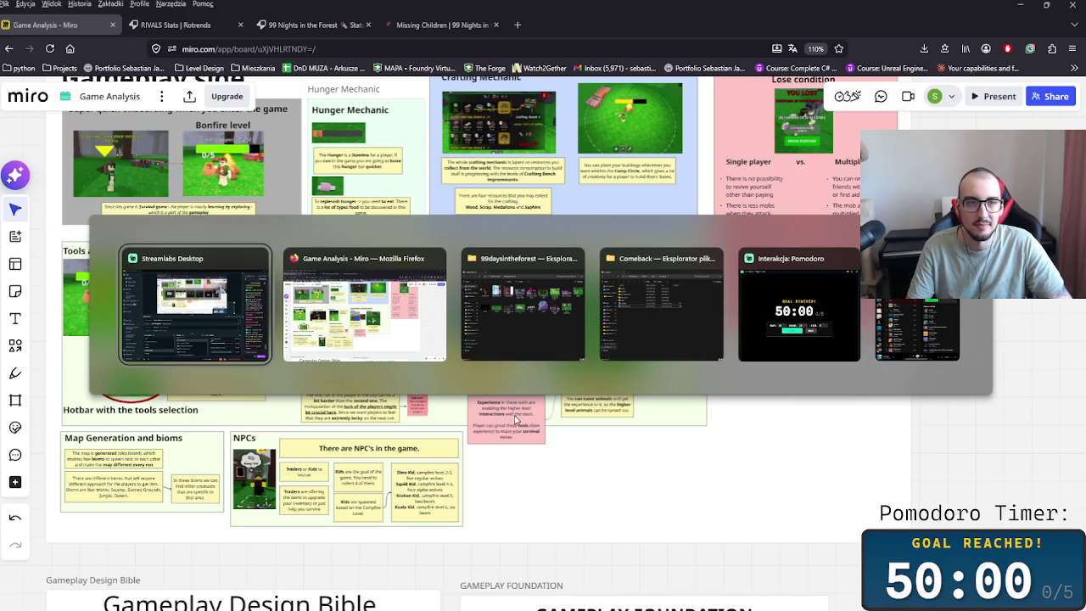
key(alt+Tab)
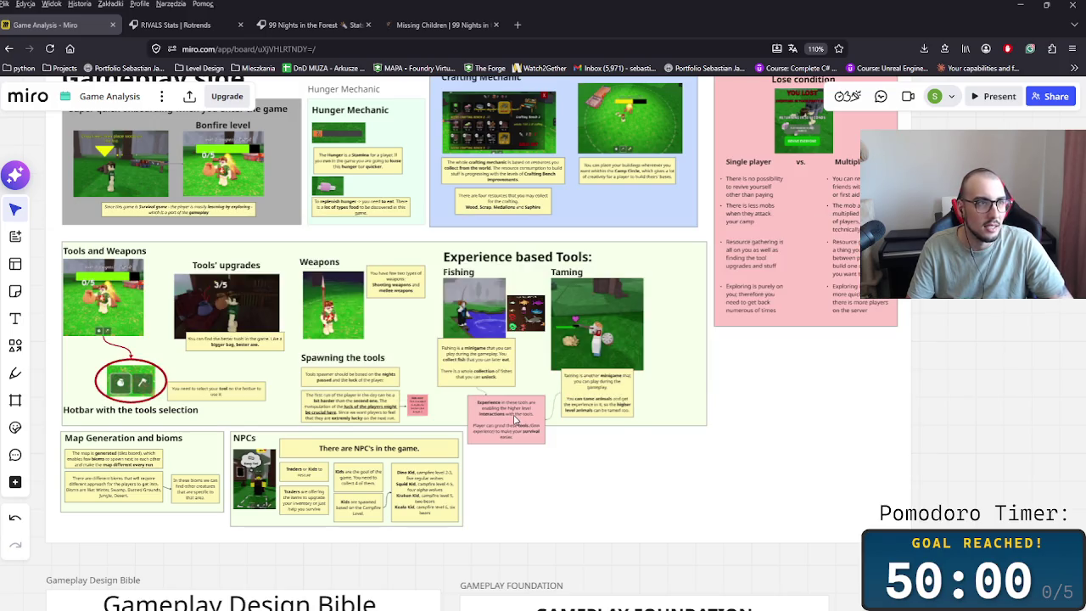
key(alt+Tab)
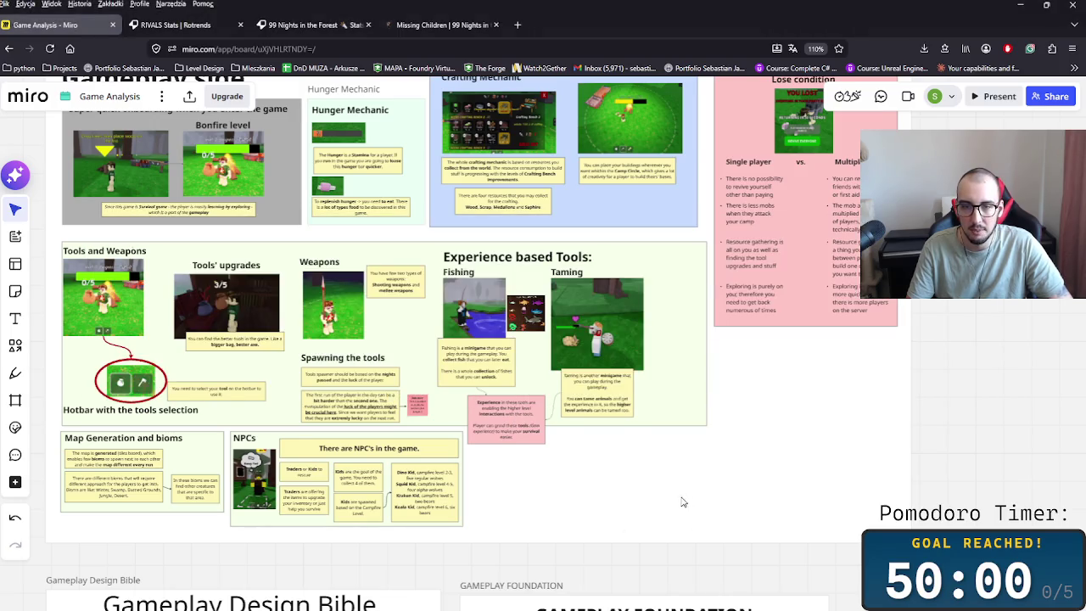
scroll(606, 465, up, 2)
scroll(562, 484, down, 3)
scroll(563, 487, up, 5)
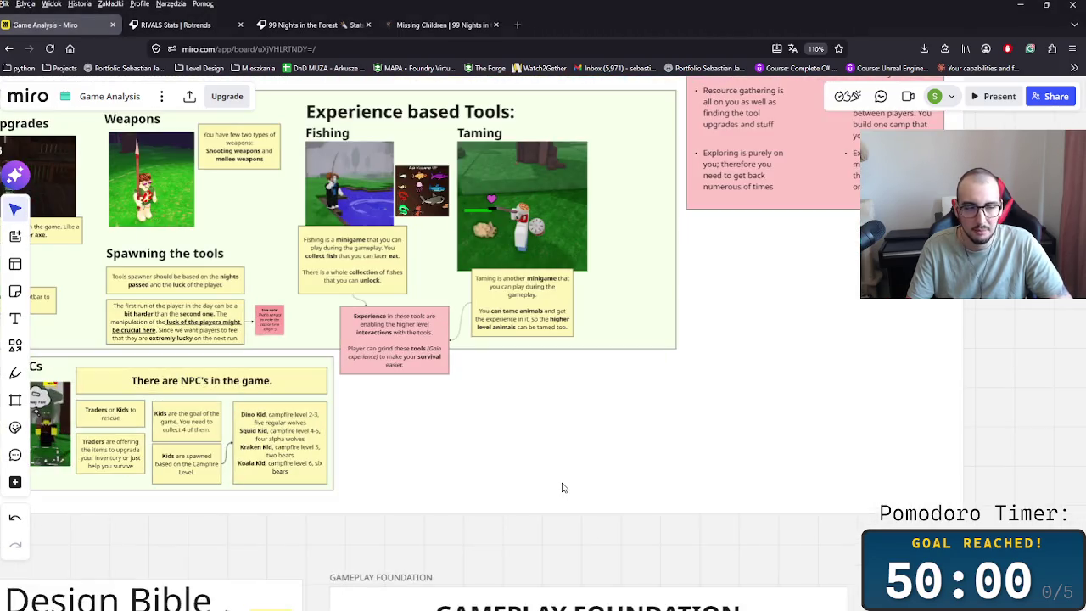
scroll(564, 487, down, 2)
scroll(593, 485, down, 2)
scroll(619, 483, down, 2)
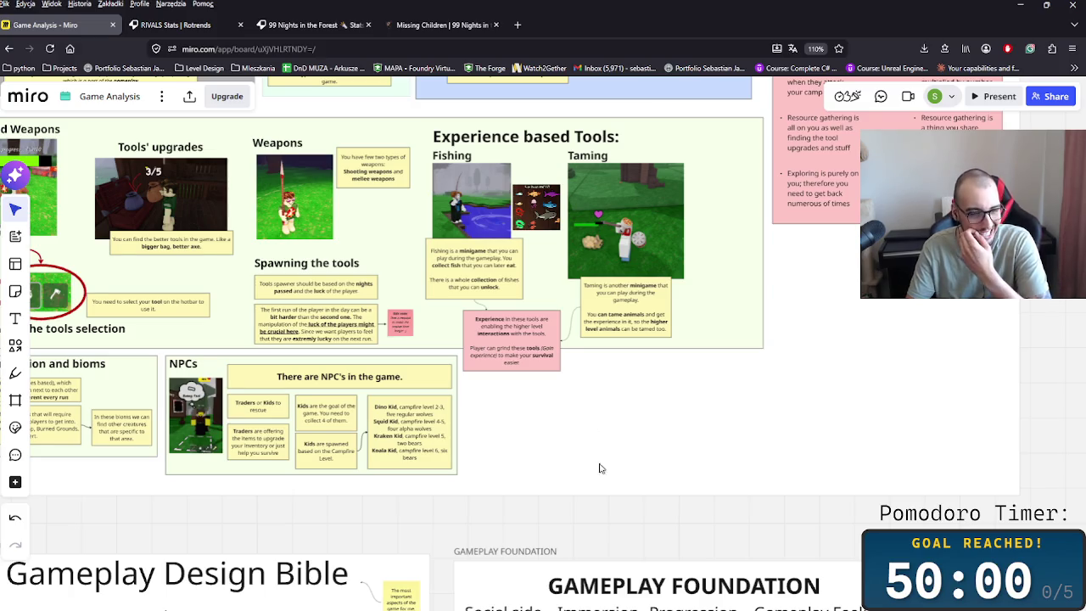
drag(594, 461, 674, 435)
scroll(678, 437, down, 1)
scroll(763, 441, down, 1)
scroll(763, 460, down, 1)
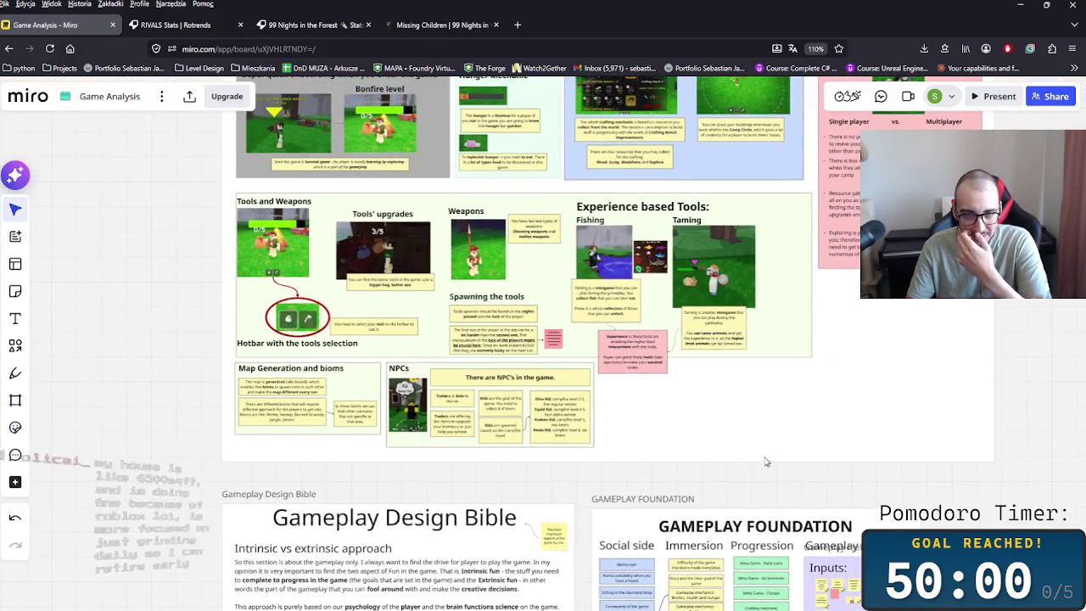
scroll(721, 492, up, 1)
scroll(708, 503, up, 2)
scroll(708, 504, up, 3)
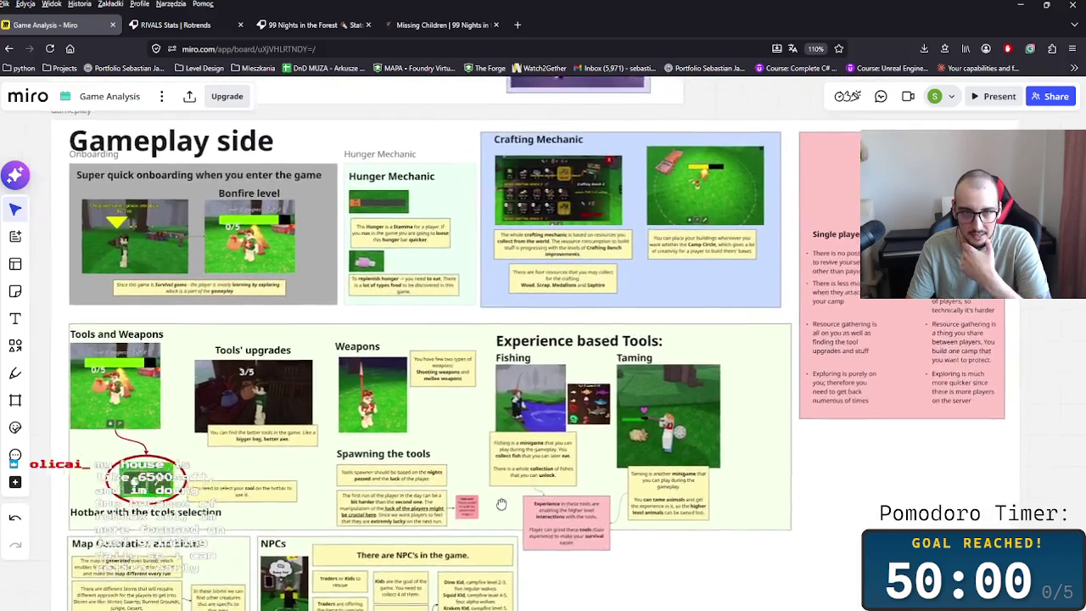
scroll(540, 560, up, 1)
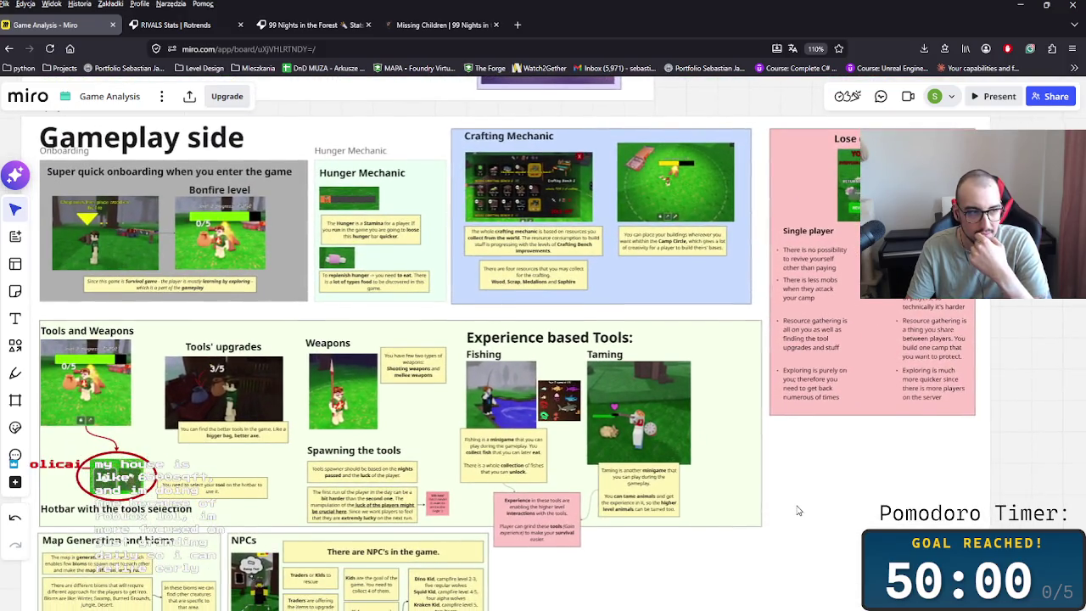
drag(800, 509, 706, 463)
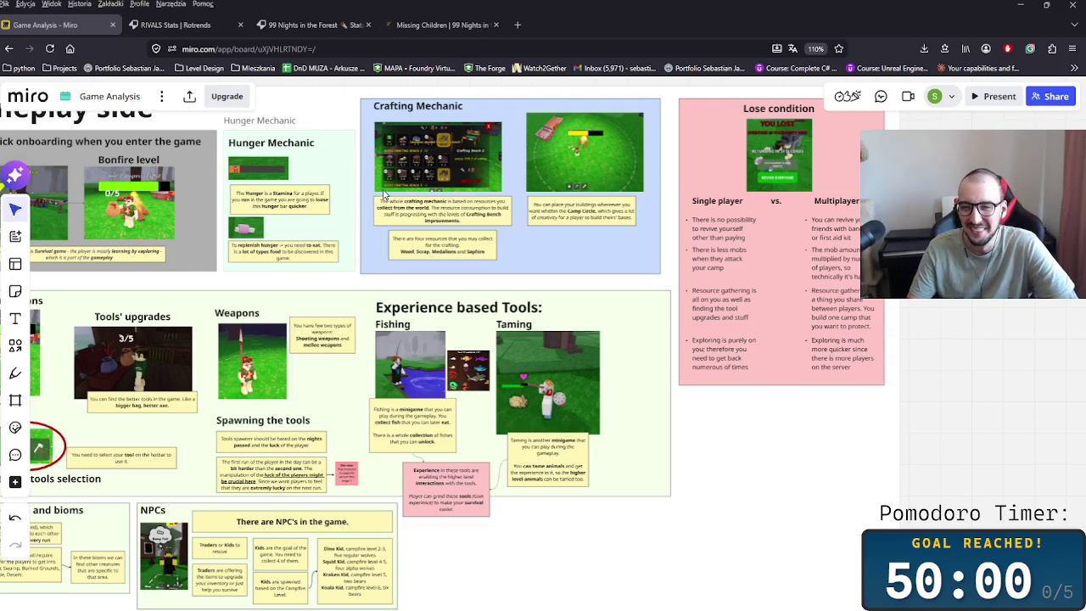
scroll(749, 313, down, 3)
scroll(744, 388, down, 3)
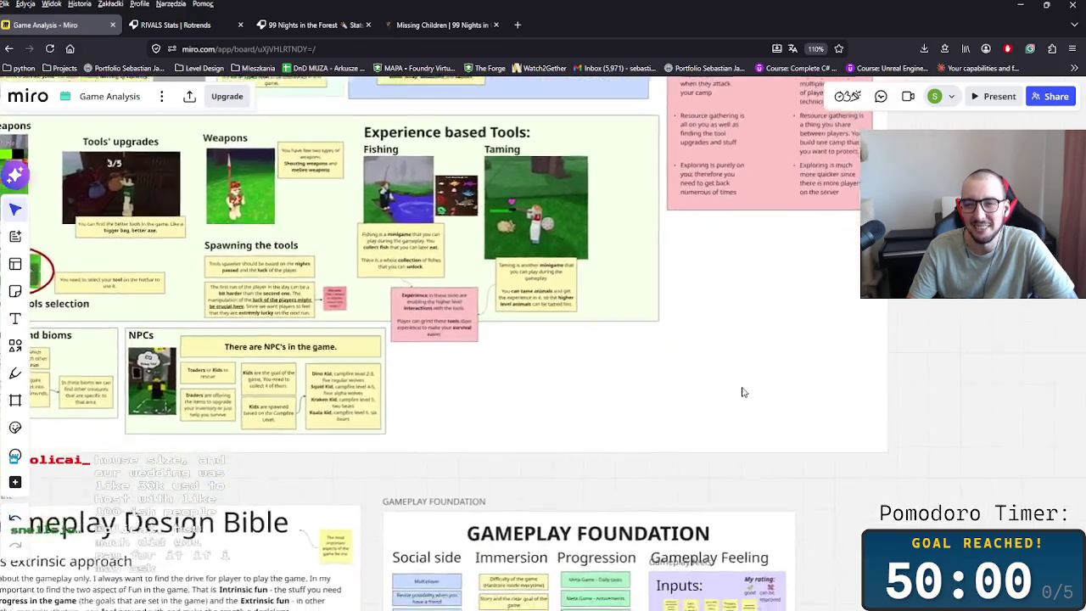
scroll(585, 433, up, 2)
scroll(562, 455, down, 1)
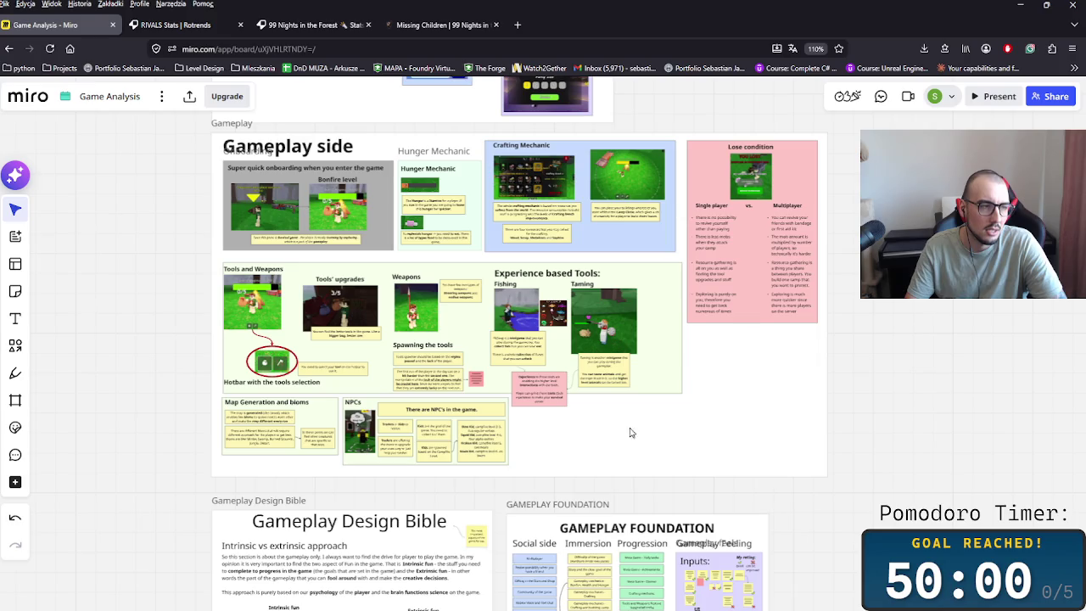
drag(623, 432, 571, 447)
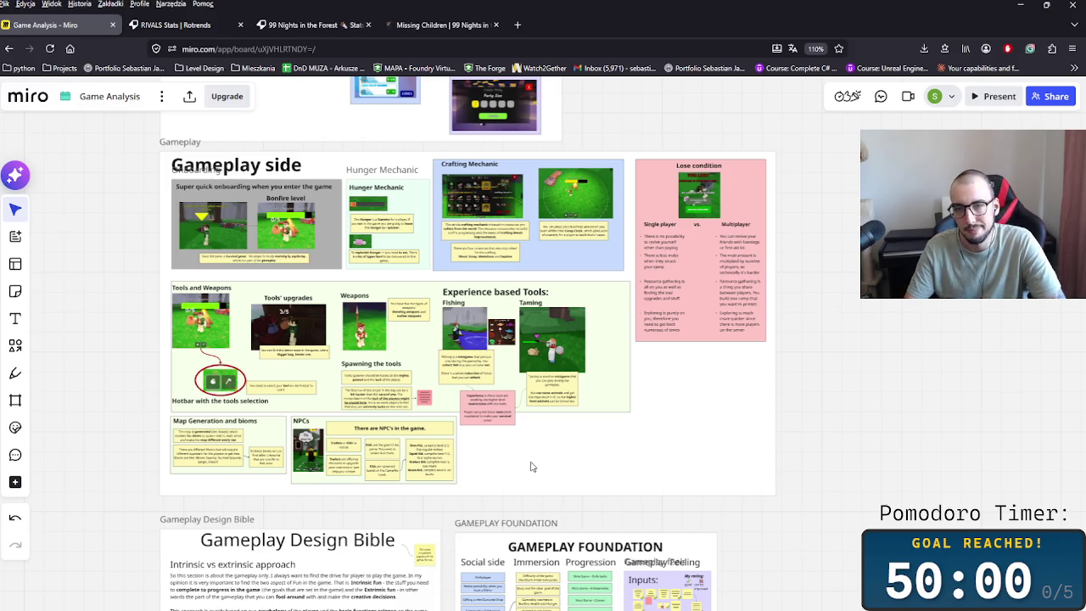
scroll(593, 472, up, 1)
scroll(599, 514, up, 5)
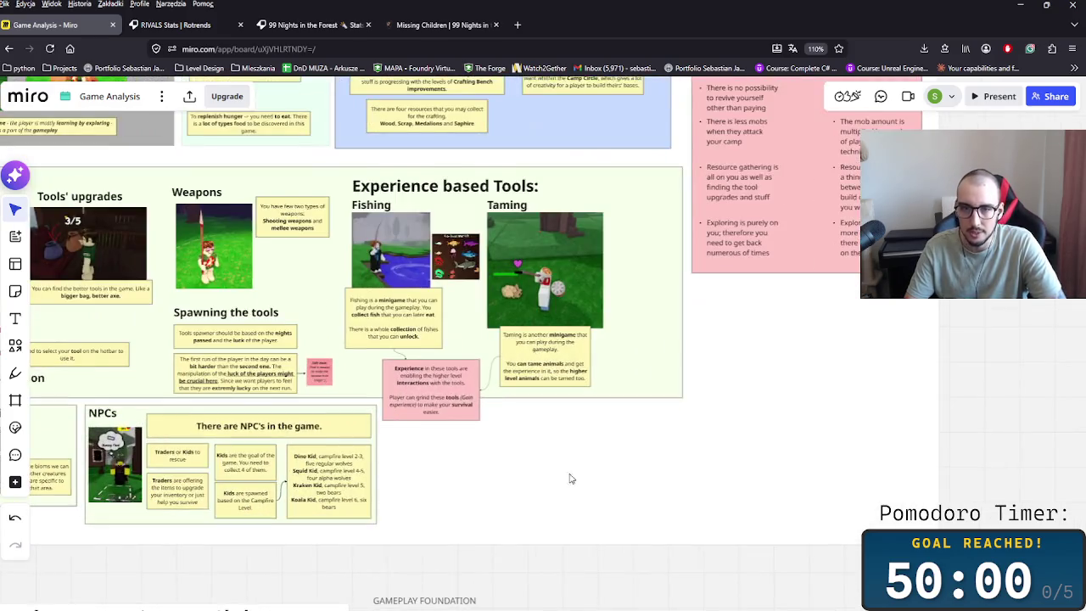
scroll(683, 521, down, 4)
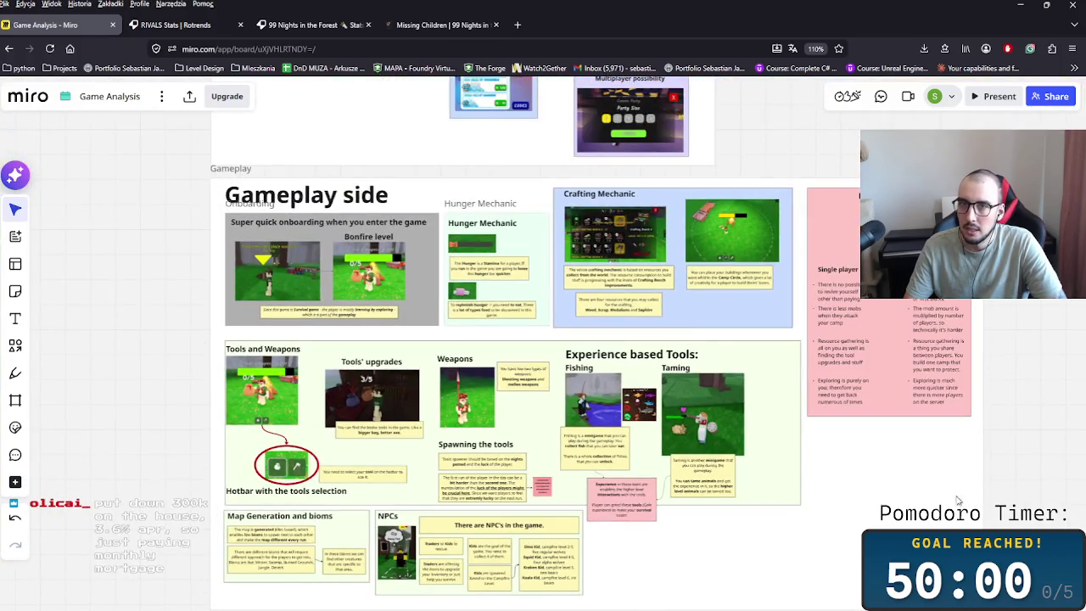
scroll(814, 358, down, 1)
scroll(814, 357, down, 3)
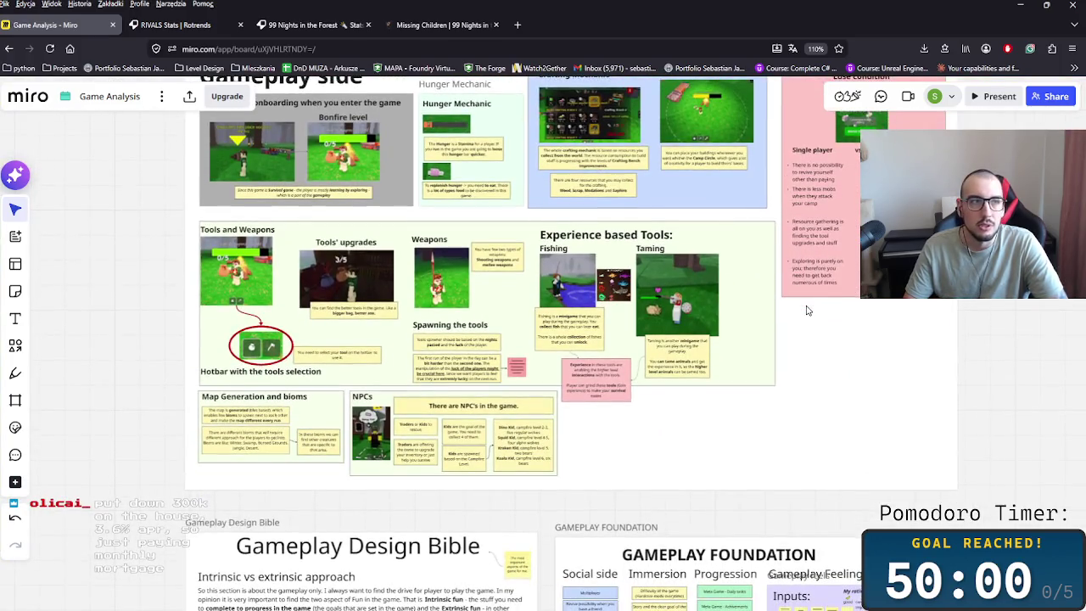
scroll(600, 403, up, 3)
scroll(547, 443, down, 2)
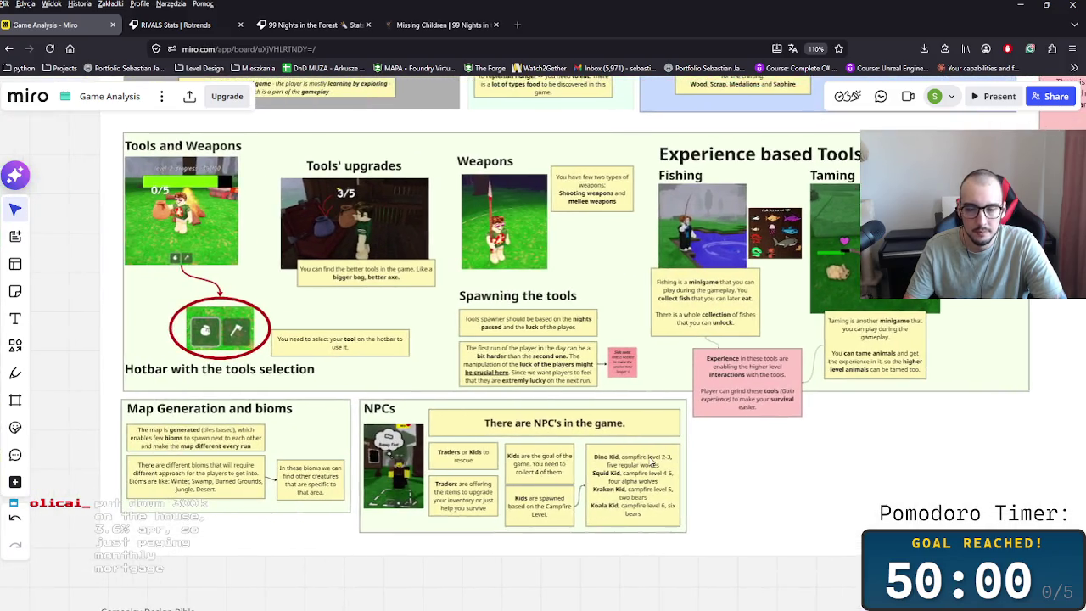
drag(790, 456, 687, 463)
scroll(661, 464, up, 3)
scroll(644, 475, up, 3)
scroll(603, 458, up, 3)
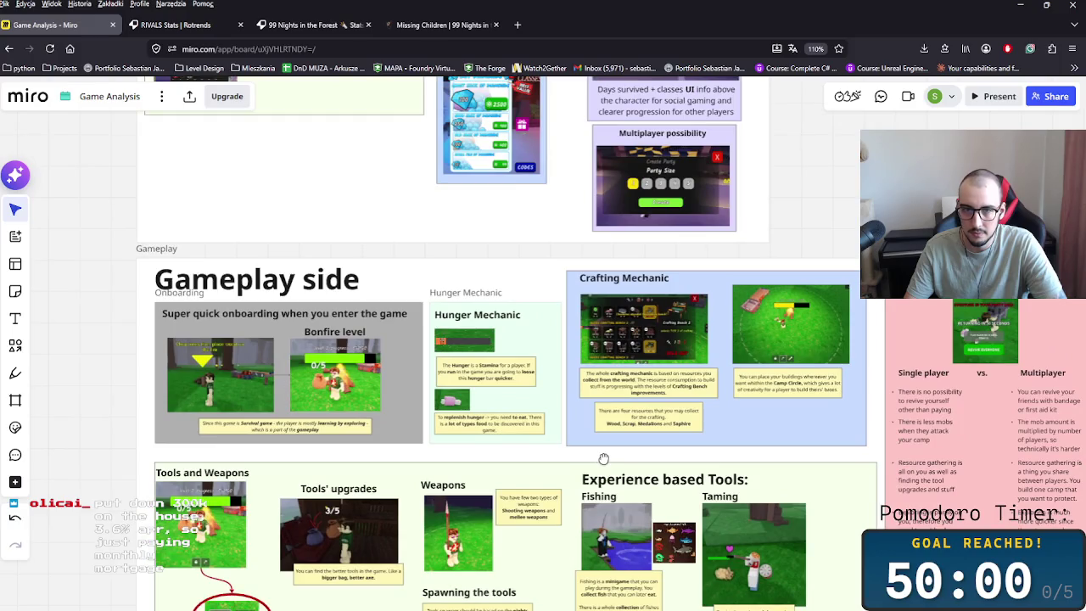
scroll(603, 458, right, 3)
scroll(576, 509, up, 5)
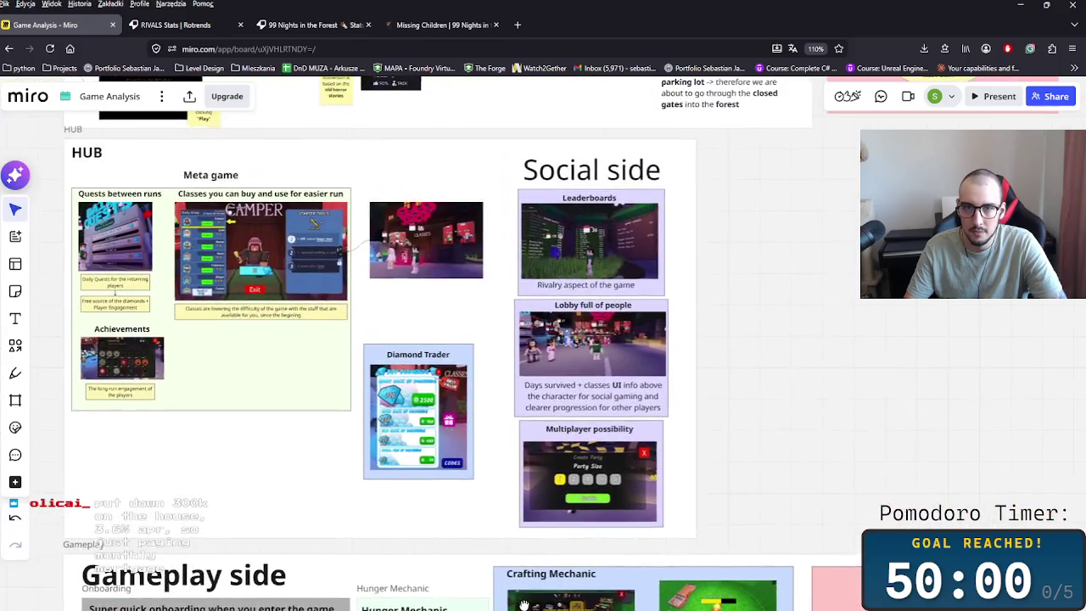
scroll(550, 579, up, 5)
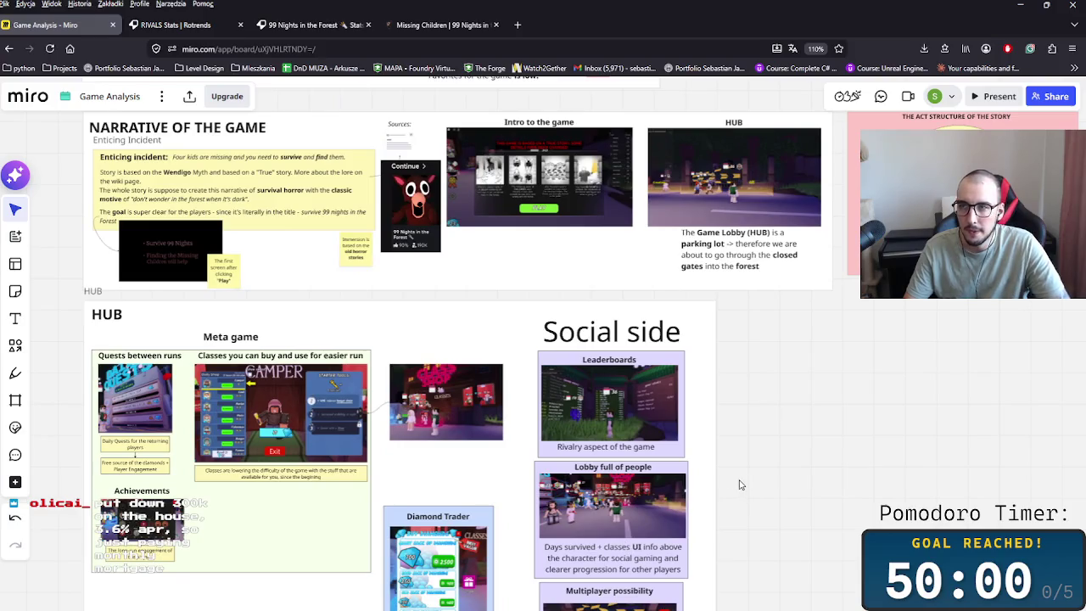
scroll(679, 475, right, 3)
scroll(679, 475, down, 2)
scroll(649, 477, right, 4)
scroll(649, 477, down, 2)
scroll(650, 477, left, 5)
scroll(650, 477, down, 3)
scroll(678, 474, left, 2)
scroll(764, 492, right, 2)
scroll(763, 492, down, 2)
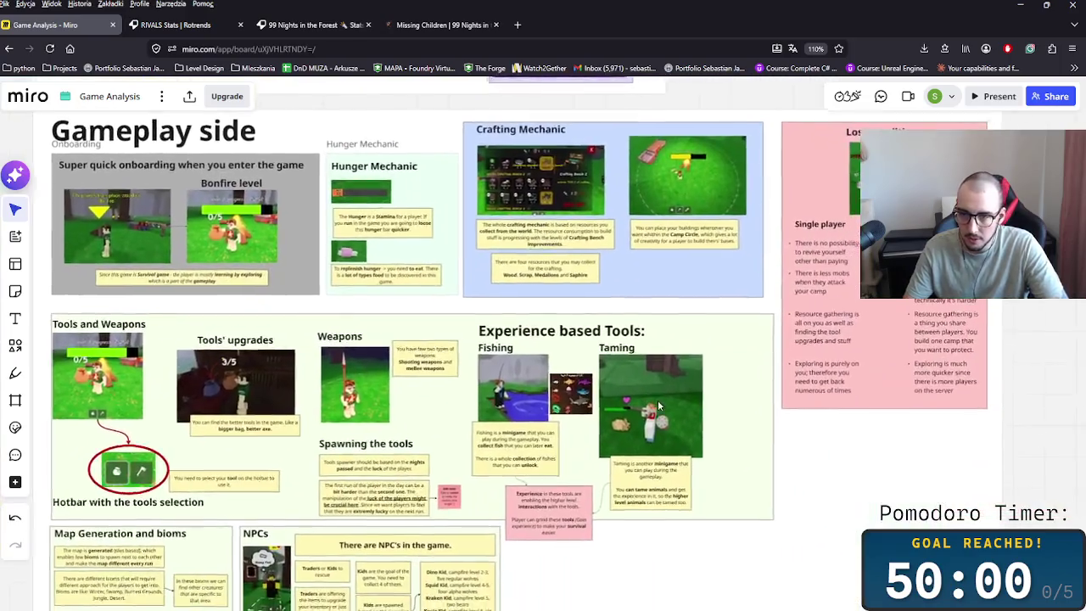
scroll(764, 492, down, 5)
scroll(764, 492, right, 1)
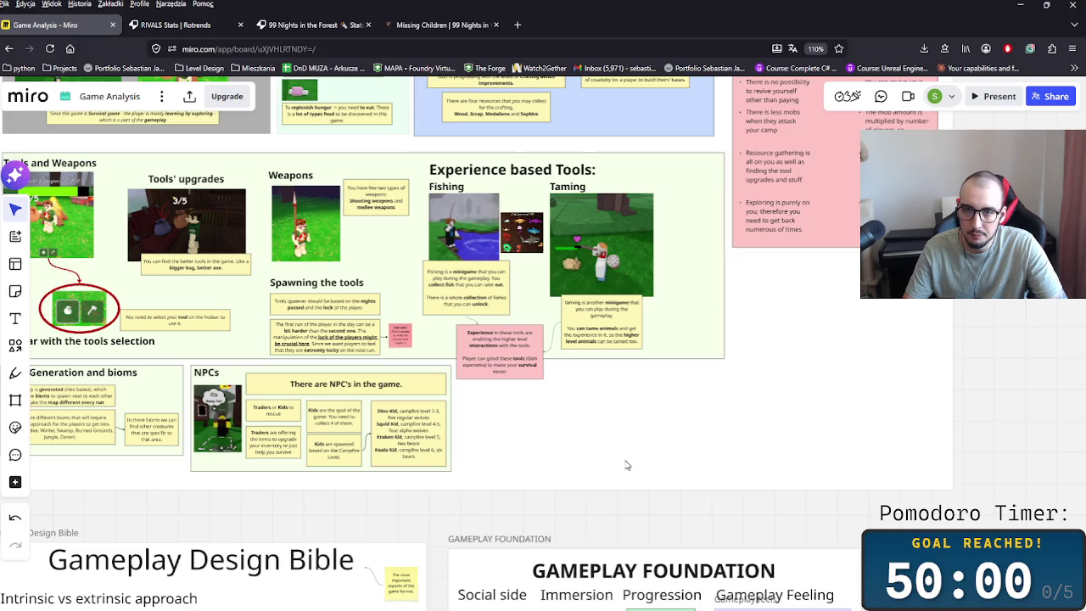
drag(619, 475, 702, 541)
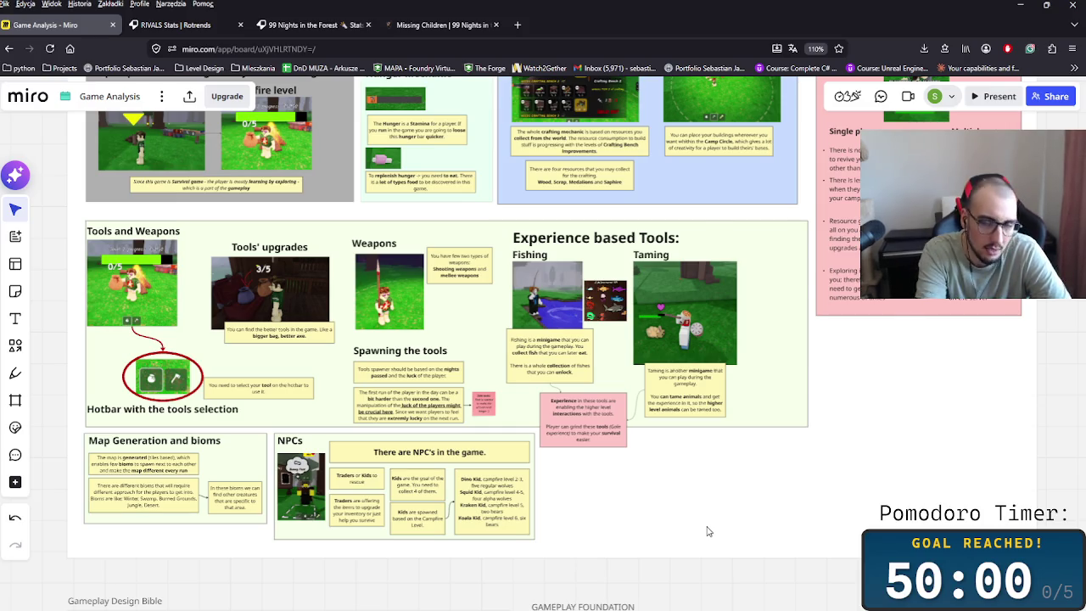
- Switch to the 99daysintheforest Explorer window, minimise the Miro browser, and launch Roblox
key(alt+Tab)
key(alt+Tab)
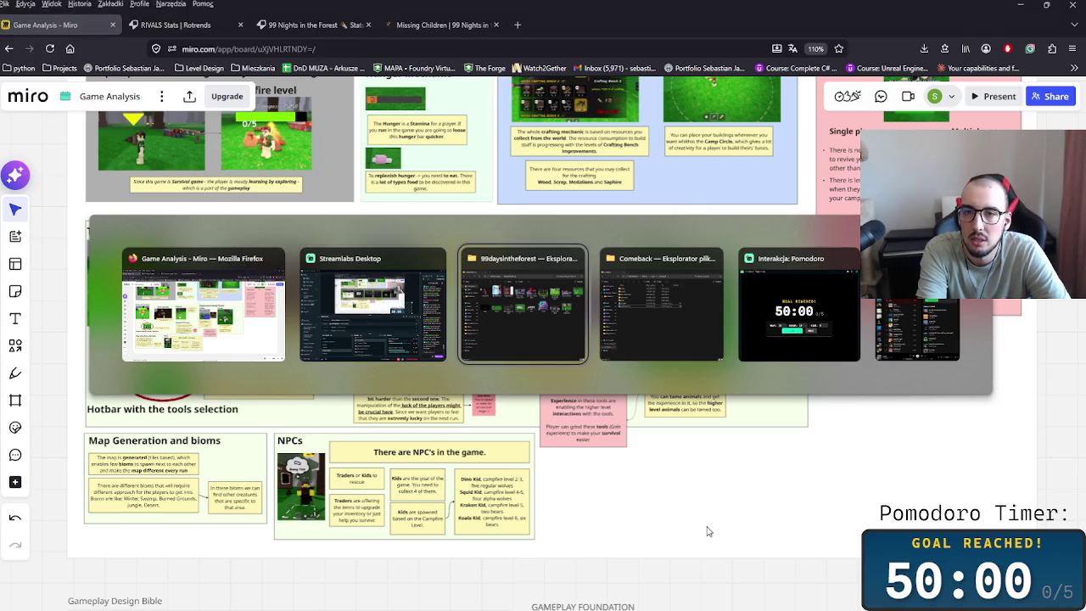
key(alt+Tab)
key(alt+Tab)
key(alt+Tab)
key(alt+Tab)
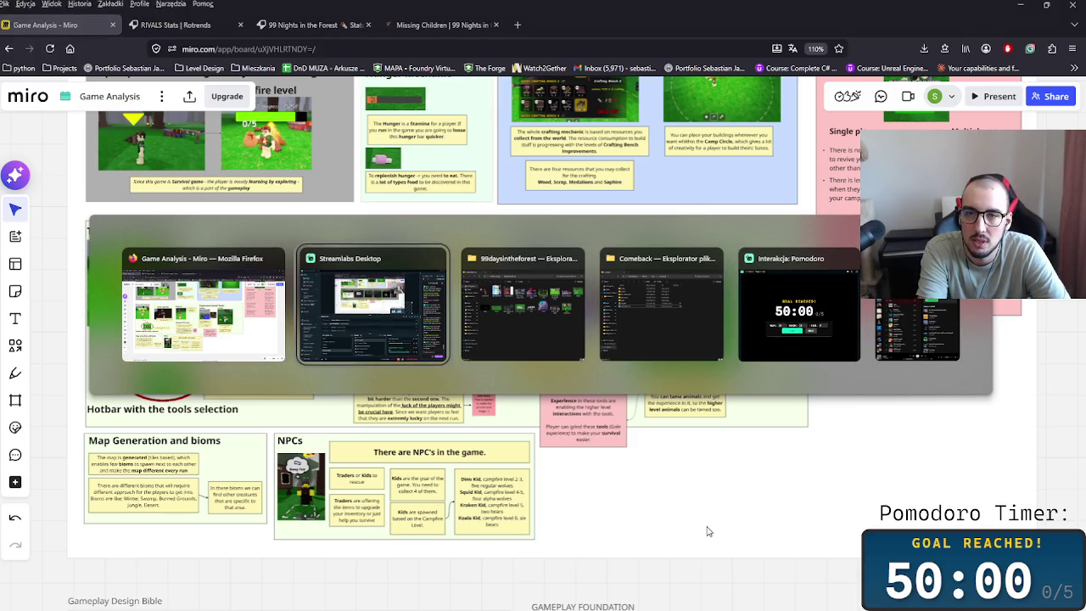
key(alt+Tab)
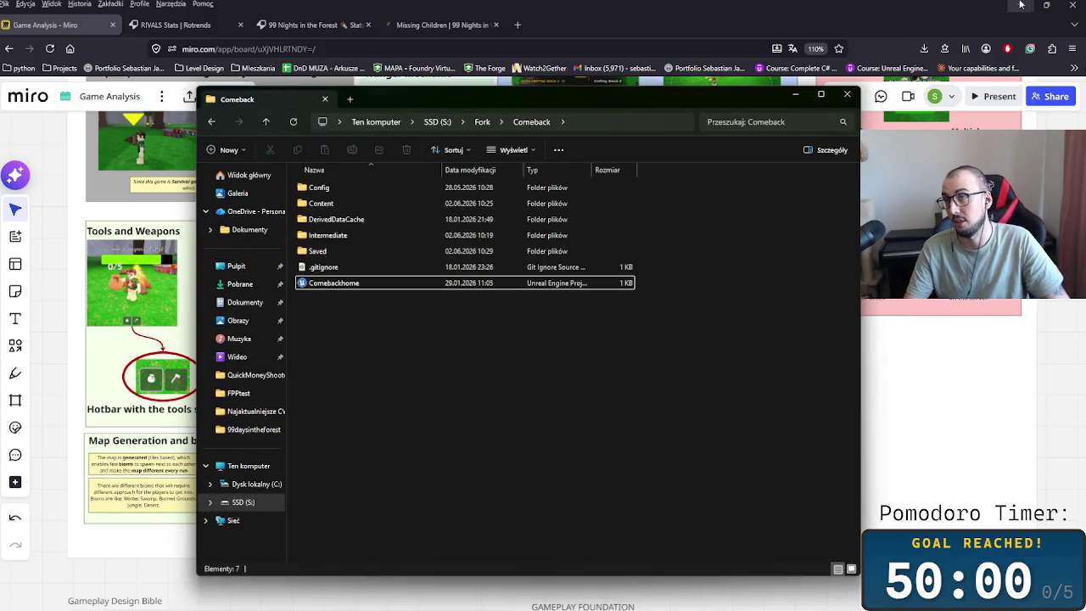
click(1020, 4)
click(331, 320)
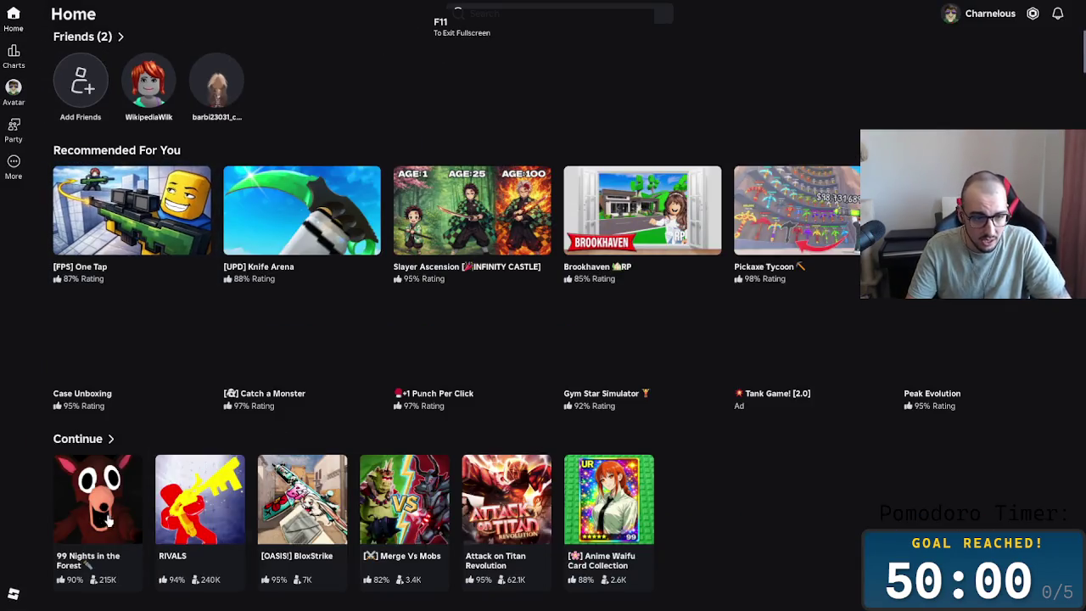
- Join a 99 Nights in the Forest server and skip the intro story into the lobby
click(100, 509)
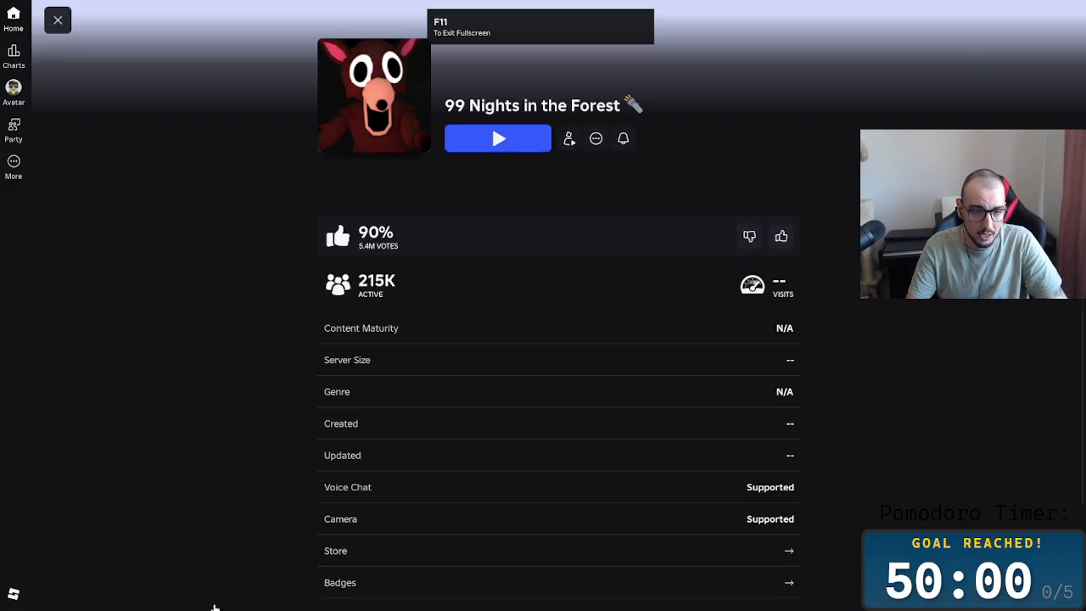
click(526, 149)
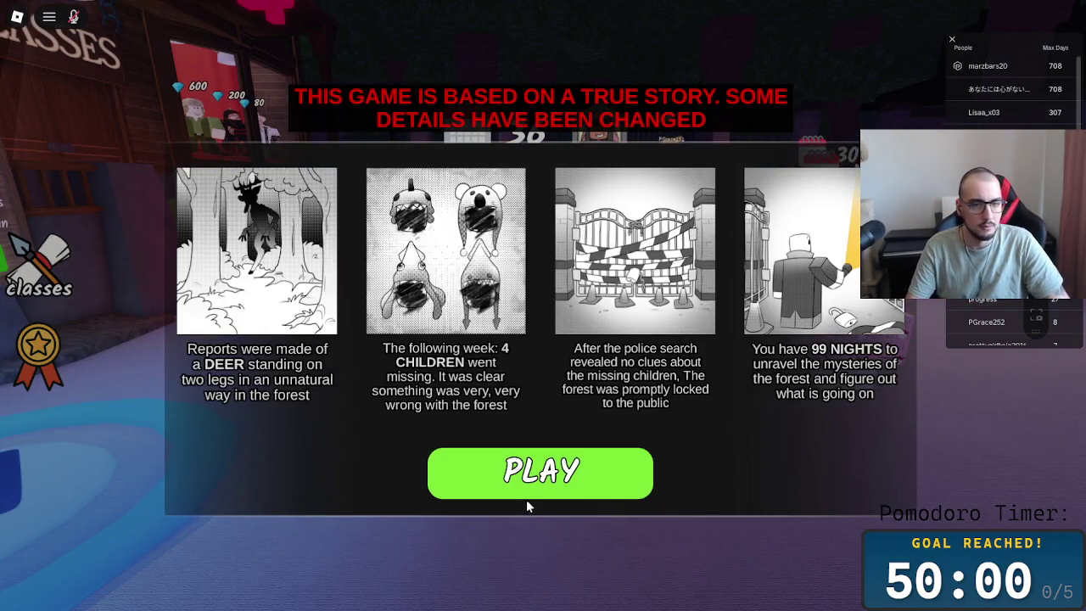
click(526, 493)
- Walk onto the party pad and create a solo party with size 1
key(w)
key(a)
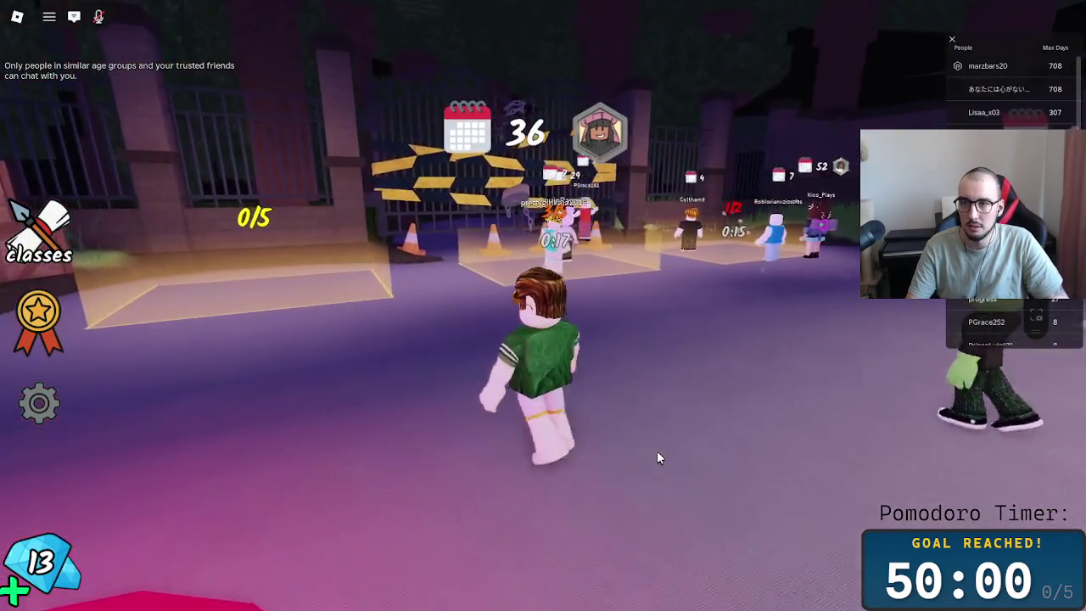
key(w)
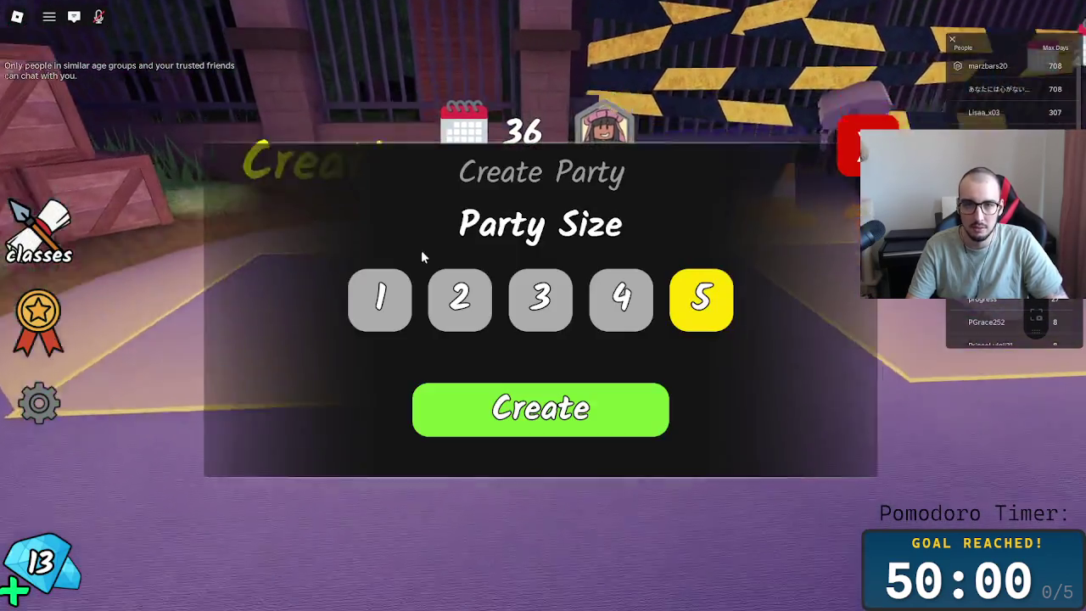
click(427, 319)
click(550, 428)
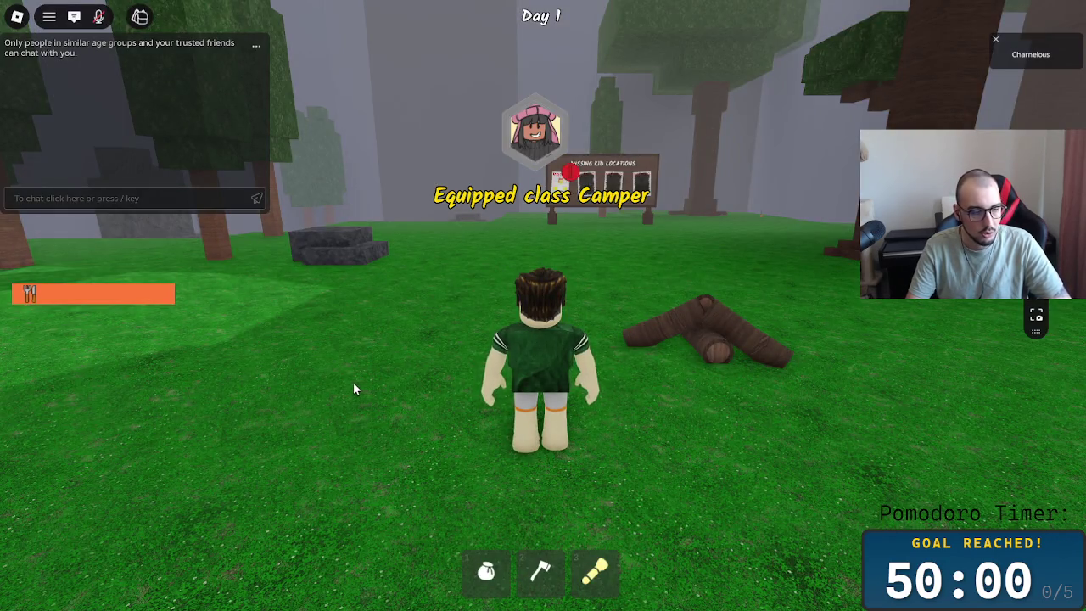
- Walk to the forest's Missing Kid Locations sign and view its board showing the dino kid poster
key(a)
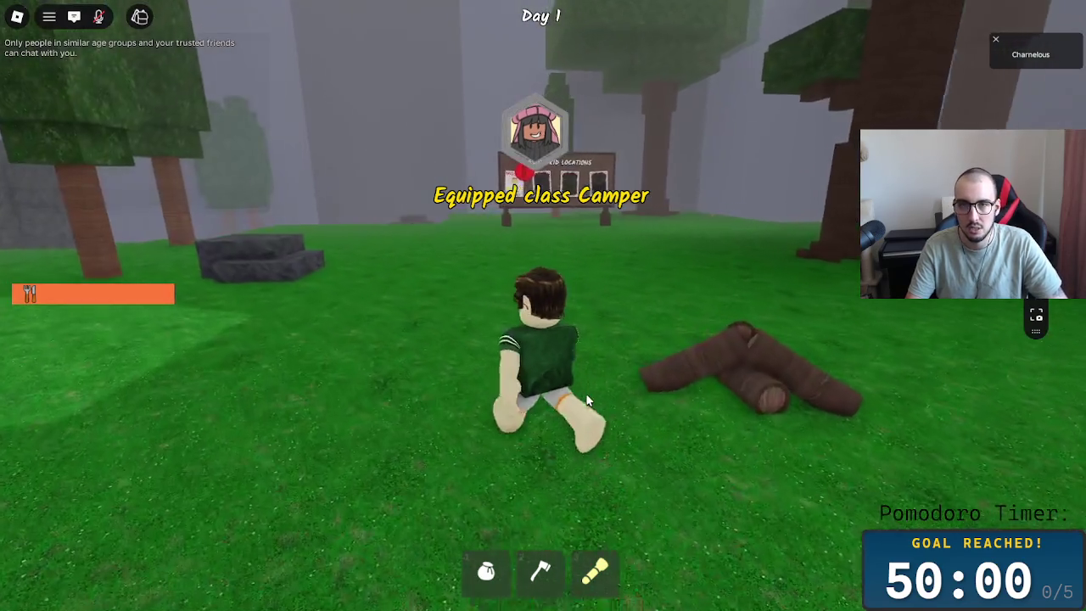
key(w)
key(w)
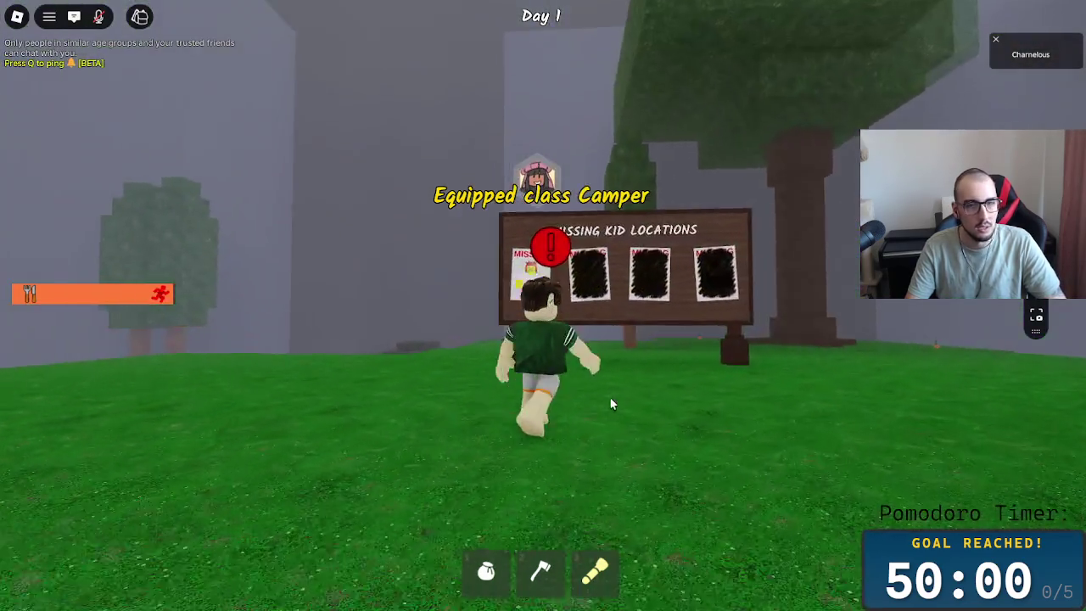
key(s)
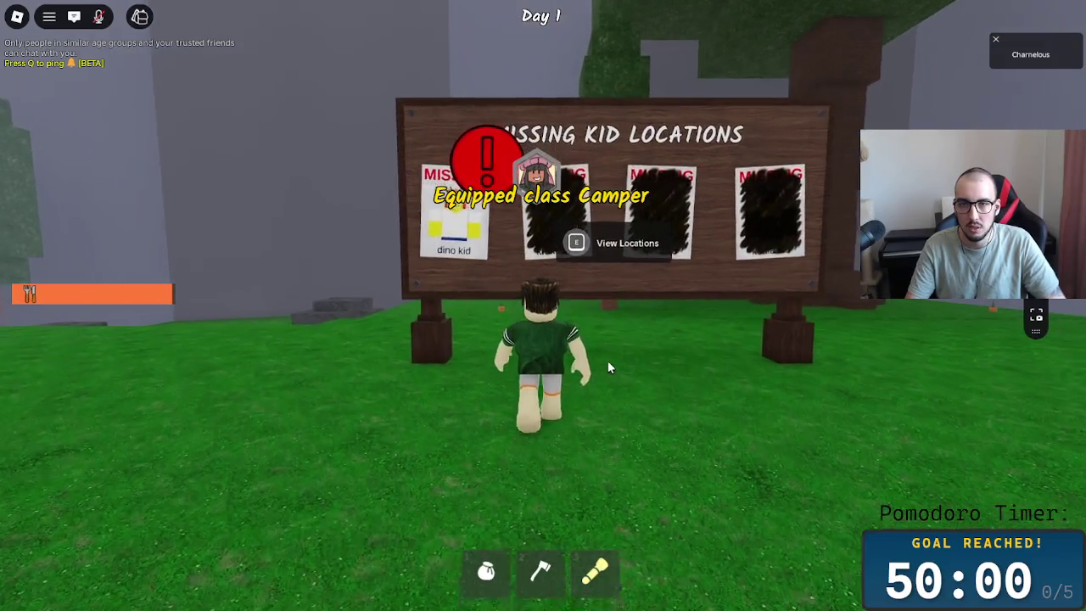
key(s)
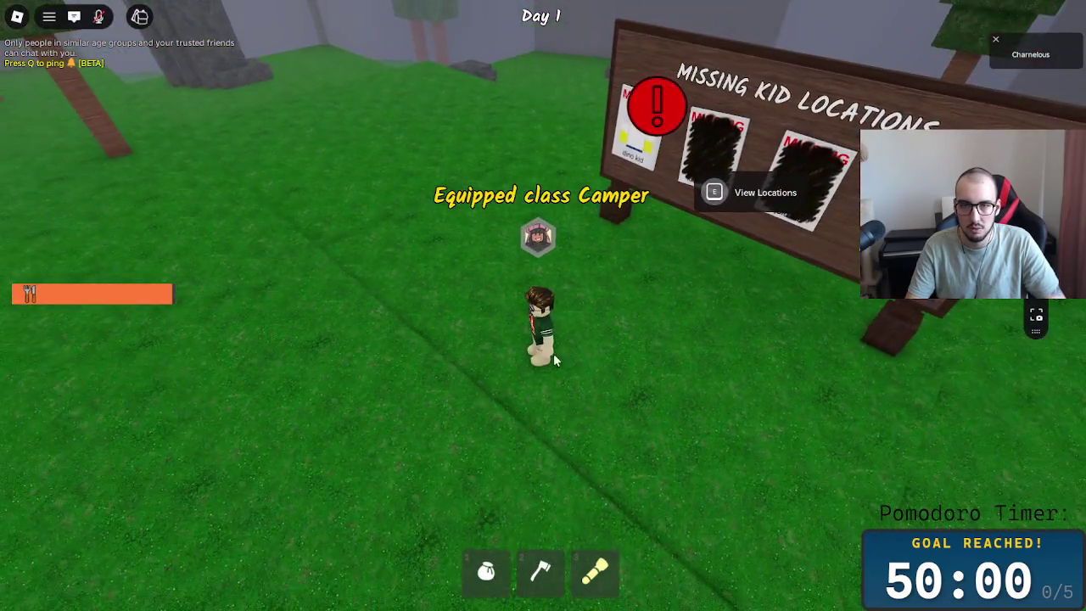
key(w)
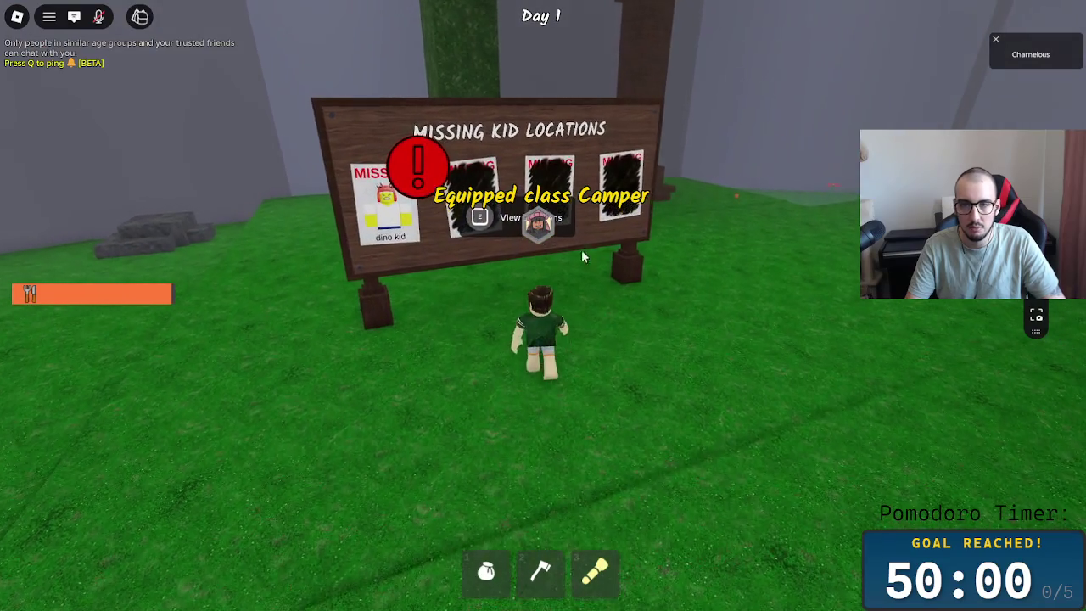
key(Escape)
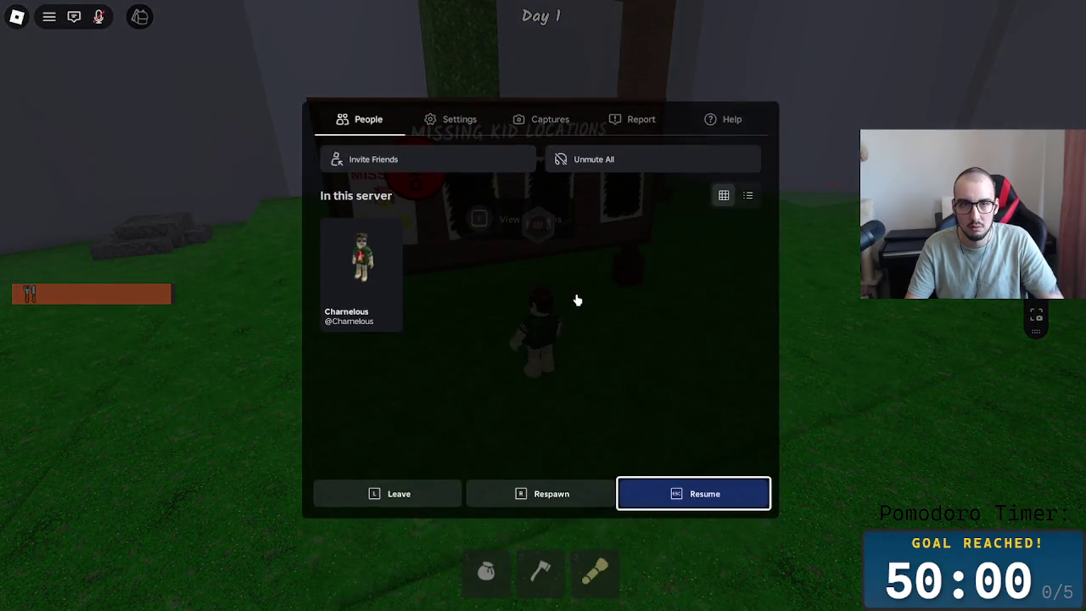
key(Escape)
key(e)
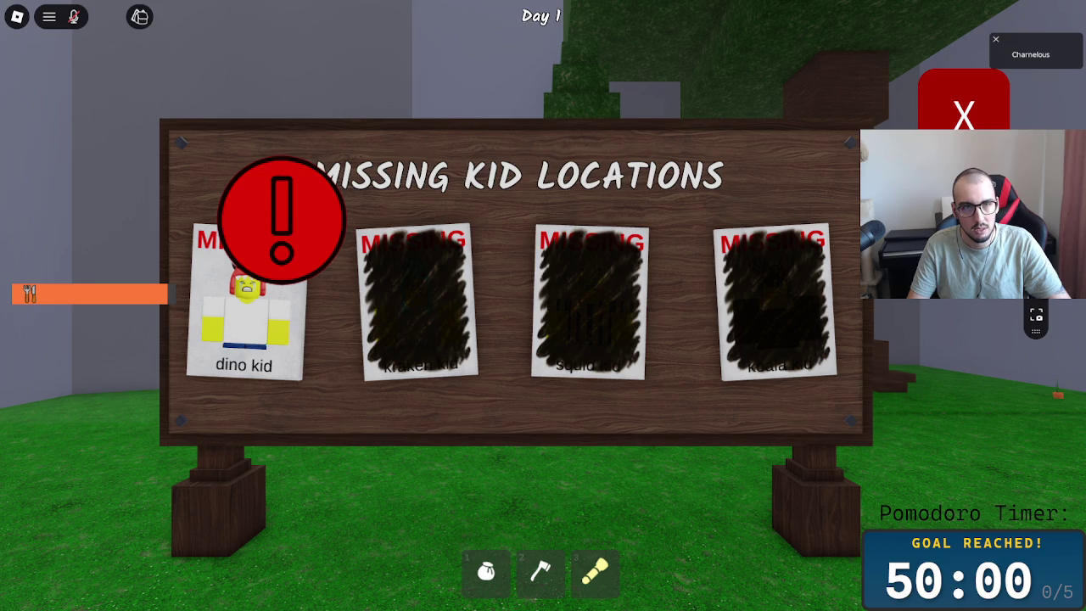
- Enlarge the dino kid missing poster and capture it with Snipping Tool
click(289, 315)
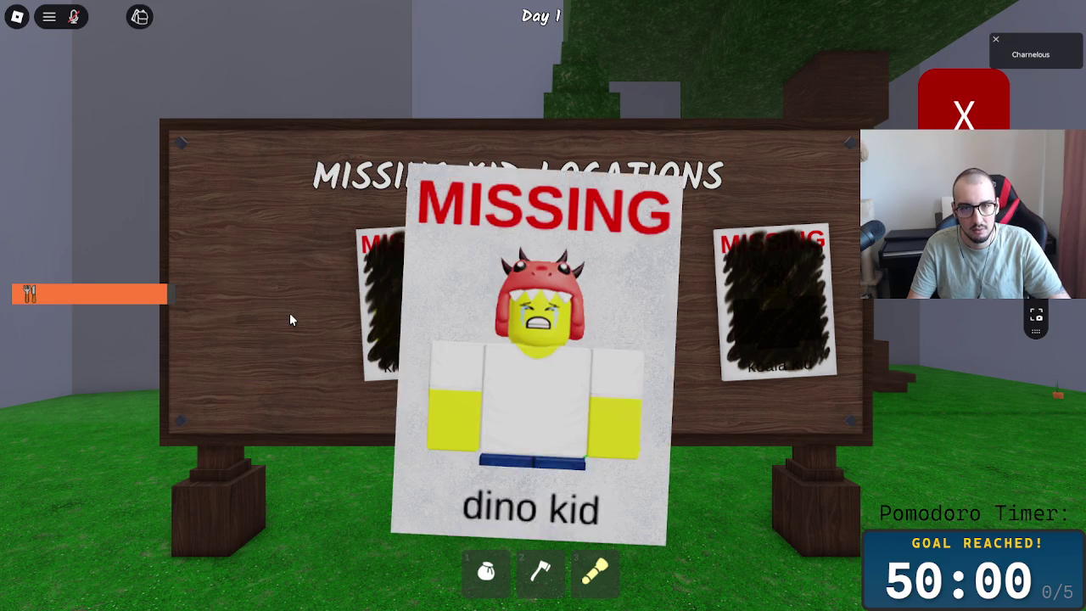
click(526, 351)
click(256, 314)
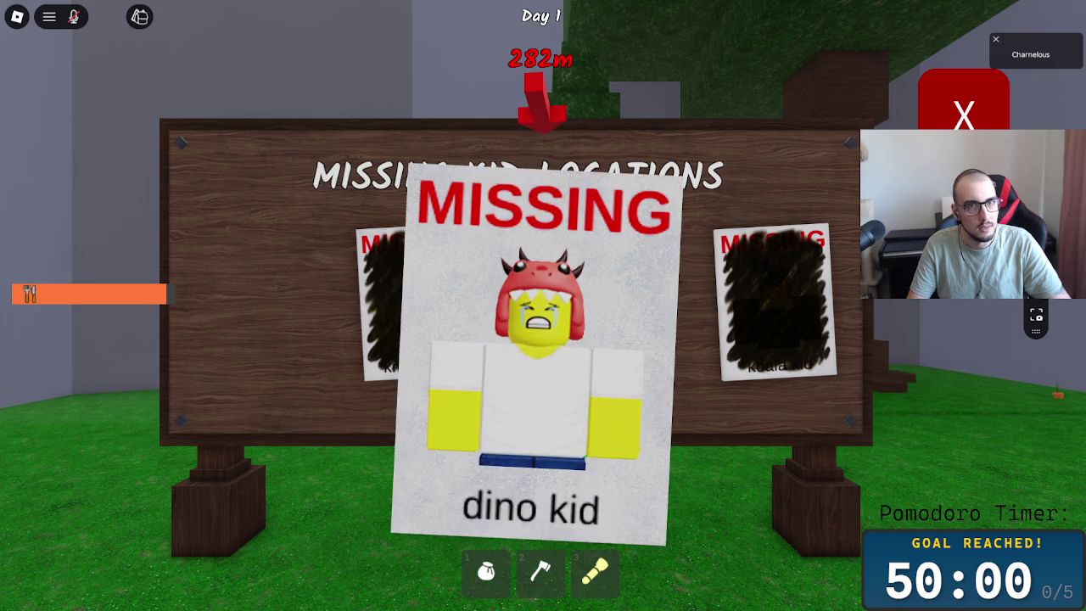
key(super+shift+s)
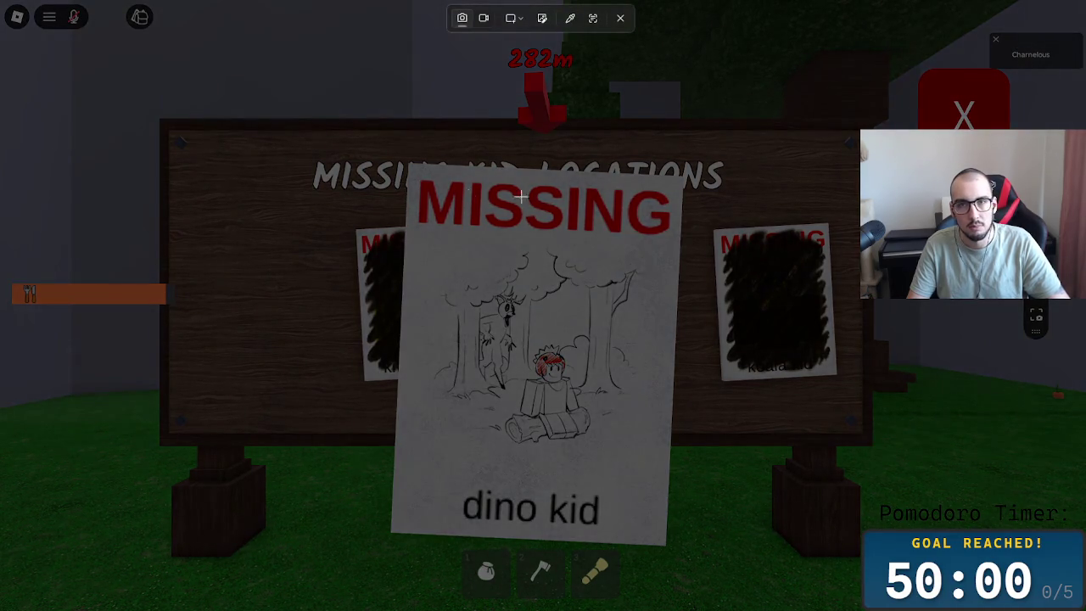
mouse_move(176, 28)
mouse_down()
mouse_move(960, 598)
mouse_move(896, 609)
mouse_up()
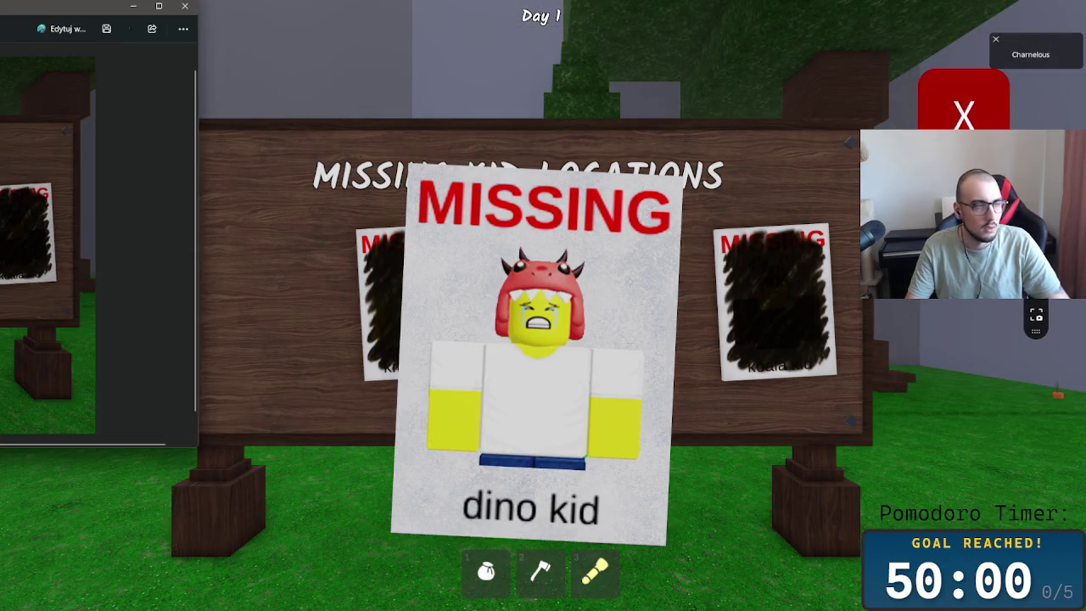
click(758, 150)
- Pause the Roblox game and switch to the Game Analysis Miro board
key(Escape)
click(415, 495)
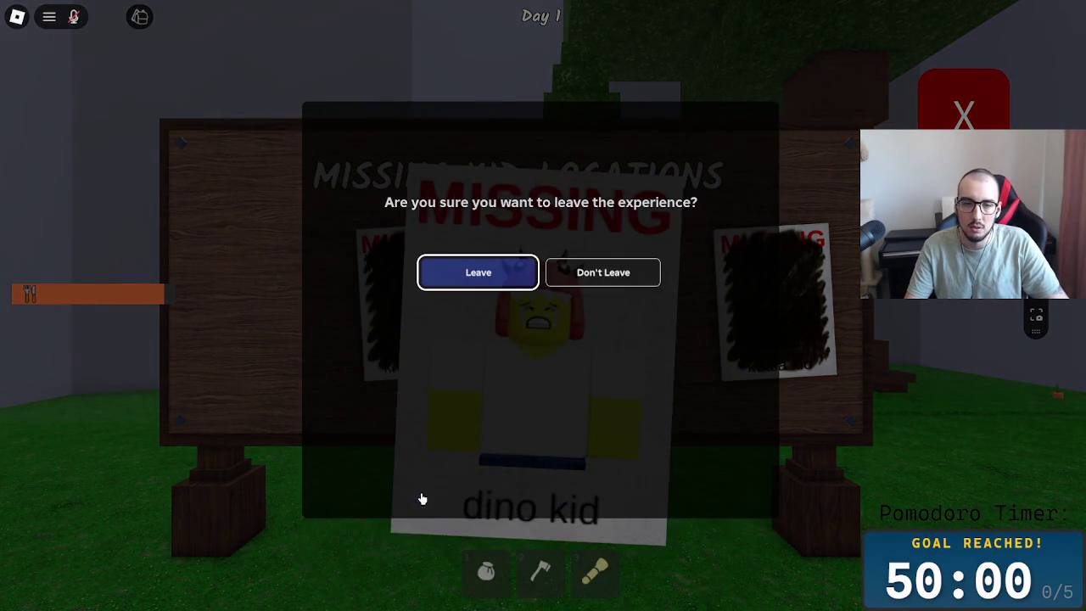
key(alt+Tab)
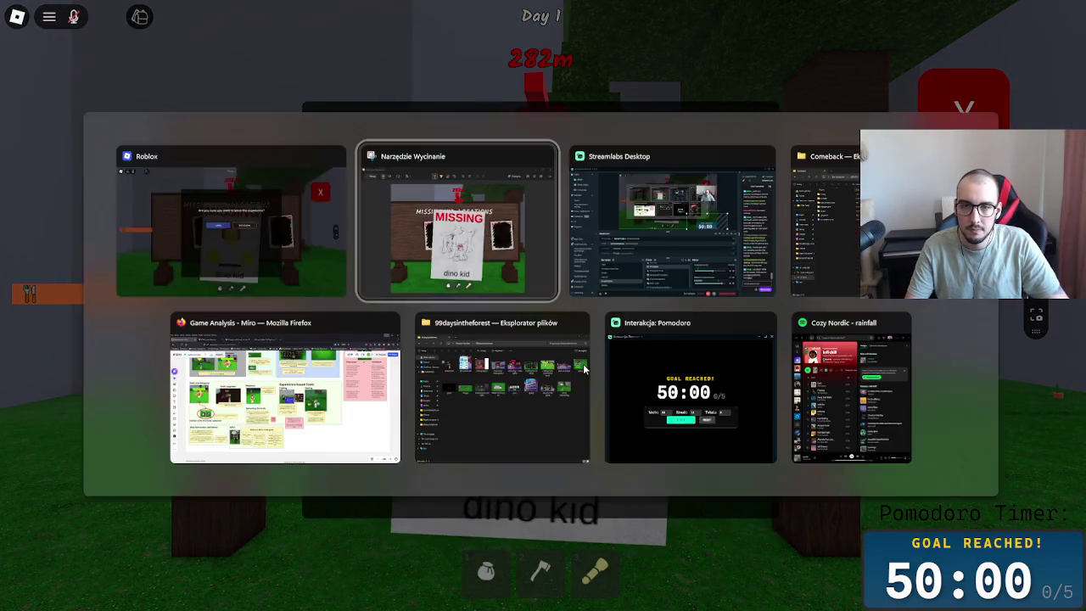
key(alt+Tab)
key(alt+Tab)
key(alt+Tab)
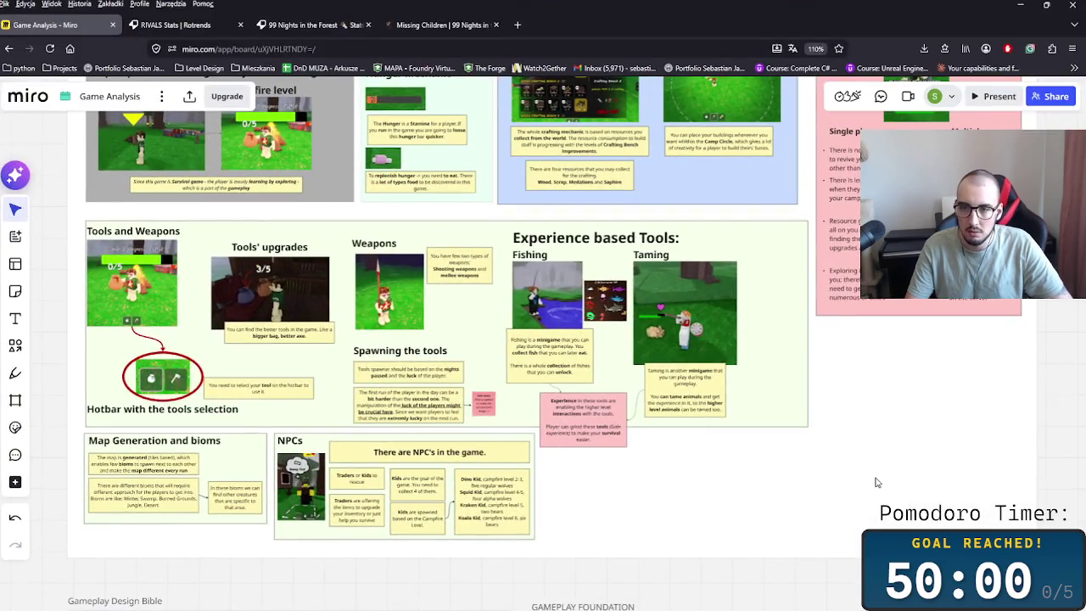
- Paste the poster screenshot beside the kid list and connect the Dino Kid note to it
scroll(633, 381, up, 2)
scroll(381, 351, right, 5)
scroll(704, 419, left, 8)
scroll(704, 420, up, 2)
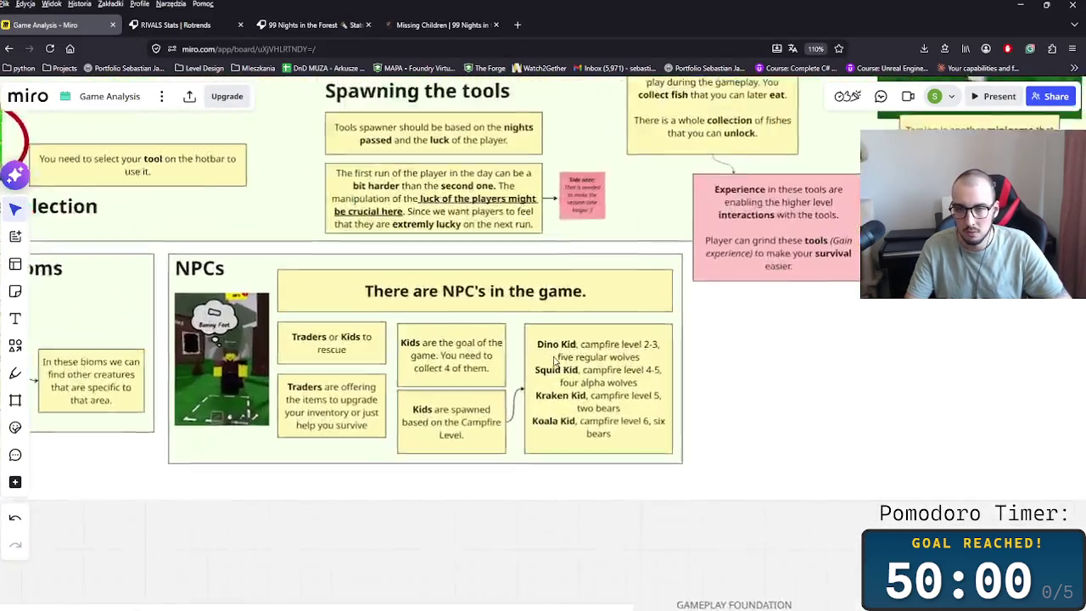
scroll(592, 354, right, 4)
key(ctrl+v)
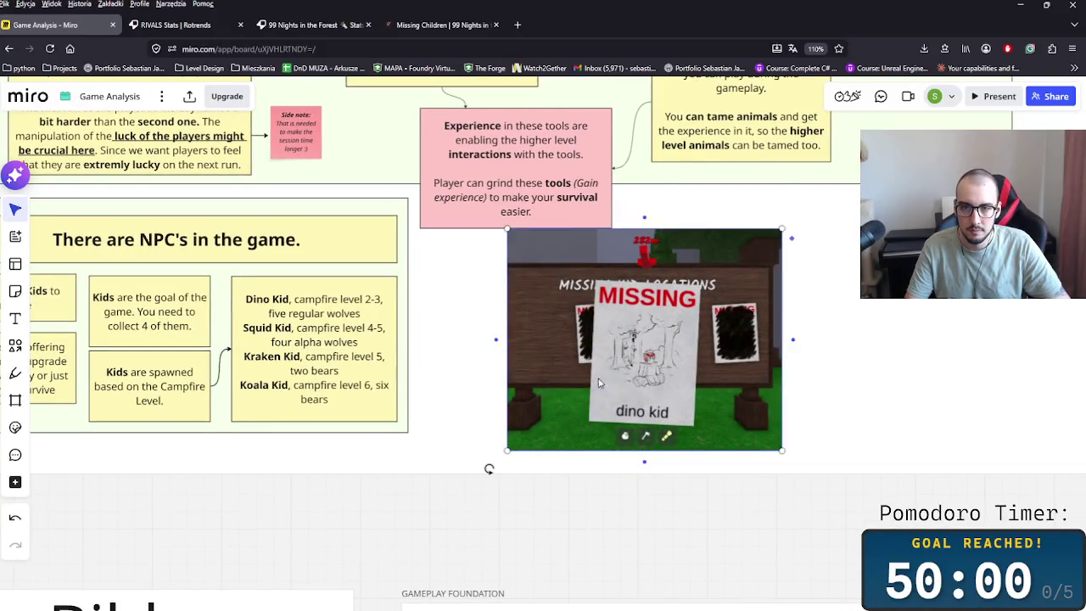
click(396, 310)
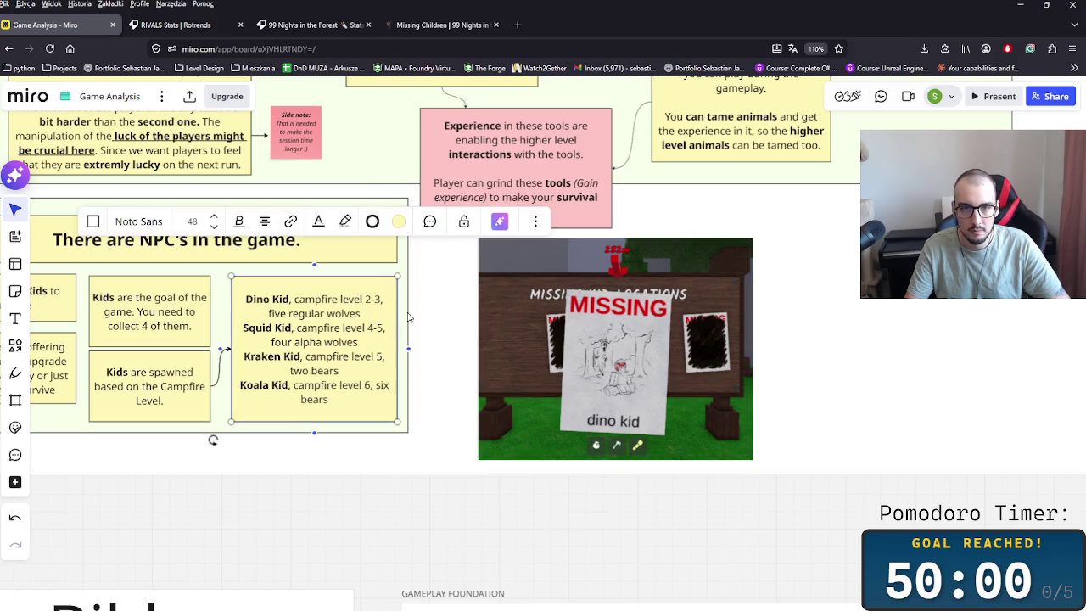
drag(410, 350, 480, 354)
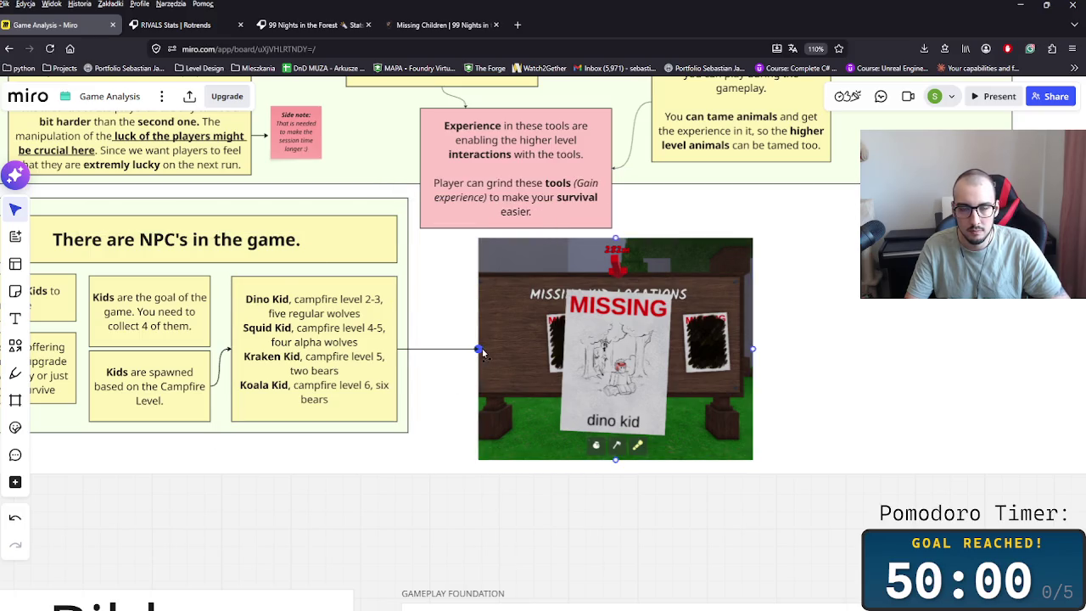
- Widen the NPC box so it encloses the poster screenshot
click(408, 380)
drag(406, 370, 902, 404)
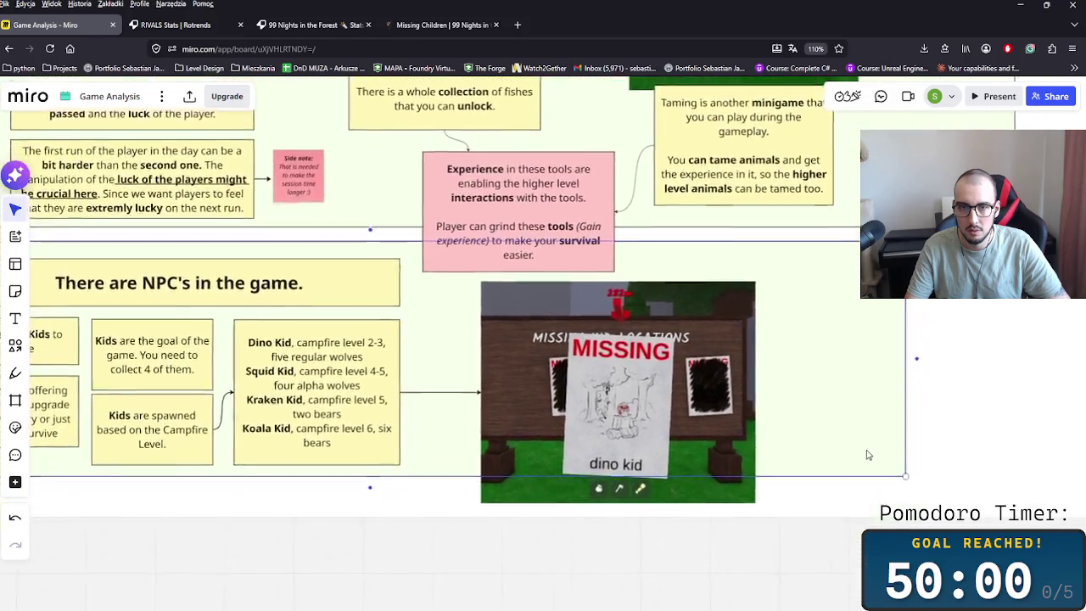
scroll(909, 474, down, 2)
scroll(910, 502, down, 2)
scroll(909, 503, down, 3)
scroll(916, 425, down, 2)
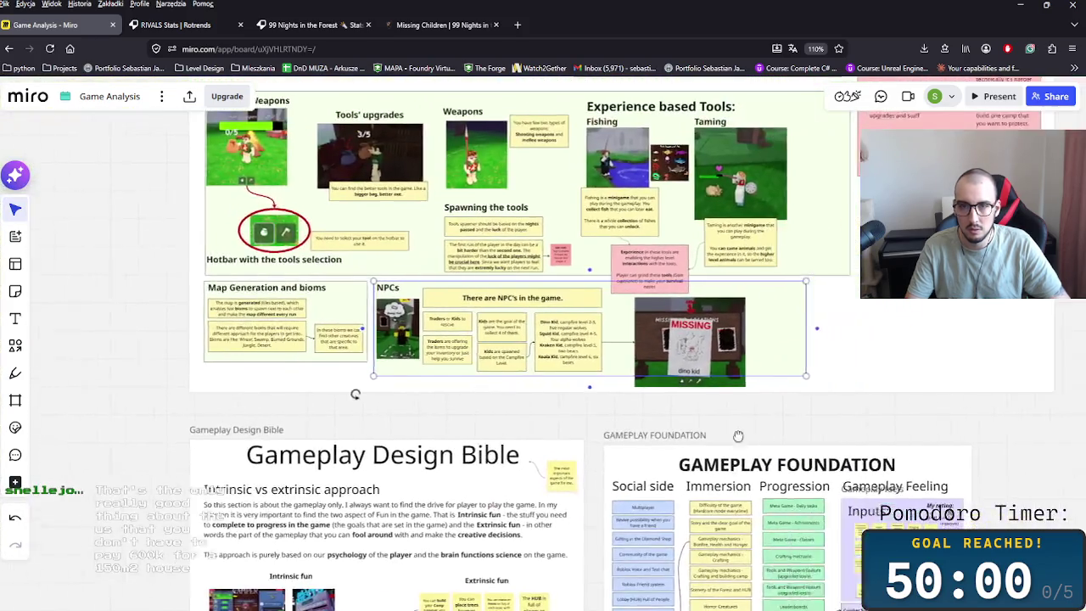
- Select the Experience based Tools pictures and notes and shift them slightly
drag(788, 254, 785, 393)
click(536, 238)
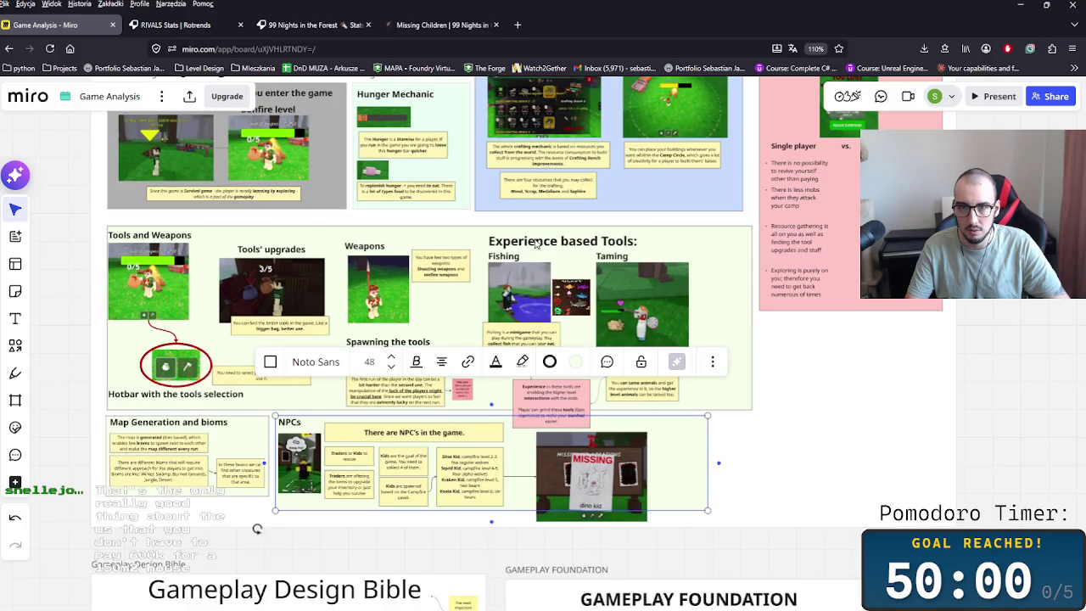
click(513, 275)
shift+click(626, 284)
shift+click(514, 346)
shift+click(633, 356)
shift+click(560, 395)
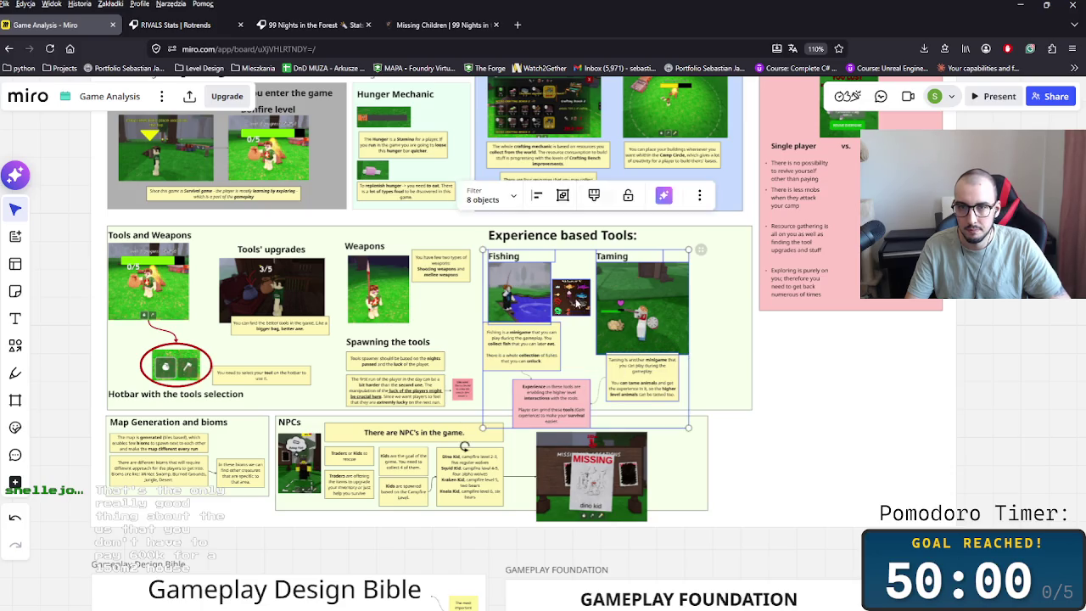
drag(607, 311, 613, 310)
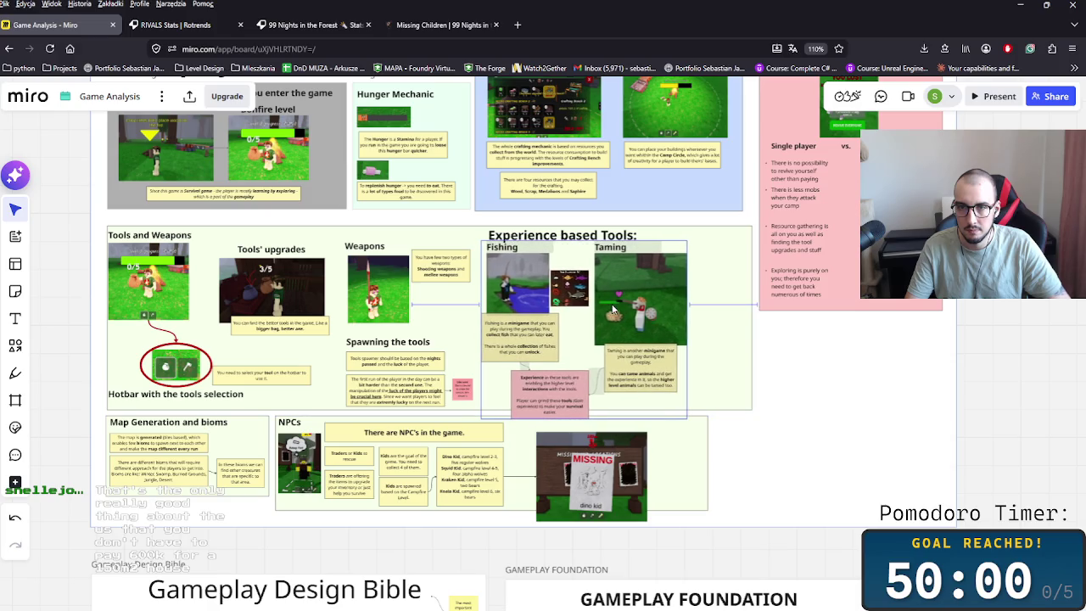
- Move the Taming picture and note further right, with the pink Experience note beside them
click(613, 310)
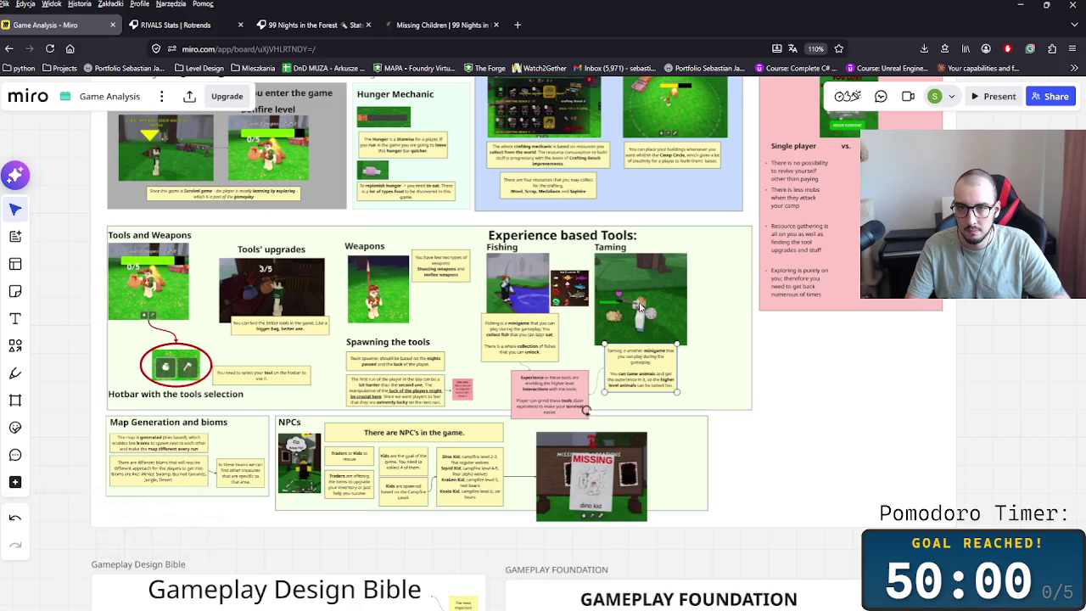
drag(610, 247, 666, 236)
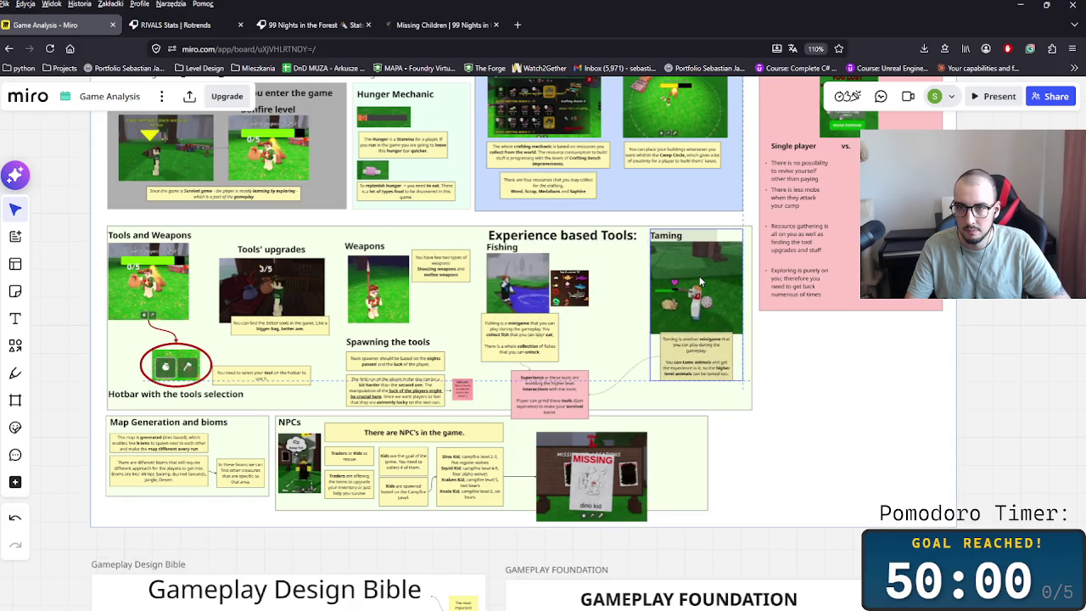
click(560, 392)
drag(559, 392, 618, 370)
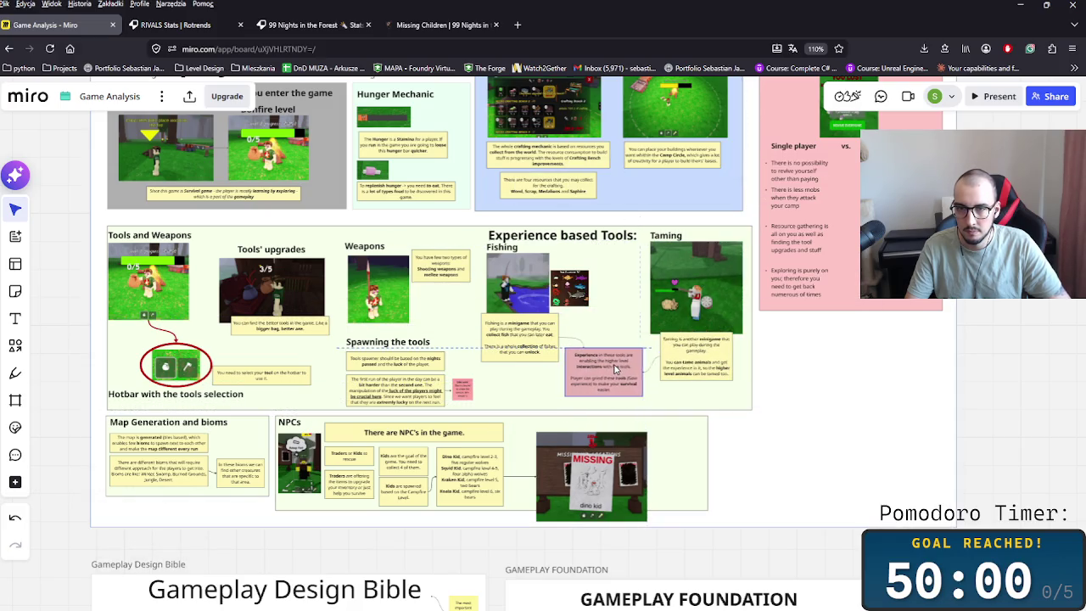
- Nudge the missing poster slightly up-left
click(812, 449)
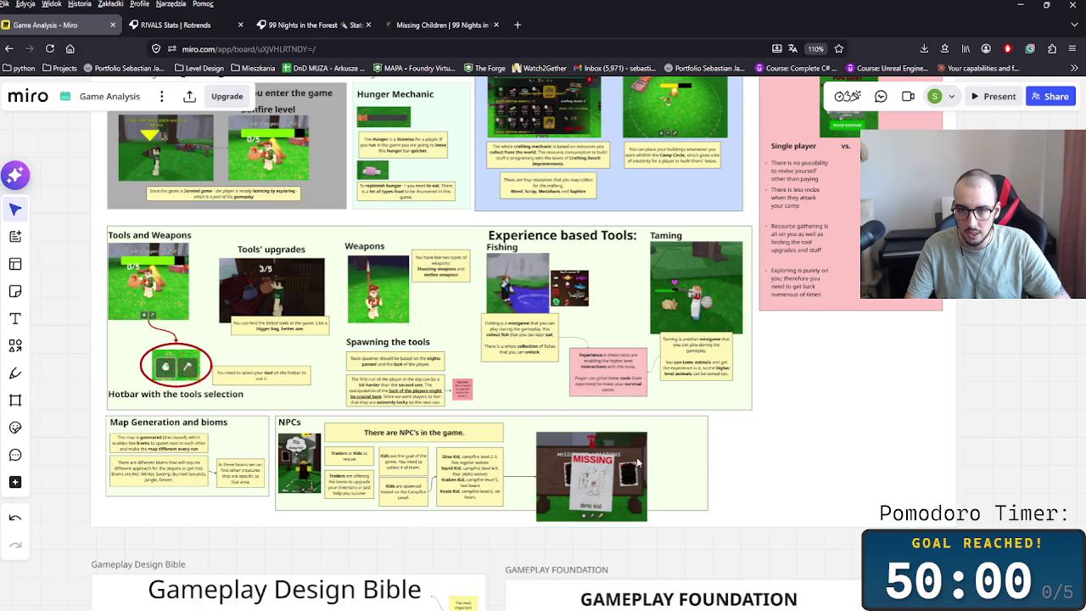
drag(596, 488, 584, 474)
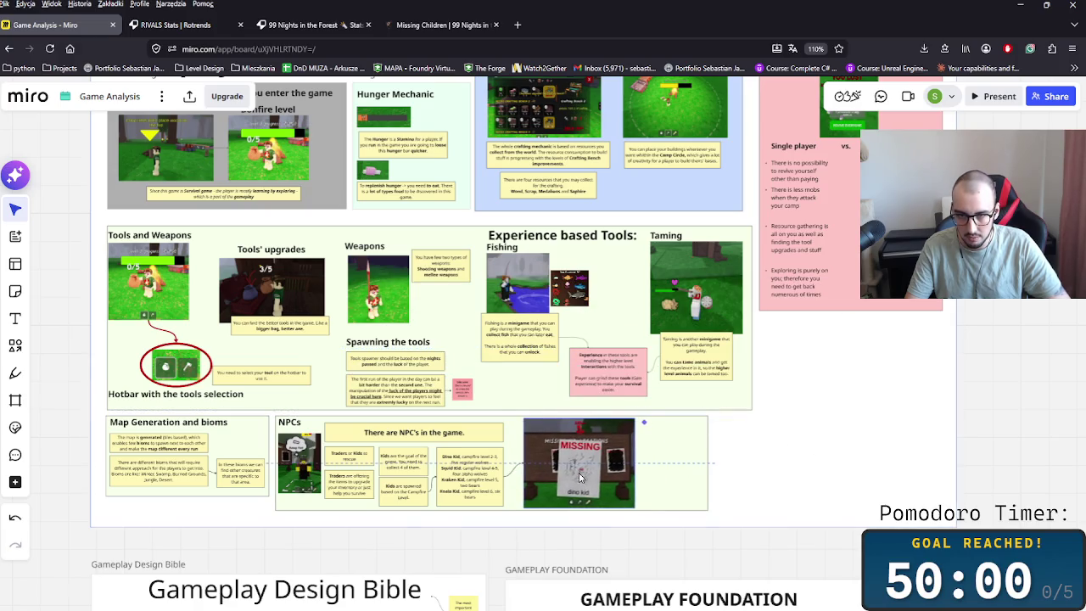
scroll(591, 509, up, 2)
scroll(594, 514, up, 2)
- Shrink the dino kid poster image and move it down a little
scroll(613, 515, up, 2)
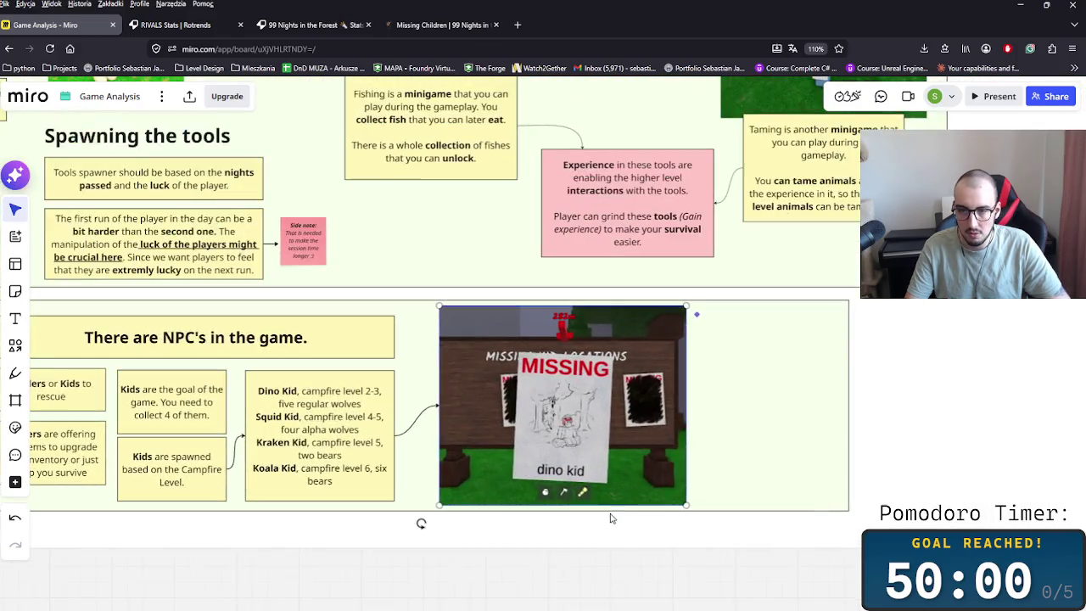
drag(685, 505, 593, 436)
drag(483, 369, 482, 413)
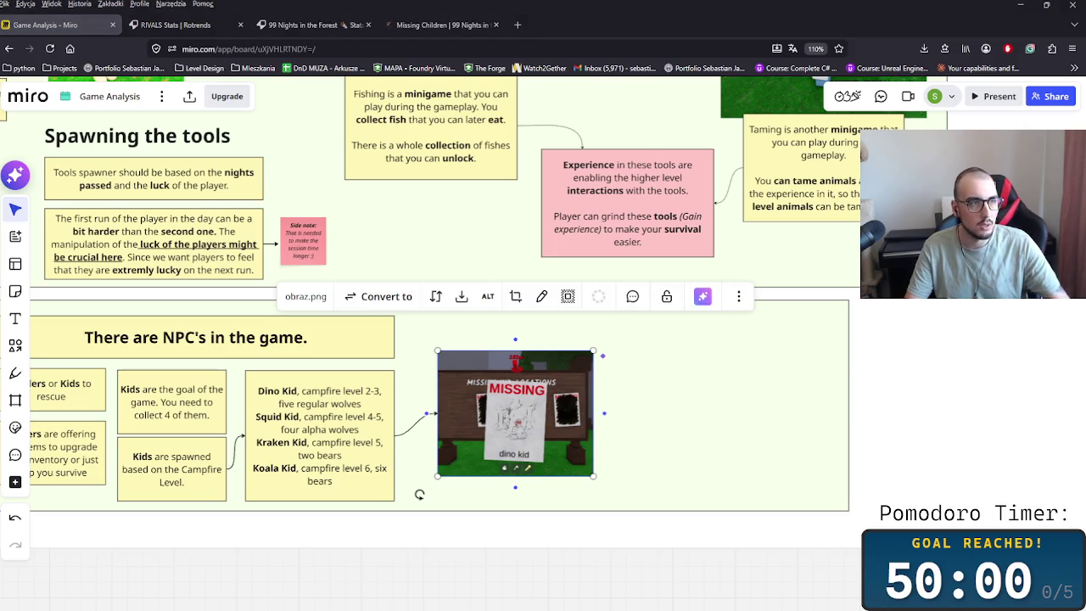
click(619, 454)
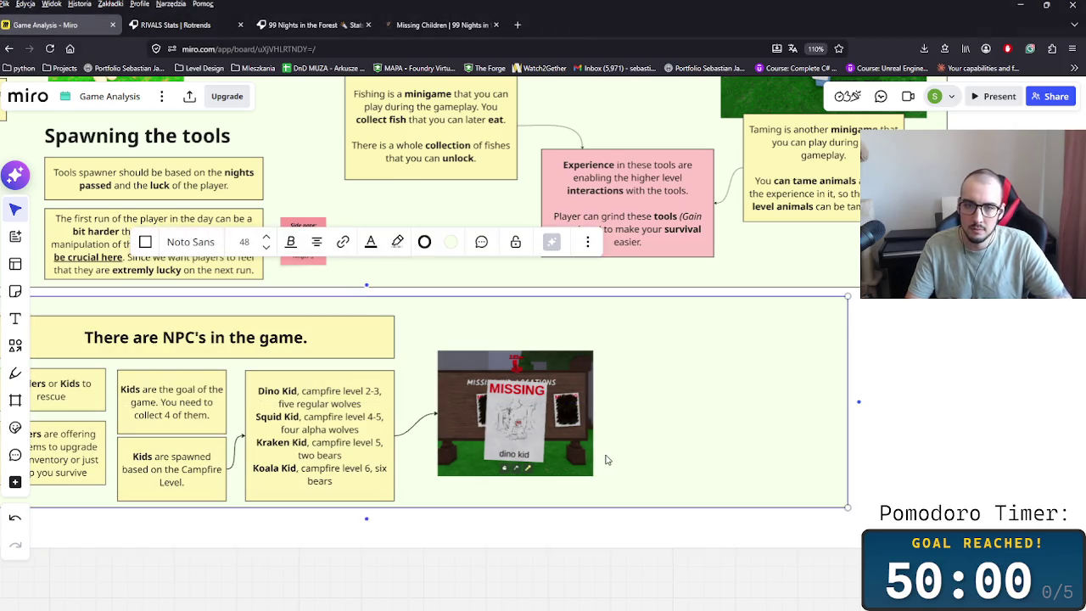
- Delete the poster's arrow and align the poster level with the Kid notes
click(539, 442)
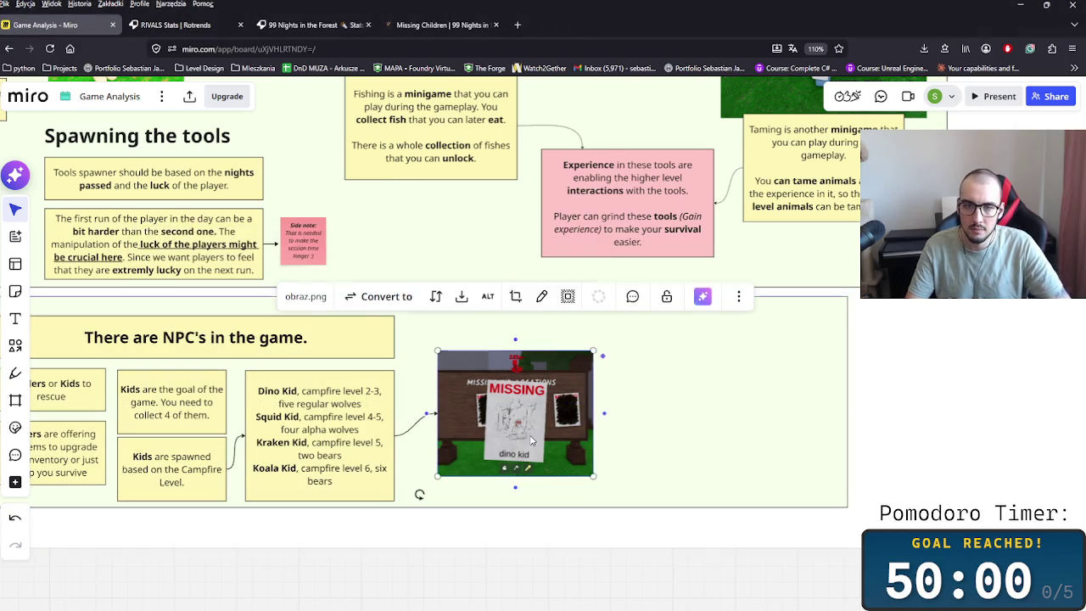
click(404, 434)
key(Delete)
drag(509, 416, 484, 432)
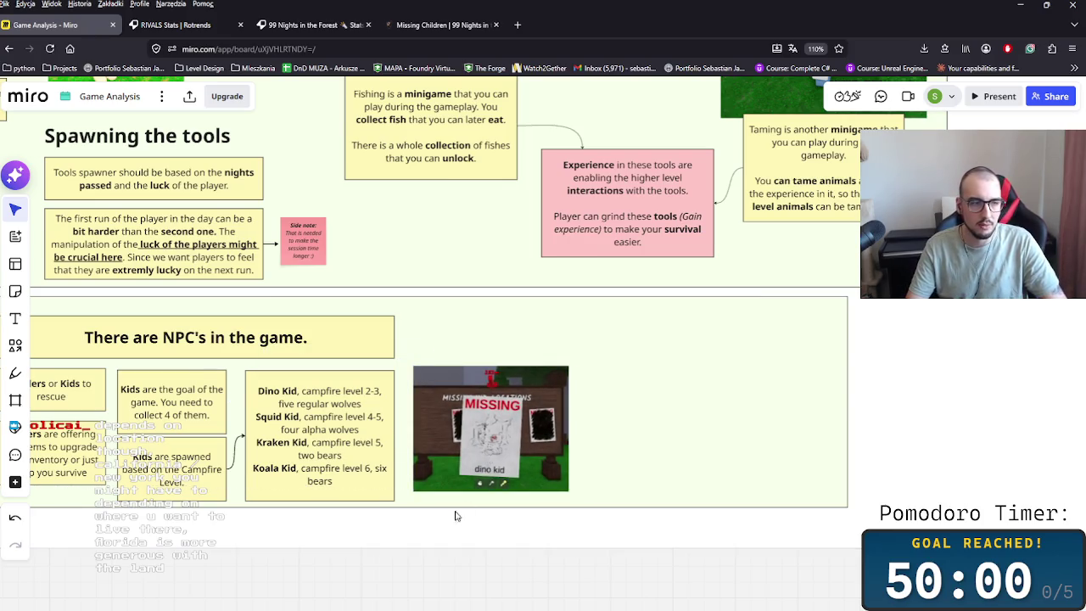
scroll(451, 517, up, 3)
click(520, 478)
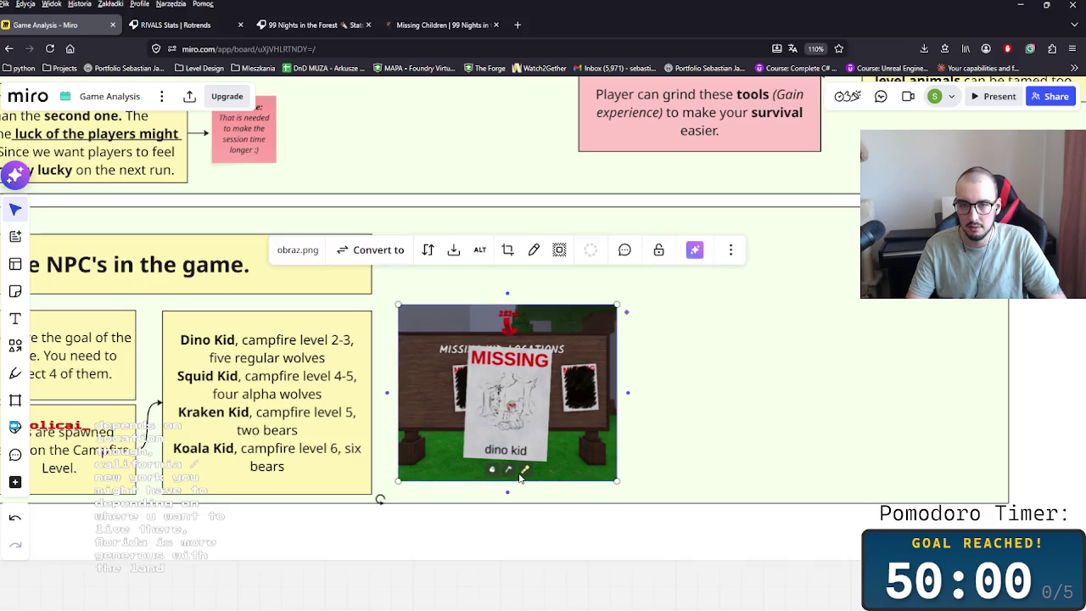
drag(523, 437, 545, 437)
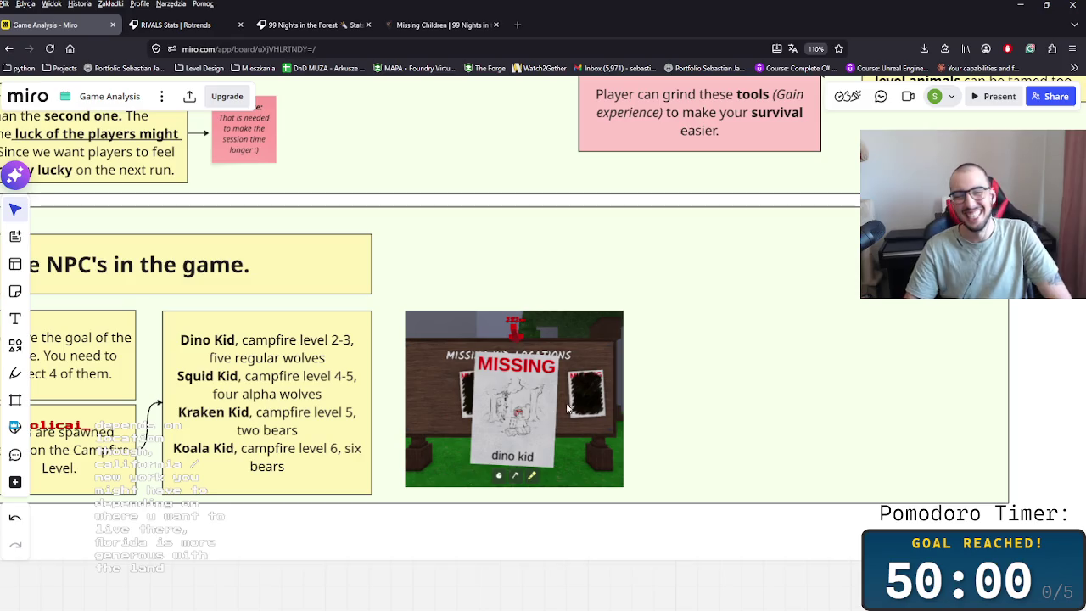